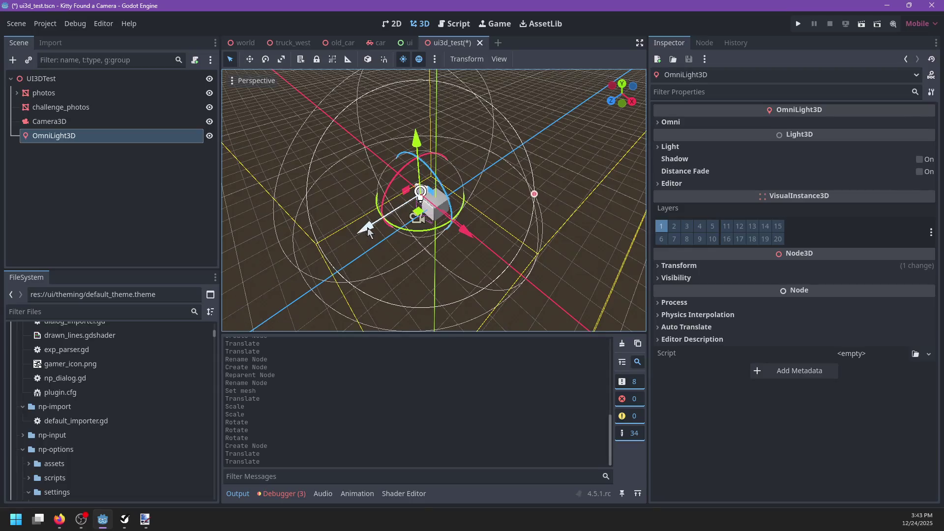
Step: Lower the OmniLight3D in the viewport, expand its Light settings, and open Project Settings
drag(491, 86, 491, 123)
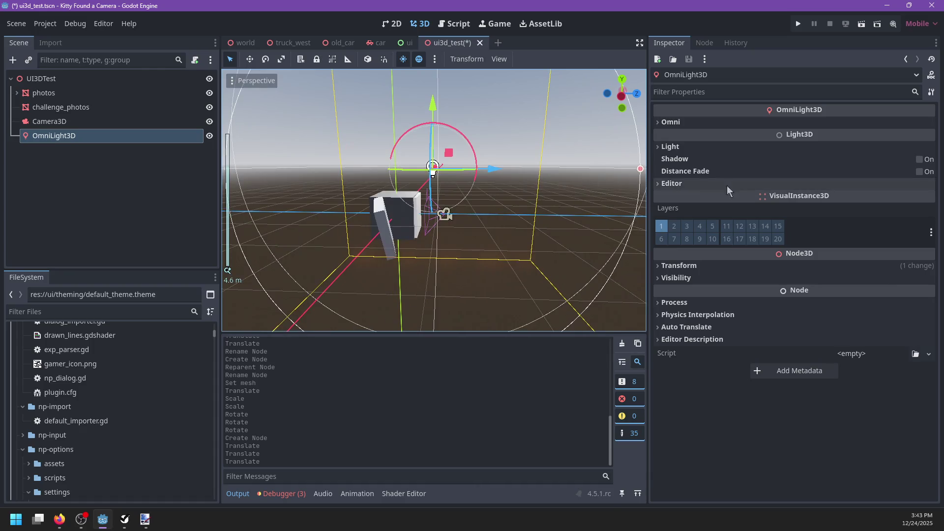
click(672, 147)
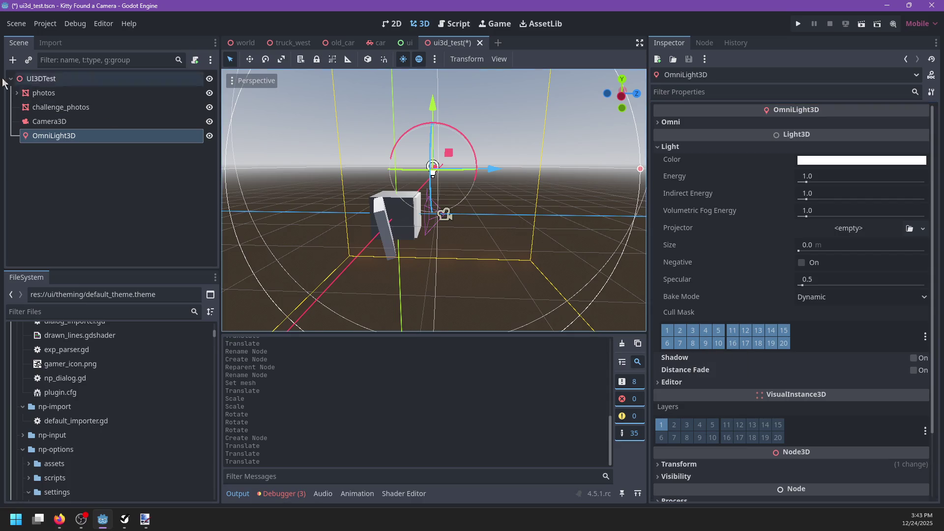
click(45, 23)
click(54, 36)
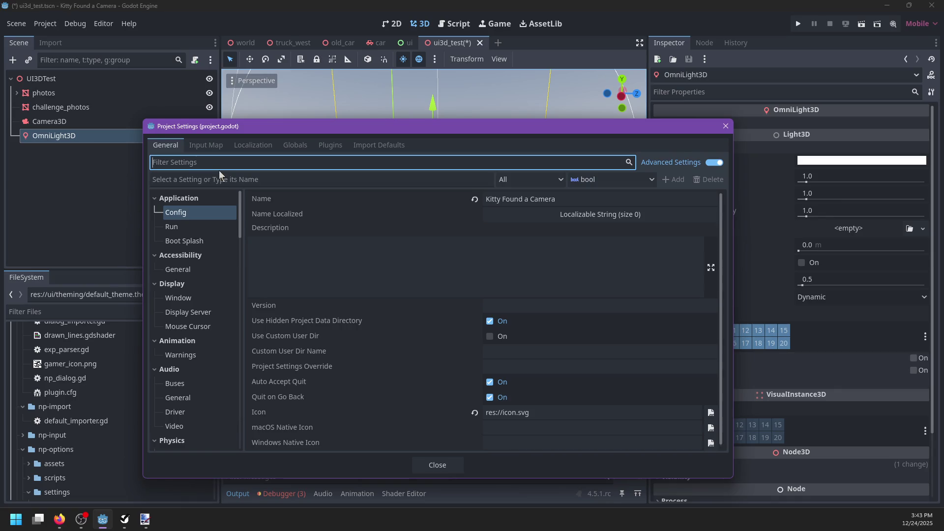
Step: Name 3D render layer 8 '3d ui' in Project Settings and drop layer 7 from the light's cull mask
text(layer)
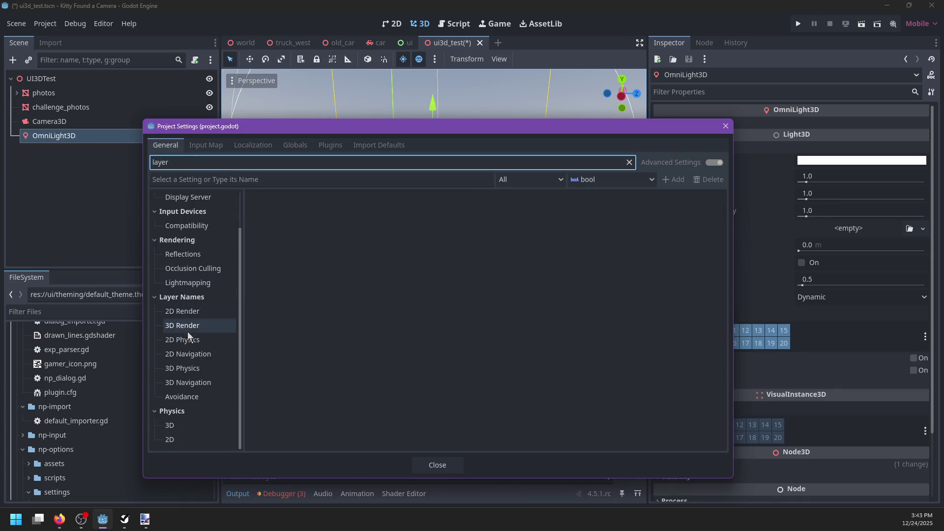
click(188, 329)
click(513, 307)
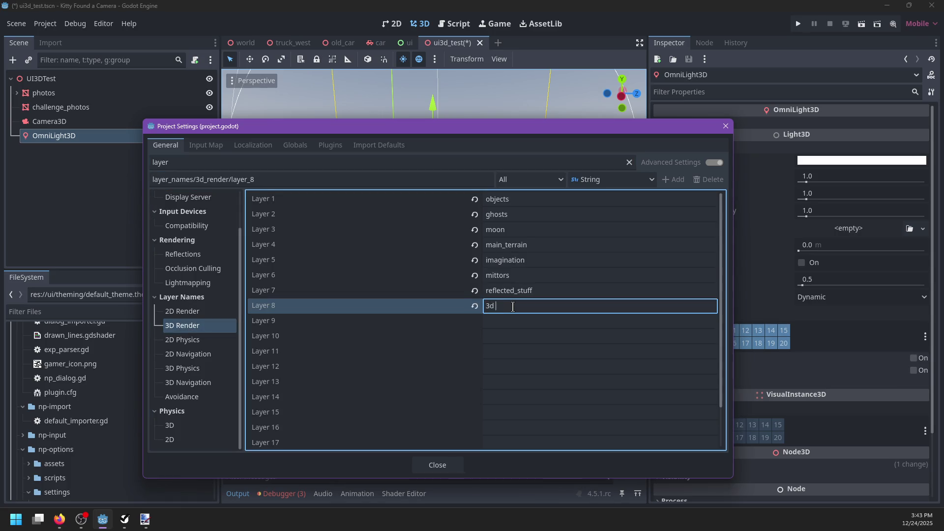
click(437, 465)
click(682, 342)
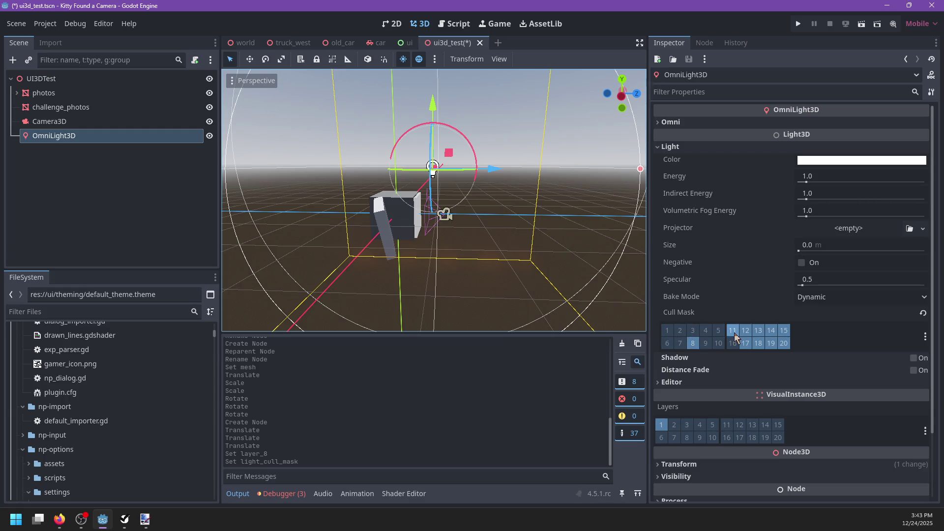
Step: Limit the OmniLight3D's cull mask to layer 8 and move the light from layer 1 to layer 8
click(746, 343)
click(757, 330)
click(758, 343)
click(771, 330)
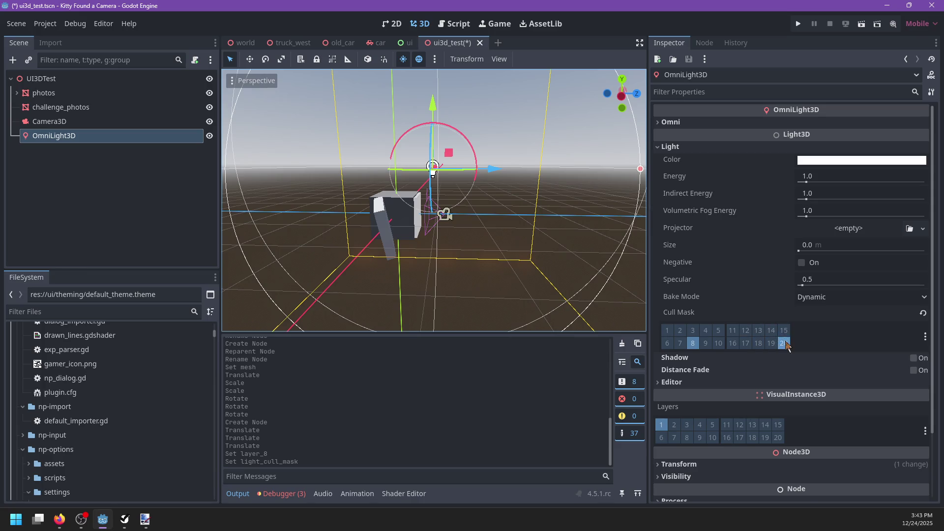
click(924, 338)
click(925, 338)
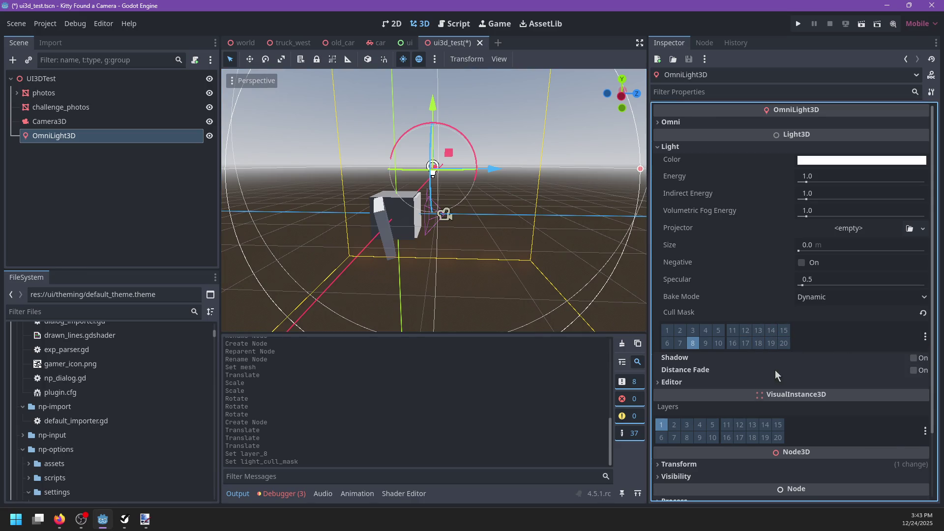
scroll(752, 344, down, 3)
click(661, 348)
click(687, 360)
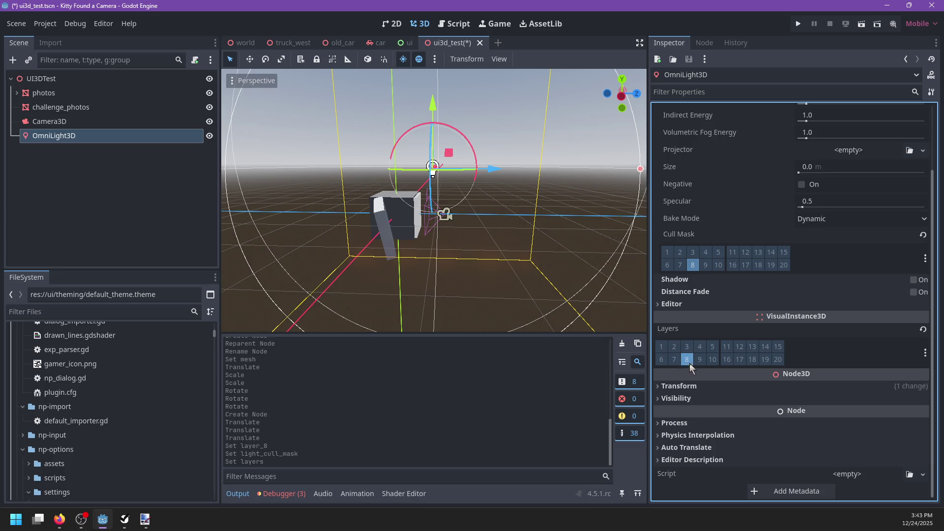
Step: Put both photo meshes, photos and challenge_photos, on render layer 8
click(94, 113)
click(73, 121)
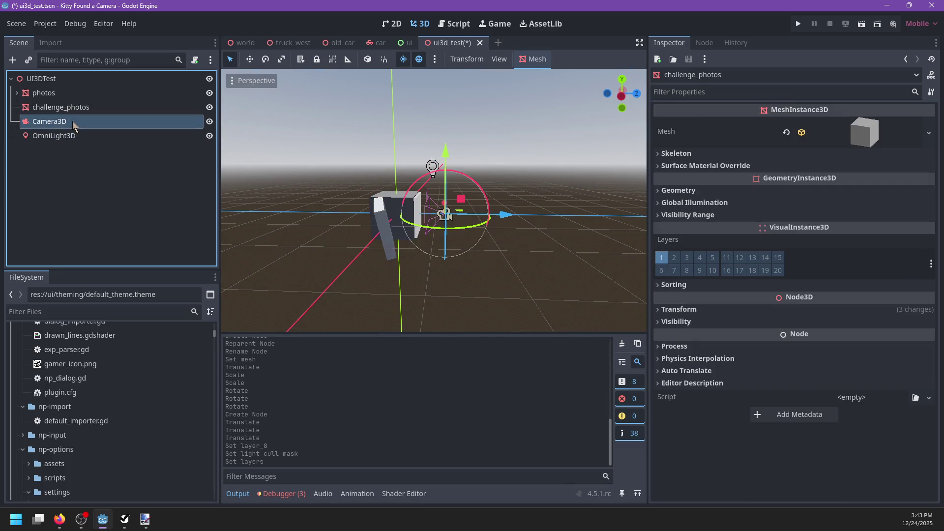
shift+click(86, 94)
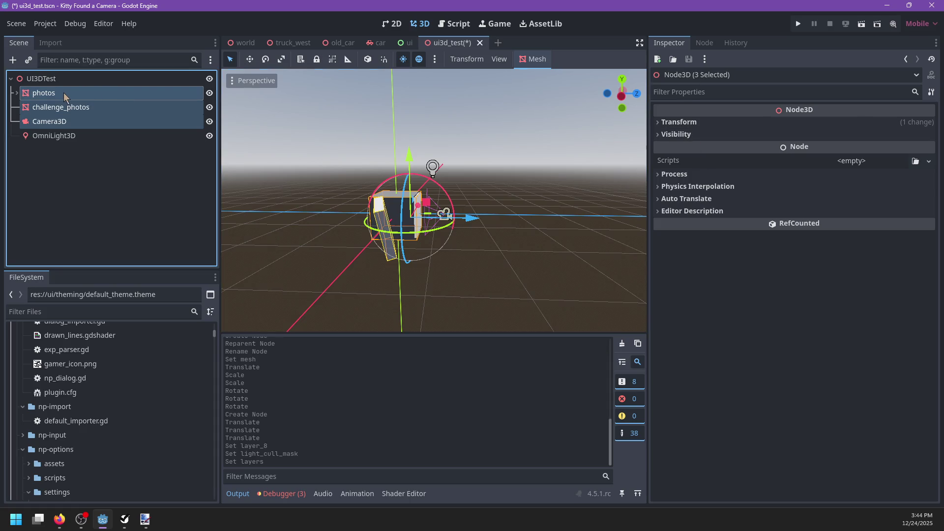
ctrl+click(54, 121)
click(687, 270)
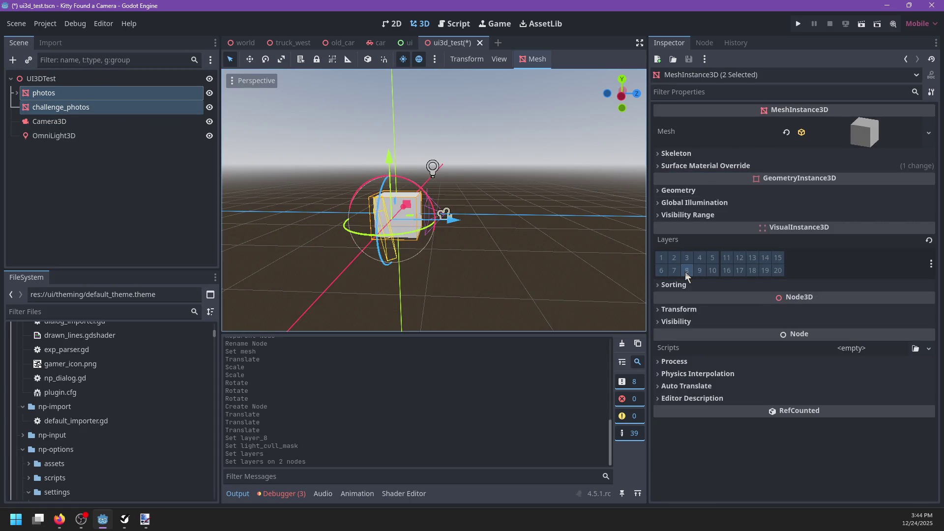
click(102, 121)
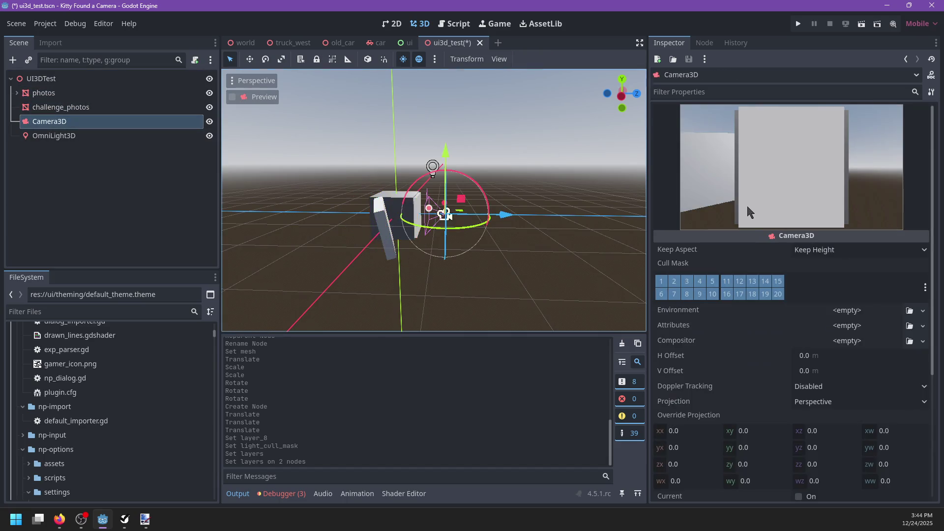
Step: Restrict Camera3D's cull mask to layer 8 by excluding layers 1, 2, 6, 7 and 15
mouse_move(680, 296)
mouse_down()
mouse_move(662, 294)
mouse_move(671, 281)
mouse_up()
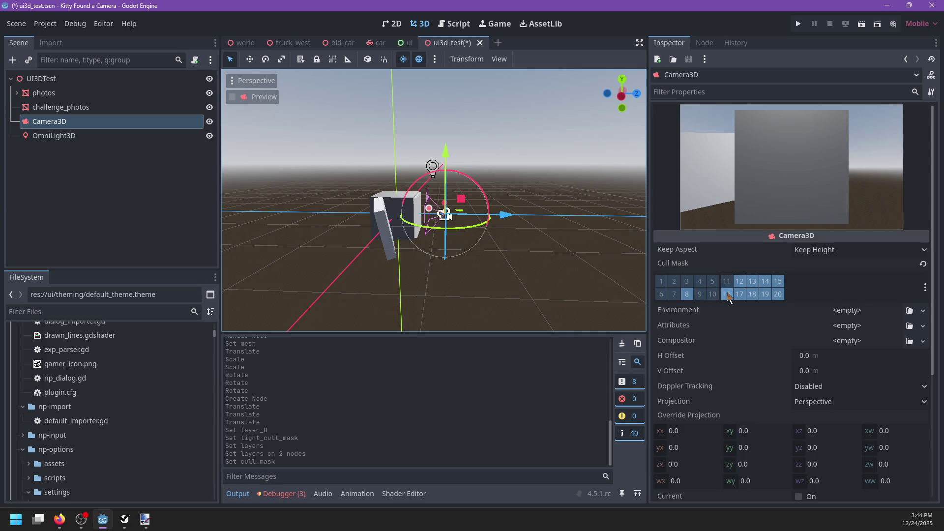
click(776, 282)
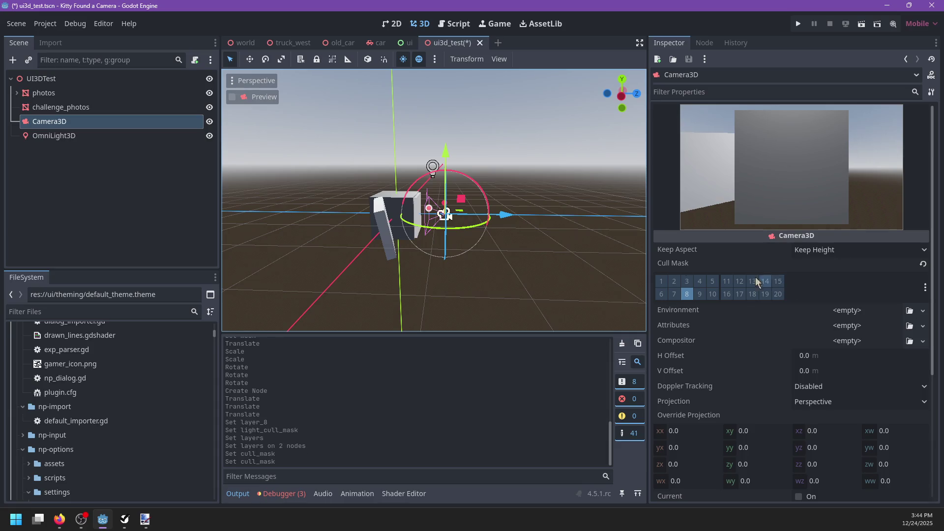
click(177, 136)
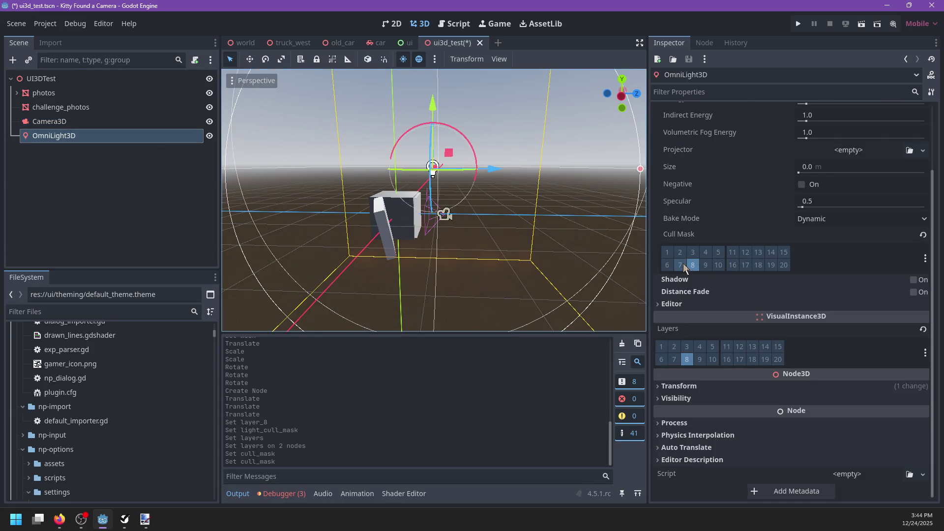
scroll(317, 207, up, 3)
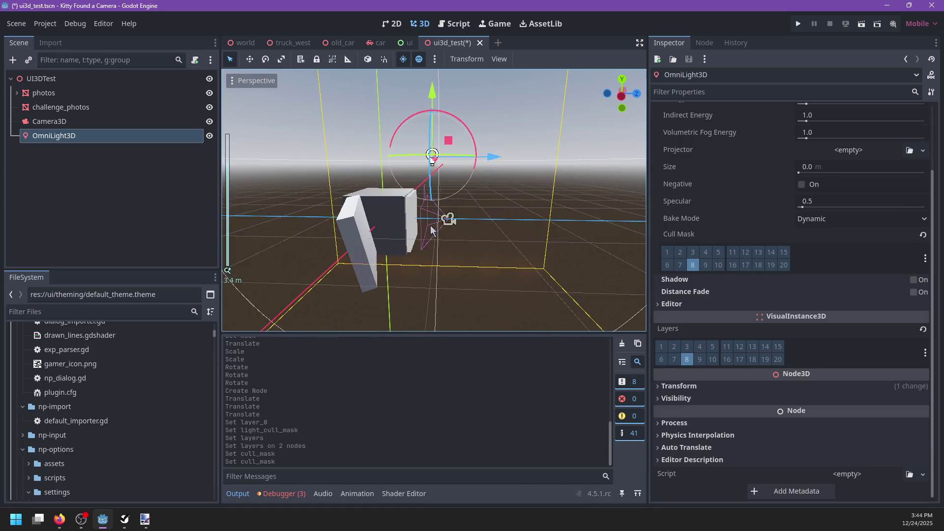
click(94, 121)
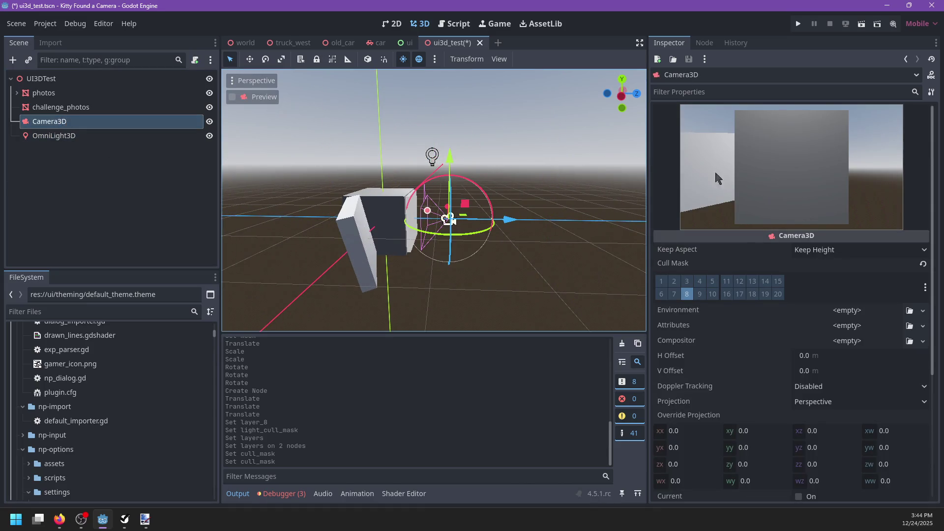
Step: Preview the scene through Camera3D from a higher angle, then turn the preview off
scroll(574, 236, up, 2)
mouse_move(573, 235)
mouse_down()
mouse_move(593, 252)
mouse_move(385, 90)
mouse_up()
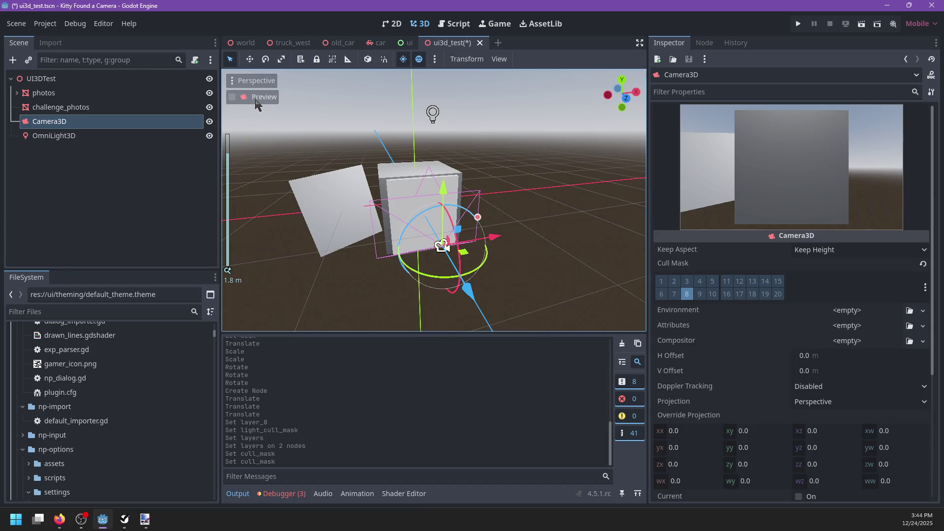
click(232, 97)
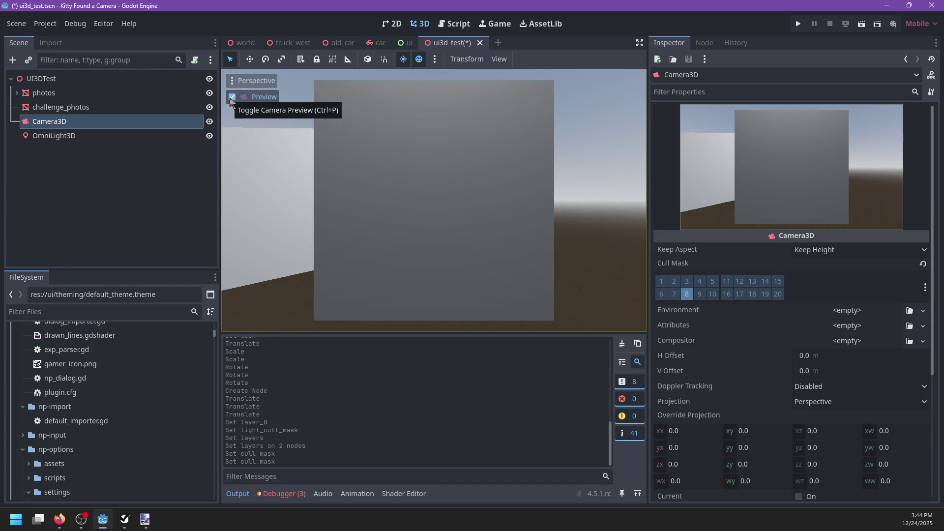
click(231, 98)
click(403, 184)
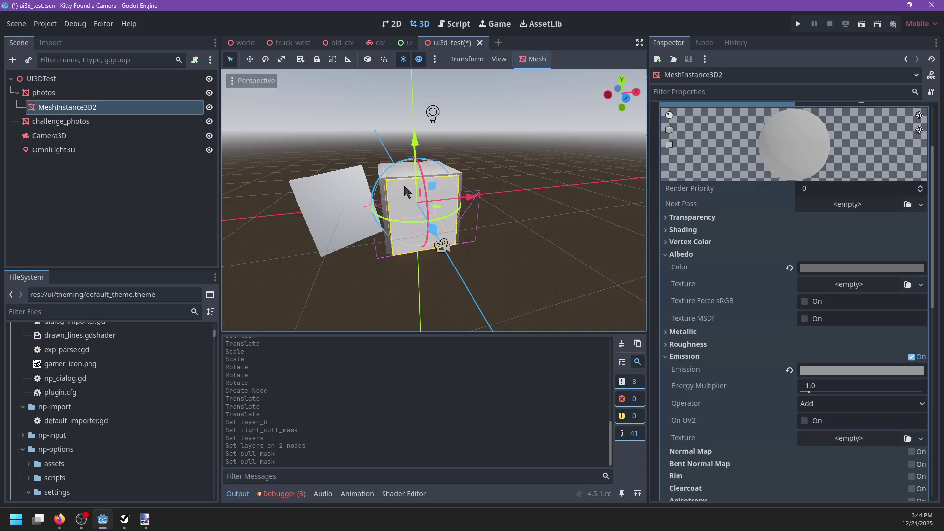
Step: Put the cube mesh MeshInstance3D2 on render layer 8
scroll(722, 396, down, 10)
click(686, 421)
click(686, 422)
click(67, 149)
click(66, 136)
Step: Reposition the challenge_photos panel in the viewport
mouse_move(446, 250)
mouse_down()
mouse_move(330, 250)
mouse_move(398, 264)
mouse_move(424, 208)
mouse_move(278, 242)
mouse_move(394, 252)
mouse_move(400, 229)
mouse_move(421, 222)
mouse_move(379, 220)
mouse_up()
click(377, 206)
drag(417, 192, 396, 213)
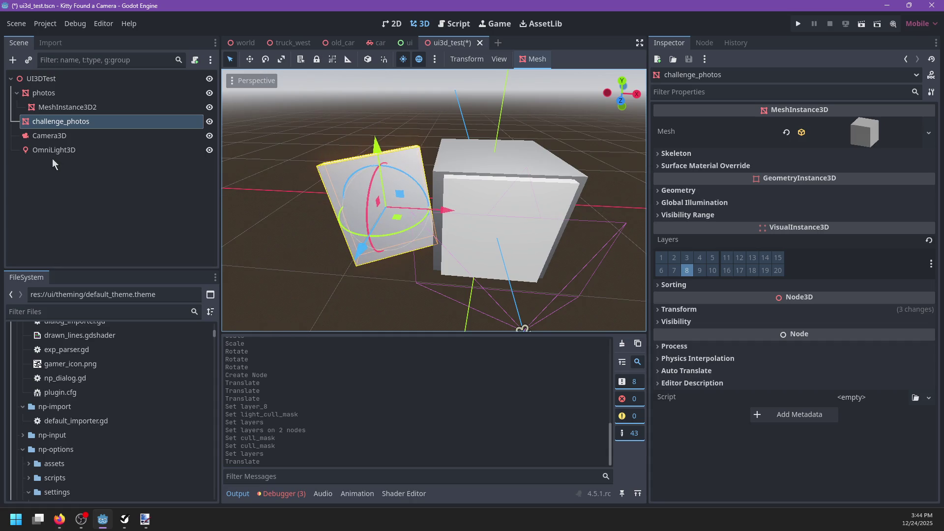
Step: Frame Camera3D in the view and save the ui3d_test.tscn scene
click(47, 137)
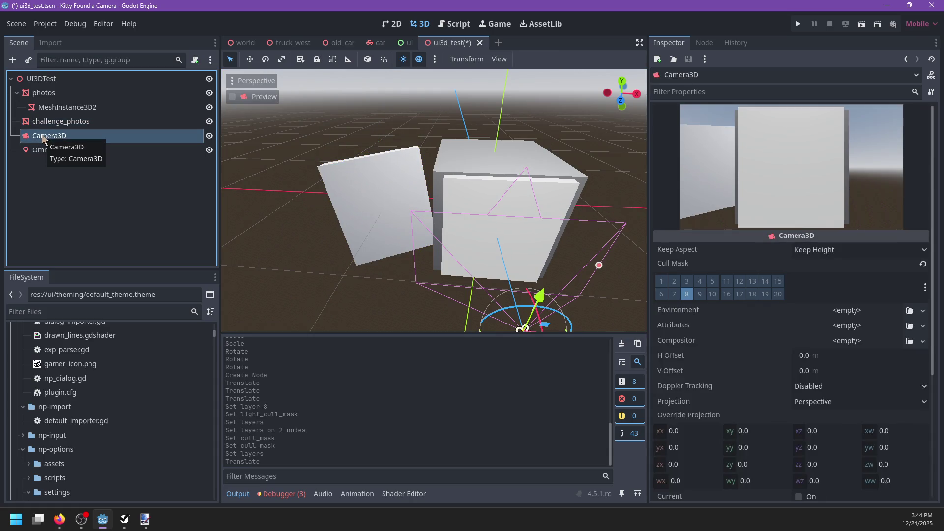
key(f)
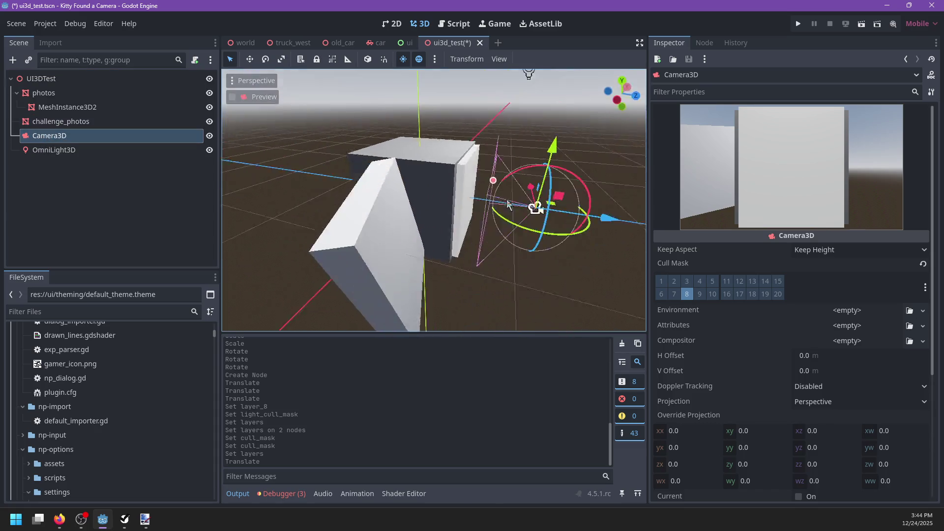
mouse_move(536, 189)
mouse_down()
mouse_move(326, 201)
mouse_move(373, 204)
mouse_move(335, 205)
mouse_up()
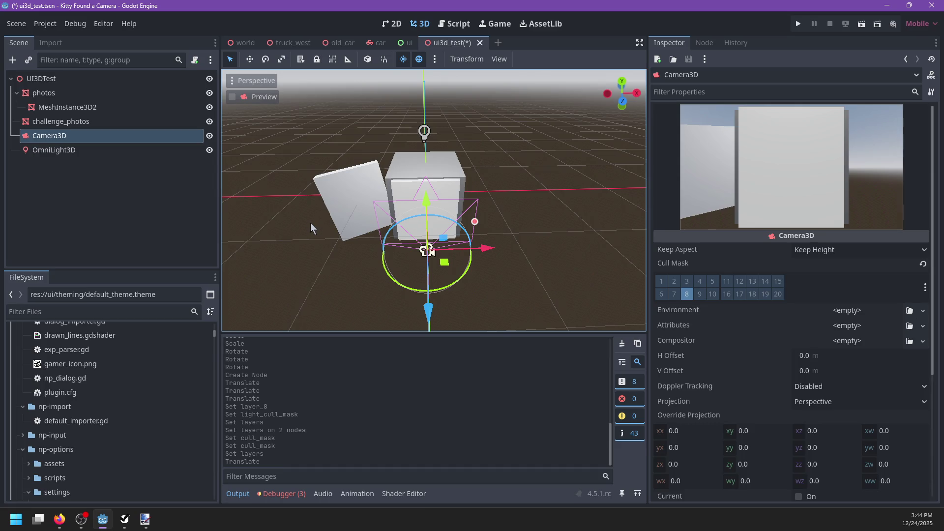
key(ctrl+s)
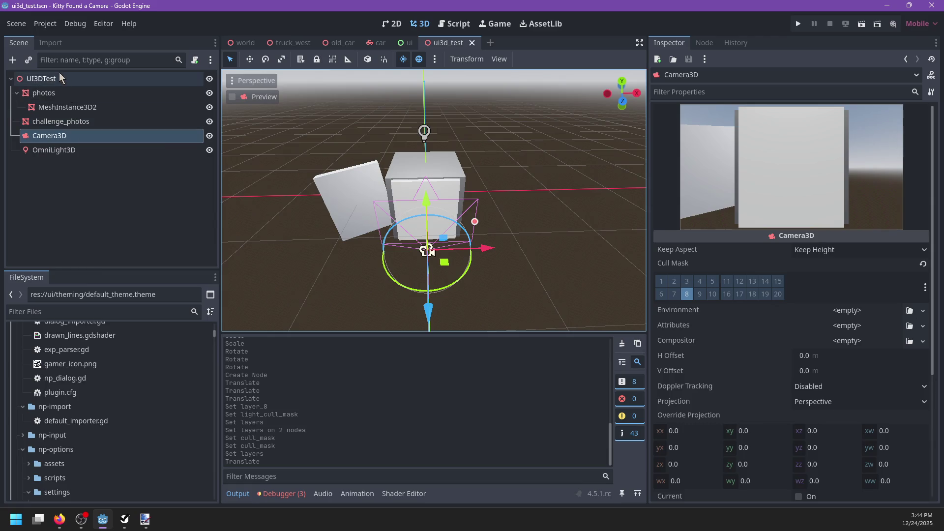
click(17, 92)
click(36, 79)
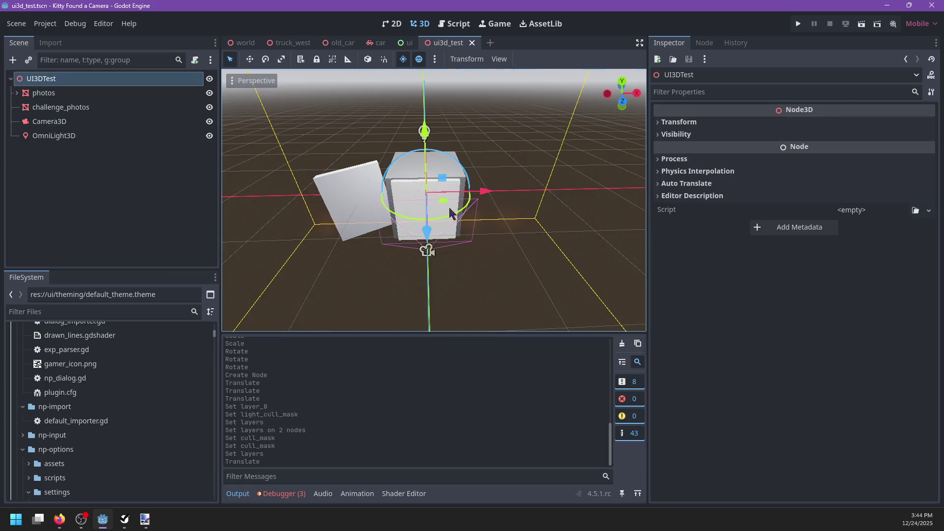
Step: Add a MeshInstance3D child and place it just below challenge_photos in the tree
key(ctrl+a)
text(mesh)
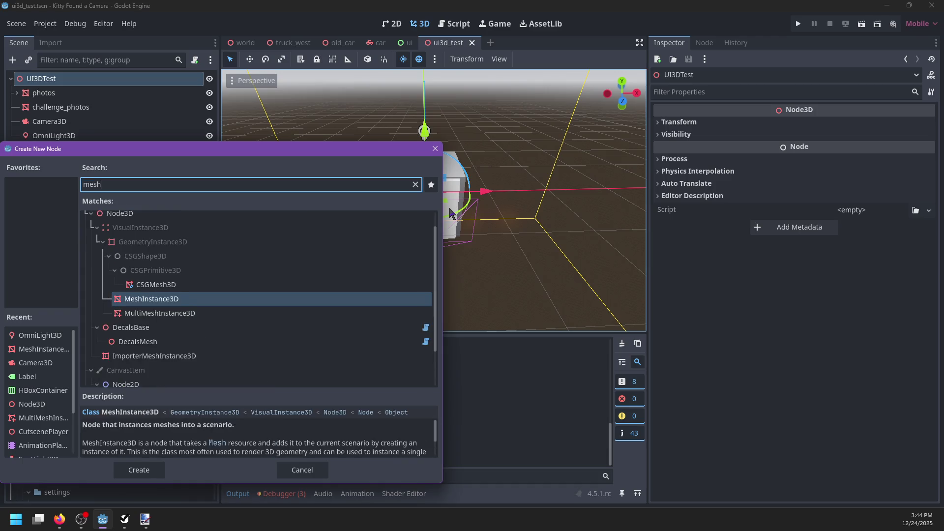
key(Return)
drag(78, 150, 76, 124)
Step: Rename the new node 'inventory' and move it right with a slight tilt
click(76, 123)
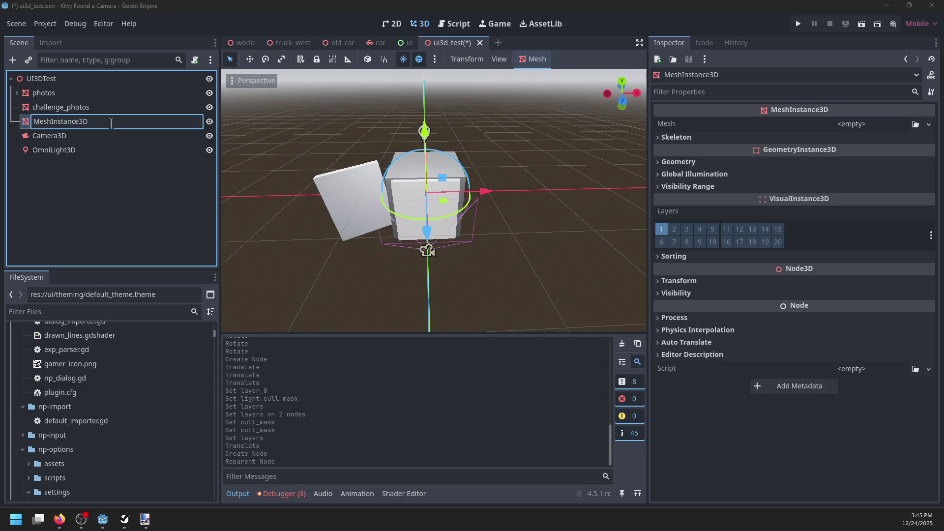
key(BackSpace)
text(ory)
key(Return)
mouse_move(473, 175)
mouse_down()
mouse_move(450, 213)
mouse_move(522, 195)
mouse_up()
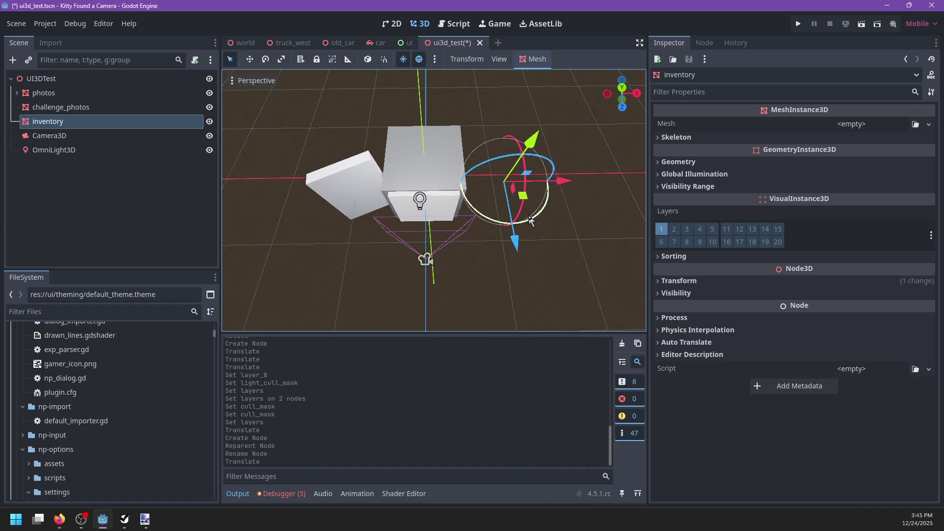
drag(480, 230, 481, 233)
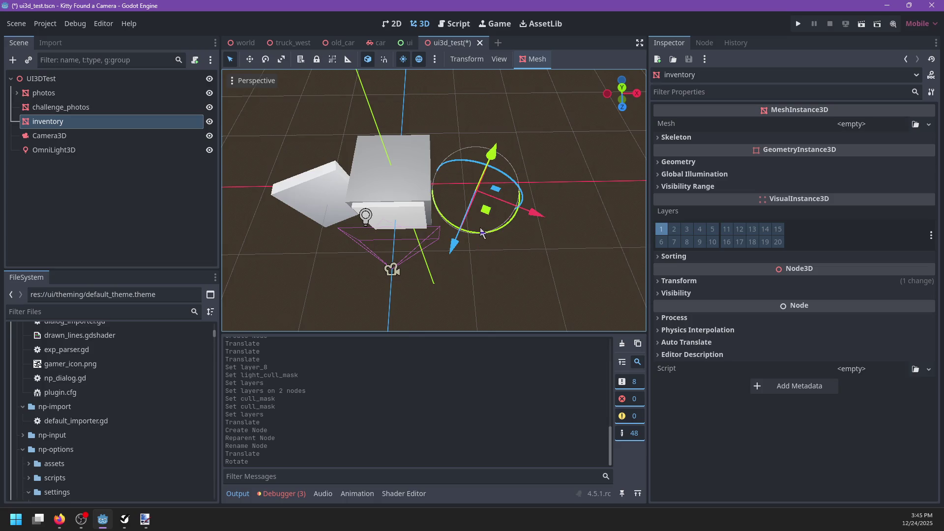
Step: Rename the node to journal
double_click(58, 123)
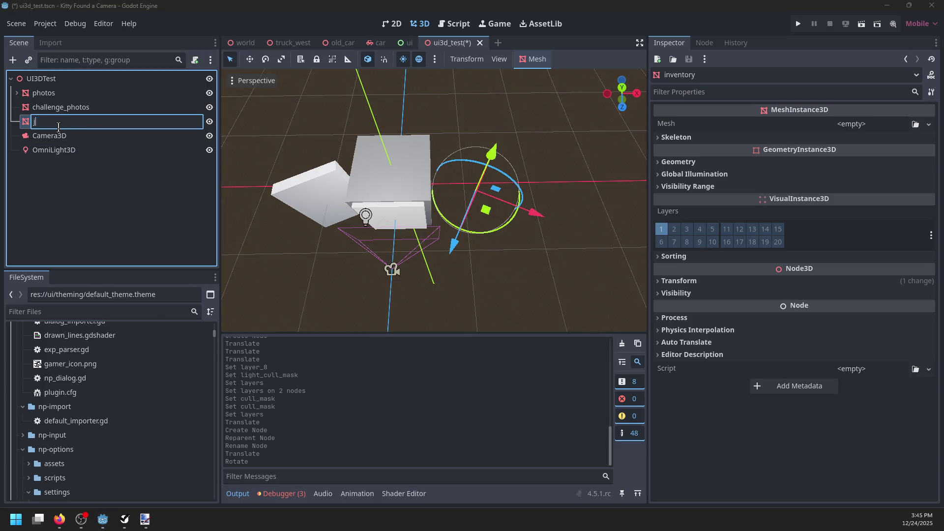
key(Return)
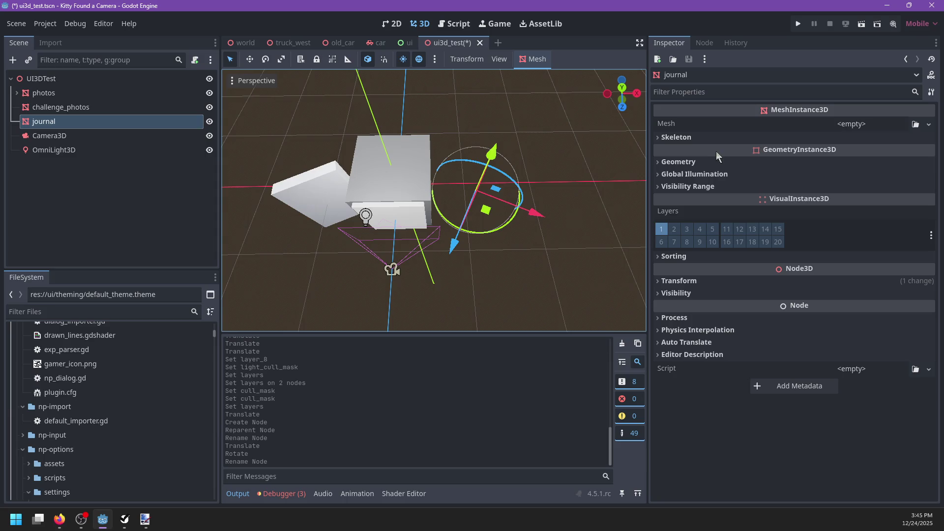
key(ctrl+a)
Step: Give journal a new BoxMesh and scale it twice into a flat box
key(Escape)
click(851, 123)
click(877, 193)
key(t)
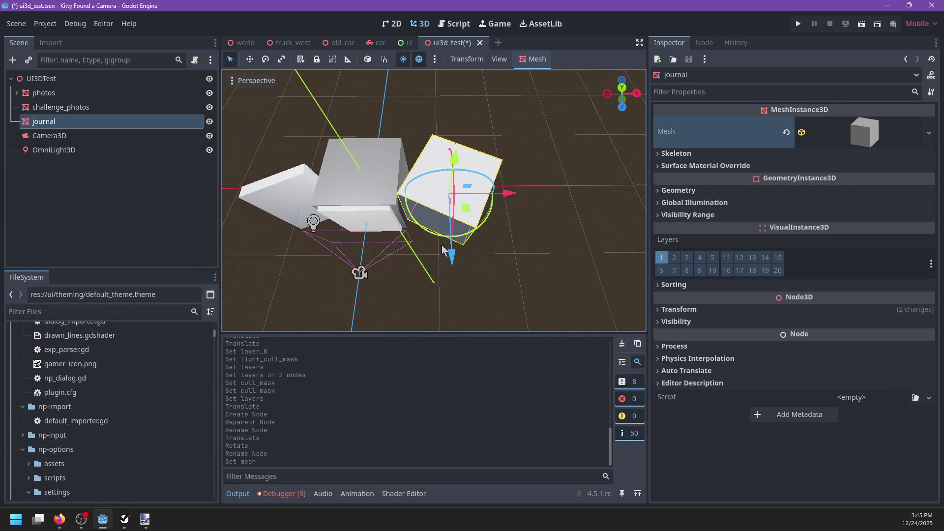
key(t)
key(r)
key(s)
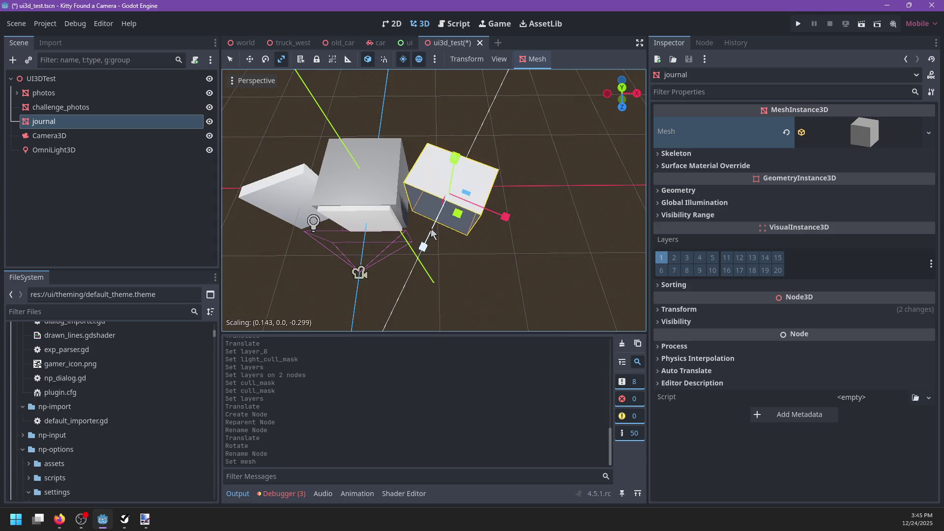
click(442, 213)
key(s)
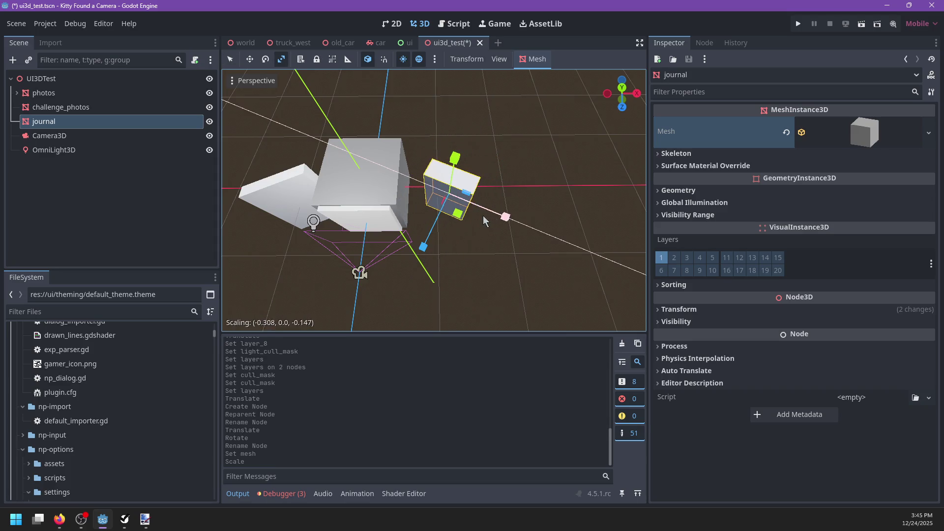
click(456, 186)
Step: Move the flattened box beside the others and tilt it
key(q)
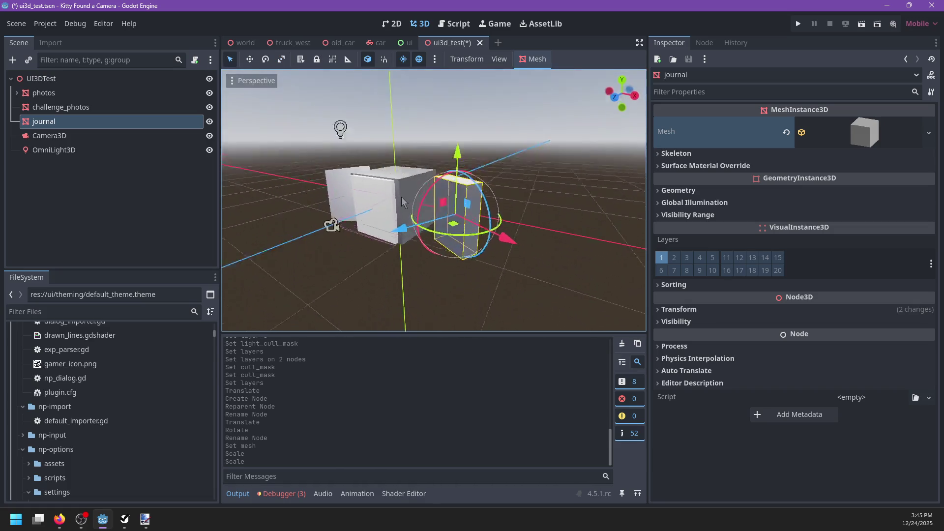
drag(456, 226, 455, 225)
drag(466, 161, 470, 158)
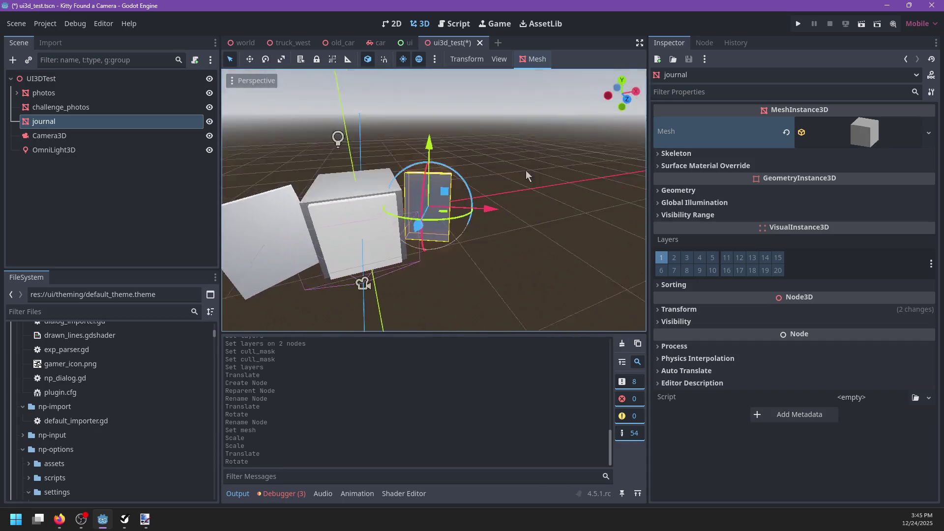
mouse_move(427, 238)
mouse_down()
mouse_move(444, 220)
mouse_move(437, 212)
mouse_up()
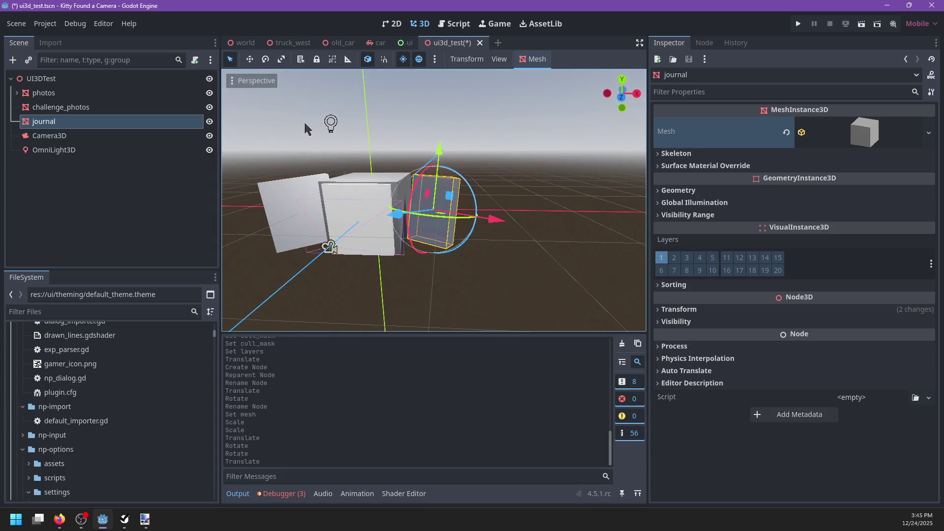
Step: Raise the OmniLight3D higher in the scene
click(331, 123)
mouse_move(331, 123)
mouse_down()
mouse_move(396, 148)
mouse_move(391, 107)
mouse_up()
scroll(465, 196, down, 3)
Step: Put journal on render layer 8 instead of layer 1
click(486, 241)
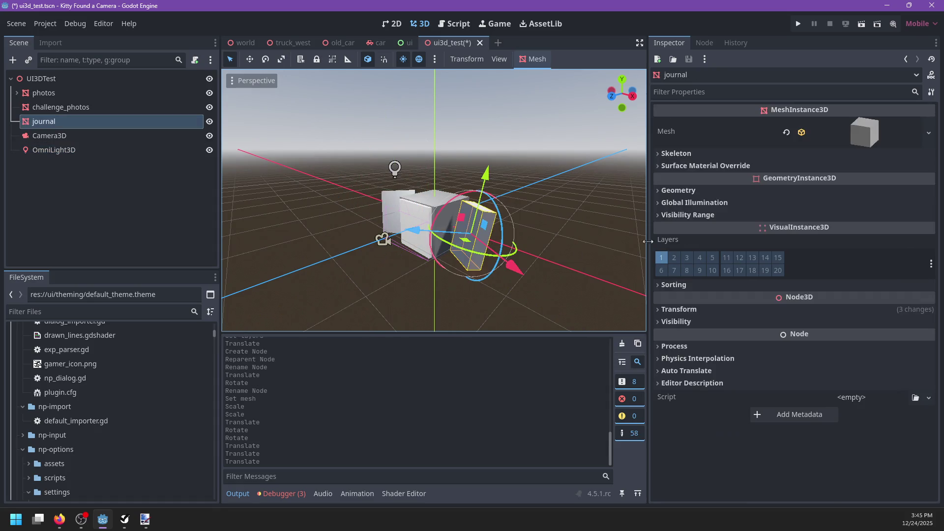
click(661, 258)
click(687, 270)
mouse_move(394, 281)
mouse_down()
mouse_move(497, 280)
mouse_move(482, 296)
mouse_up()
scroll(482, 296, up, 3)
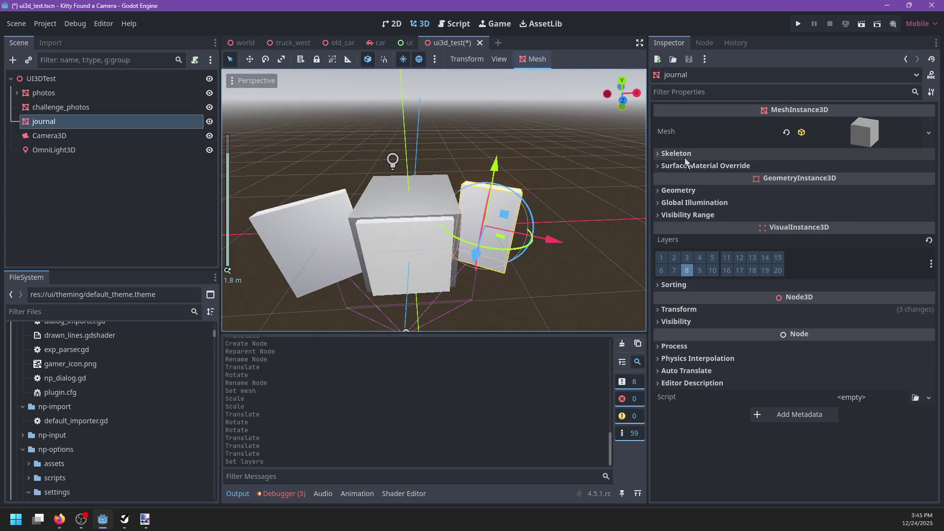
Step: Assign a new StandardMaterial3D as journal's geometry material override
click(678, 190)
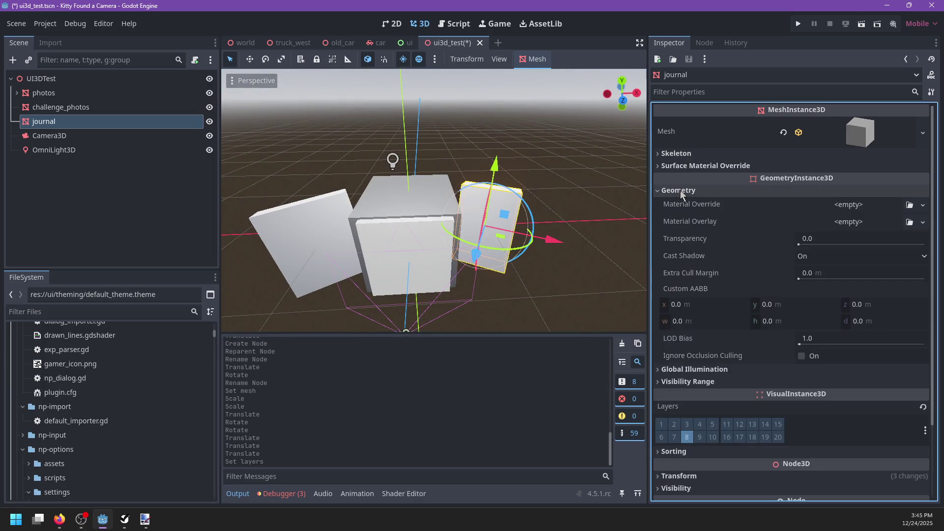
click(855, 205)
click(855, 207)
click(855, 207)
click(887, 234)
click(856, 212)
Step: Set the material's albedo colour to a pale cream tone
scroll(818, 310, down, 2)
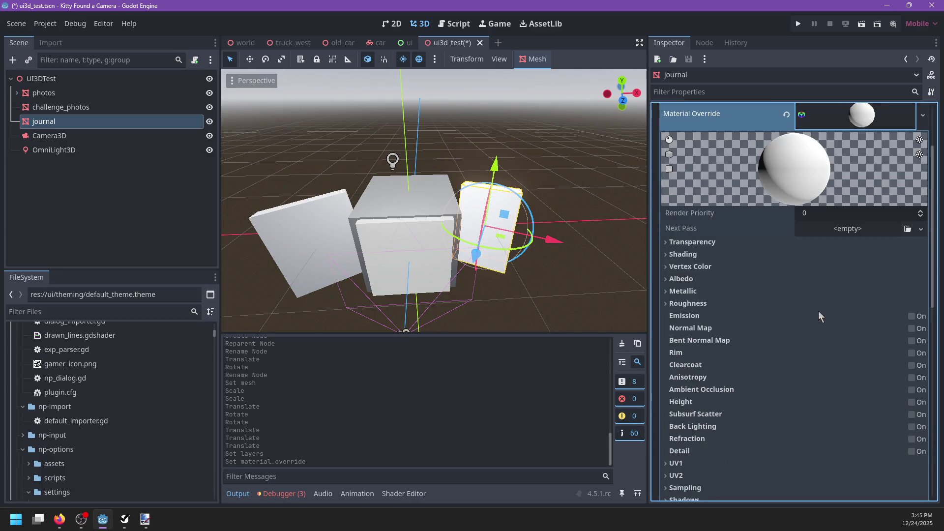
click(681, 279)
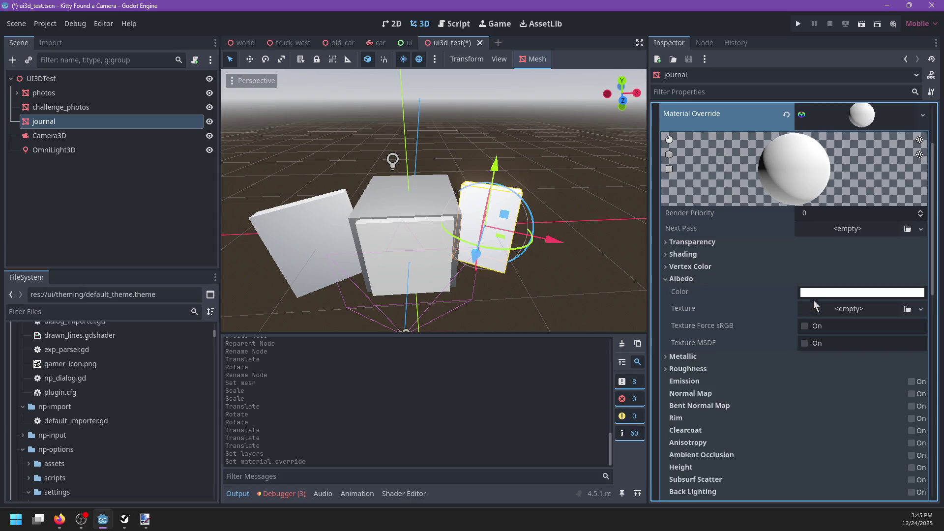
click(813, 294)
mouse_move(924, 47)
mouse_down()
mouse_move(922, 31)
mouse_move(854, 88)
mouse_up()
click(573, 256)
mouse_move(460, 253)
mouse_down()
mouse_move(565, 221)
mouse_move(556, 269)
mouse_move(525, 236)
mouse_move(489, 300)
mouse_move(488, 264)
mouse_move(417, 256)
mouse_move(507, 226)
mouse_move(435, 265)
mouse_move(497, 255)
mouse_up()
scroll(525, 236, down, 2)
scroll(479, 238, down, 2)
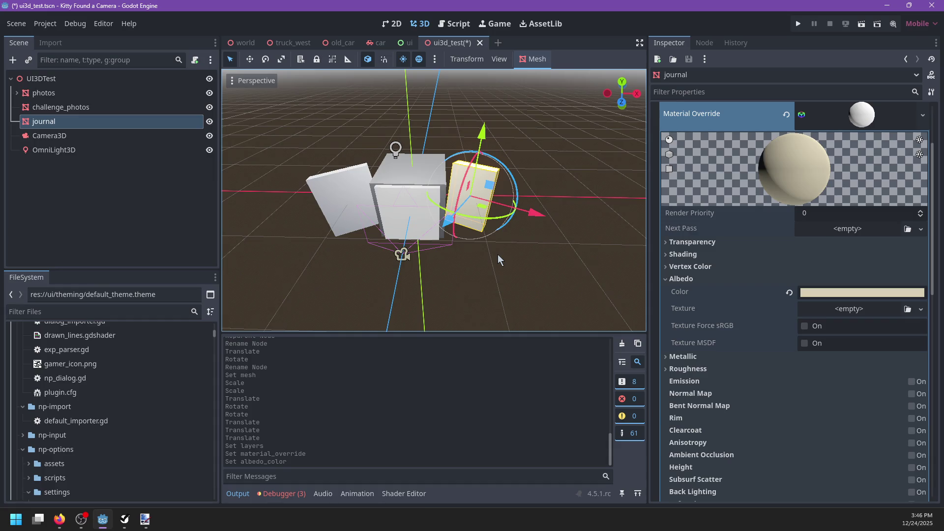
scroll(495, 248, up, 5)
mouse_move(507, 218)
mouse_down()
mouse_move(385, 267)
mouse_move(407, 275)
mouse_up()
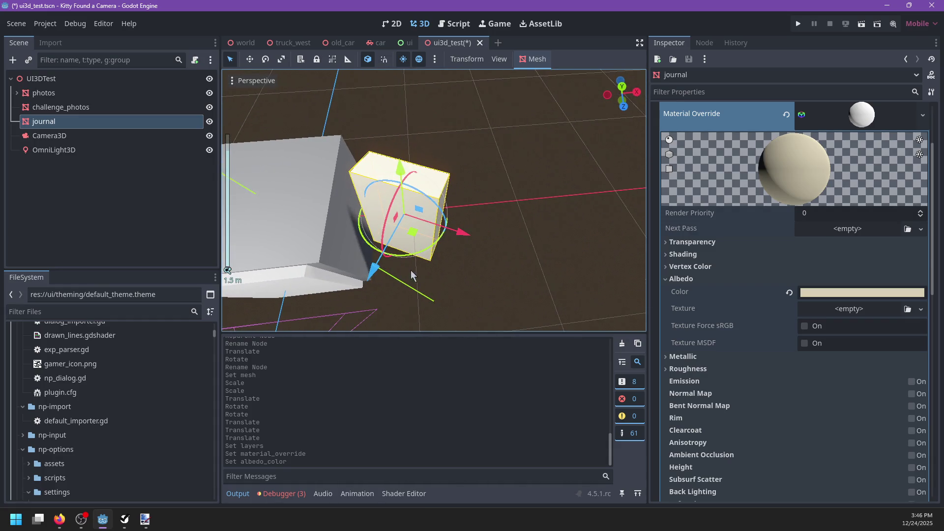
Step: Try a journal2 duplicate moved right, delete it, and start adding a new node
key(ctrl+d)
mouse_move(411, 237)
mouse_down()
mouse_move(502, 238)
mouse_move(501, 253)
mouse_up()
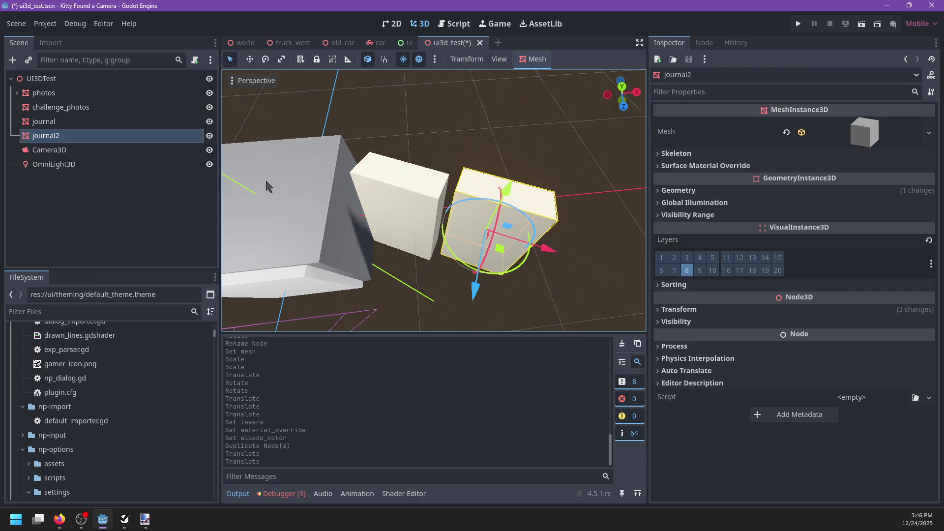
scroll(470, 210, down, 2)
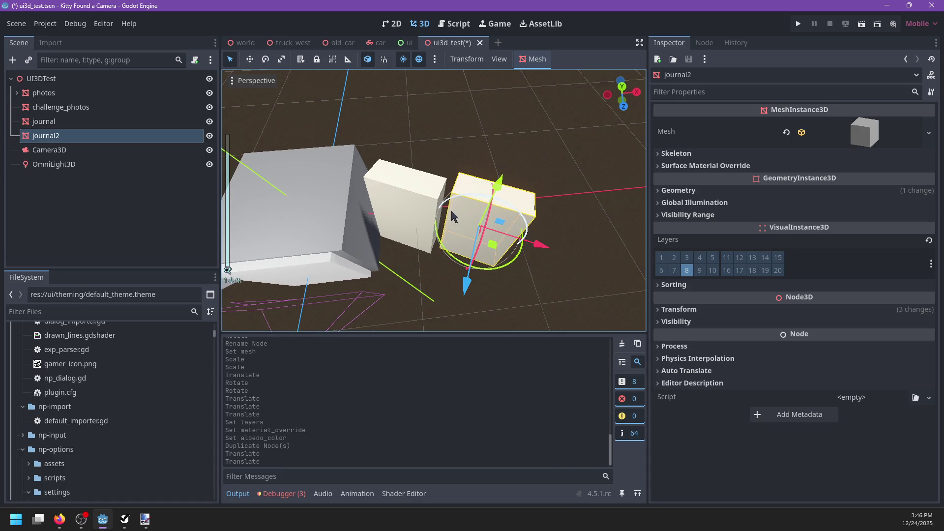
key(Delete)
key(Return)
scroll(433, 217, down, 3)
scroll(433, 222, down, 3)
key(ctrl+a)
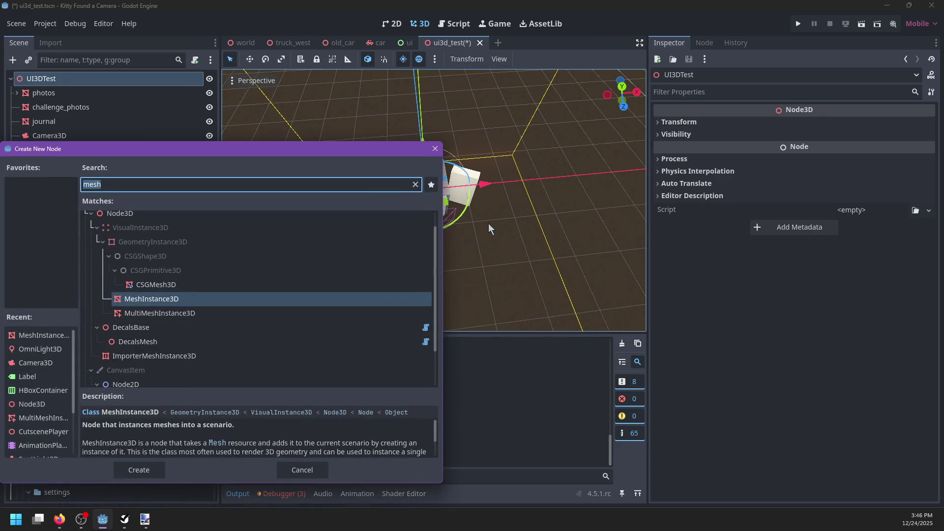
Step: Create a MeshInstance3D on render layer 8 and move it right of the boxes
key(Return)
click(661, 229)
click(687, 242)
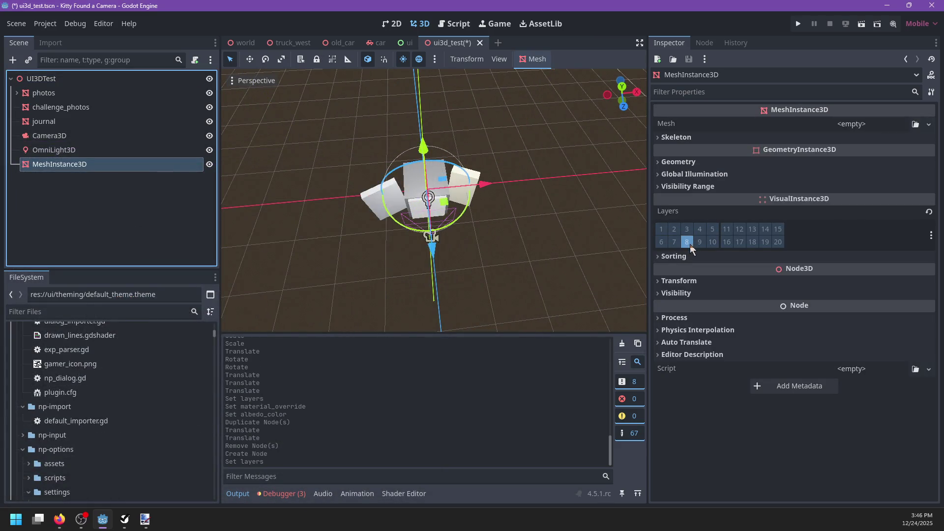
drag(449, 207, 531, 202)
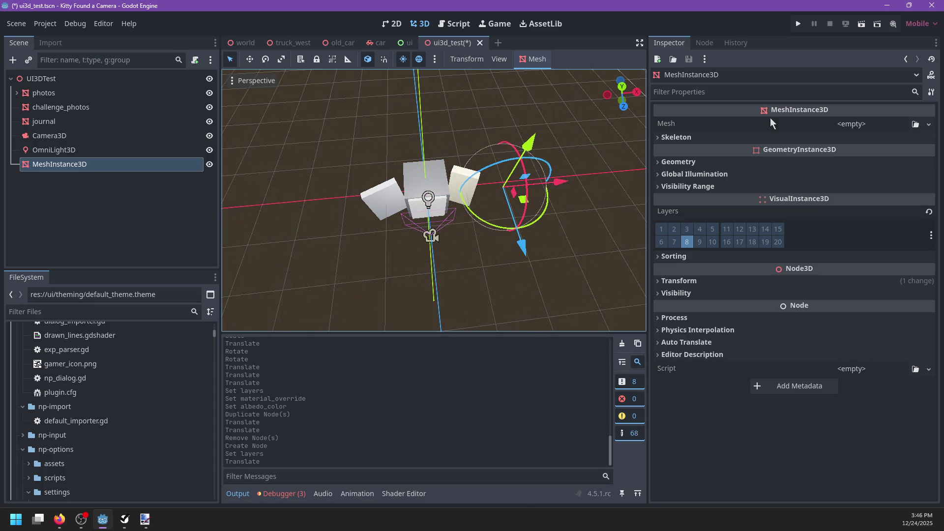
Step: Give it a SphereMesh, save the scene, and move the node above Camera3D
click(851, 124)
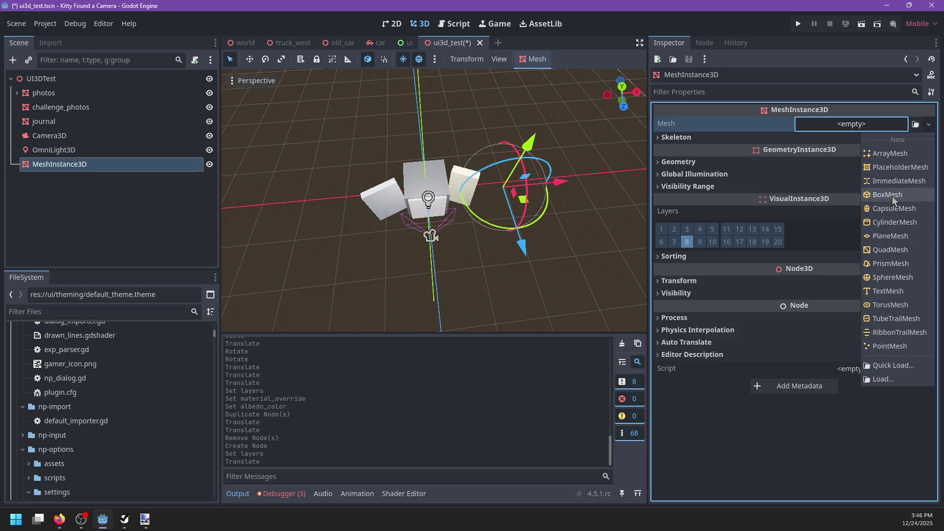
click(880, 278)
scroll(493, 280, up, 2)
mouse_move(492, 280)
mouse_down()
mouse_move(416, 273)
mouse_move(403, 175)
mouse_move(499, 186)
mouse_up()
key(ctrl+s)
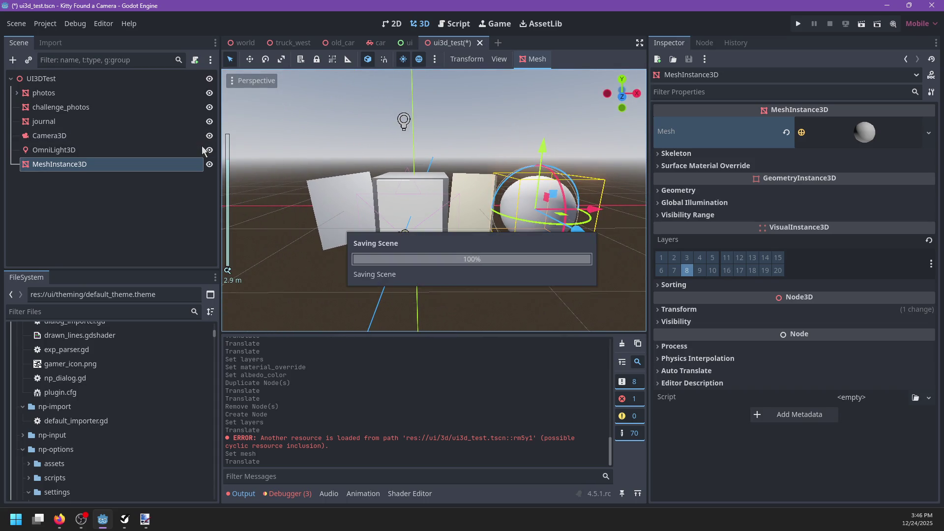
drag(66, 165, 63, 131)
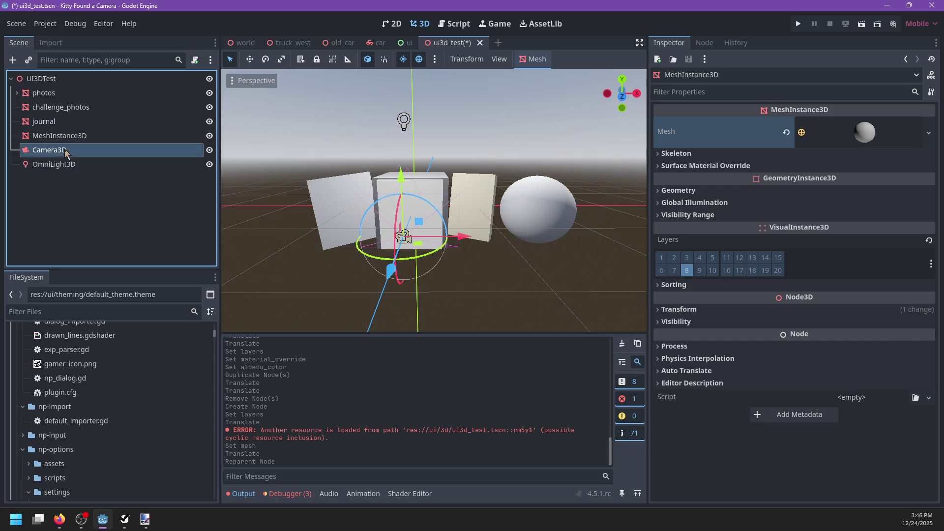
Step: Move the sphere node below journal and add a Node3D named ui as the root's first child
click(64, 149)
click(62, 136)
click(79, 80)
key(ctrl+a)
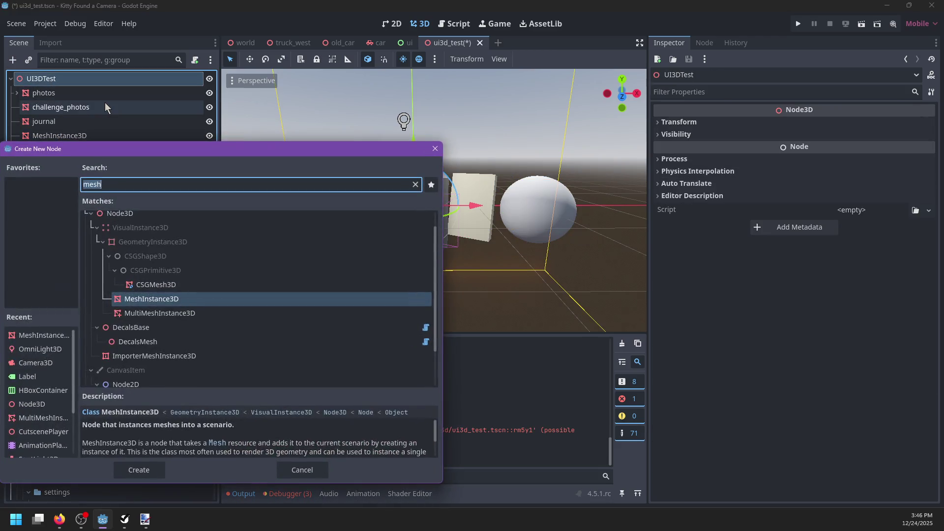
key(Up)
key(Up)
key(Up)
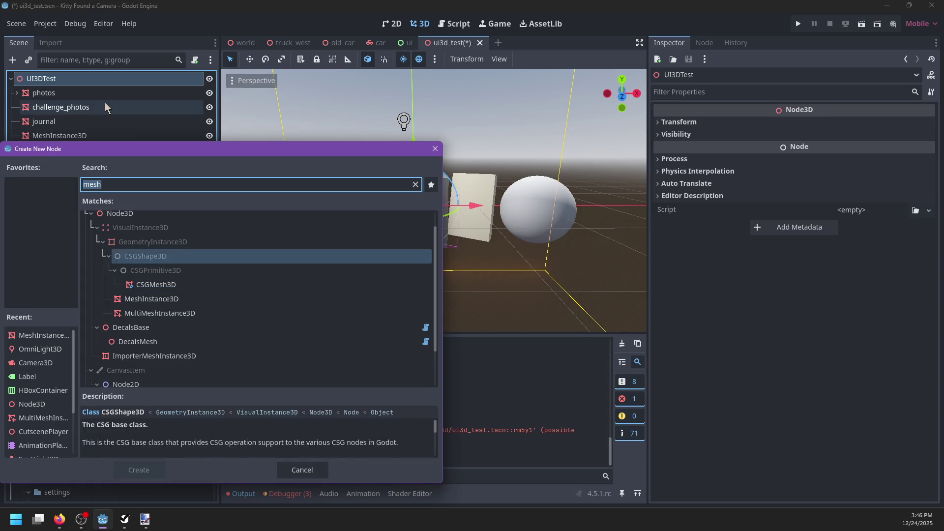
key(Return)
drag(68, 175, 68, 88)
click(68, 92)
text(U)
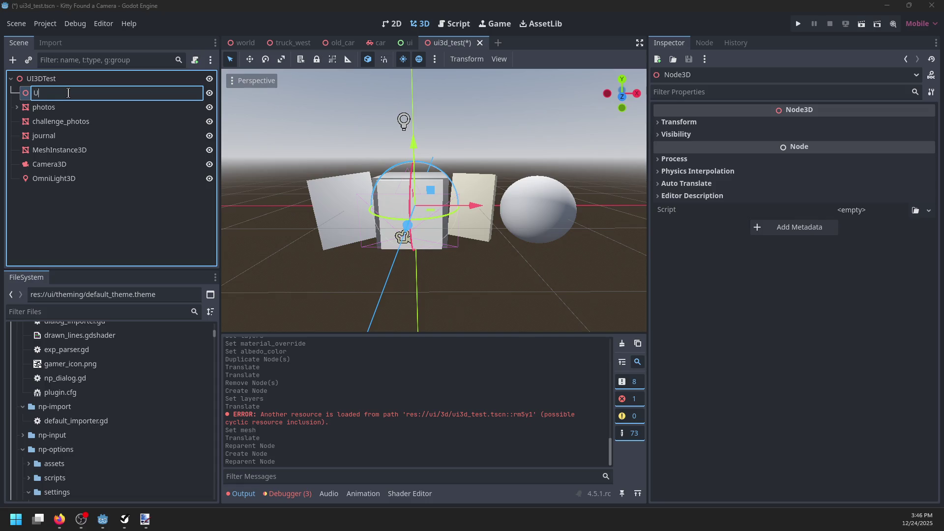
key(Return)
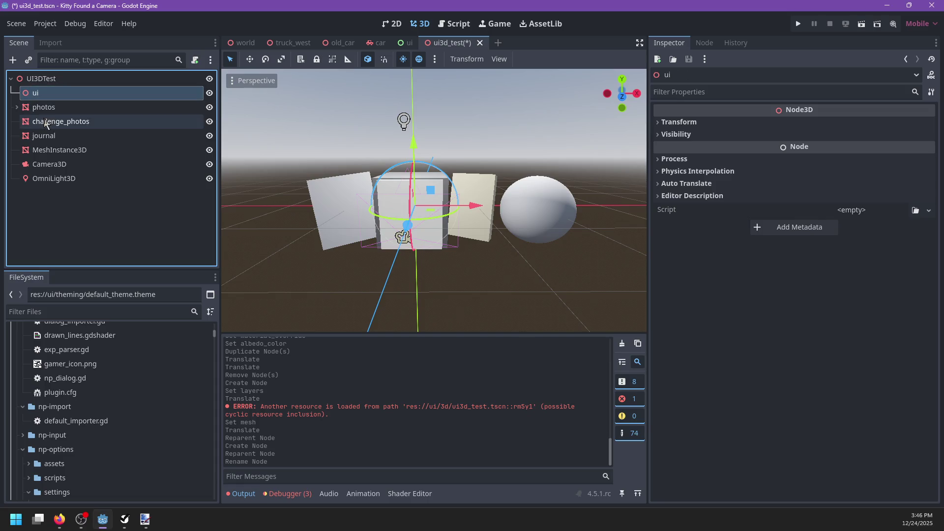
Step: Reparent photos, challenge_photos, journal and MeshInstance3D under the new node, rename it items, and save
click(49, 107)
shift+click(49, 149)
drag(48, 121, 57, 93)
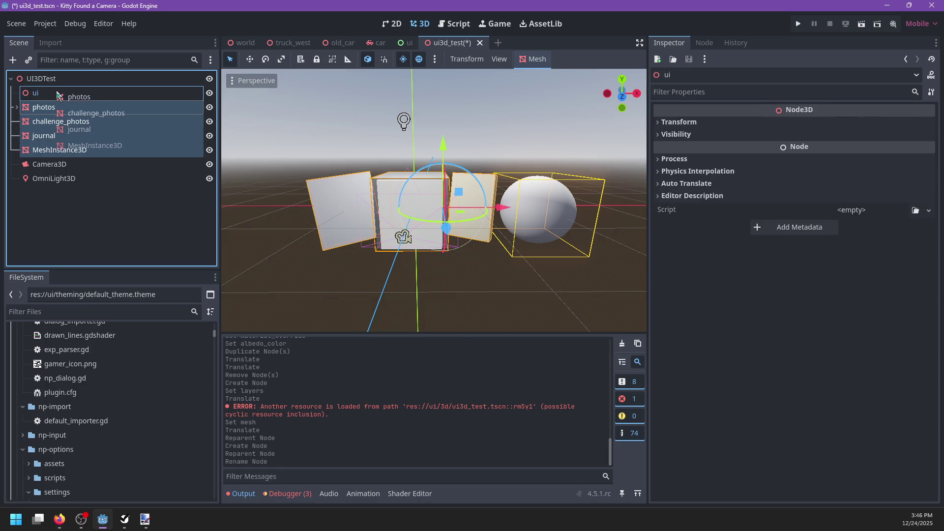
key(ctrl+z)
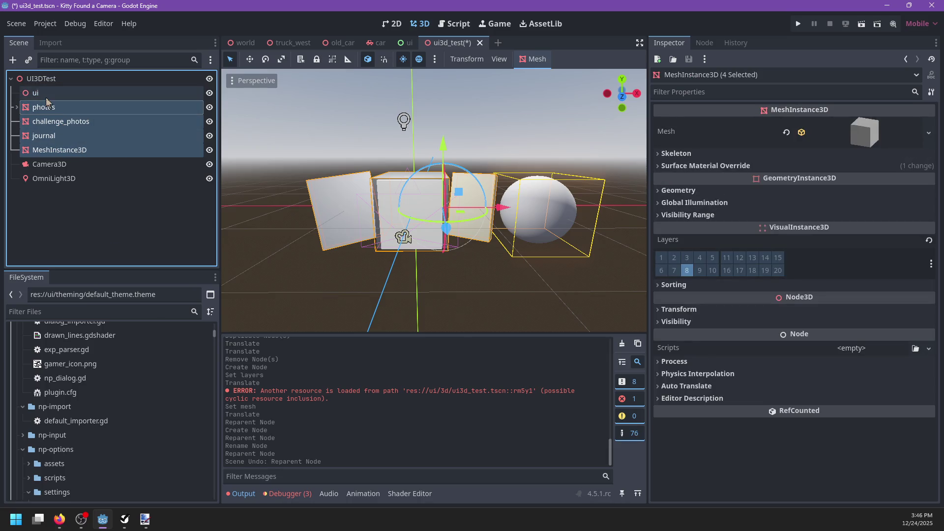
click(45, 96)
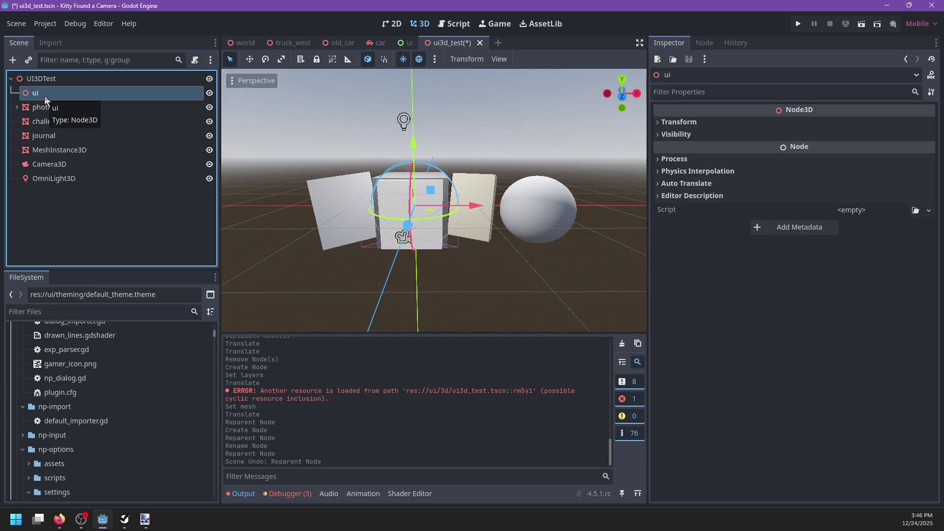
click(49, 107)
shift+click(51, 152)
drag(52, 156, 59, 92)
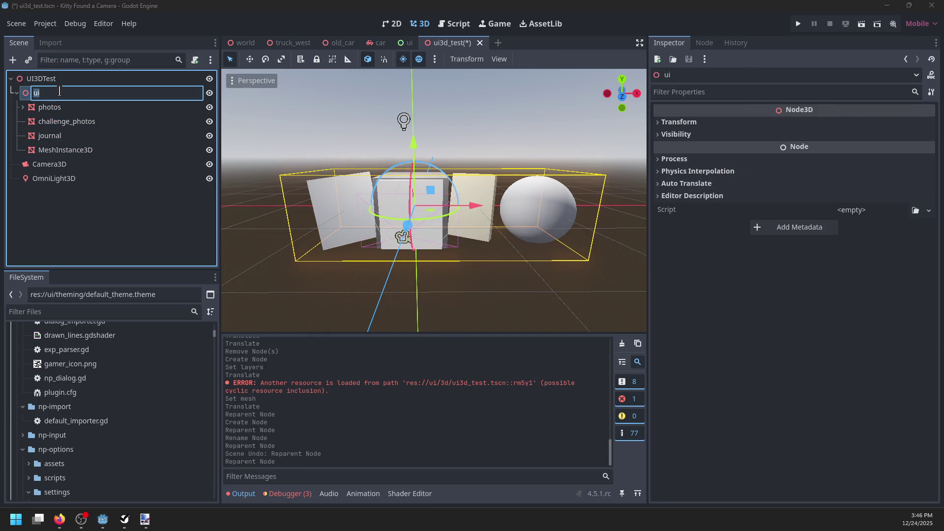
text(ms)
key(Return)
scroll(430, 301, down, 5)
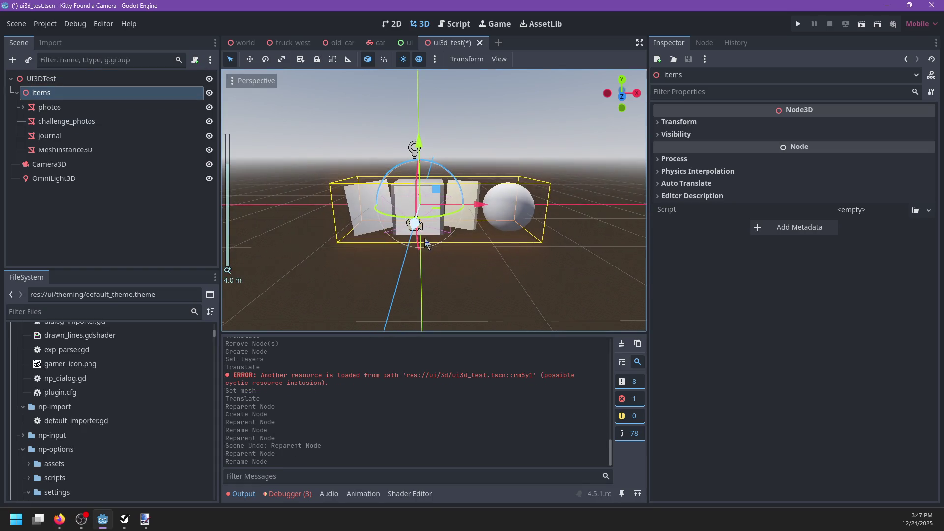
key(ctrl+s)
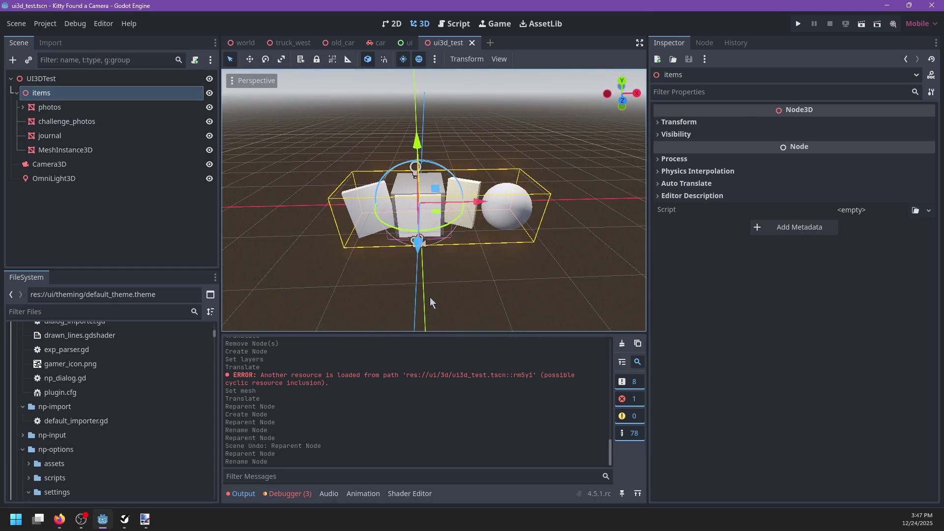
Step: Frame Camera3D and orbit around the scene to inspect it from several angles
double_click(52, 165)
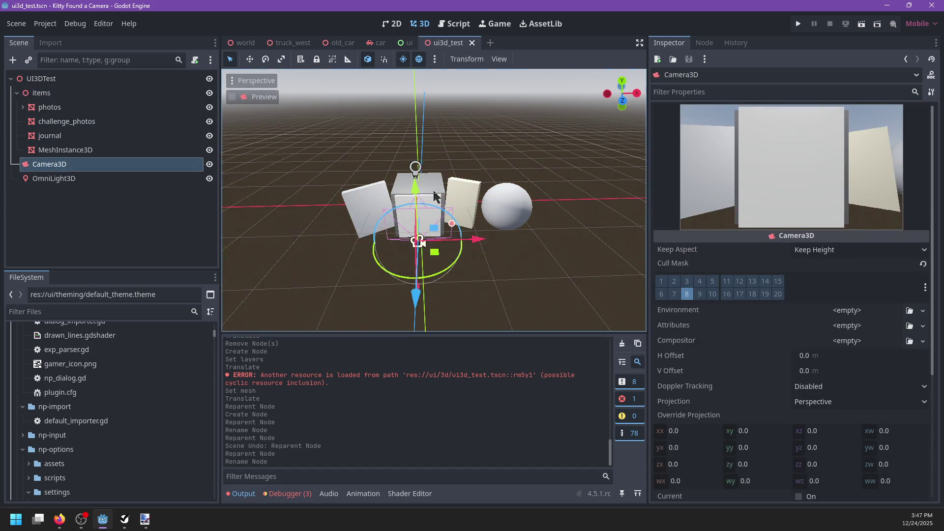
mouse_move(385, 156)
mouse_down()
mouse_move(464, 194)
mouse_move(502, 192)
mouse_move(381, 195)
mouse_move(393, 199)
mouse_up()
scroll(411, 202, up, 5)
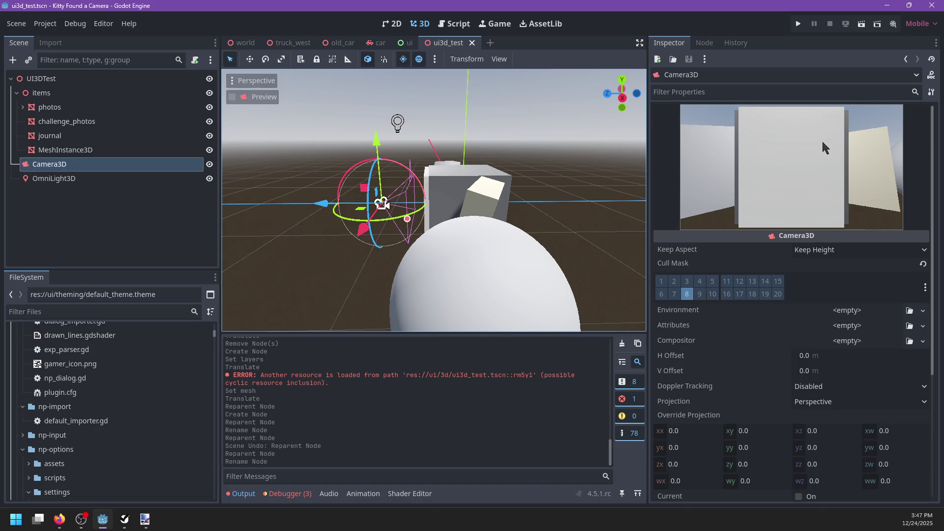
mouse_move(442, 105)
mouse_down()
mouse_move(441, 225)
mouse_move(615, 207)
mouse_up()
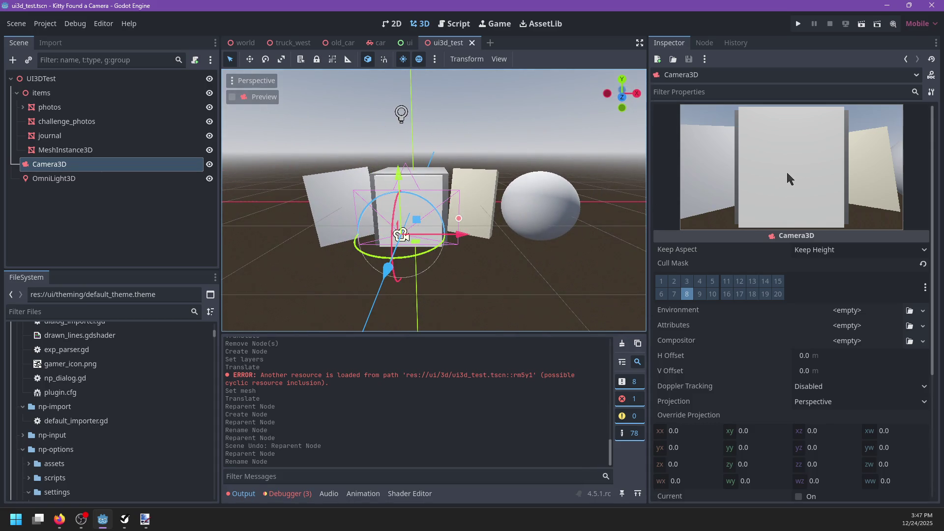
mouse_move(469, 213)
mouse_down()
mouse_move(428, 234)
mouse_move(410, 257)
mouse_move(507, 203)
mouse_up()
click(495, 217)
click(55, 91)
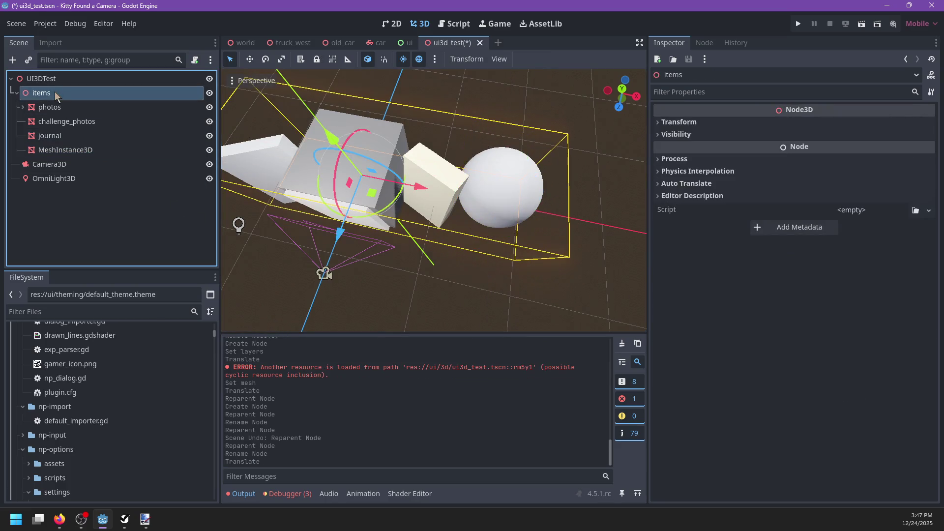
click(51, 165)
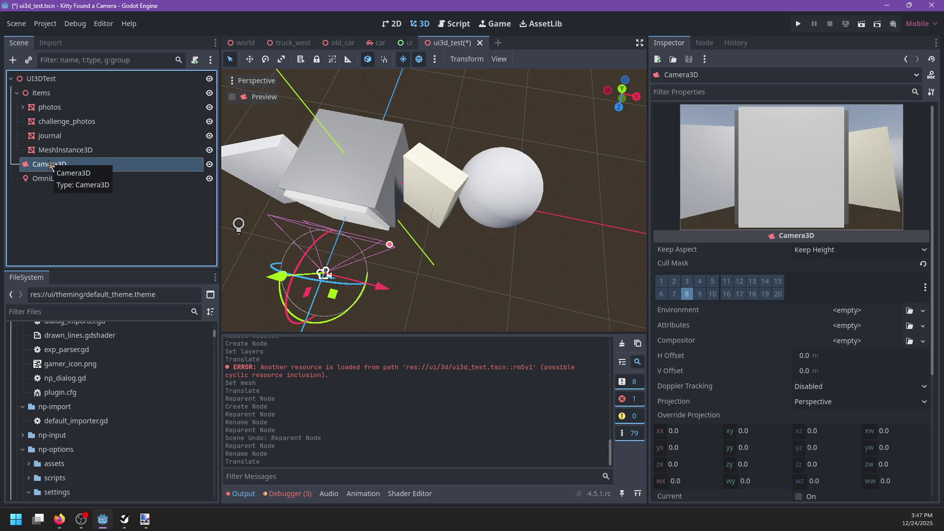
key(f)
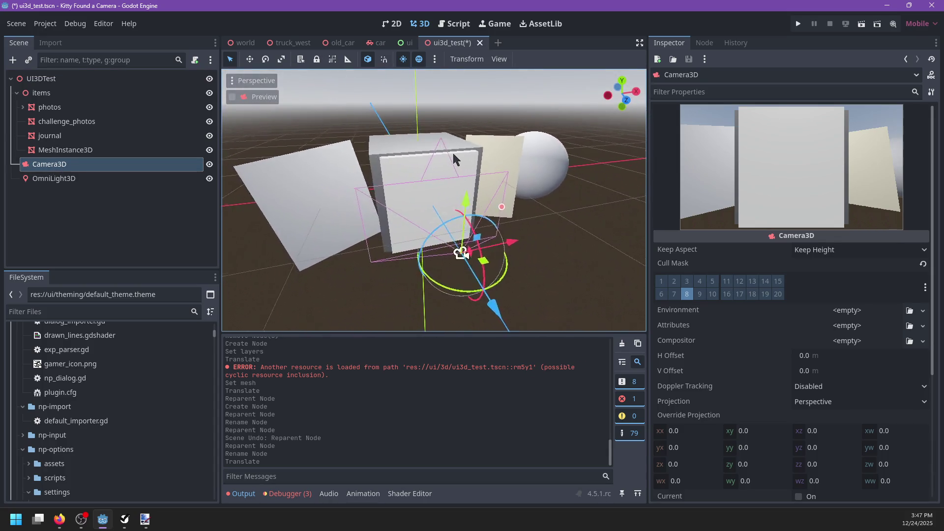
Step: Drag challenge_photos to a new spot and recheck the scene from the camera
drag(400, 216, 422, 223)
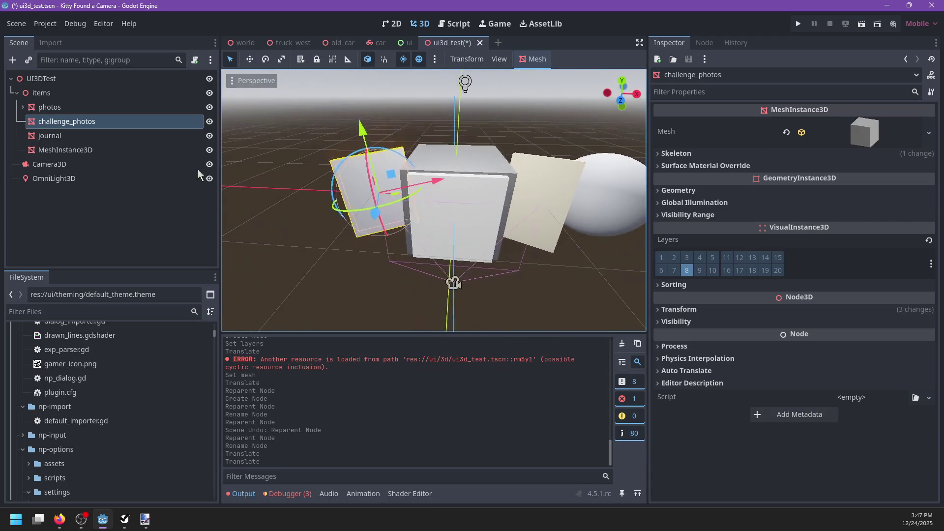
click(50, 164)
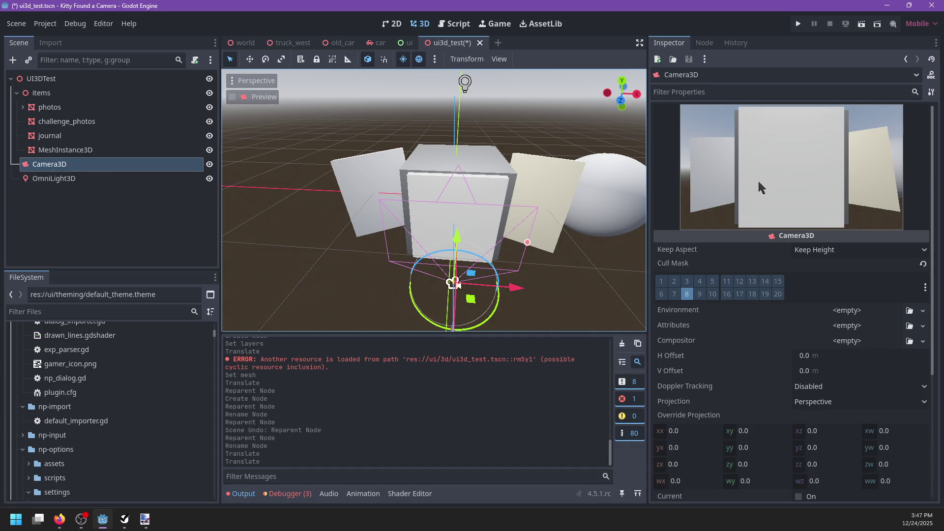
mouse_move(614, 172)
mouse_down()
mouse_move(492, 166)
mouse_move(460, 184)
mouse_move(513, 196)
mouse_move(514, 234)
mouse_up()
click(459, 184)
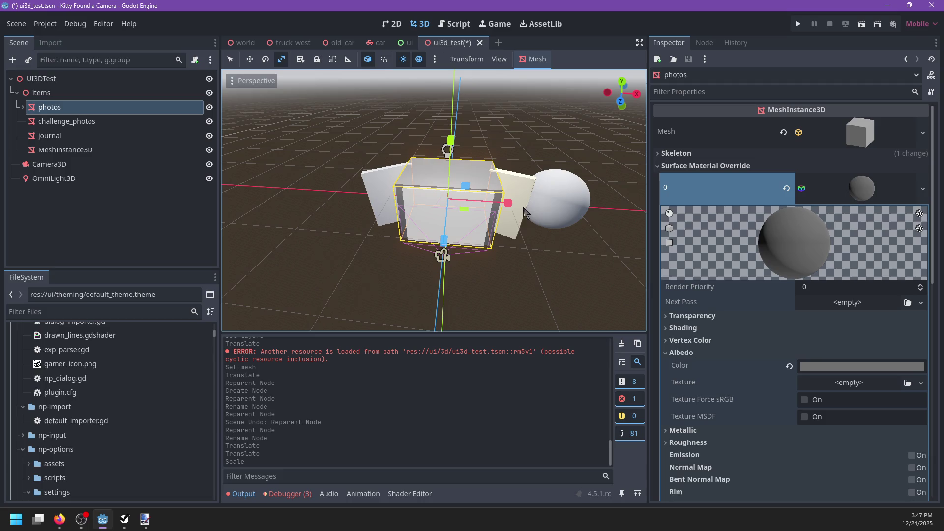
Step: Select the photos cube and expand its transform properties in the Inspector
click(44, 93)
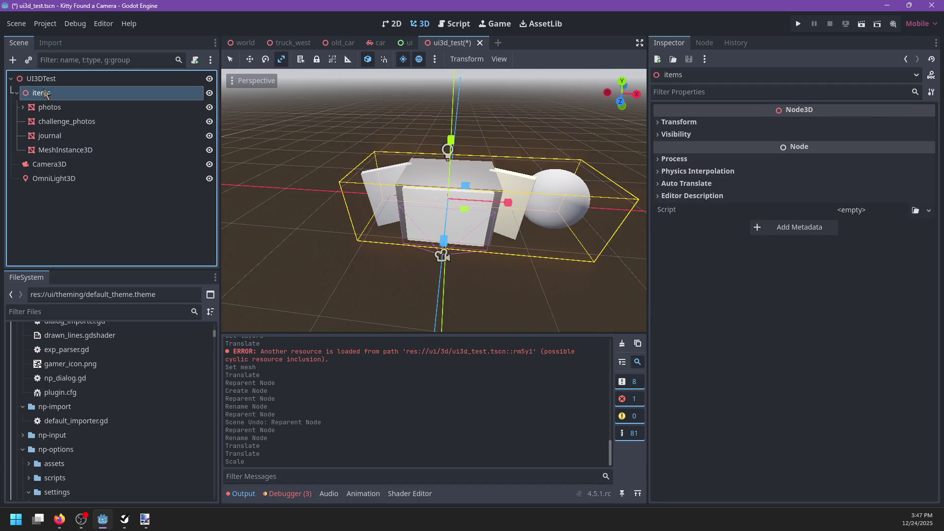
click(54, 165)
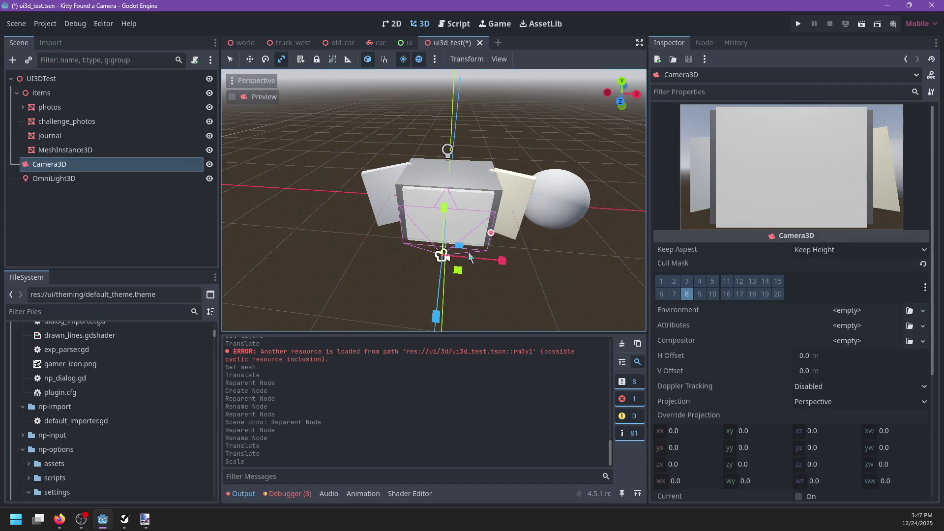
mouse_move(479, 271)
mouse_down()
mouse_move(417, 284)
mouse_move(420, 269)
mouse_move(506, 250)
mouse_move(428, 253)
mouse_move(520, 243)
mouse_move(515, 252)
mouse_up()
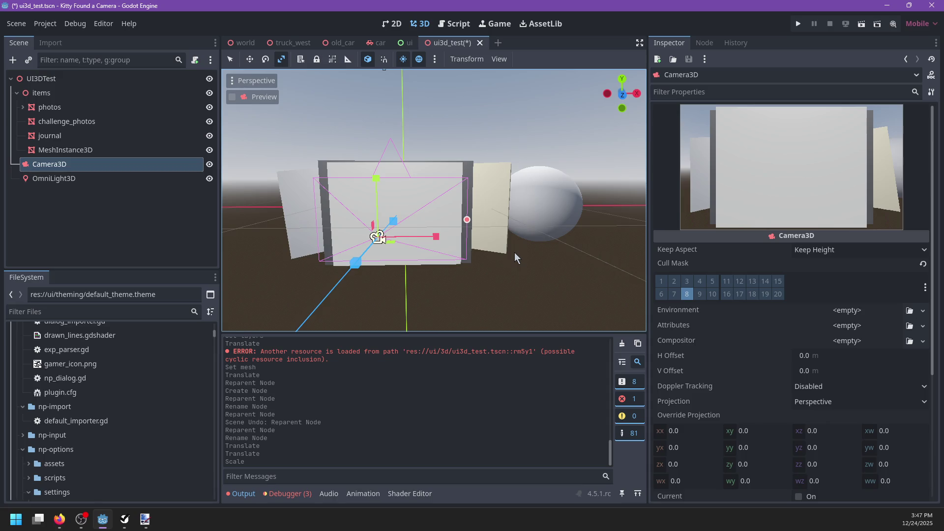
click(468, 173)
click(469, 173)
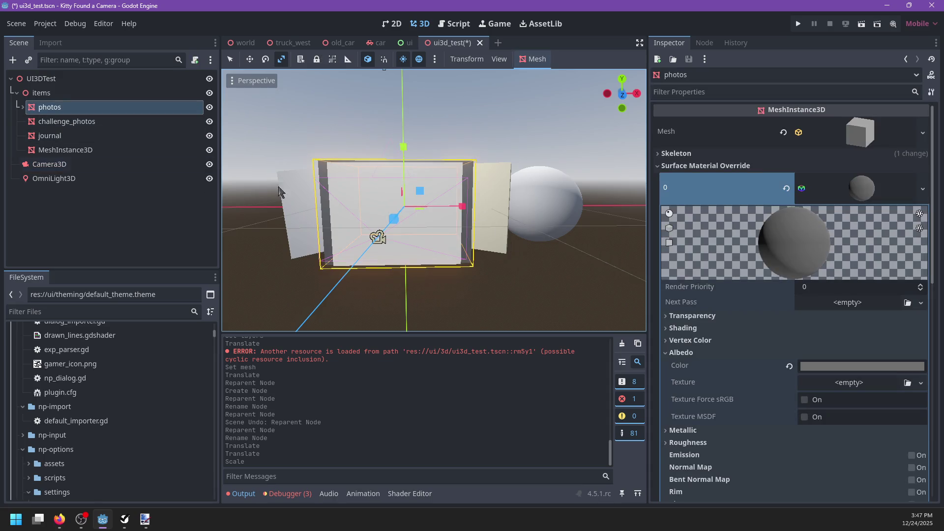
scroll(678, 286, down, 10)
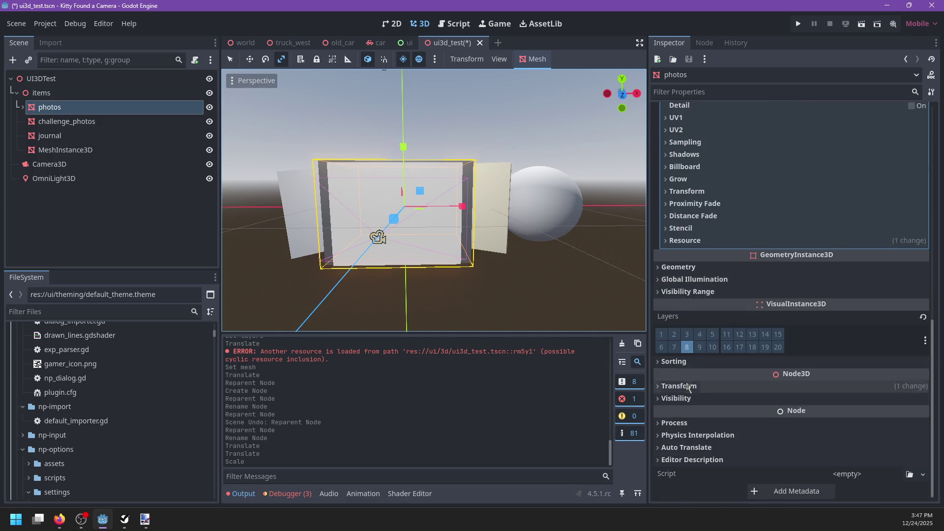
click(680, 267)
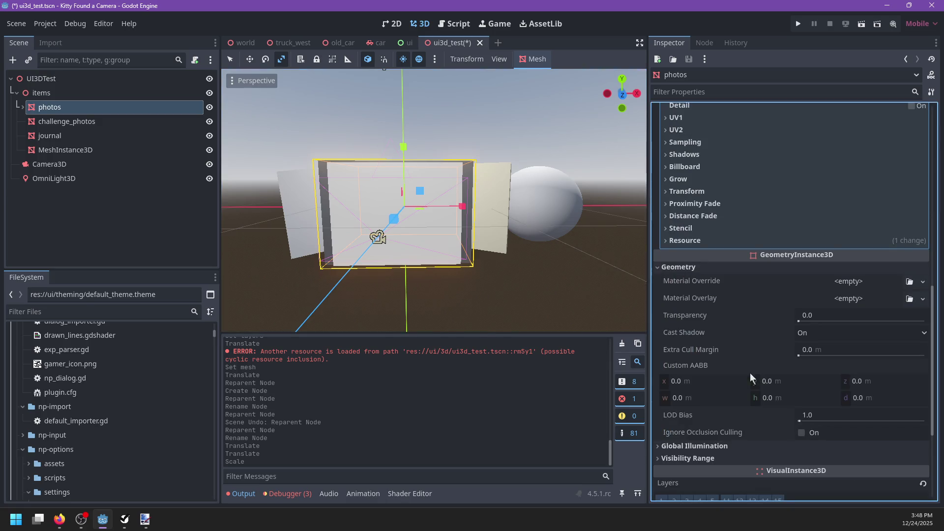
scroll(803, 240, up, 10)
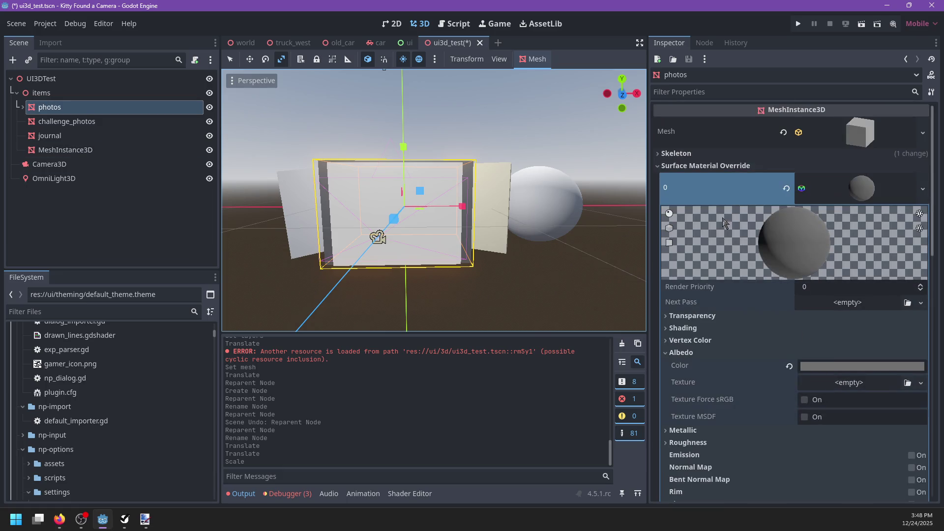
click(833, 196)
scroll(765, 301, down, 5)
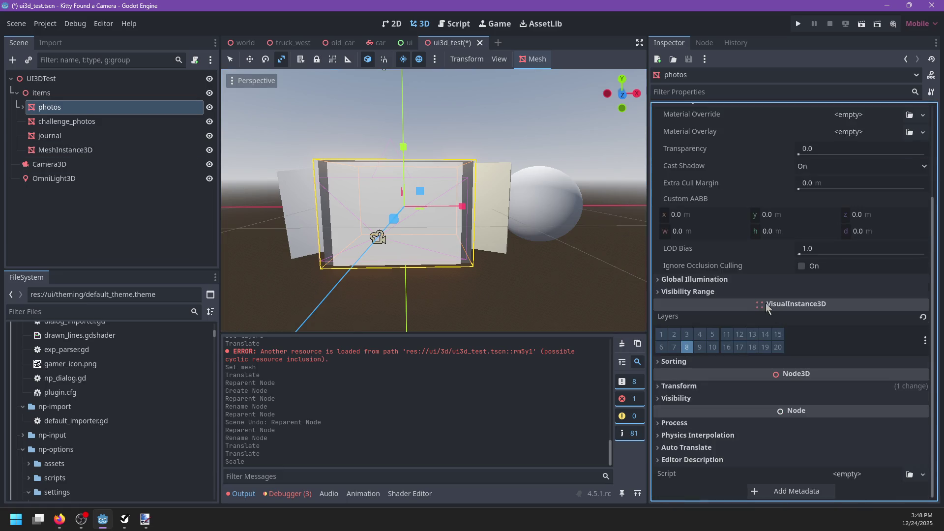
click(686, 387)
scroll(741, 387, down, 5)
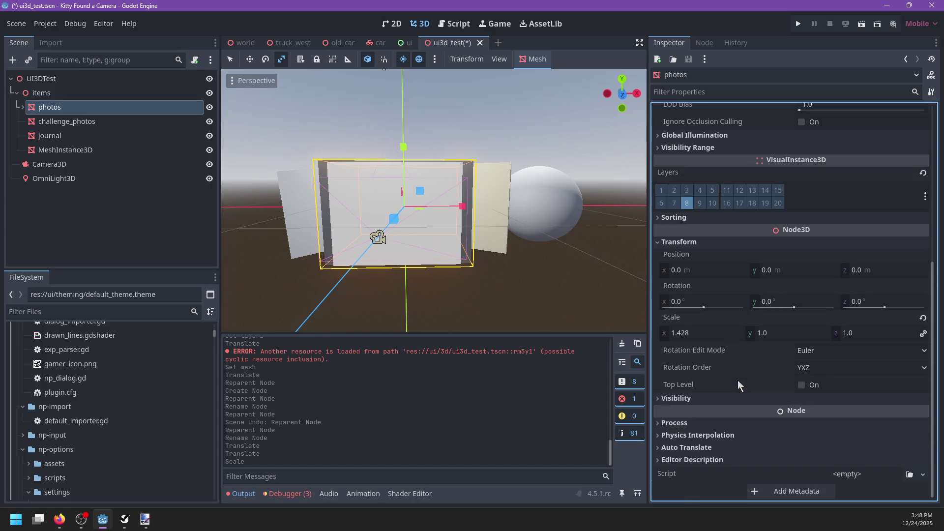
Step: Reset the photos panel's scale and set its x scale to 1.3, keeping height and depth 1.0
click(717, 335)
key(BackSpace)
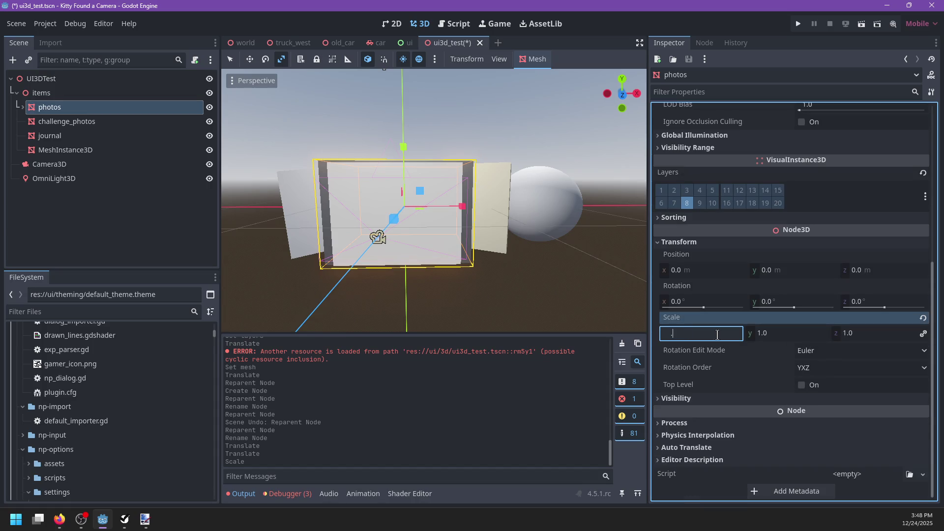
key(Return)
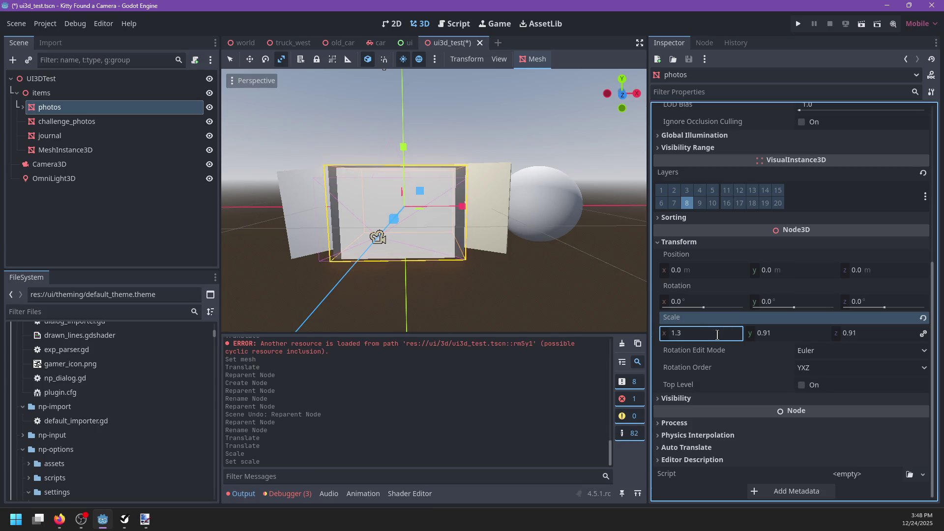
scroll(723, 349, up, 10)
click(854, 197)
click(854, 196)
click(104, 164)
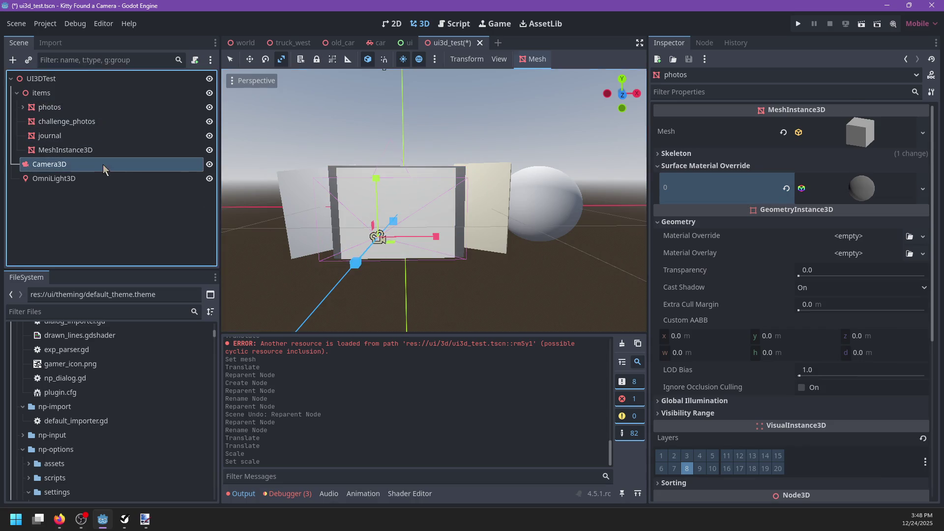
scroll(736, 178, down, 5)
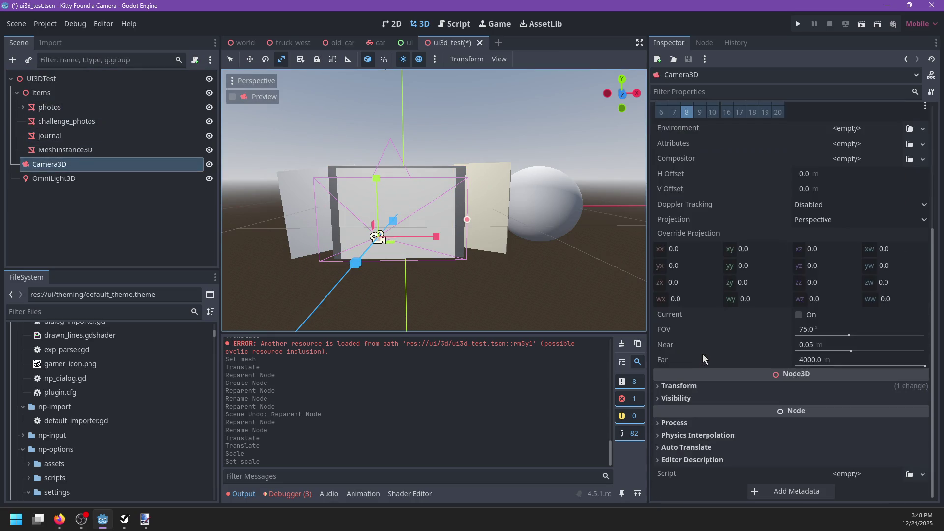
click(58, 112)
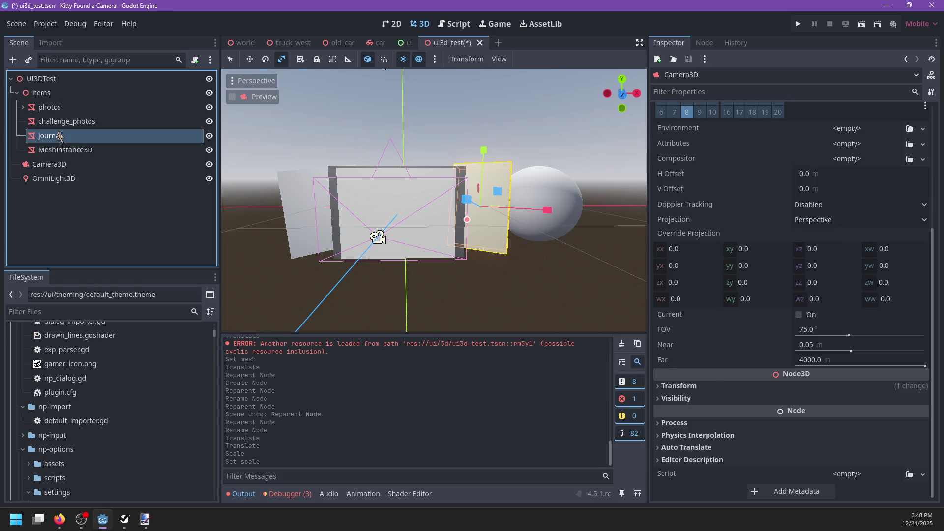
scroll(737, 357, down, 7)
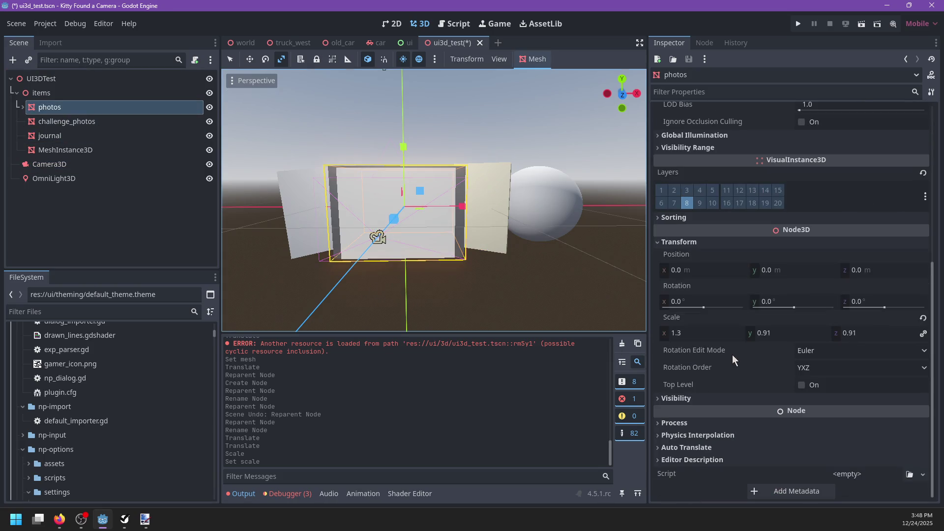
click(923, 318)
click(710, 334)
text(3)
key(Return)
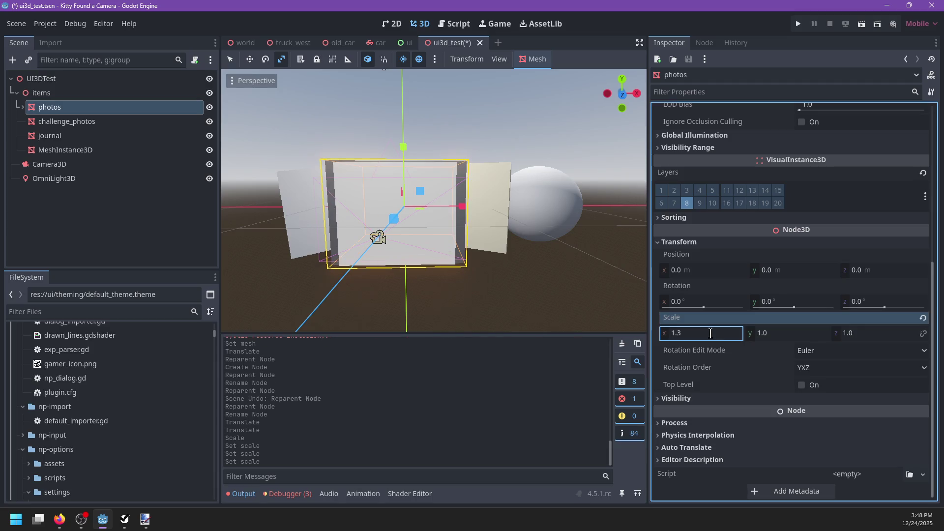
Step: Save the scene and preview it through Camera3D before returning to the editor view
scroll(787, 295, up, 5)
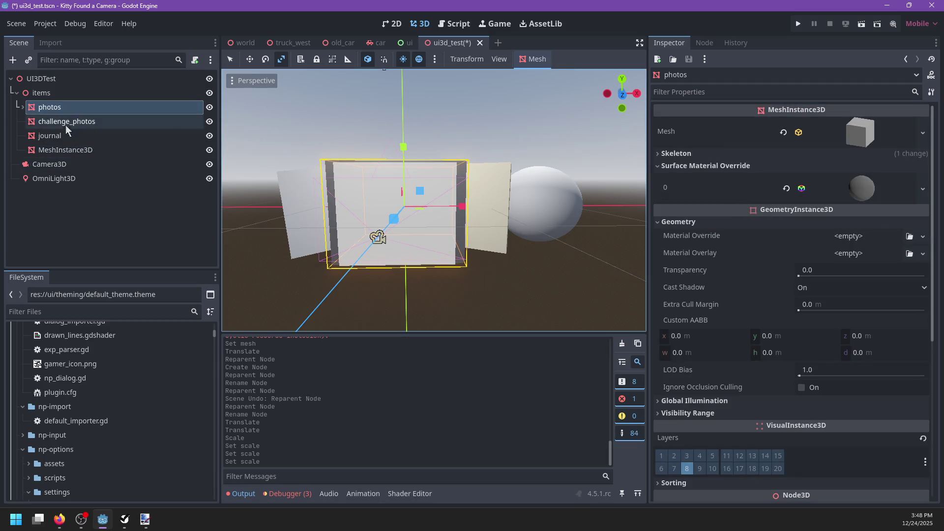
click(55, 164)
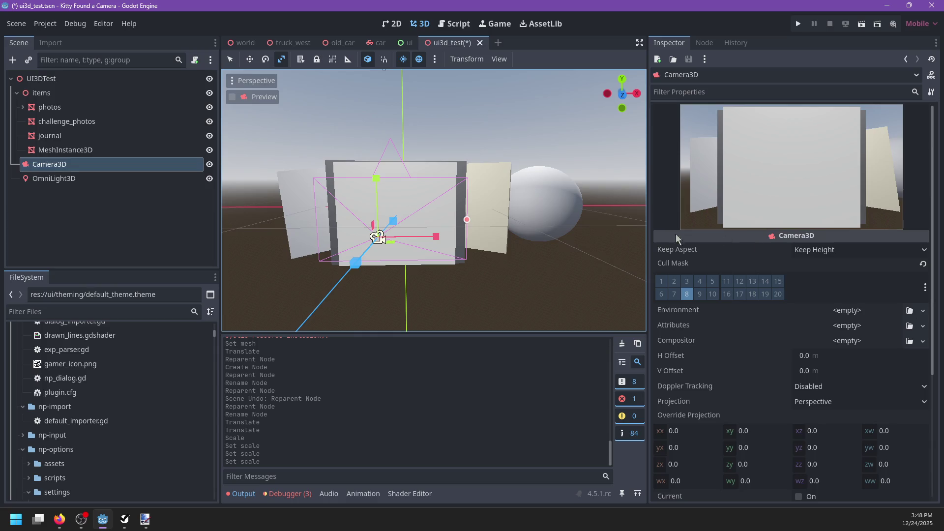
drag(509, 249, 471, 256)
key(ctrl+s)
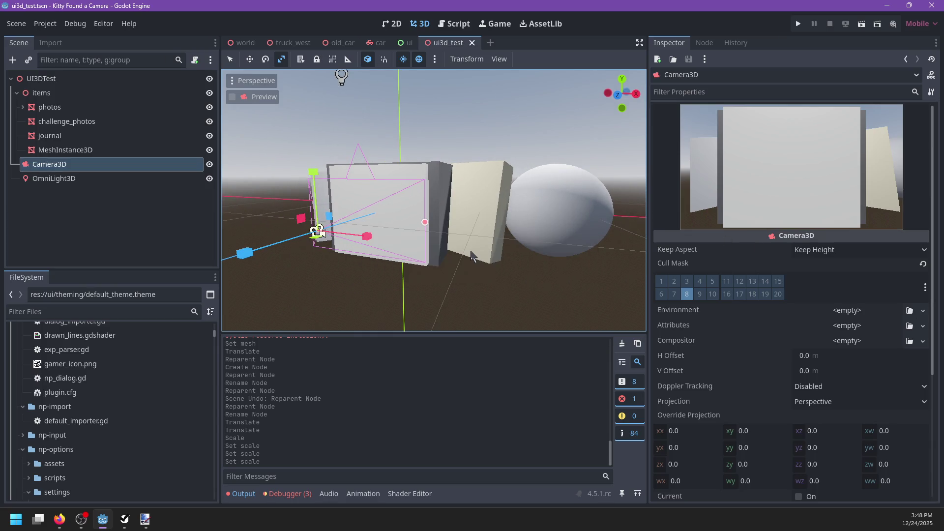
click(261, 98)
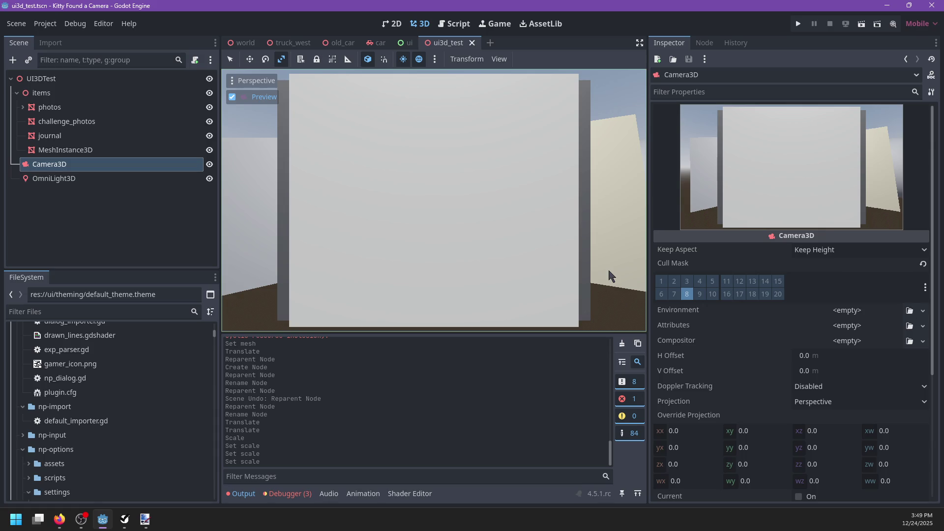
scroll(710, 406, down, 5)
scroll(708, 400, up, 5)
scroll(757, 383, down, 5)
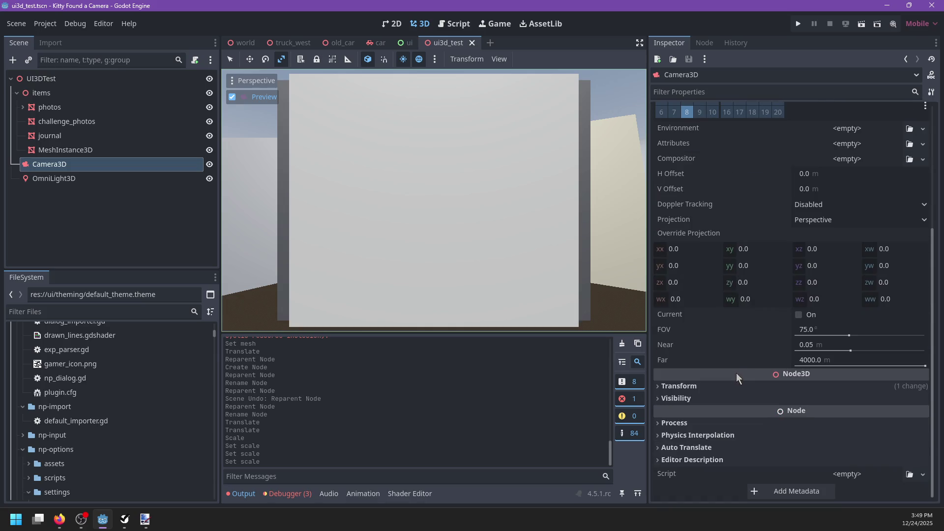
scroll(736, 373, up, 5)
click(232, 97)
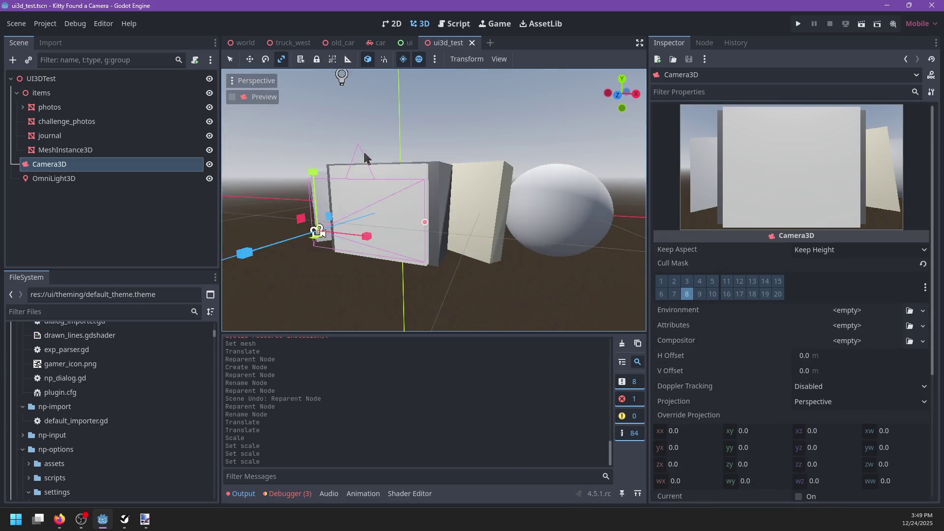
scroll(460, 228, up, 2)
Step: Thin the photos panel slightly with the Scale gizmo, undoing an accidental journal enlargement
click(435, 188)
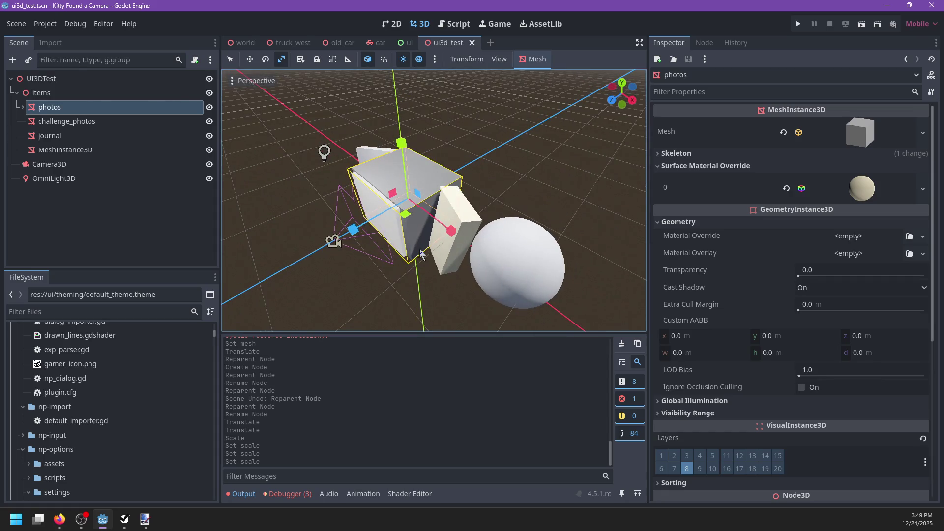
drag(353, 229, 364, 236)
mouse_move(363, 236)
mouse_down()
mouse_move(435, 188)
mouse_move(427, 192)
mouse_up()
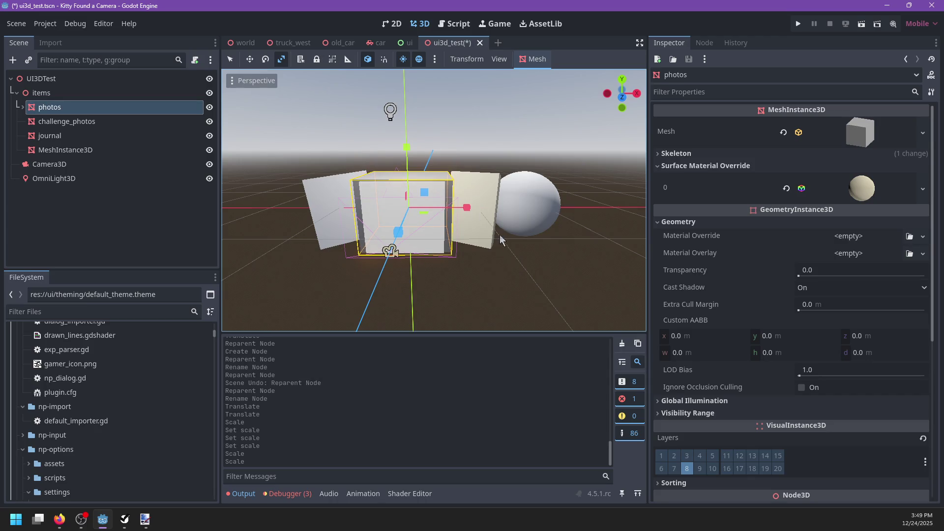
drag(499, 234, 503, 211)
click(502, 206)
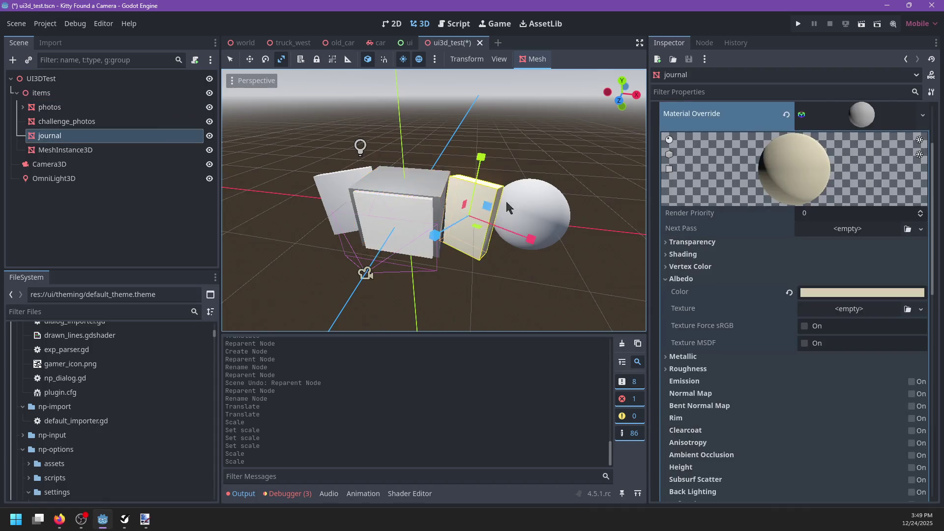
mouse_move(471, 250)
mouse_down()
mouse_move(497, 251)
mouse_move(469, 246)
mouse_up()
key(ctrl+z)
key(q)
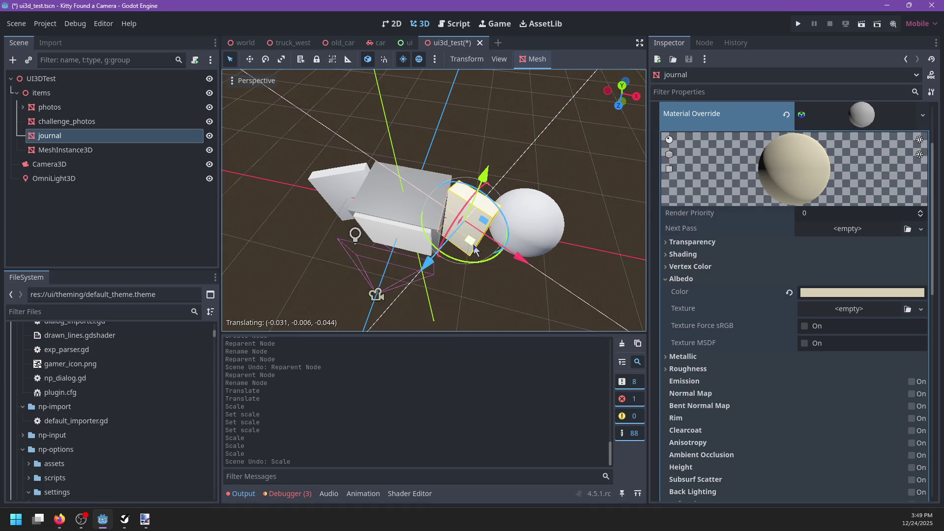
Step: Move the challenge_photos panel to a new position beside photos
click(319, 211)
drag(373, 221, 424, 229)
click(45, 92)
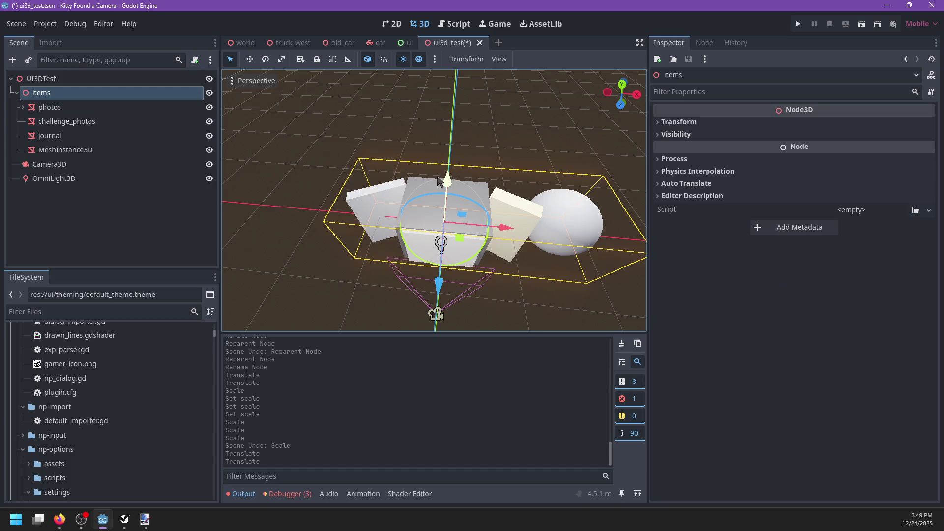
click(49, 164)
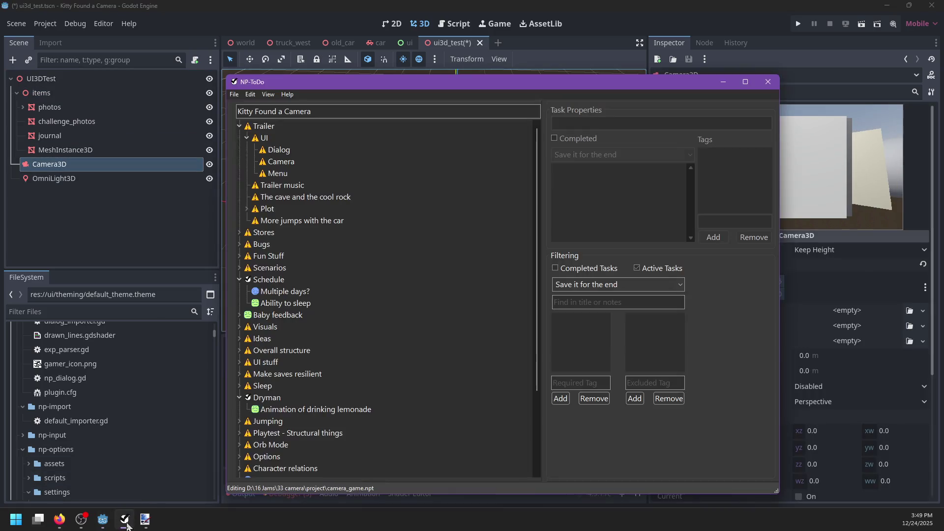
click(145, 519)
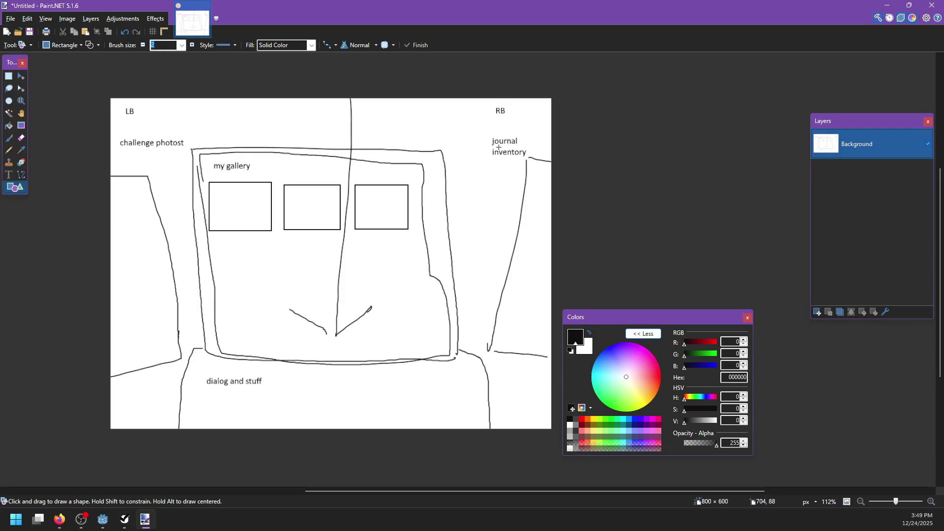
drag(485, 136, 533, 147)
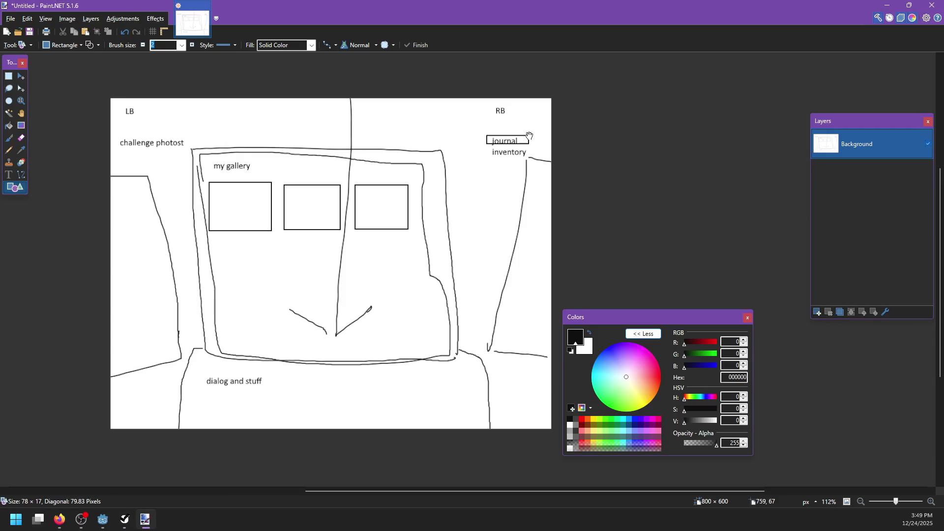
key(Escape)
key(t)
click(213, 140)
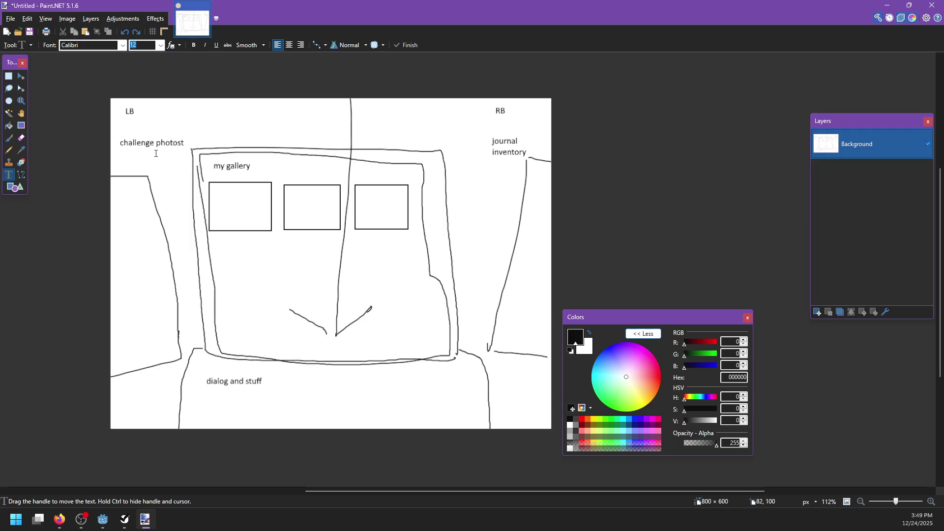
key(alt+Tab)
key(alt+Tab)
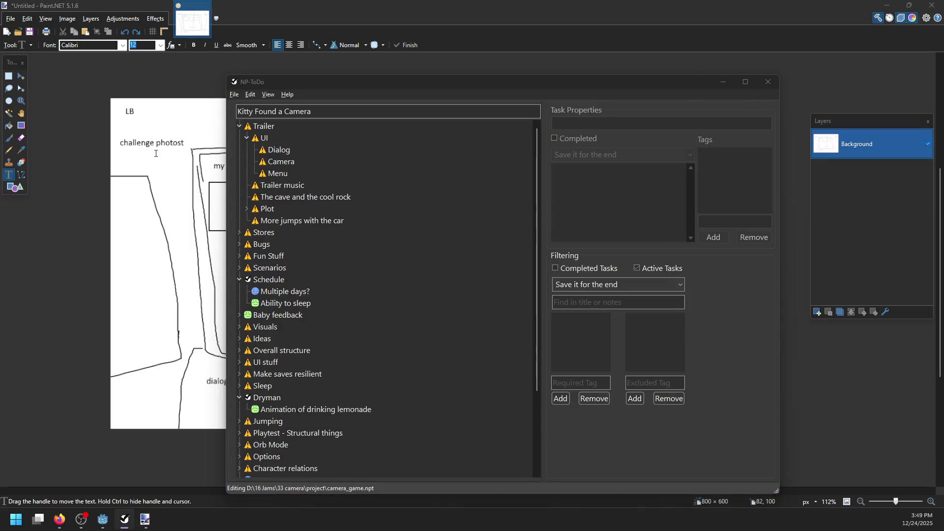
drag(448, 197, 457, 191)
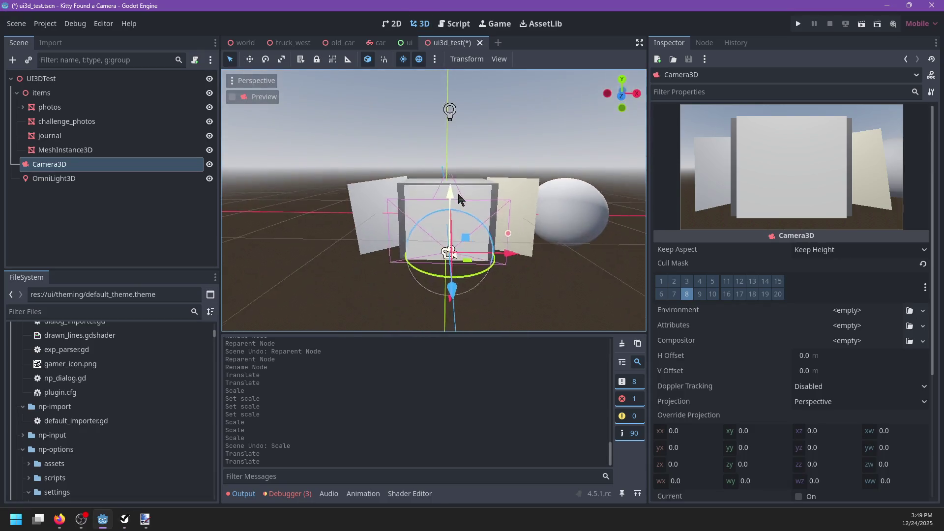
Step: Save the scene and add an AnimationPlayer node under the UI3DTest root
key(ctrl+s)
click(113, 79)
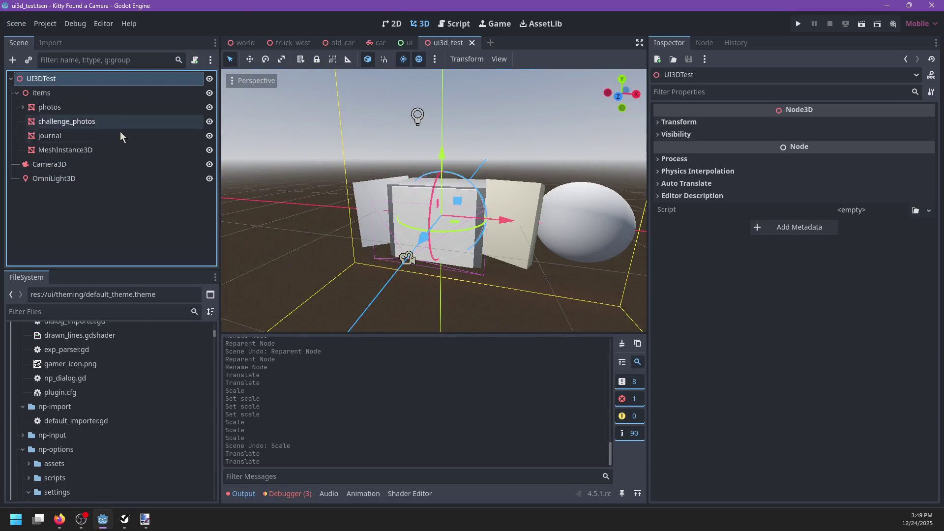
key(ctrl+a)
text(animation)
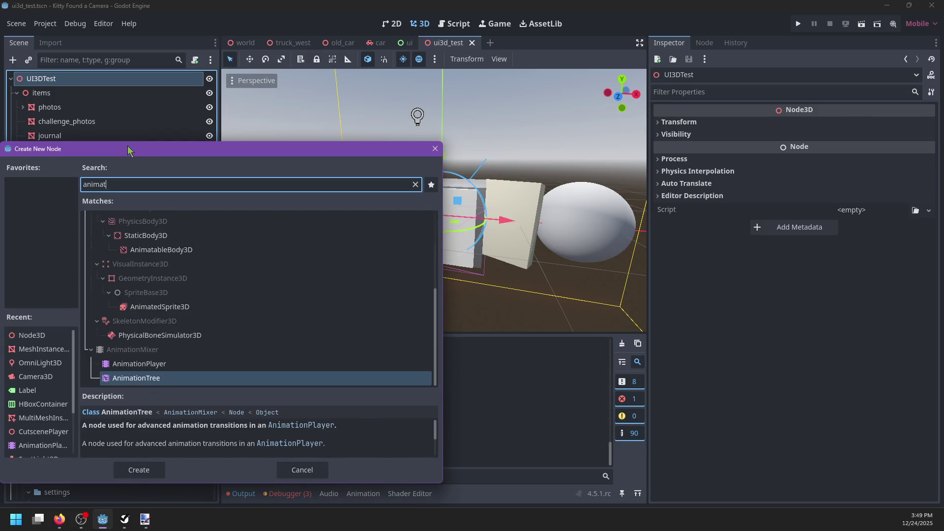
key(Up)
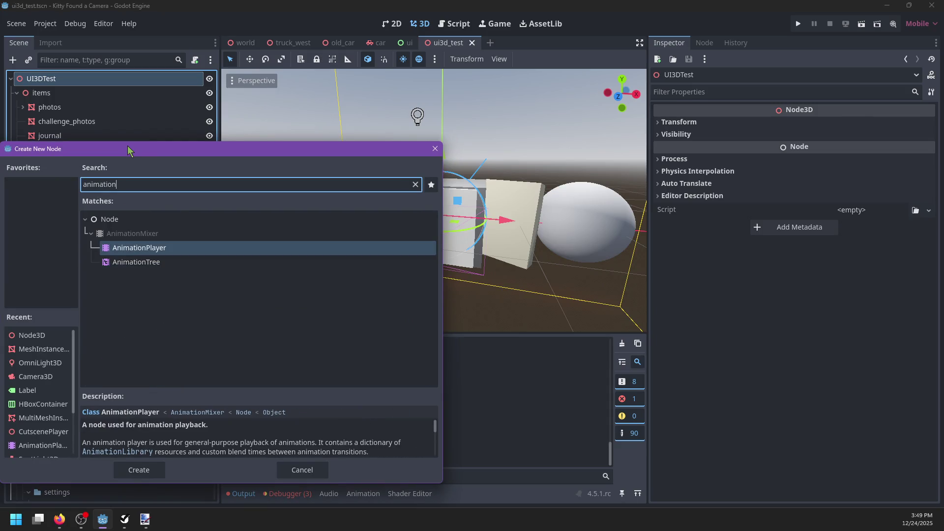
key(Return)
Step: Open the Attach Node Script dialog for UI3DTest, proposing res://ui/3d/ui_3d_test.gd
click(98, 79)
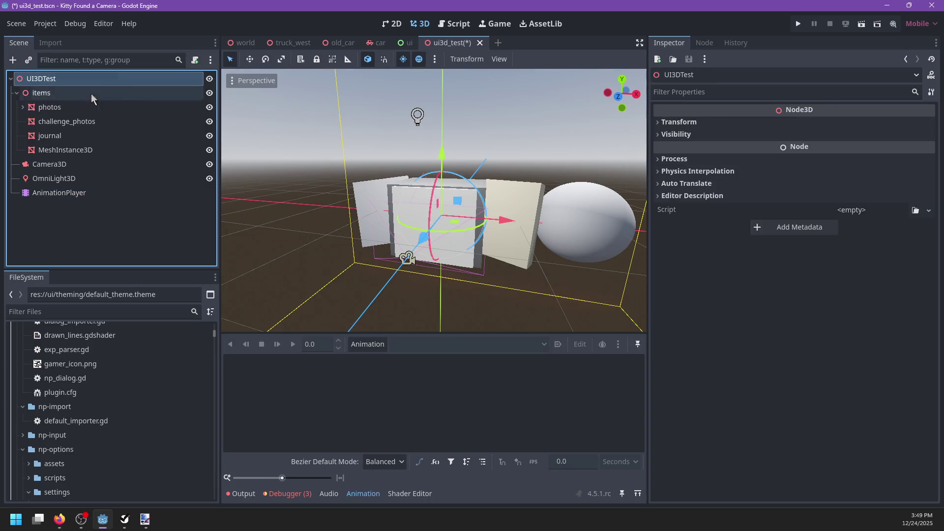
click(17, 93)
click(194, 59)
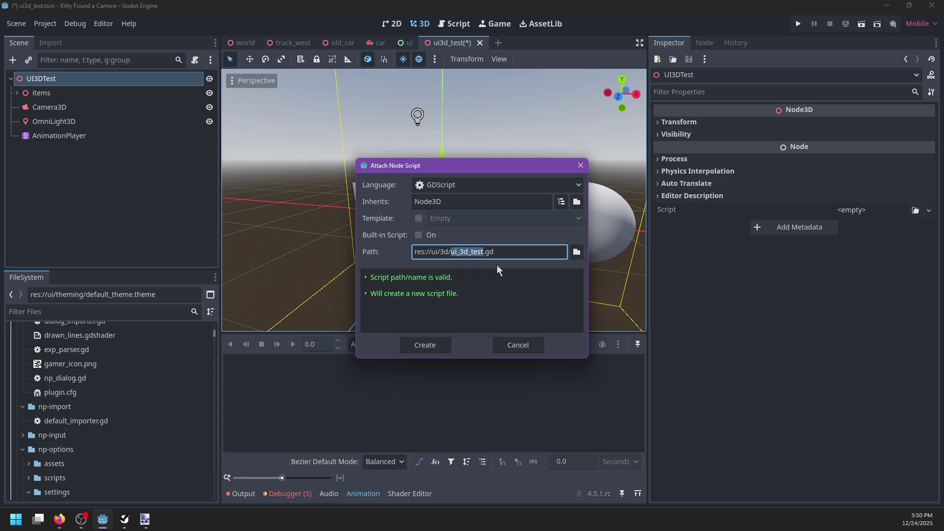
Step: Create ui_3d_test.gd with an _input function checking event.is_action_pressed('pause')
key(Return)
key(Down)
key(Return)
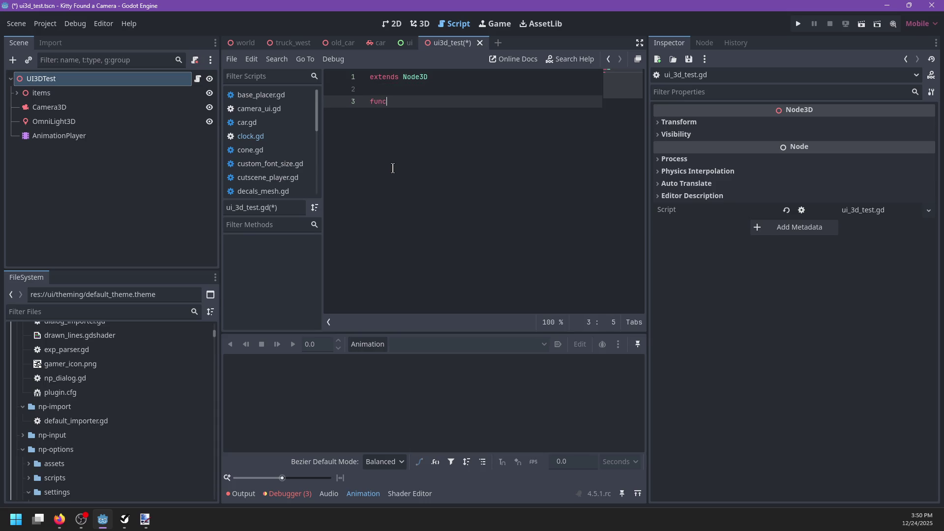
text(in)
key(Return)
key(Return)
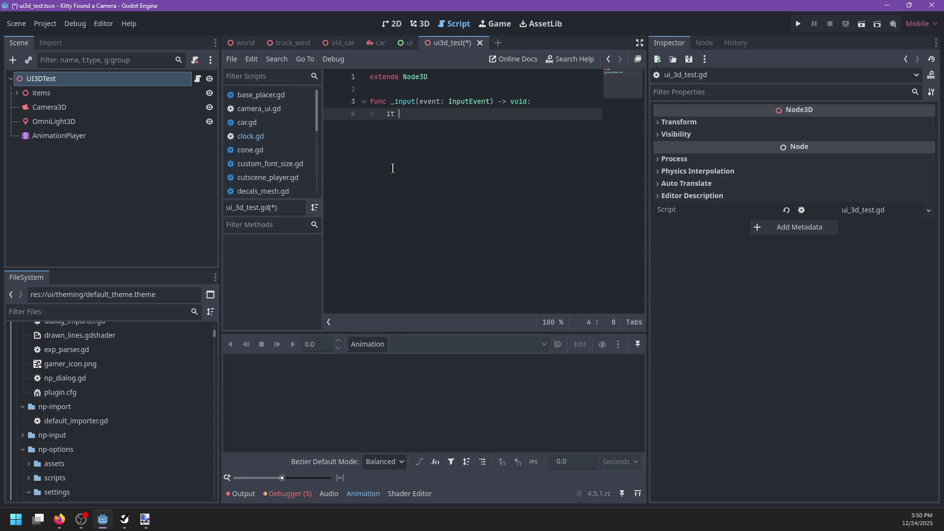
text(vent.is_a)
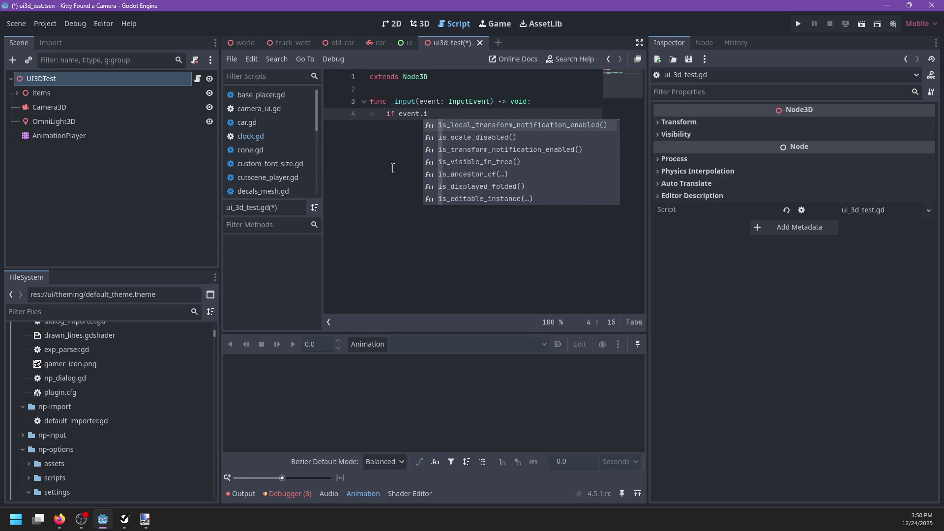
text(ction)
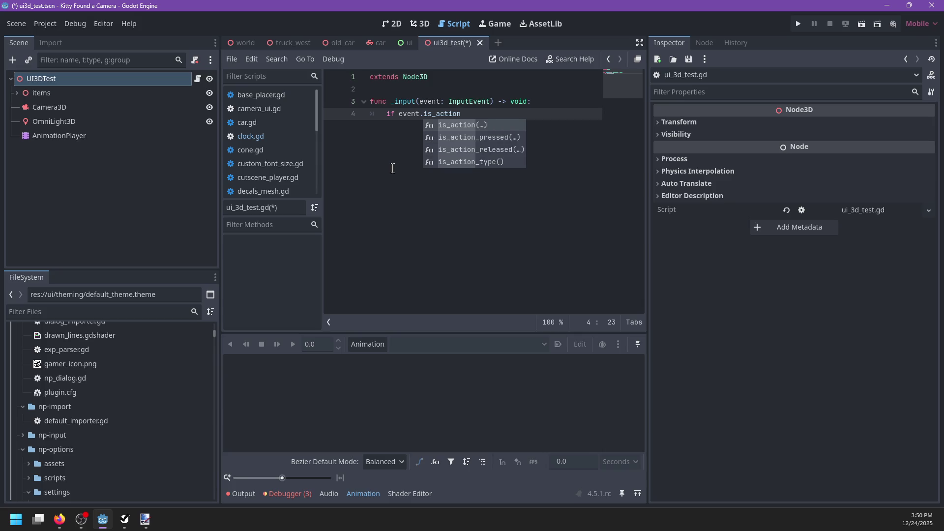
key(Down)
key(Return)
text('pause'):)
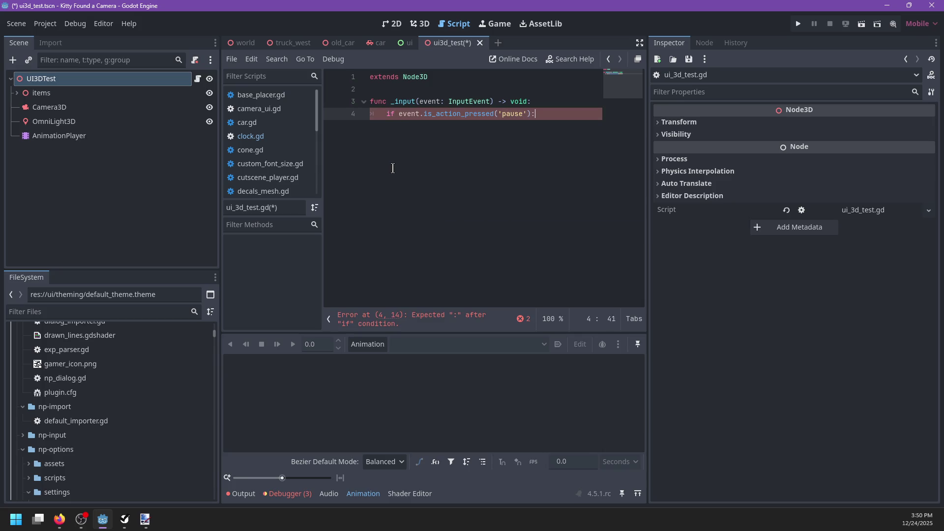
key(Return)
text(set_)
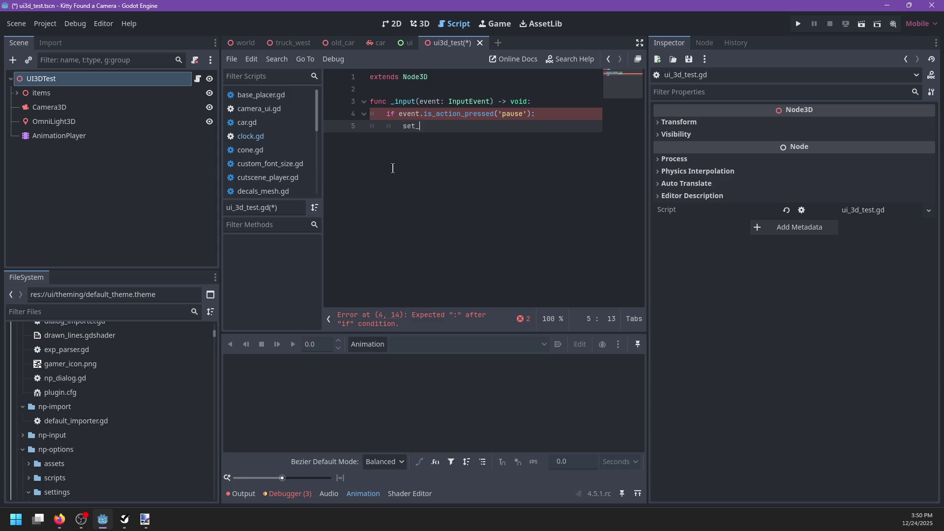
text(d(!pa)
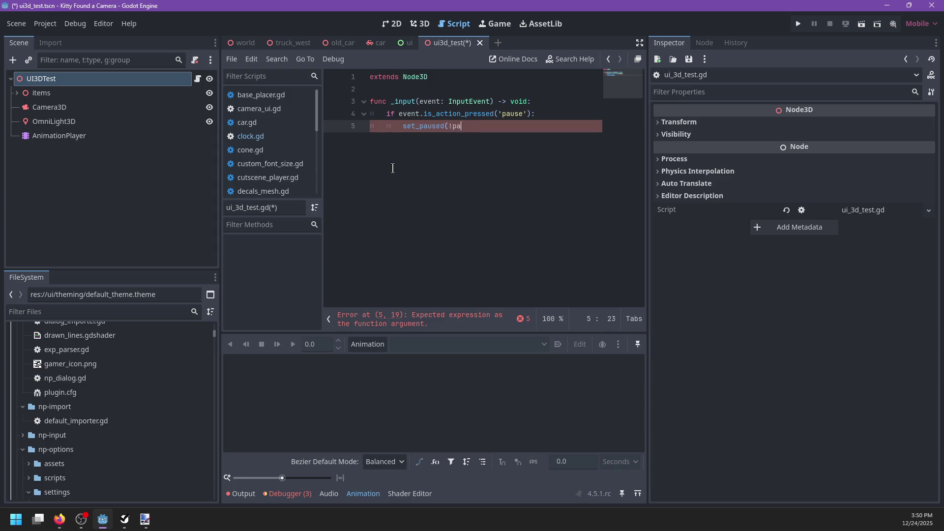
Step: Add an exported paused variable and make the pause branch run 'paused = !paused'
key(Up)
key(Up)
key(Up)
key(Return)
key(Up)
key(Return)
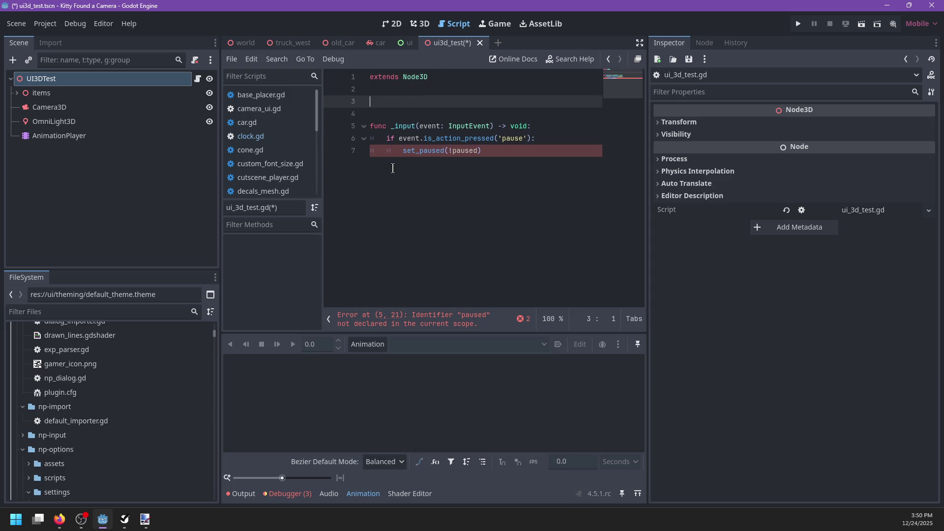
text(xport var paused := false)
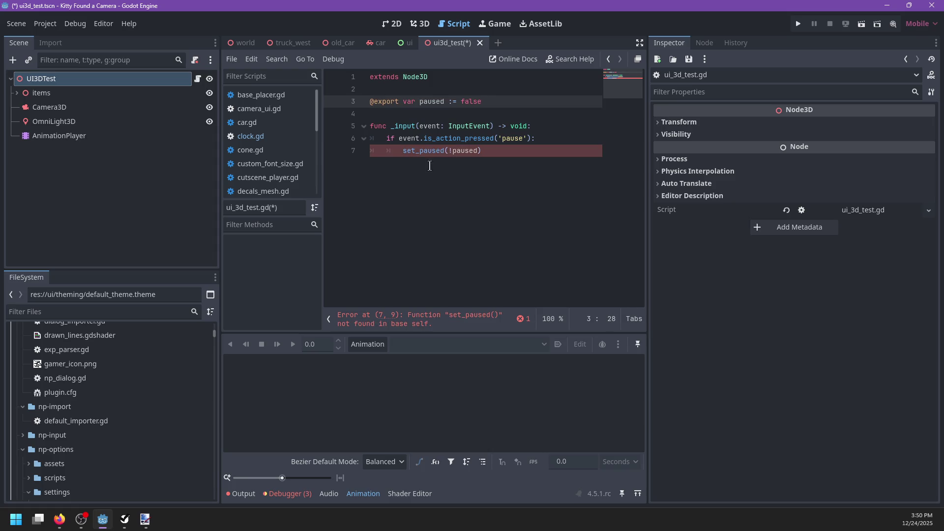
mouse_move(468, 153)
drag(445, 151, 401, 151)
mouse_move(481, 151)
mouse_down()
mouse_move(393, 152)
mouse_move(502, 153)
mouse_up()
text(paused = )
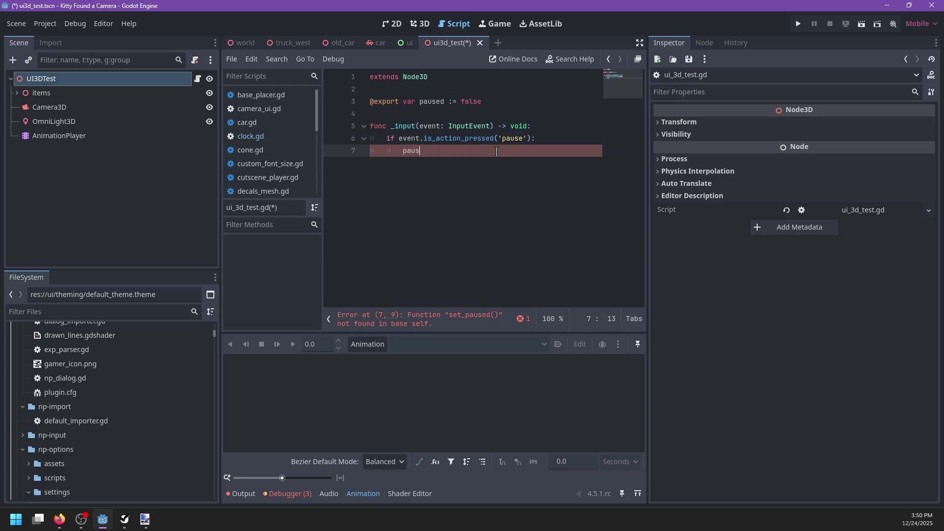
text(!pause)
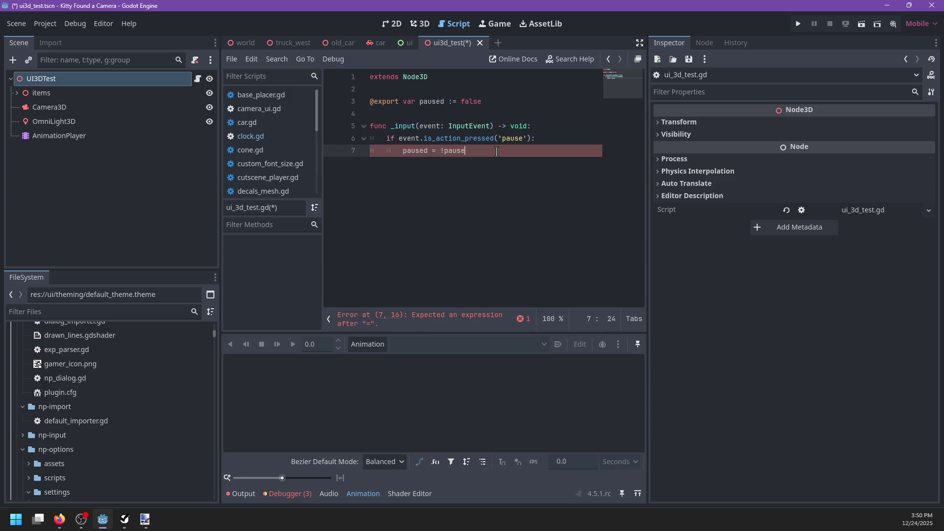
text(d)
Step: Give the paused declaration a set(p) setter block and add a trailing line
click(500, 102)
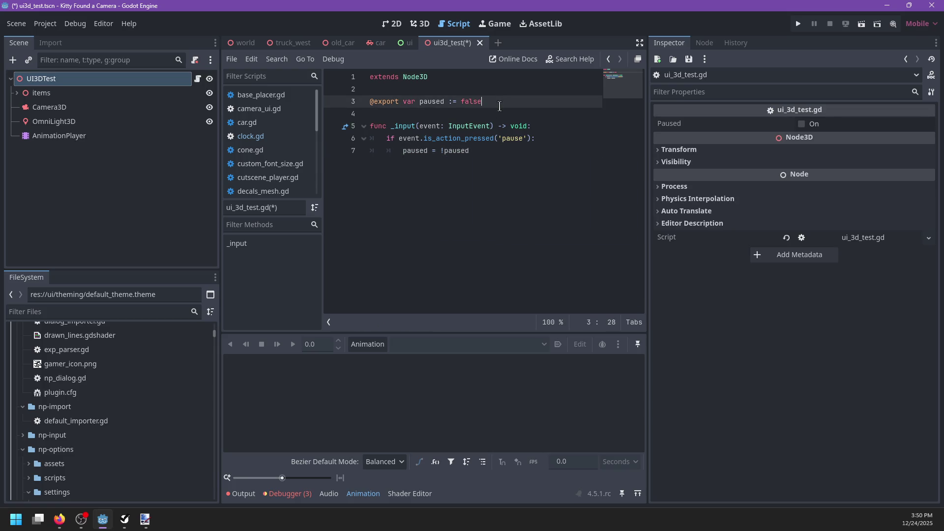
text(:)
key(Return)
text(:)
key(Return)
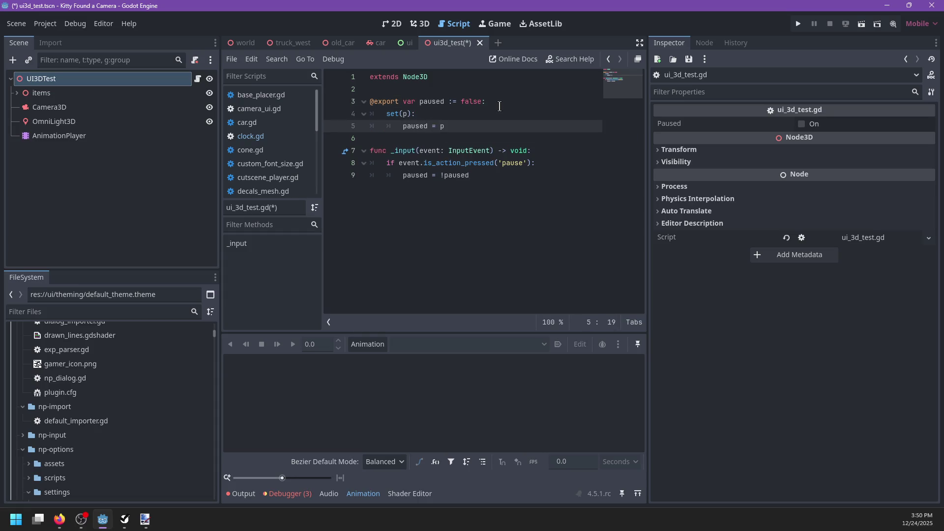
click(460, 276)
key(Return)
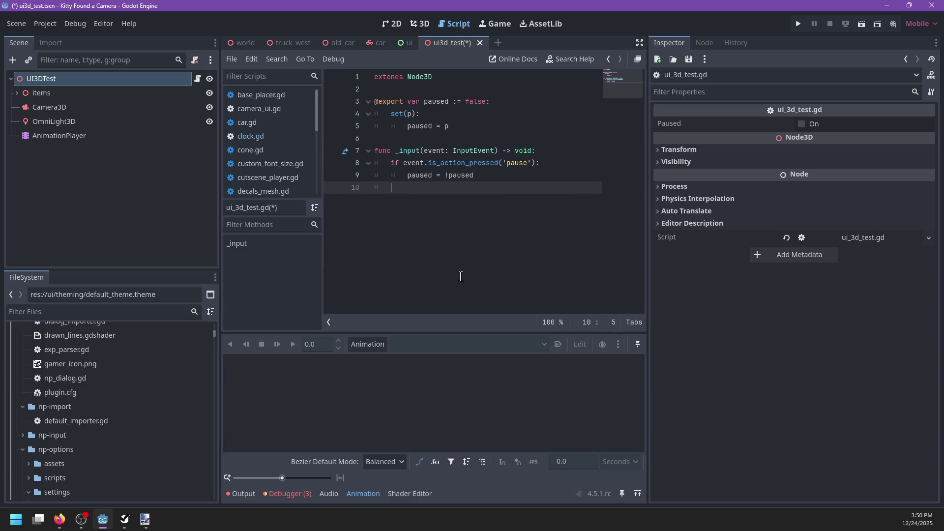
Step: Return to the 3D scene and start creating a new animation
click(418, 28)
click(357, 344)
click(370, 356)
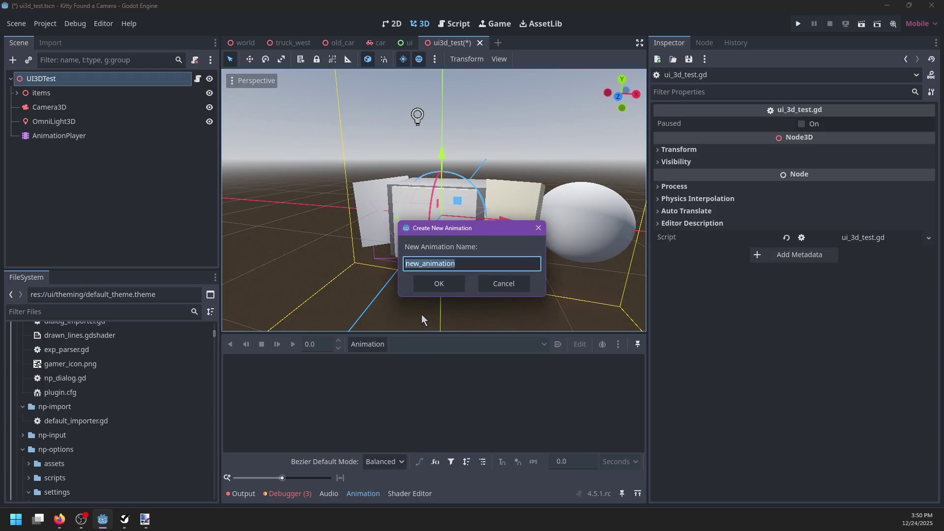
Step: Create a new animation named 'Pause'
text(pause)
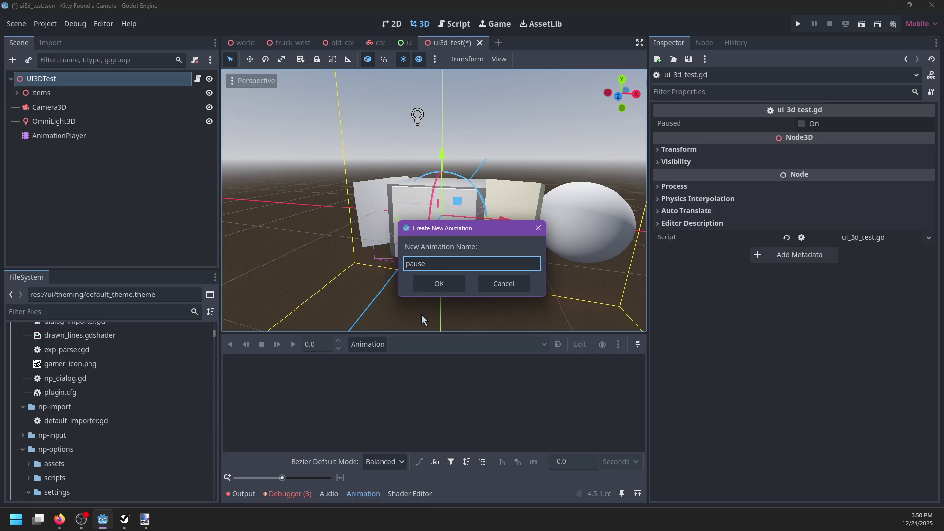
key(BackSpace)
key(BackSpace)
key(BackSpace)
text(Pause)
key(Return)
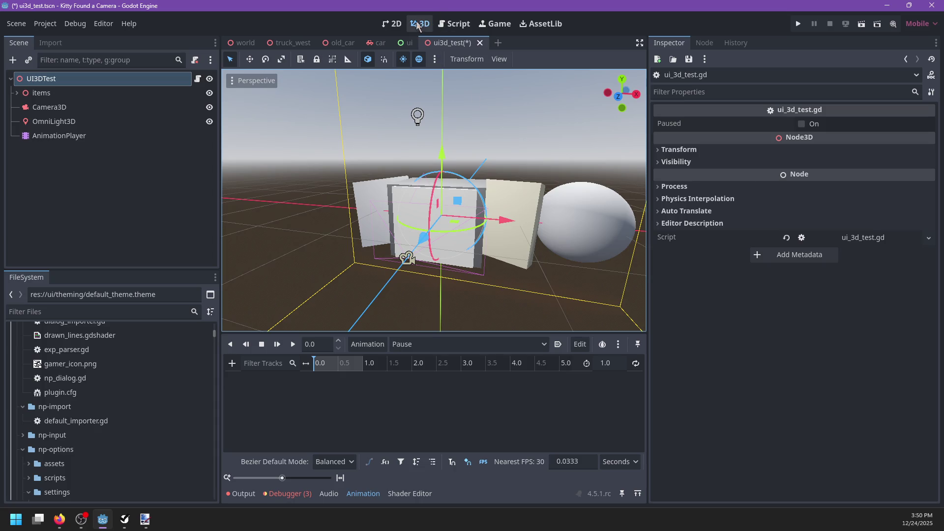
Step: Select the items group and raise it along Y to about 1.475
click(396, 25)
click(420, 24)
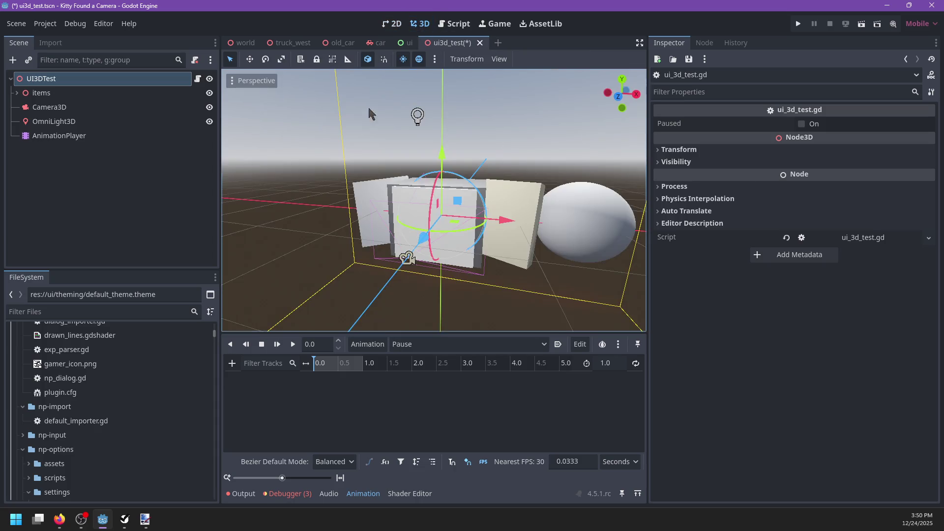
click(86, 94)
scroll(475, 194, down, 2)
mouse_move(475, 194)
mouse_down()
mouse_move(463, 274)
mouse_move(453, 249)
mouse_move(480, 228)
mouse_move(500, 253)
mouse_up()
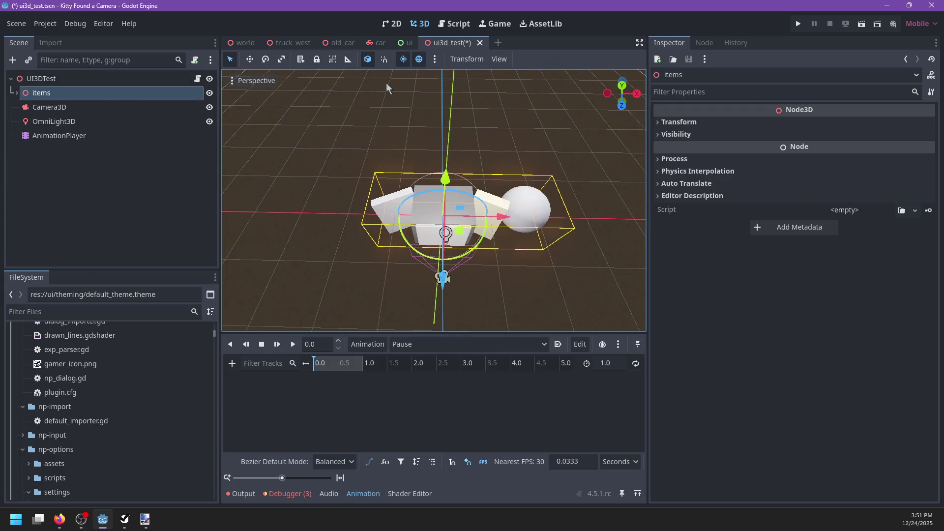
click(60, 108)
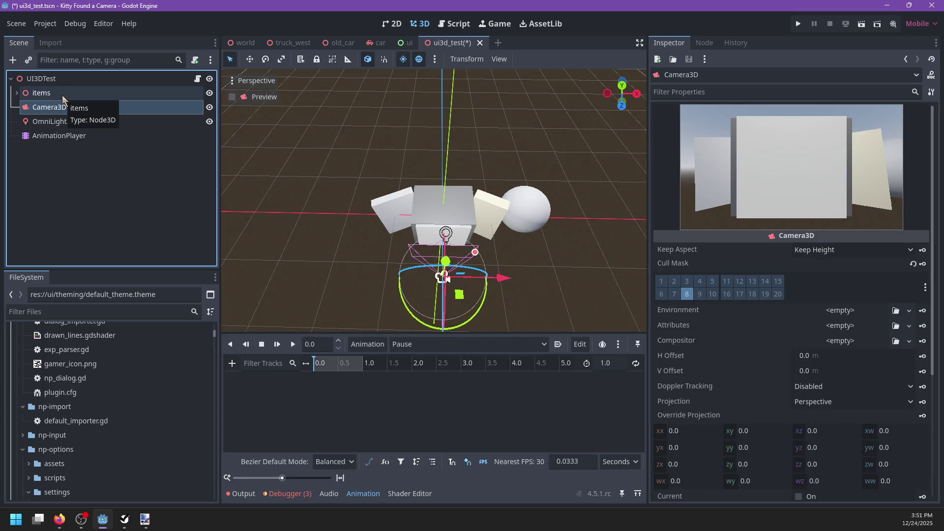
click(62, 95)
mouse_move(423, 127)
mouse_down()
mouse_move(347, 112)
mouse_move(209, 125)
mouse_up()
scroll(412, 198, up, 3)
drag(445, 173, 442, 88)
Step: Hide the items group and key its visible property off at 0 s on a new track
click(700, 123)
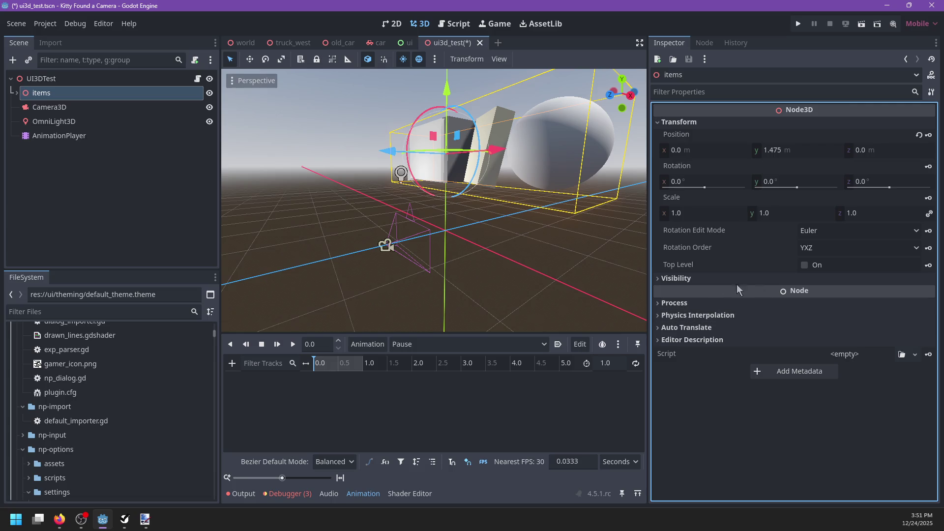
click(673, 279)
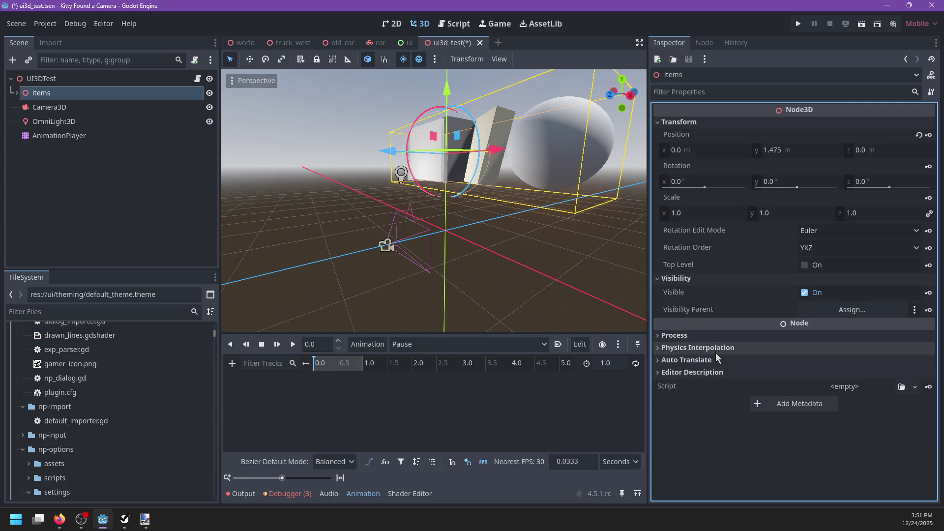
click(805, 292)
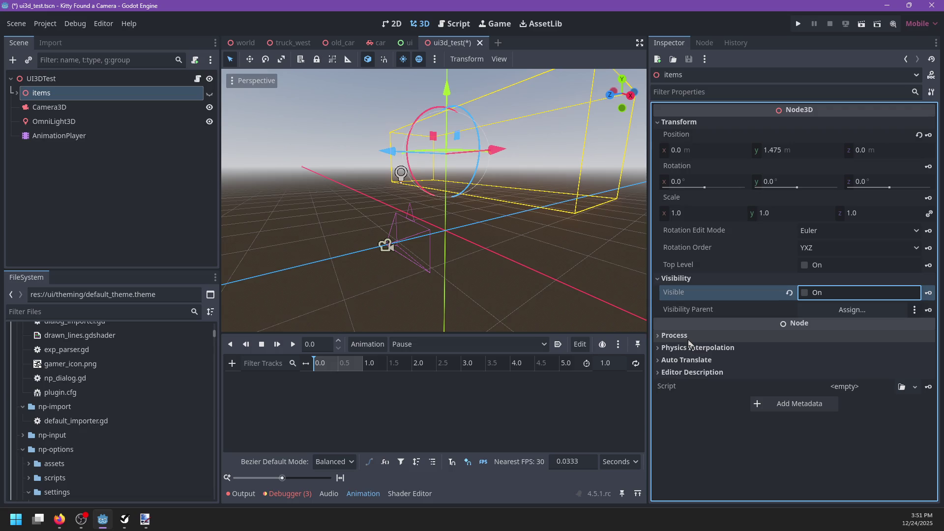
click(928, 292)
click(421, 297)
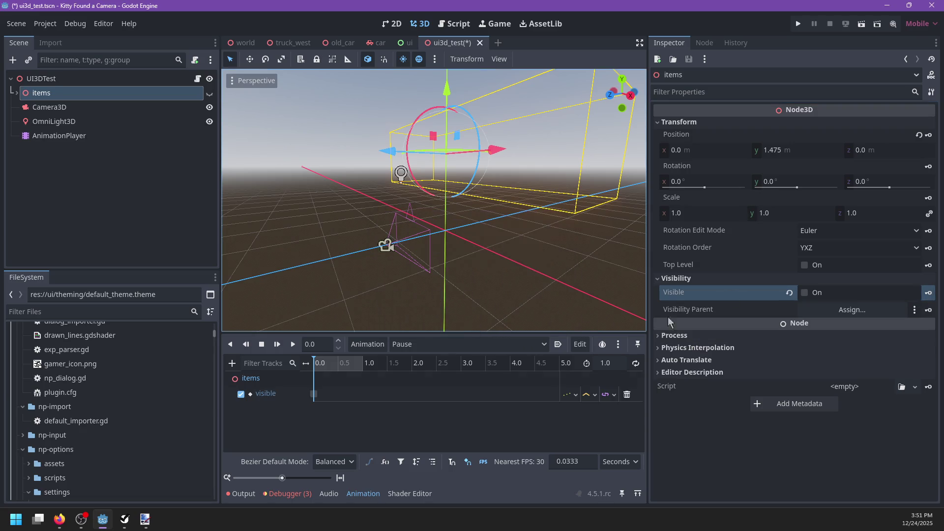
Step: Check the auto-created RESET animation, then switch back to Pause
click(682, 334)
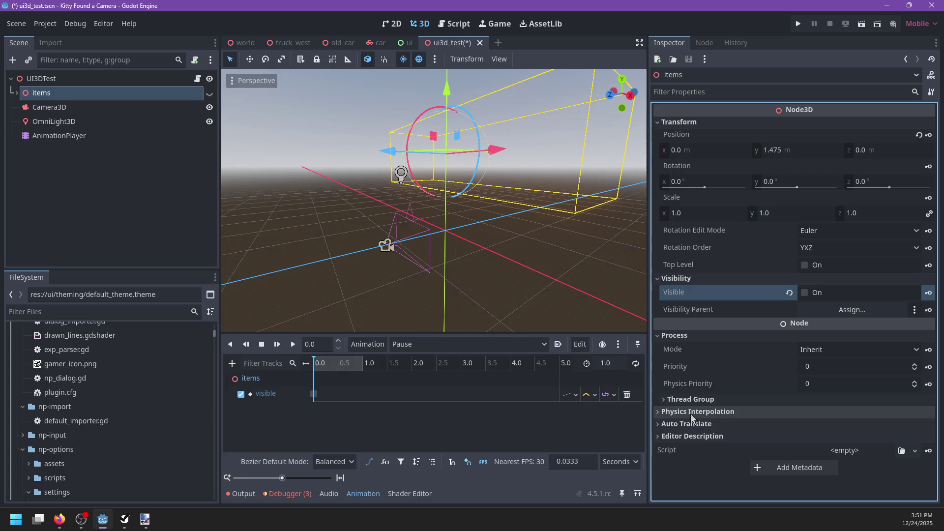
click(484, 344)
click(462, 373)
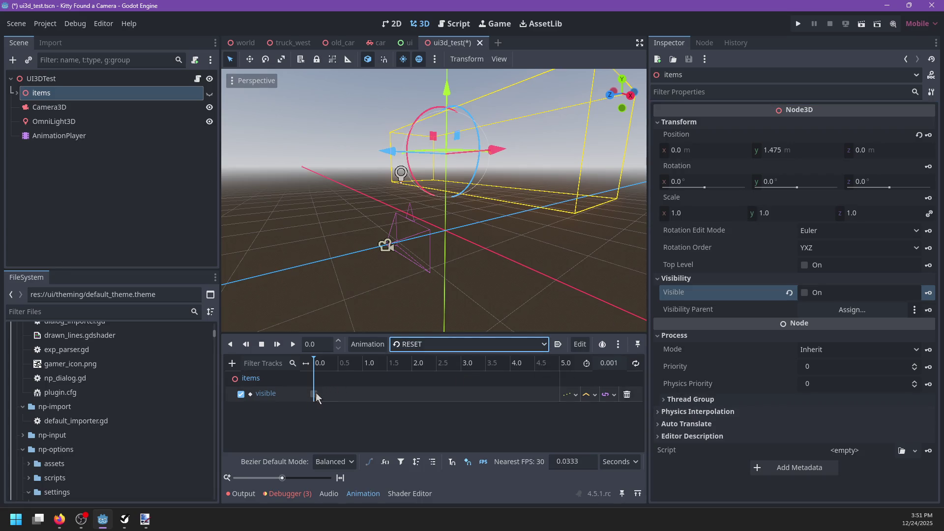
click(453, 344)
click(423, 361)
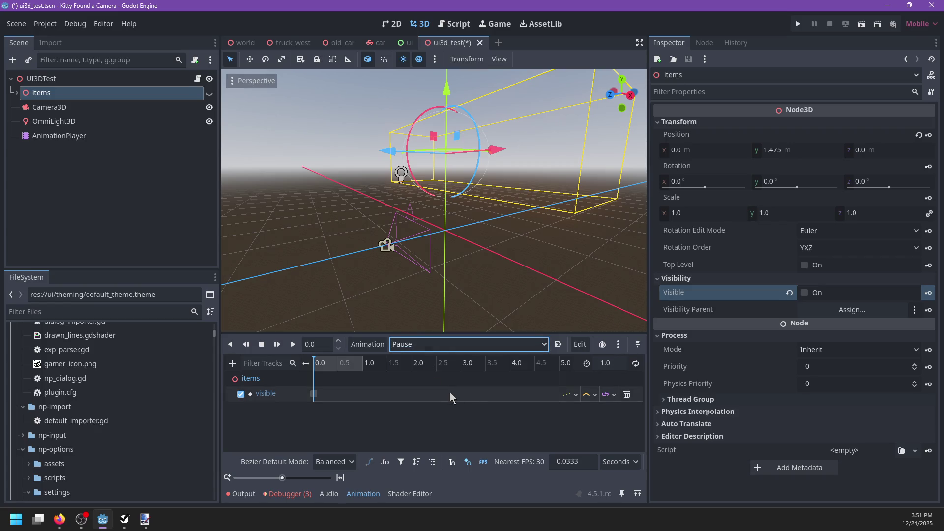
Step: Key the items group's position at 0 s on a new position track
drag(374, 363, 311, 363)
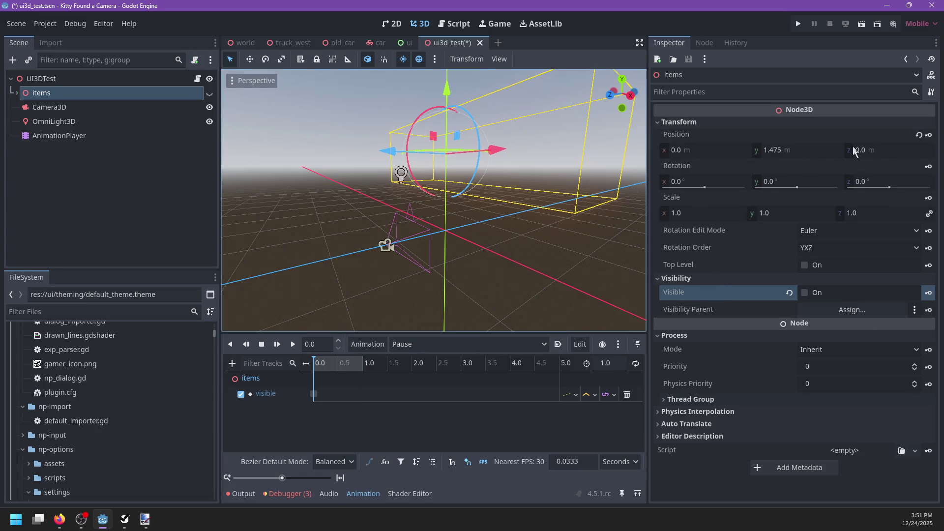
click(927, 136)
click(432, 293)
Step: At 1.0 s, make the items visible, key it, and drag that key toward the start
drag(319, 362, 363, 362)
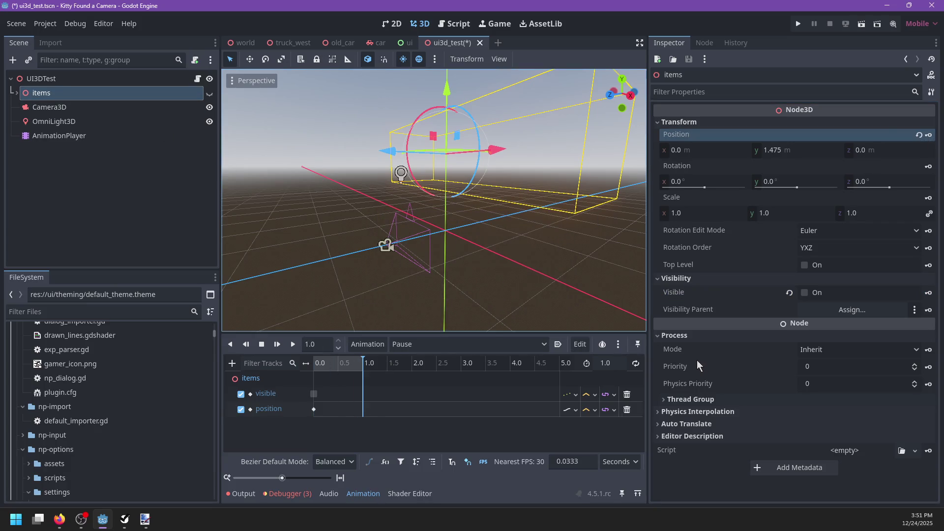
click(806, 292)
click(929, 292)
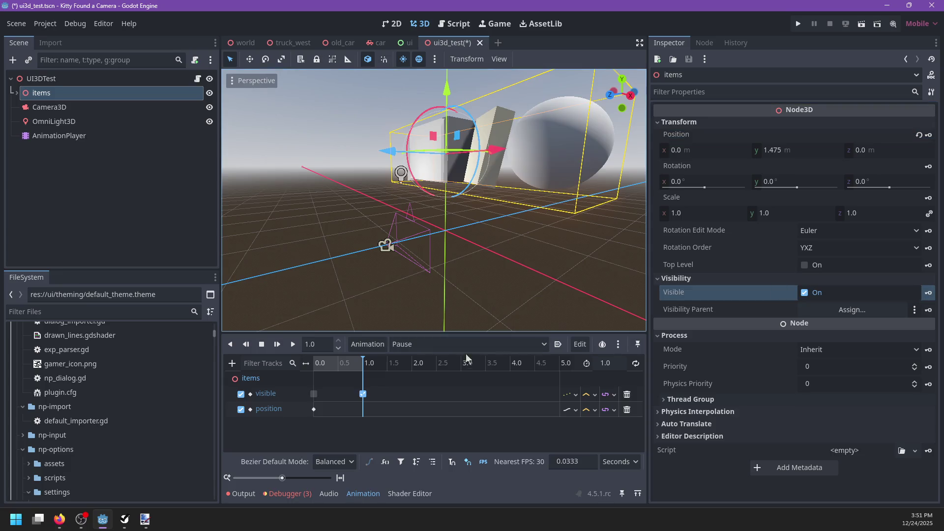
drag(359, 396, 315, 404)
click(315, 394)
click(356, 401)
Step: Place the visible-on key at 0.0 s and move the playhead toward the end
drag(329, 394, 315, 400)
click(310, 364)
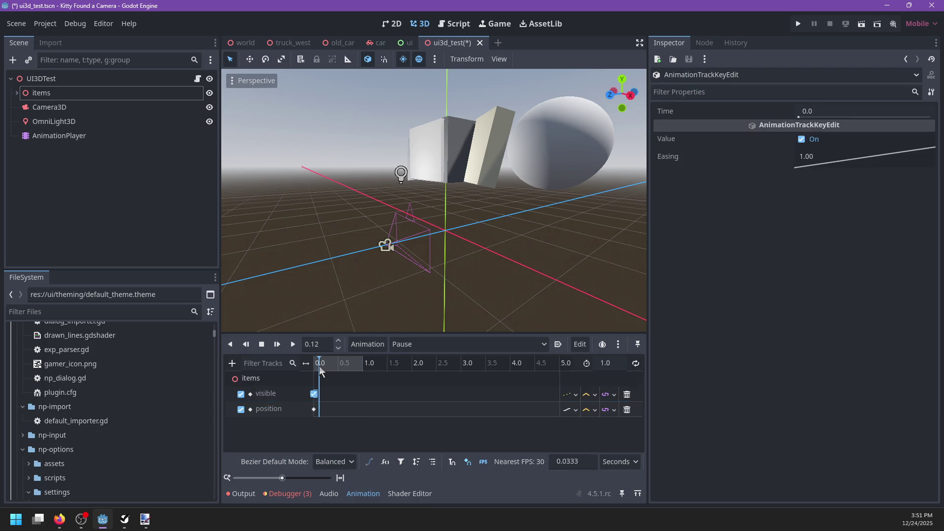
scroll(334, 396, up, 1)
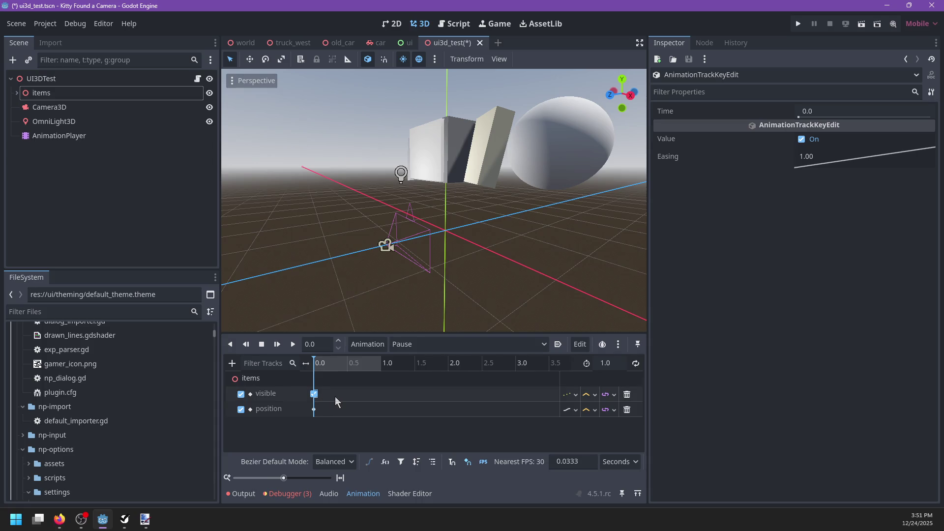
mouse_move(326, 362)
mouse_down()
mouse_move(411, 374)
mouse_move(339, 379)
mouse_up()
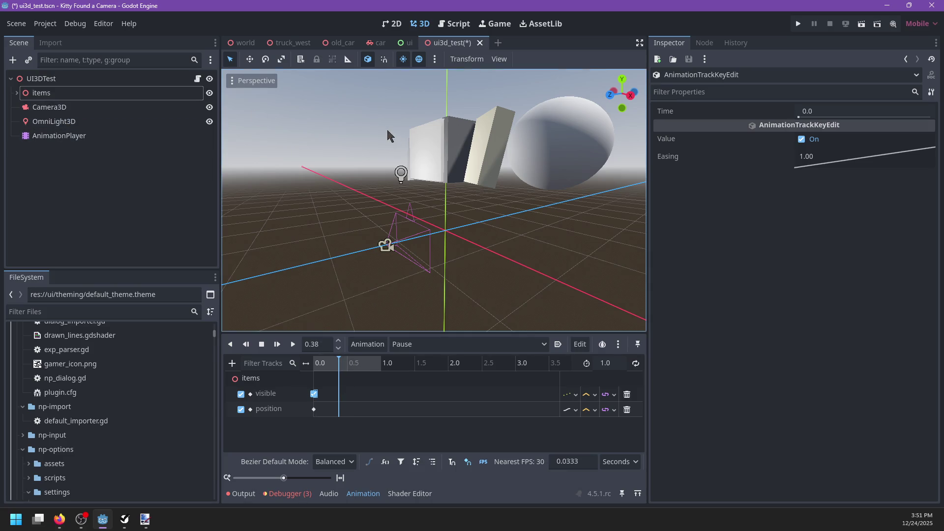
Step: Key the items' position at 0.38 s, then at about 0.66 s with y back at 0
key(f)
click(70, 93)
drag(449, 133, 449, 202)
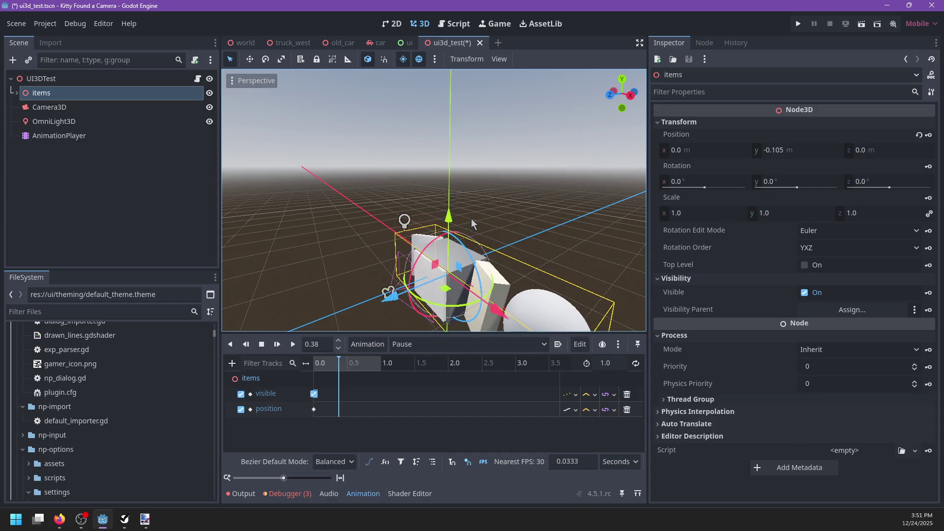
click(928, 135)
drag(354, 363, 358, 363)
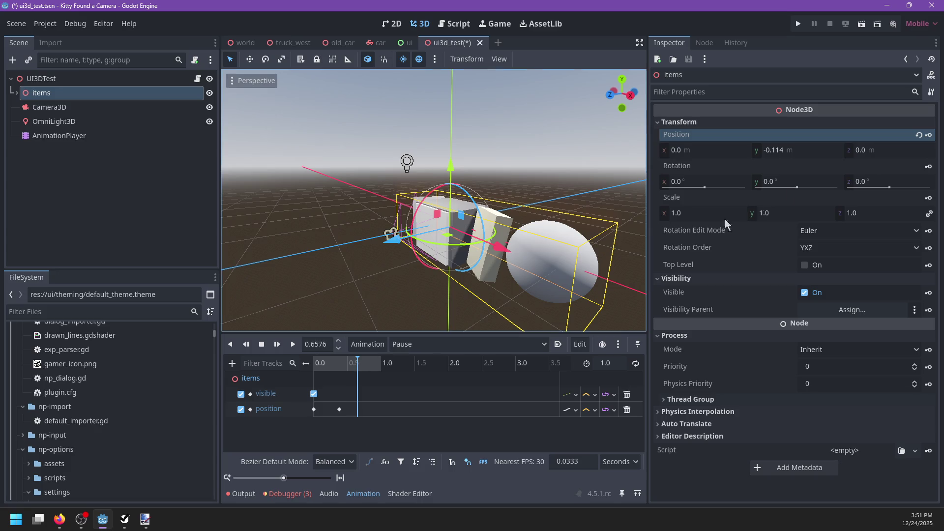
click(918, 136)
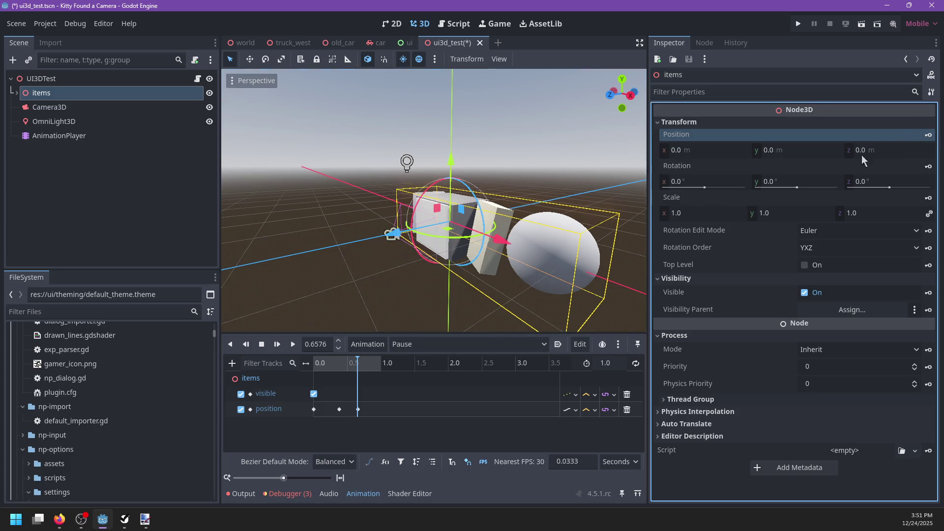
Step: Set the position track interpolation to Cubic and replay the animation
click(277, 345)
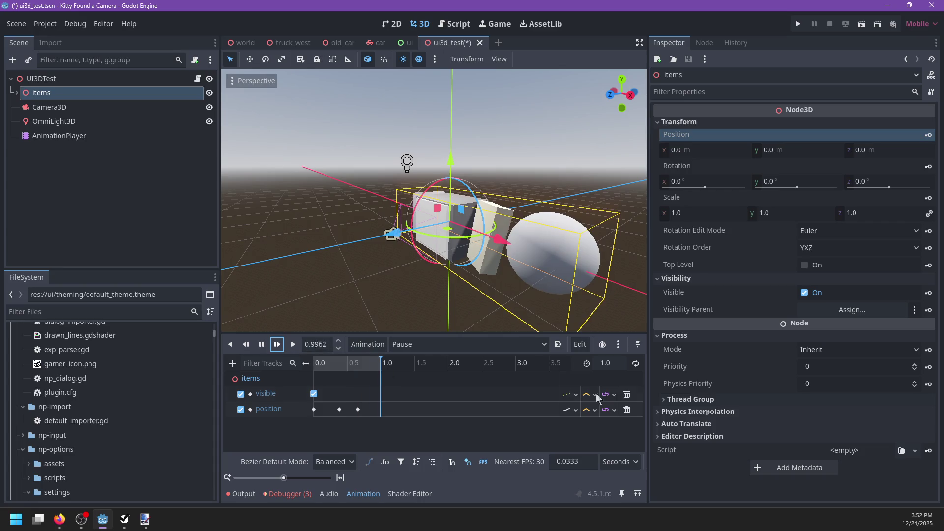
click(589, 409)
click(603, 452)
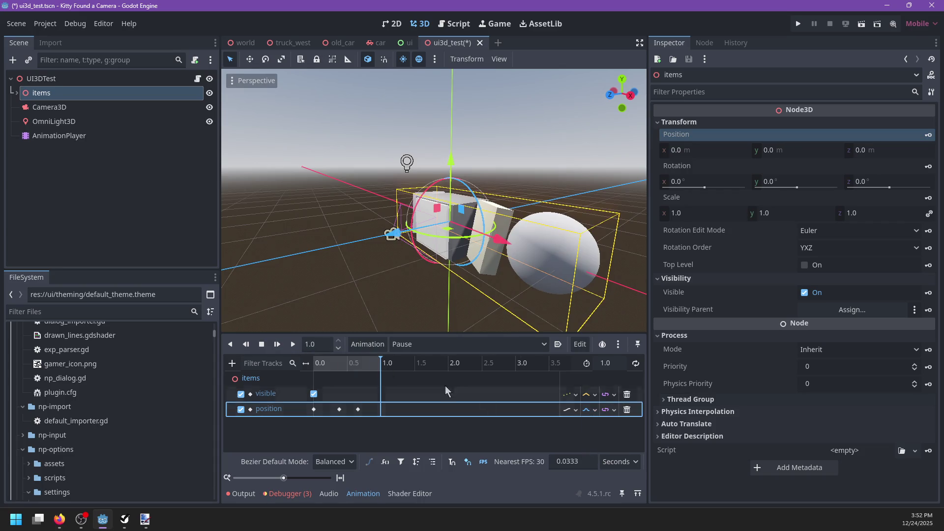
click(277, 345)
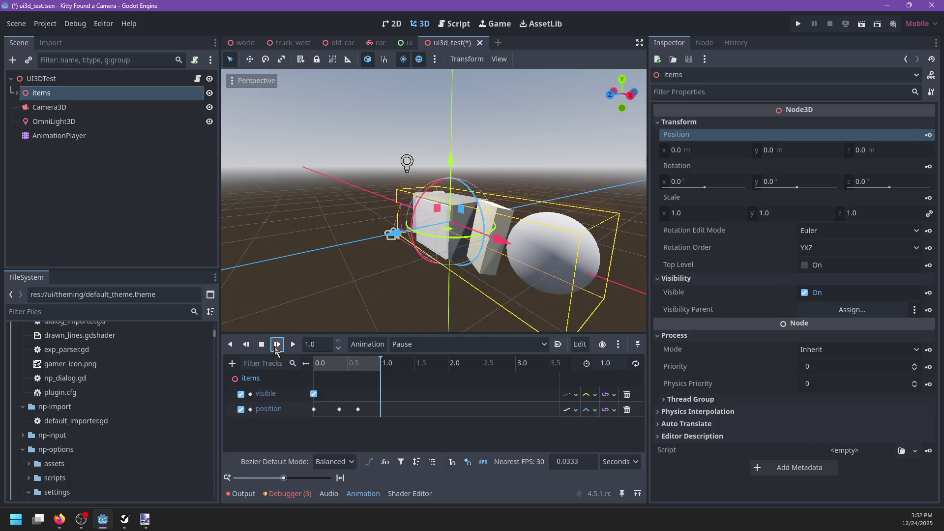
click(277, 344)
scroll(472, 254, up, 5)
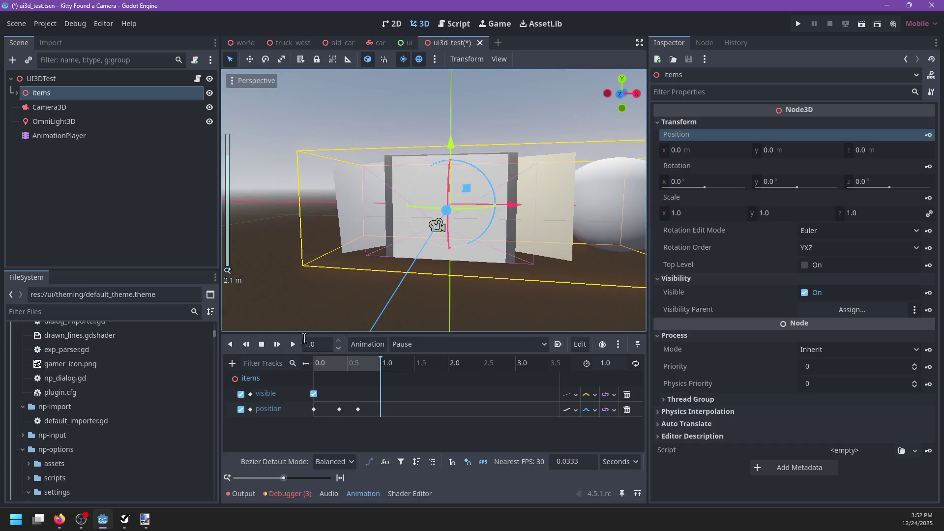
click(277, 344)
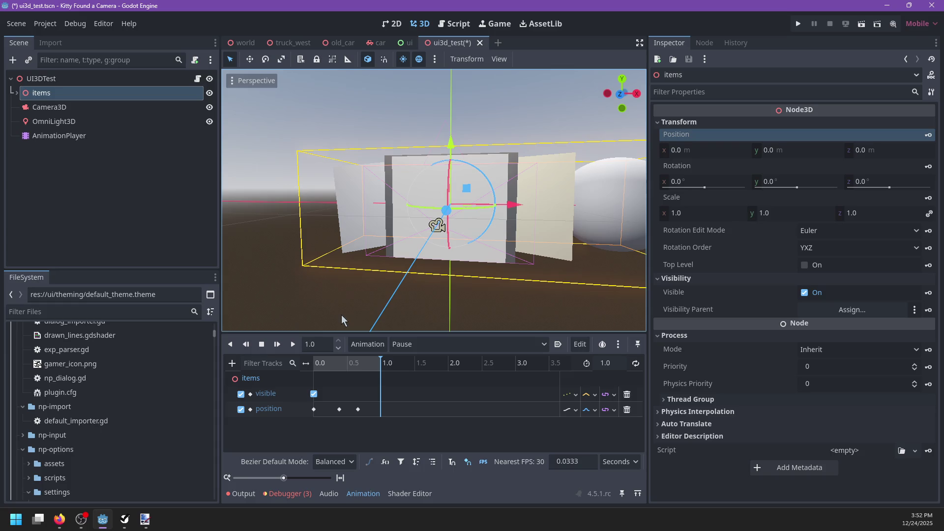
click(277, 344)
Step: Tilt the items group 11.6° about X just after 0 s and key it on a new rotation track
drag(454, 240, 373, 284)
scroll(373, 284, down, 2)
mouse_move(332, 368)
mouse_down()
mouse_move(307, 368)
mouse_move(386, 370)
mouse_move(312, 378)
mouse_up()
mouse_move(354, 314)
mouse_down()
mouse_move(481, 181)
mouse_move(480, 209)
mouse_move(415, 199)
mouse_move(354, 256)
mouse_up()
click(320, 363)
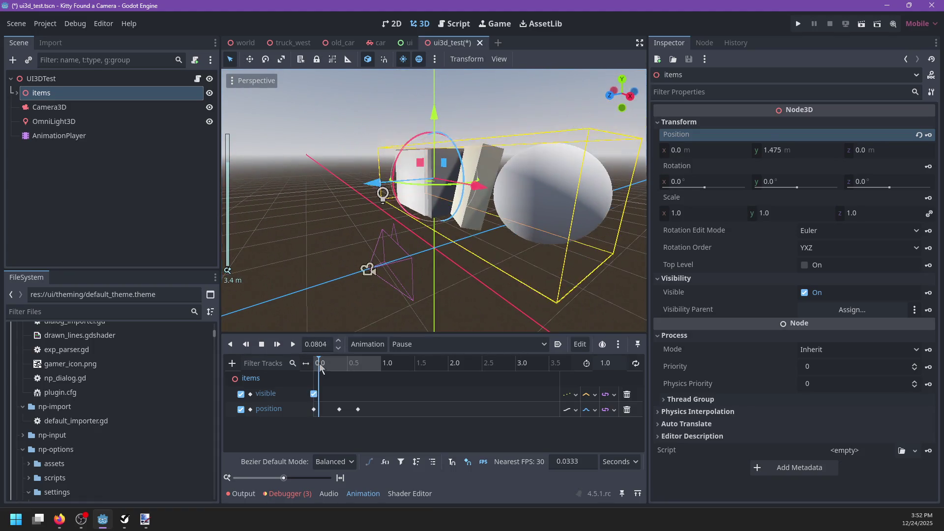
key(r)
key(x)
click(526, 223)
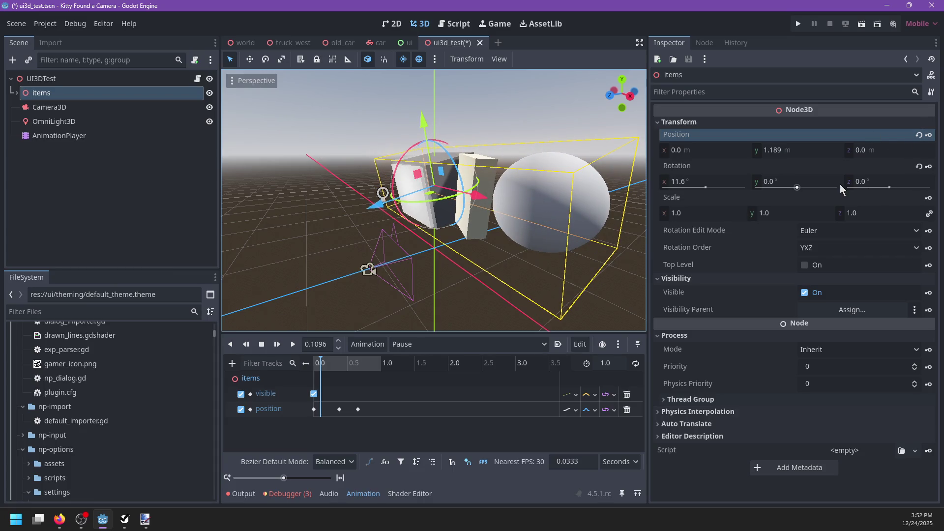
click(929, 166)
click(431, 295)
drag(316, 365, 358, 372)
click(626, 362)
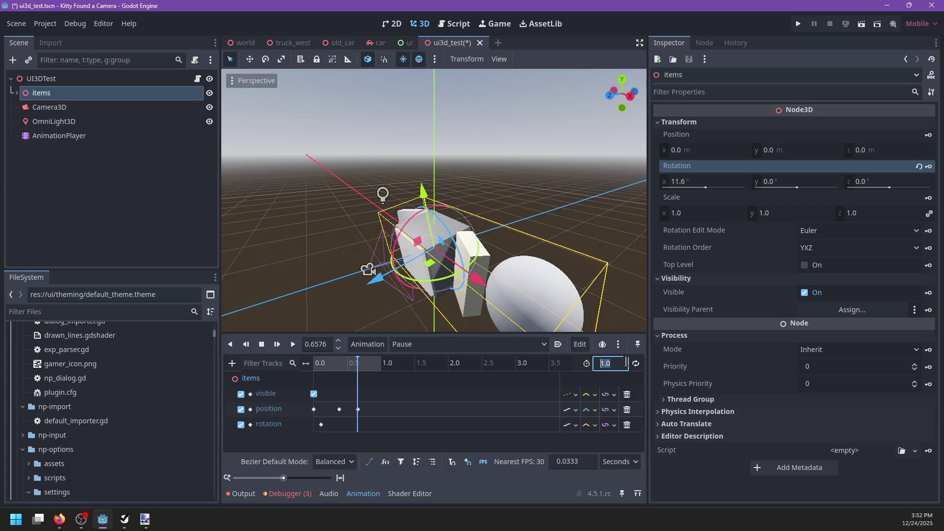
Step: Set the Pause animation length to 0.65 s
text(65)
key(Return)
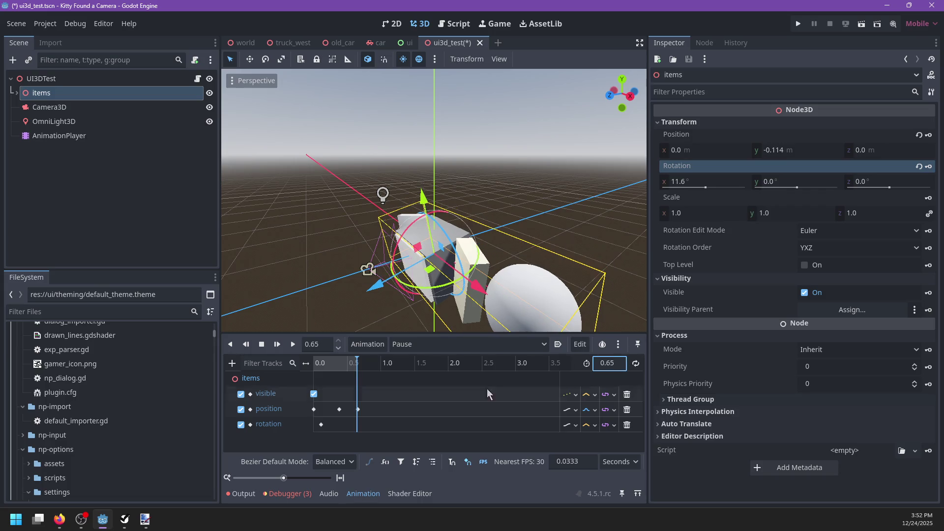
ctrl+scroll(373, 437, up, 3)
Step: Set the snap step to 0.05 and move the last position key to 0.65 s
click(404, 410)
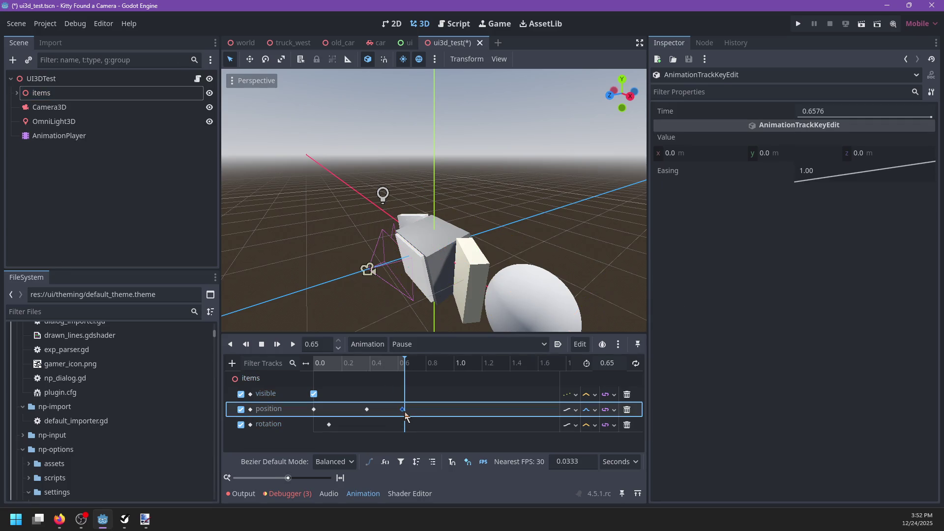
click(584, 461)
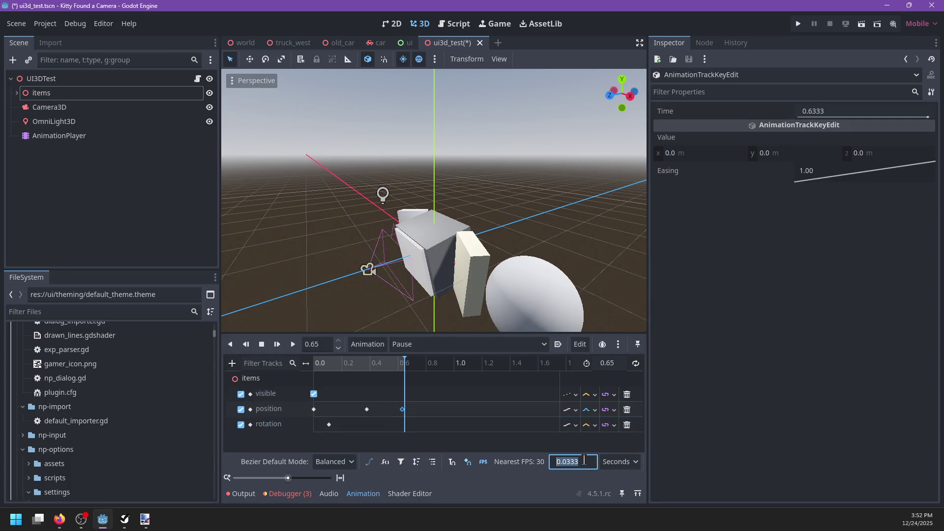
text(.0)
text(5)
drag(403, 409, 405, 409)
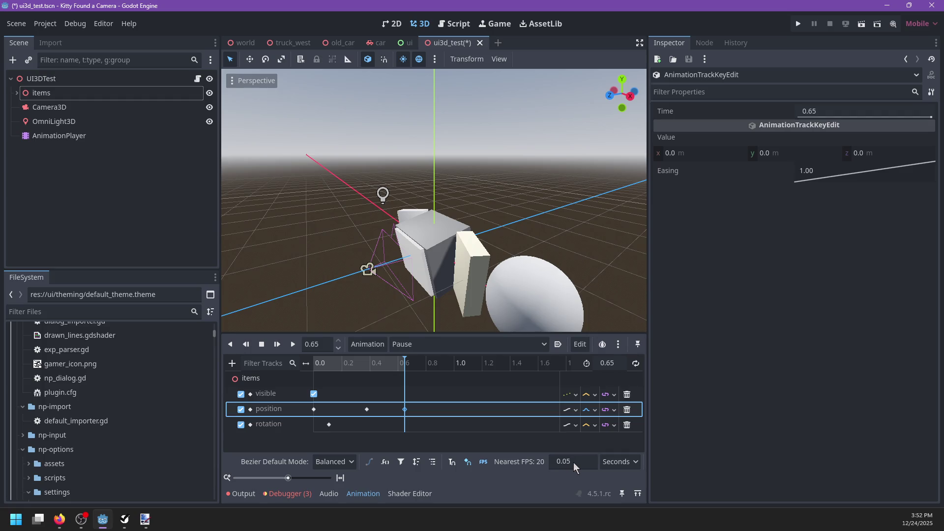
mouse_move(367, 368)
mouse_down()
mouse_move(282, 363)
mouse_move(400, 373)
mouse_up()
Step: Select the photos mesh and collapse its Surface Material Override section
click(454, 290)
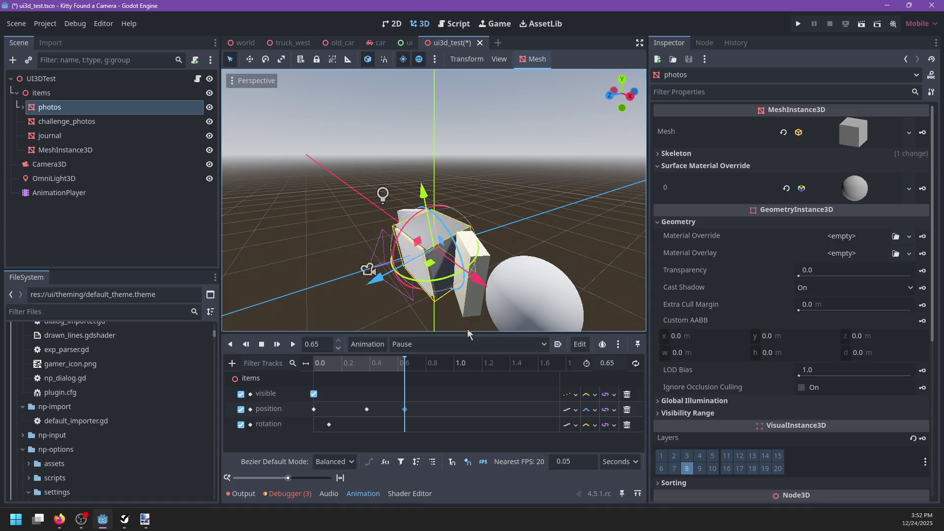
scroll(715, 276, down, 5)
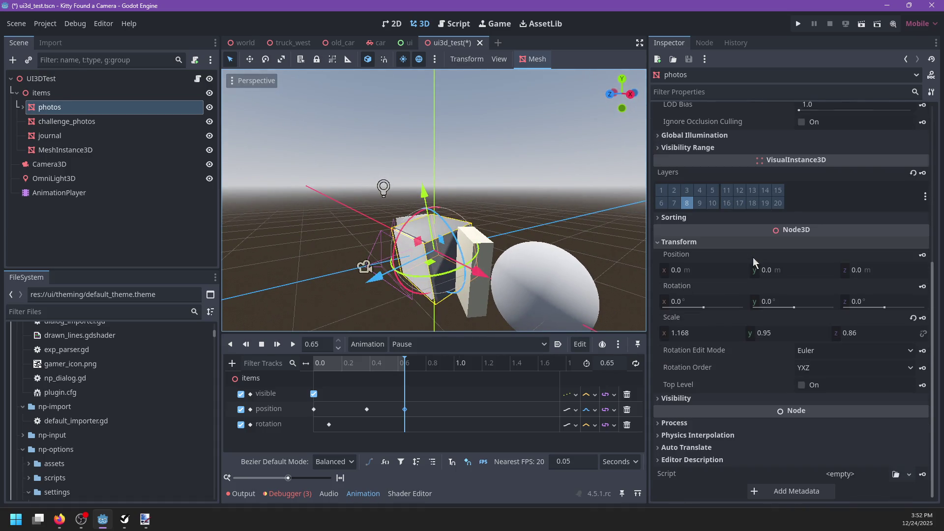
scroll(819, 303, up, 4)
scroll(819, 302, down, 3)
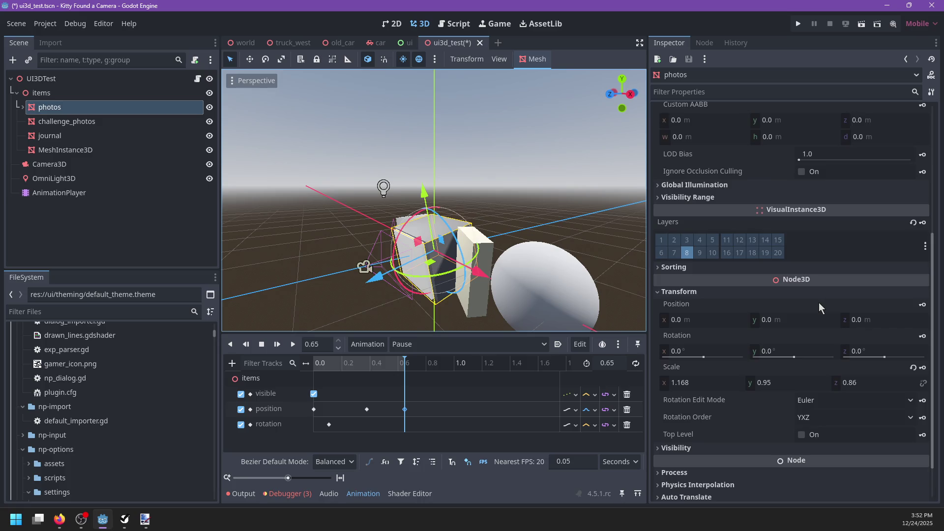
scroll(819, 303, up, 4)
scroll(773, 304, down, 5)
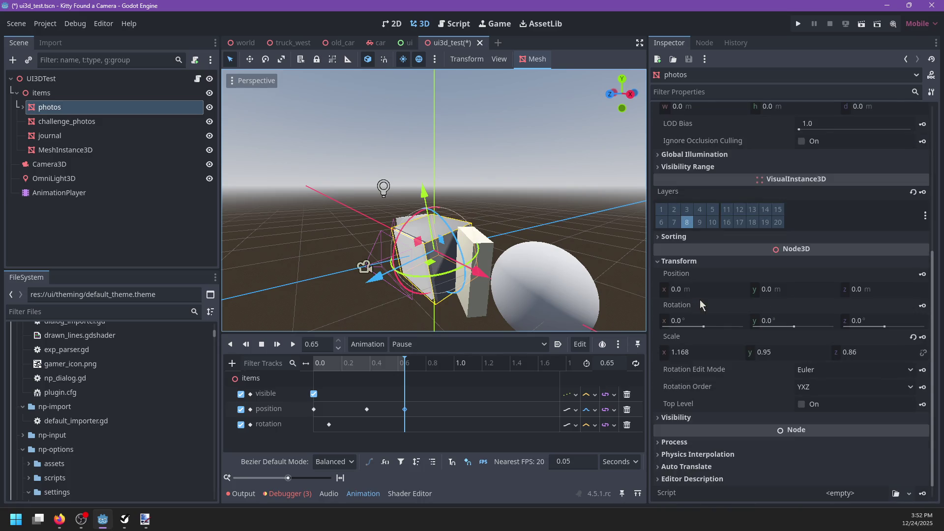
mouse_move(706, 308)
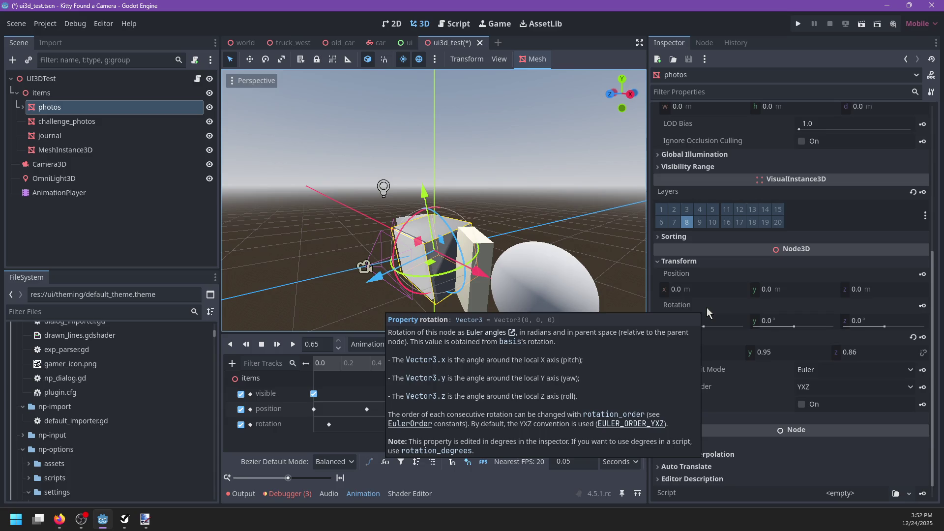
scroll(721, 278, up, 5)
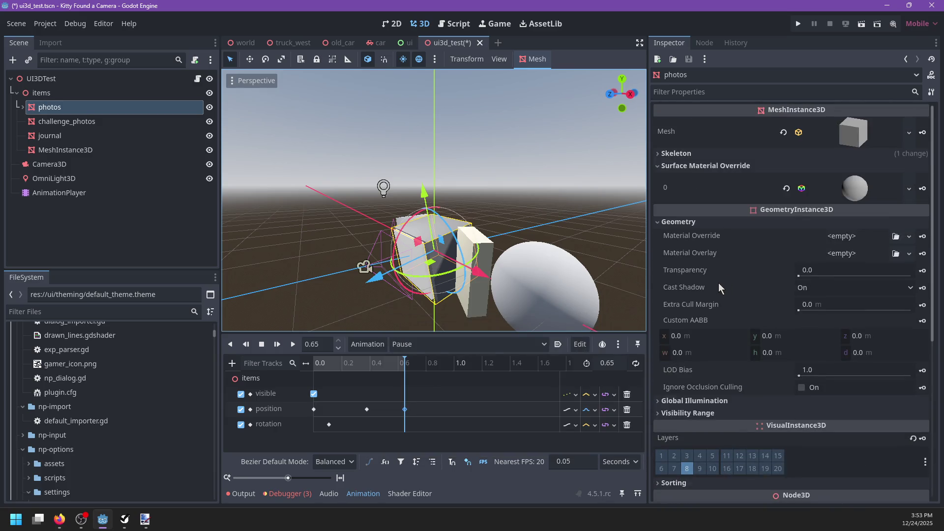
click(700, 166)
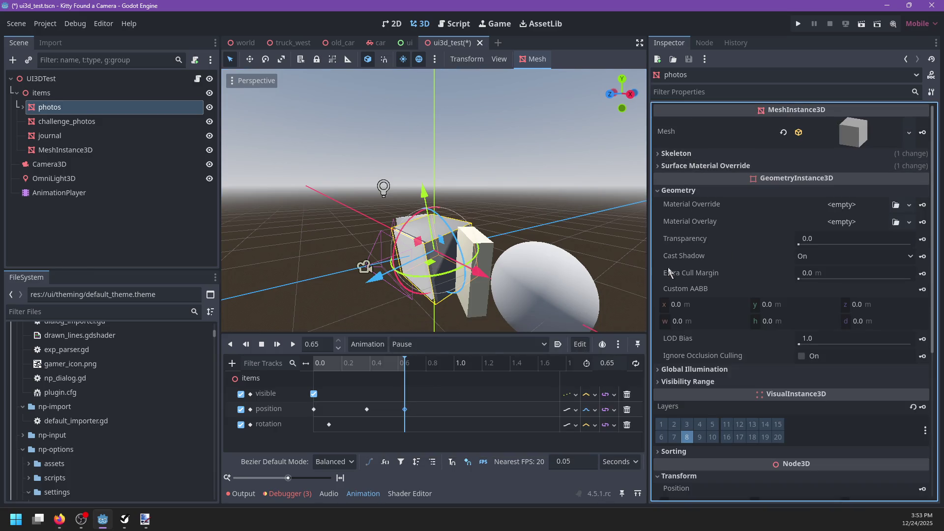
Step: Reset the items group's rotation to 0° and key it at 0.65 s
click(17, 93)
click(43, 98)
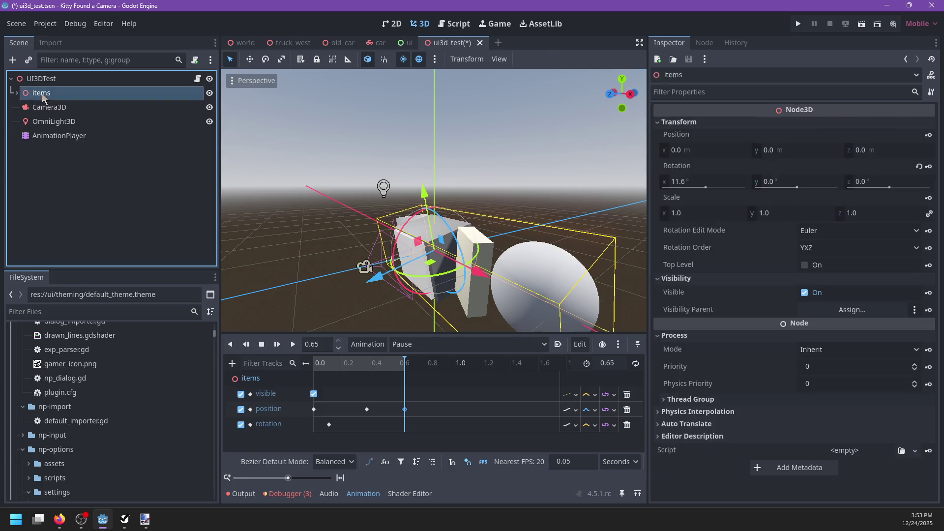
click(918, 167)
click(928, 167)
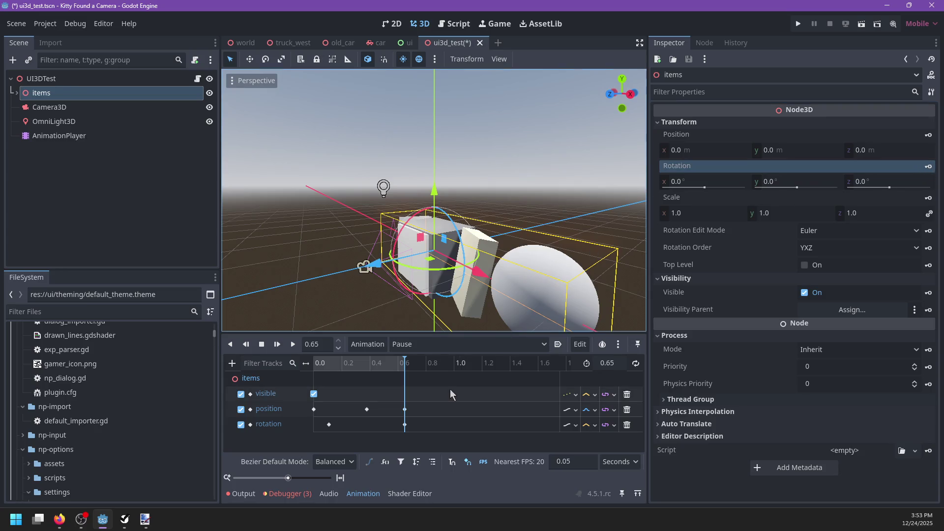
mouse_move(405, 367)
mouse_down()
mouse_move(299, 367)
mouse_move(399, 383)
mouse_move(277, 340)
mouse_up()
Step: Set the rotation track interpolation to Cubic and play the animation
click(277, 344)
click(594, 426)
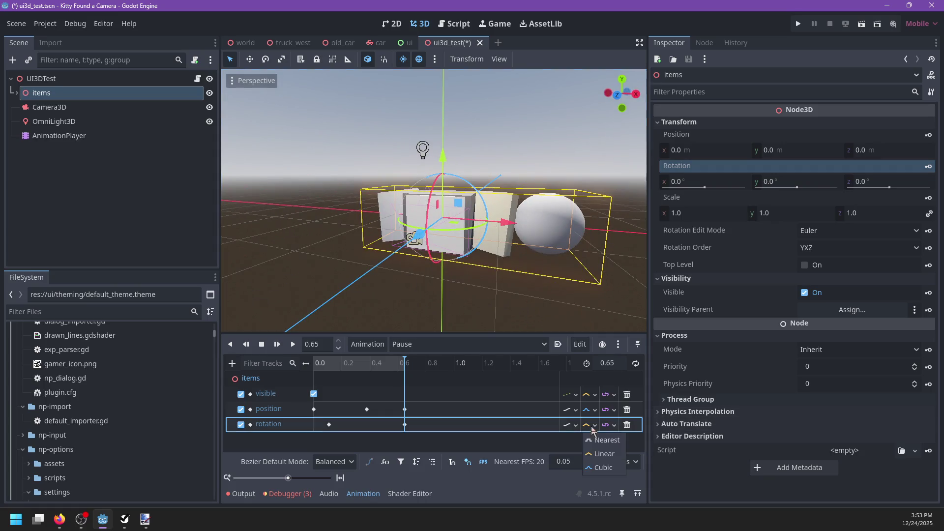
click(603, 467)
click(292, 345)
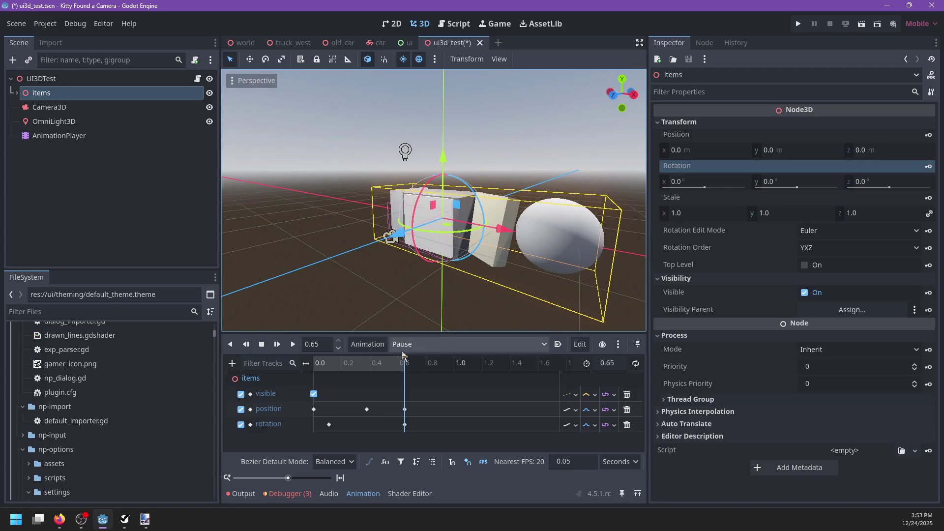
Step: Tilt the items slightly back about X and key the rotation at 0.5574 s
click(391, 364)
drag(401, 268, 385, 259)
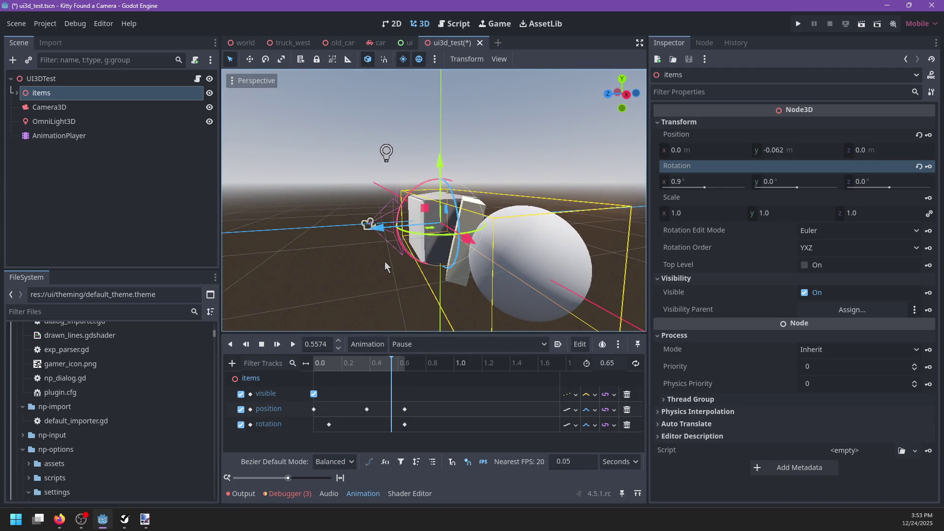
drag(399, 220, 397, 224)
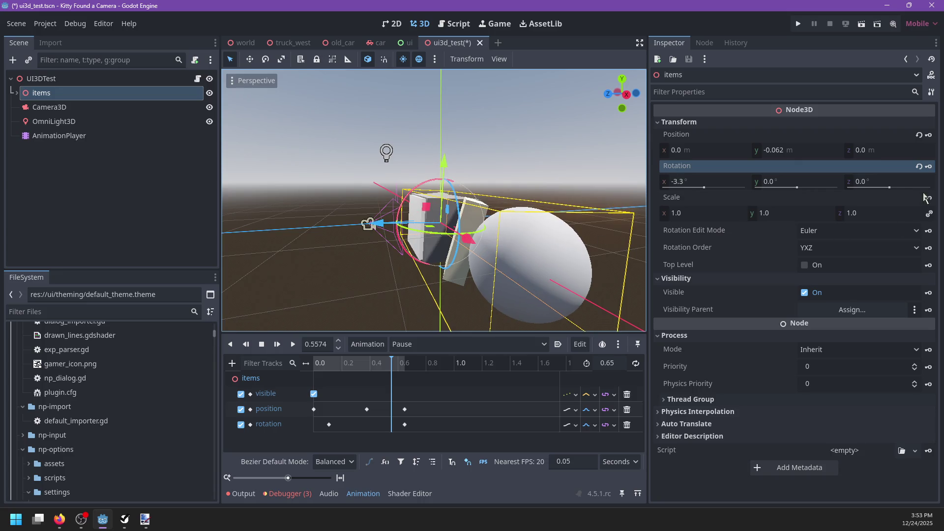
click(929, 167)
Step: Replay the Pause animation several times, then select AnimationPlayer and Camera3D
click(277, 344)
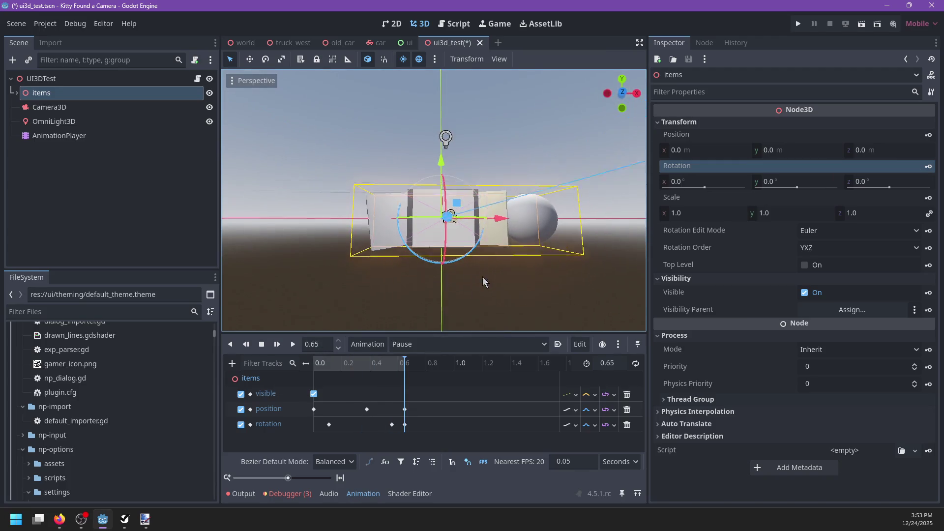
click(276, 346)
click(276, 344)
click(276, 344)
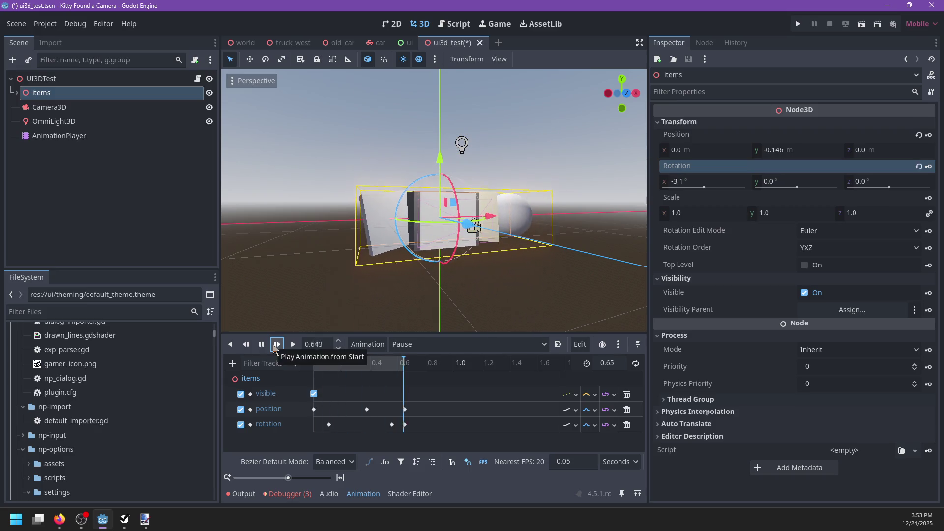
scroll(471, 231, up, 5)
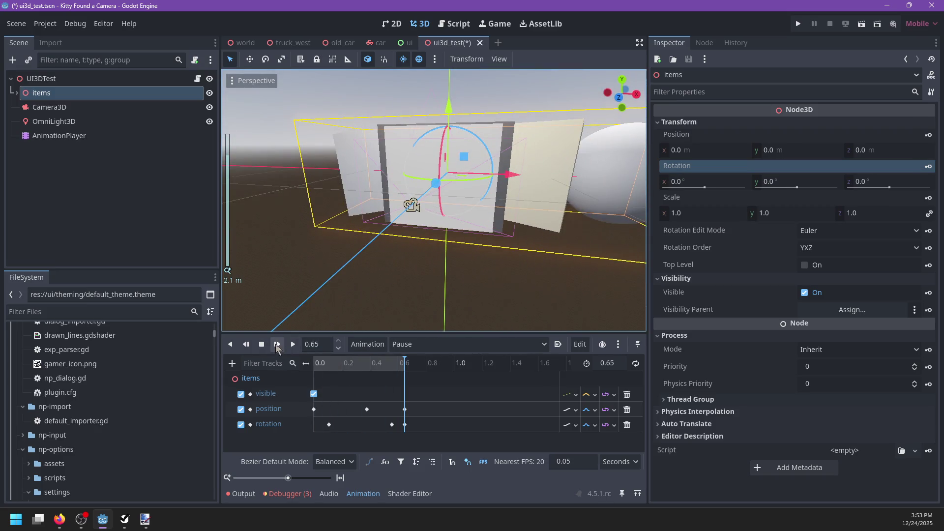
click(277, 346)
click(277, 346)
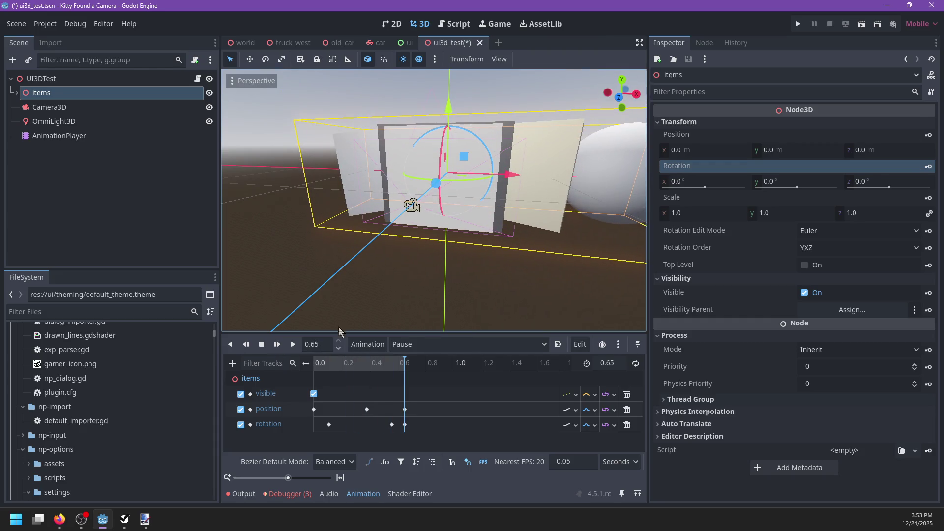
scroll(420, 285, down, 4)
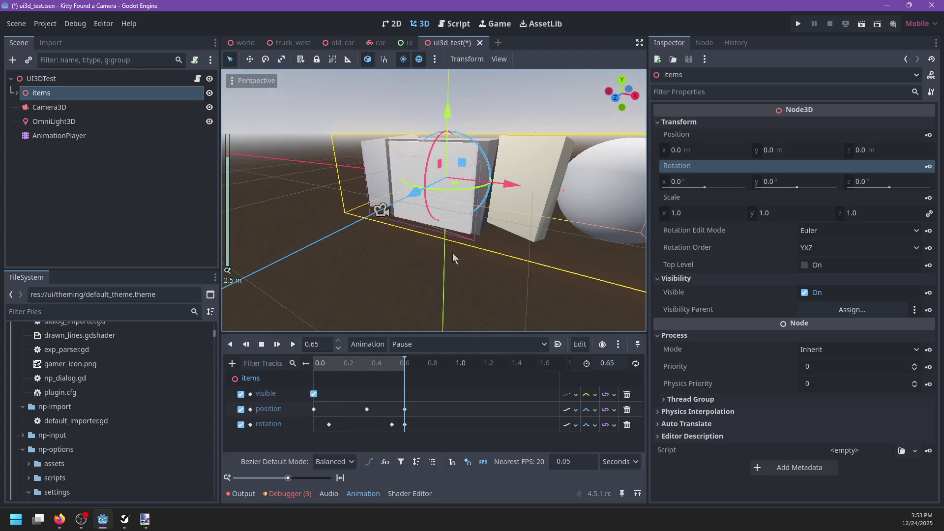
click(74, 135)
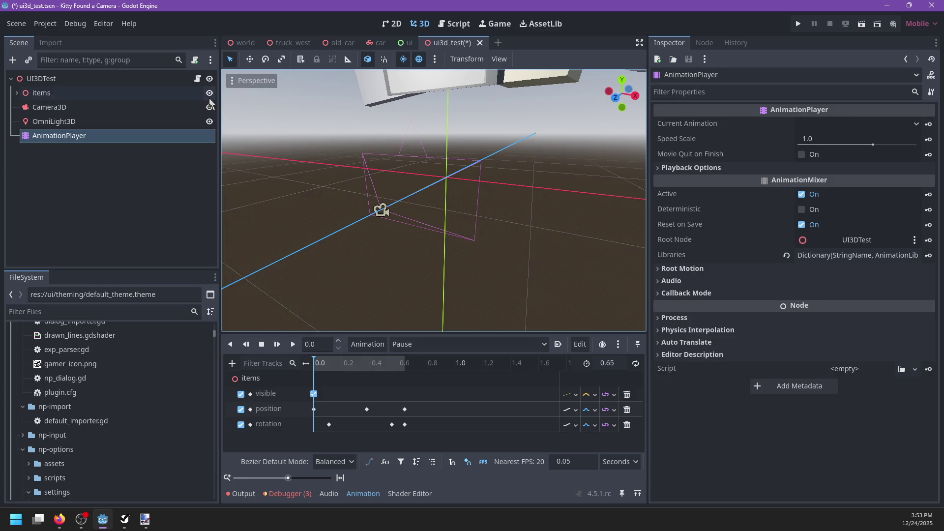
click(57, 107)
Step: Preview through Camera3D, play Pause, and toggle the animation list to RESET and back
click(232, 97)
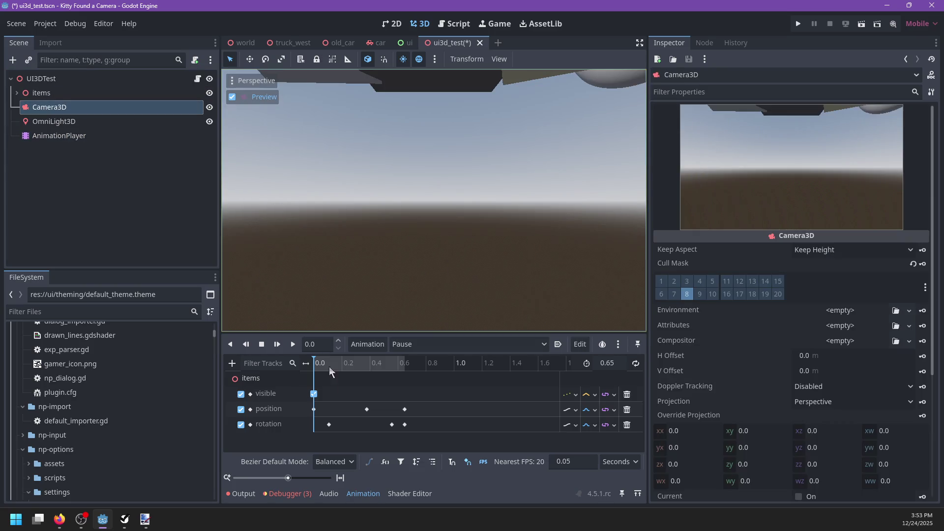
click(277, 344)
click(277, 344)
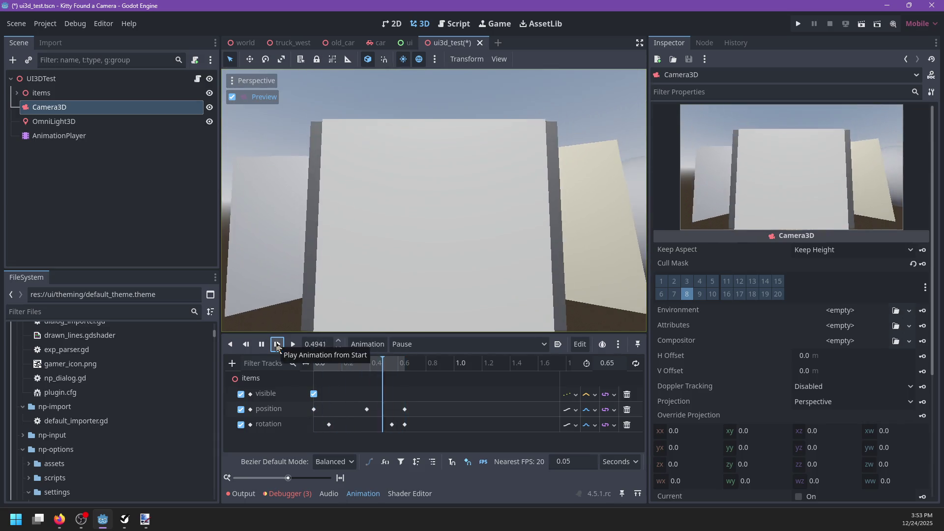
click(414, 343)
click(417, 373)
click(407, 347)
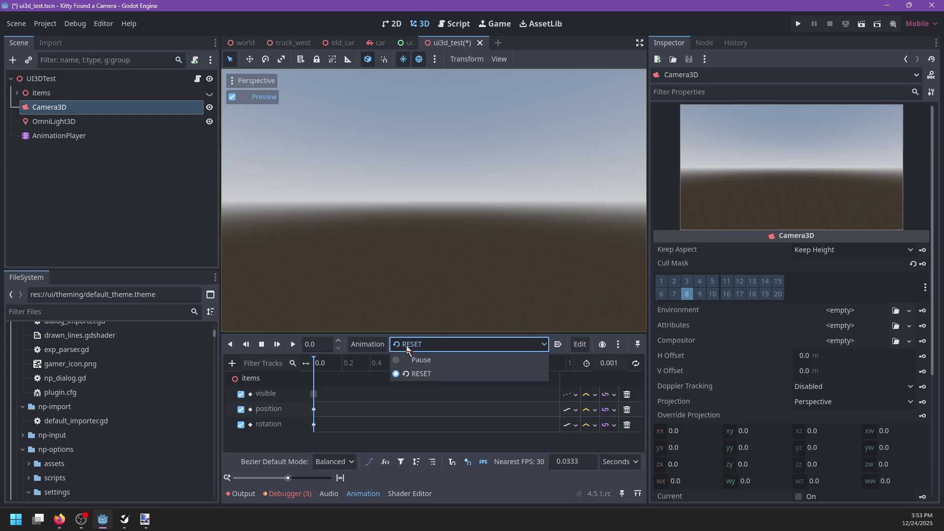
click(404, 359)
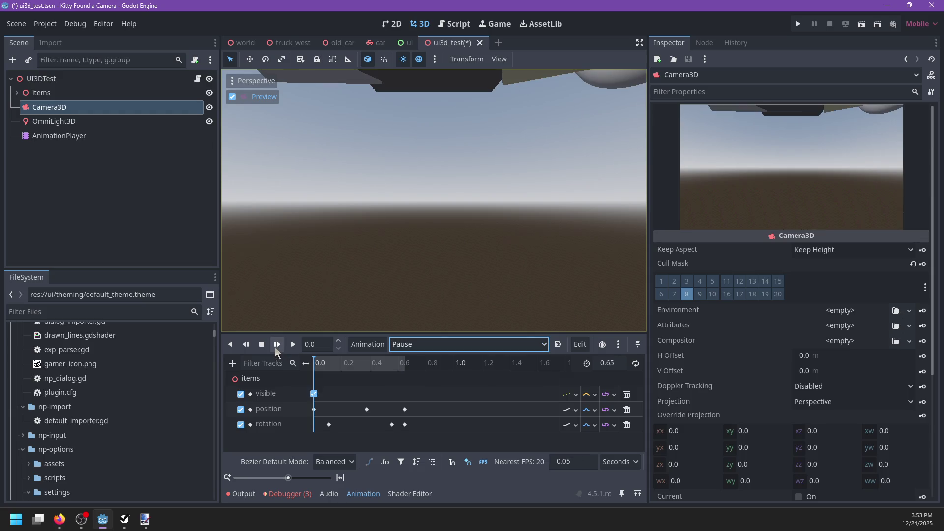
Step: Replay the Pause animation repeatedly through the camera, then turn off the camera preview
click(277, 344)
click(276, 345)
click(276, 344)
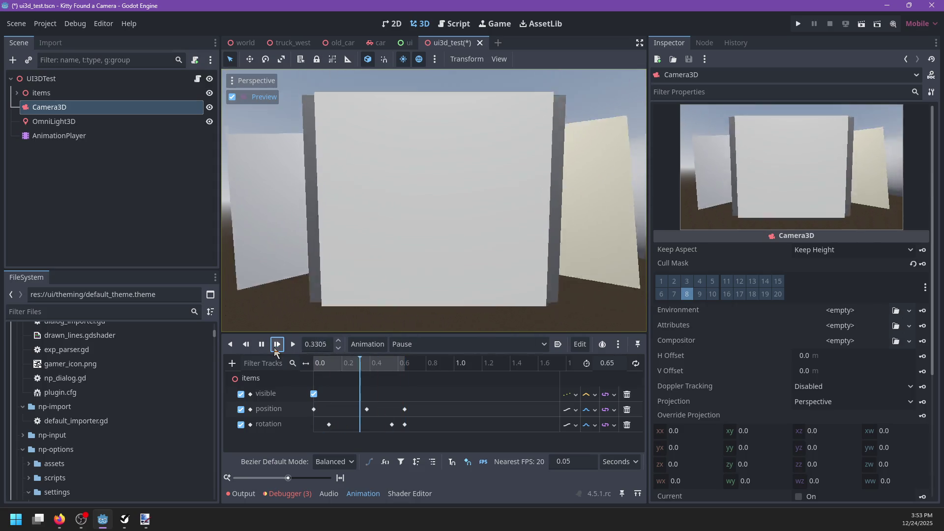
mouse_move(388, 363)
mouse_down()
mouse_move(364, 367)
mouse_move(402, 373)
mouse_up()
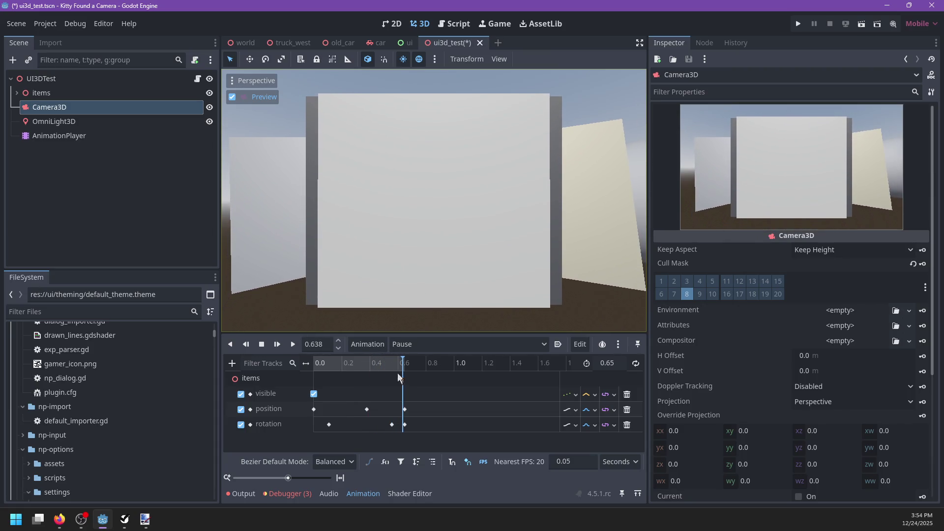
click(277, 345)
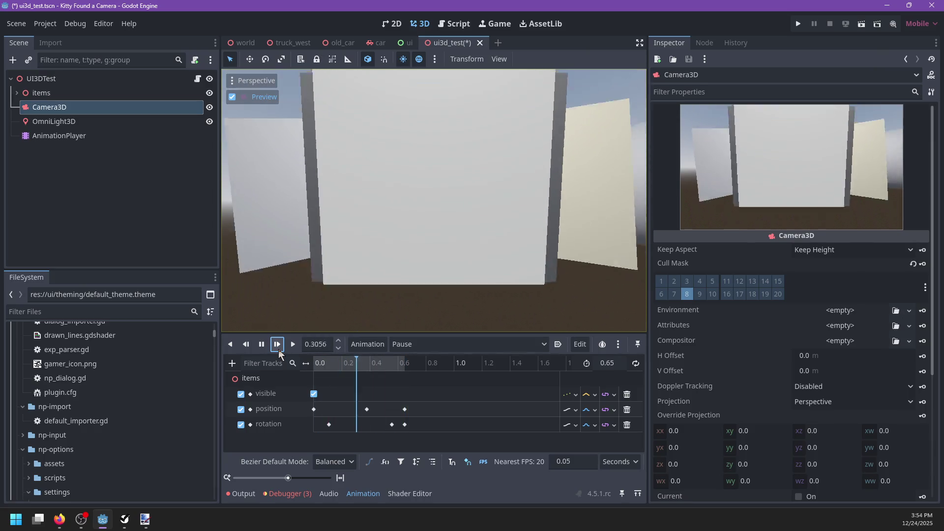
click(278, 349)
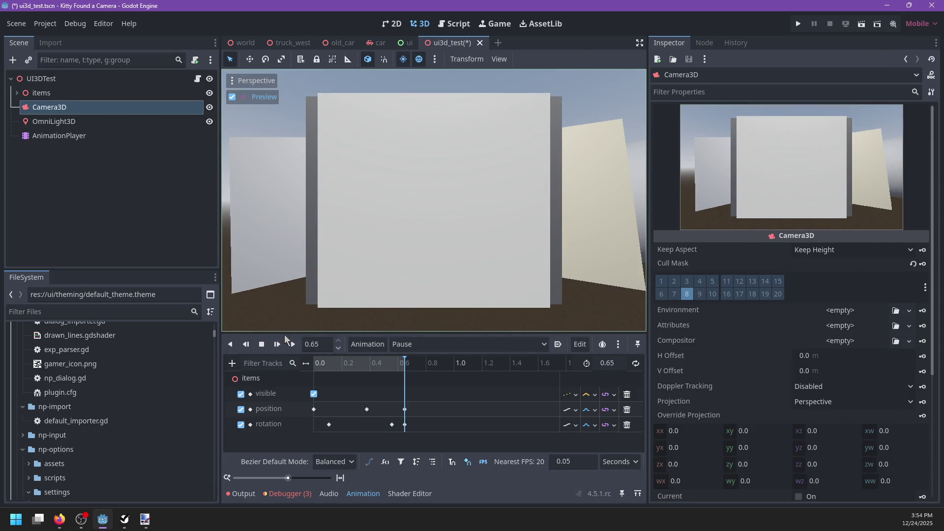
click(277, 344)
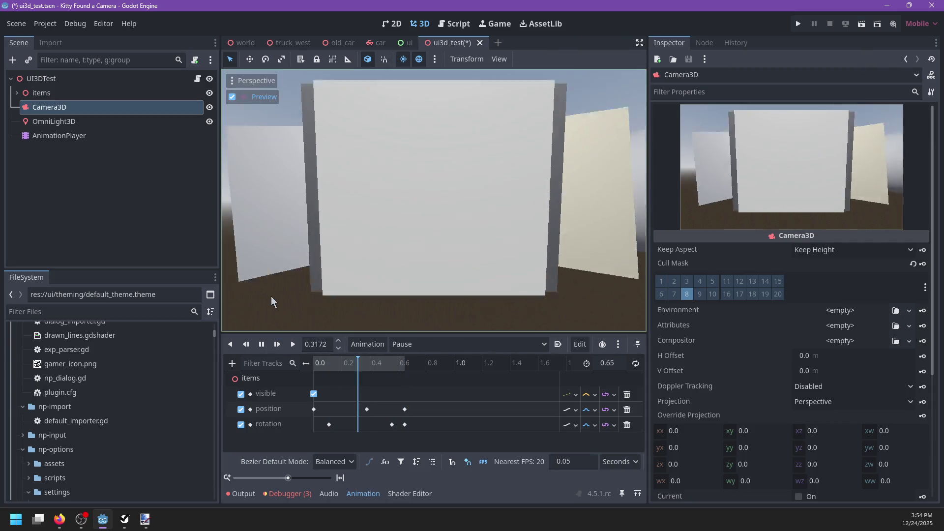
click(278, 344)
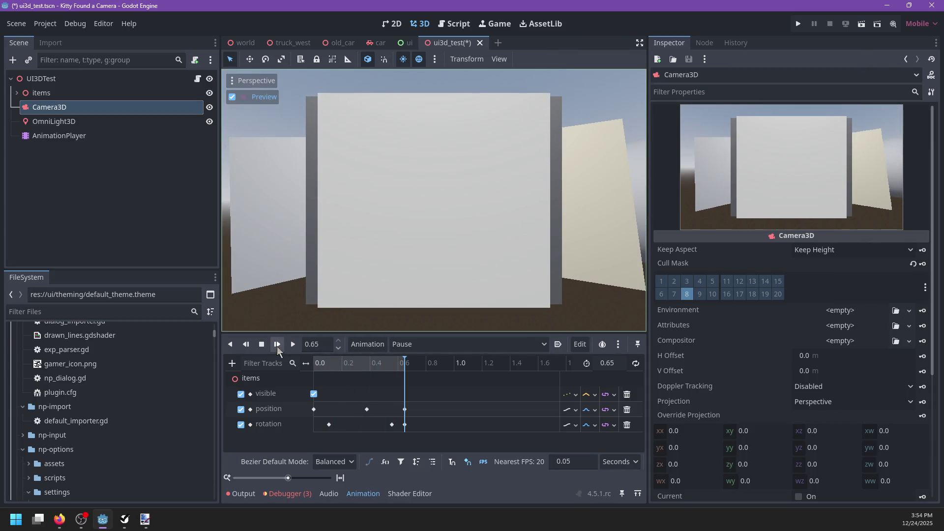
click(277, 344)
click(277, 345)
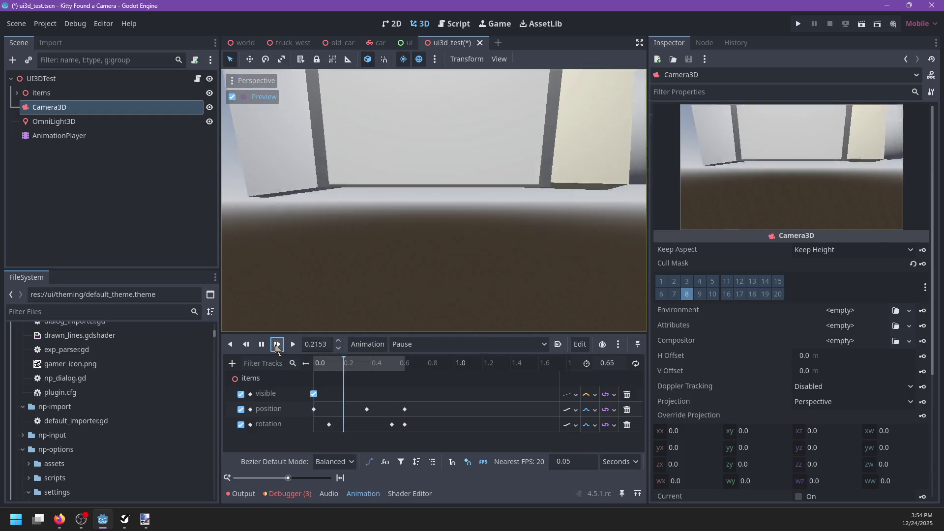
click(276, 346)
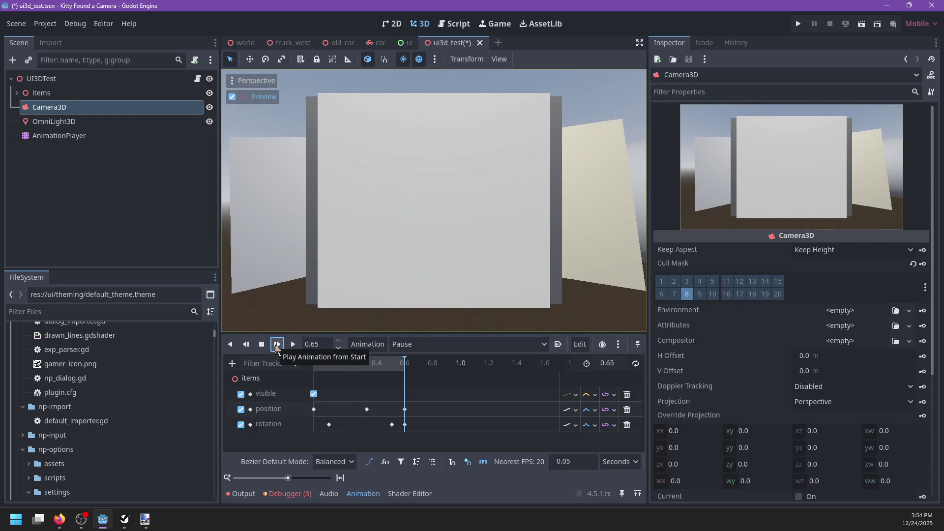
click(277, 345)
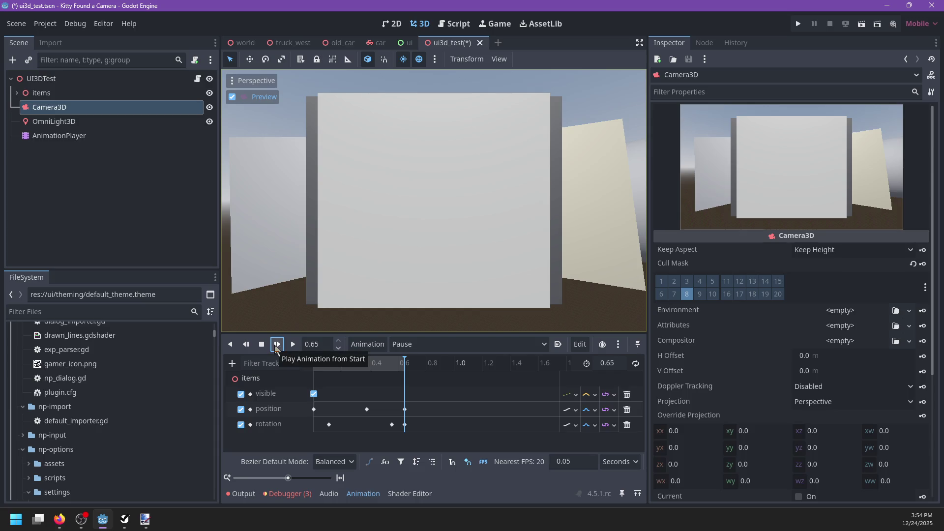
click(276, 345)
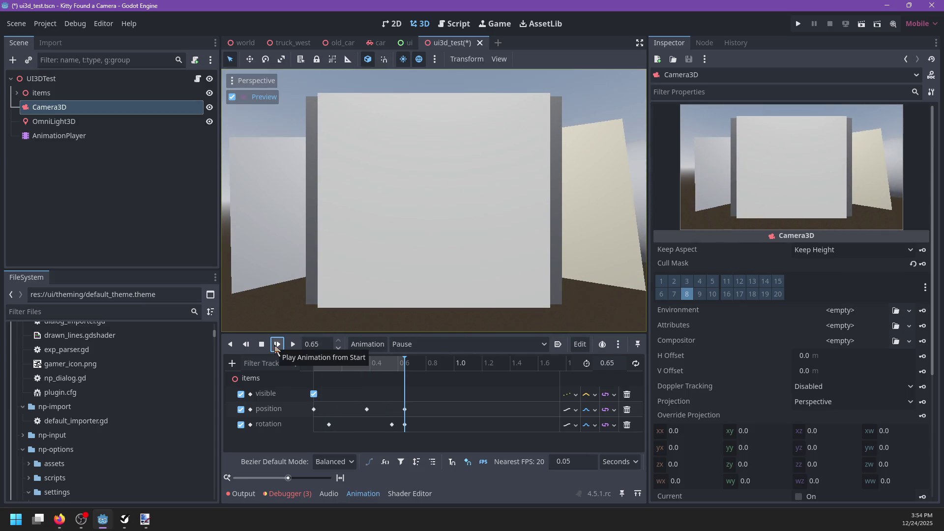
click(276, 346)
click(276, 345)
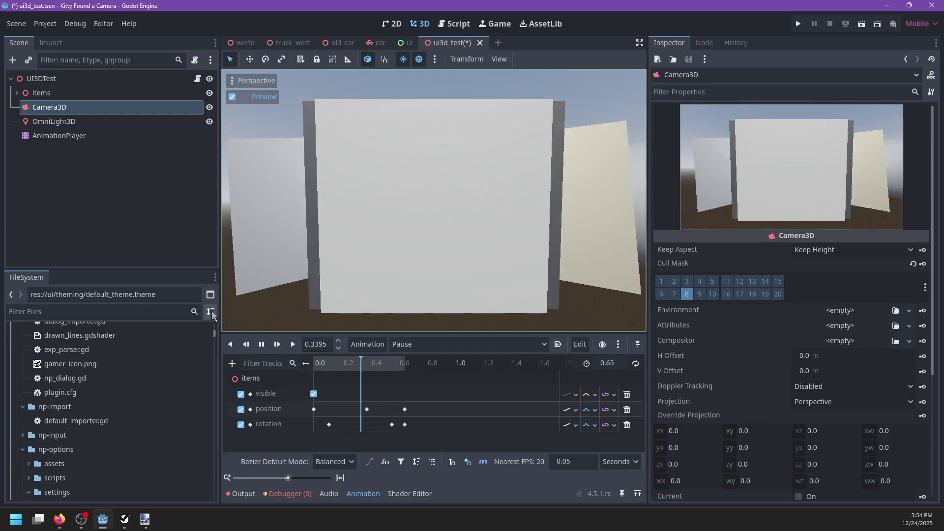
click(232, 96)
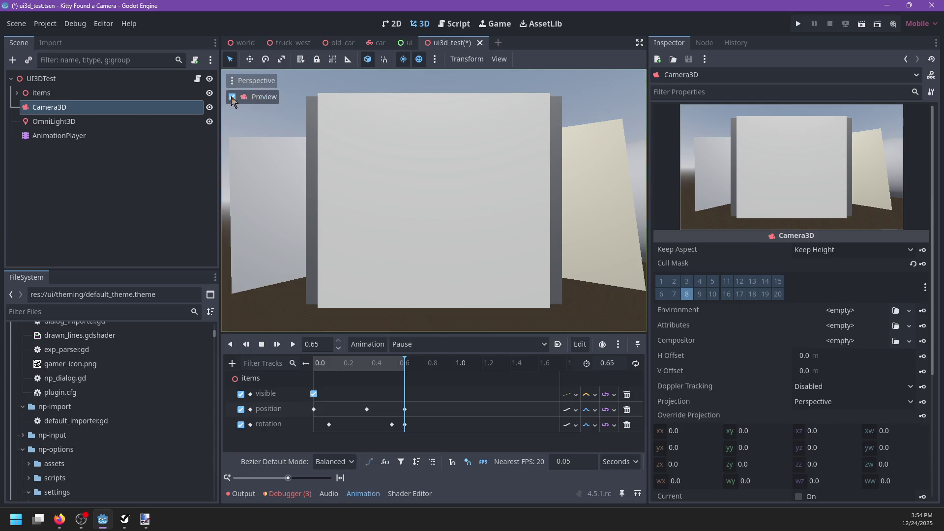
Step: Save the scene with Ctrl+S and choose New from the Animation menu
scroll(438, 314, up, 2)
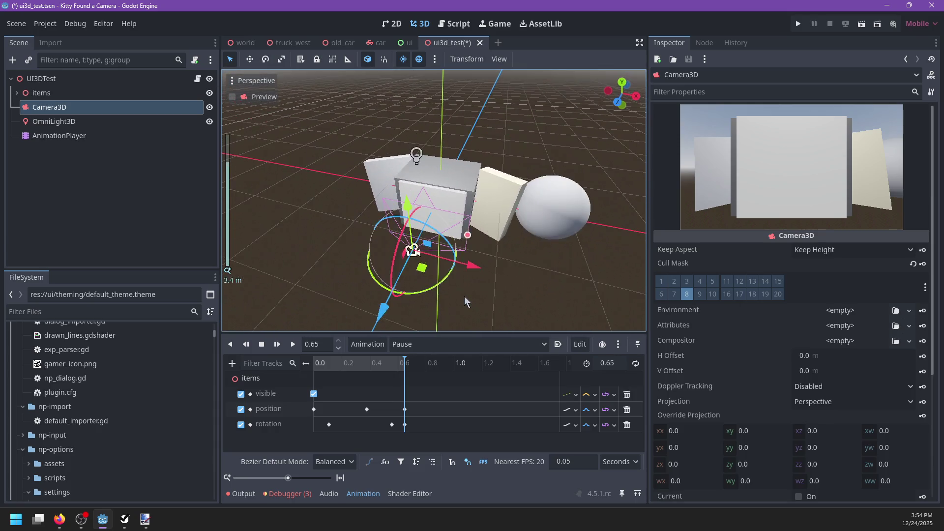
key(ctrl+s)
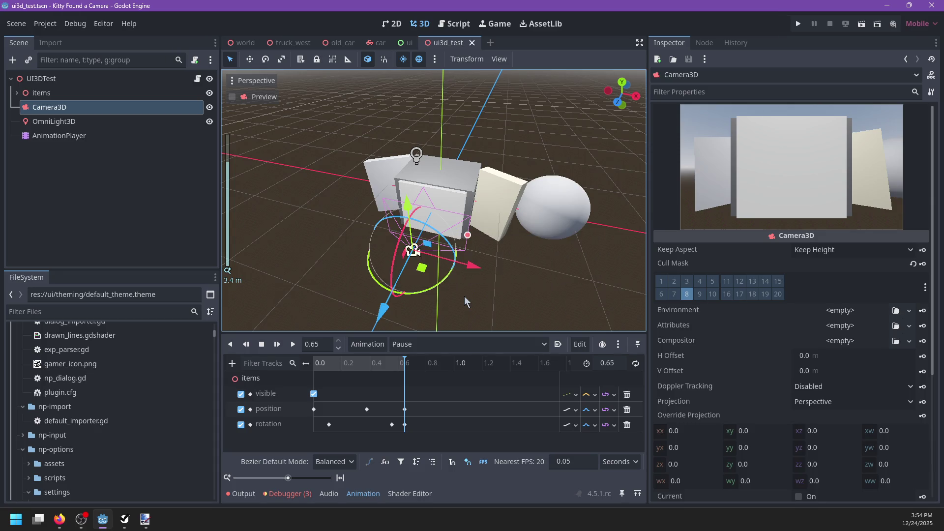
click(423, 344)
click(418, 343)
click(367, 343)
click(389, 358)
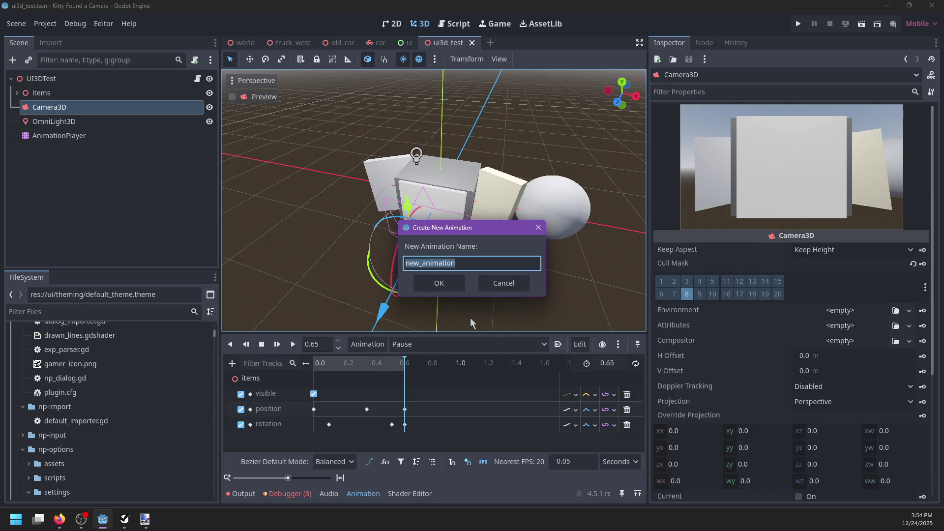
Step: Name the new animation 'PhotosToJournal' and confirm it
text(cam_to_)
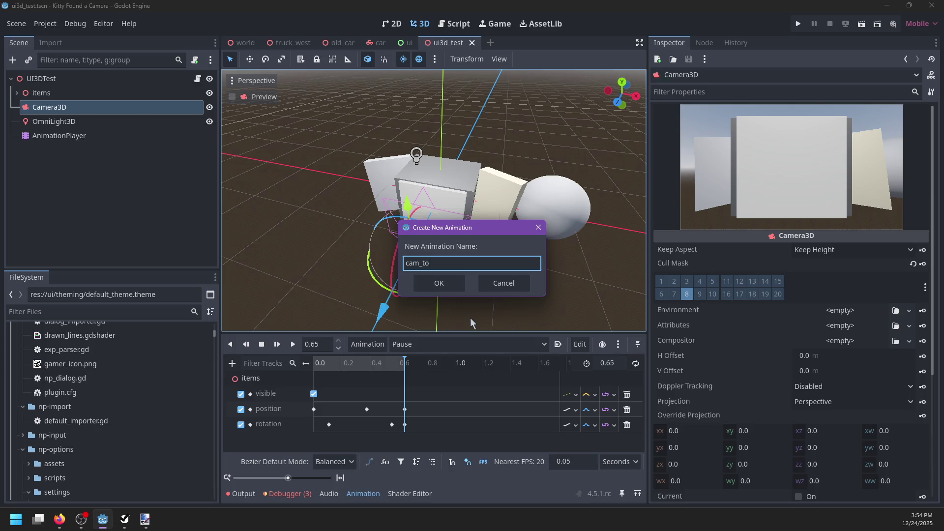
key(ctrl+a)
key(BackSpace)
text(photos)
key(ctrl+a)
text(PhotosT)
text(o)
text(Journal)
key(Return)
Step: Select PhotosToJournal in the animation dropdown as the animation being edited
click(418, 347)
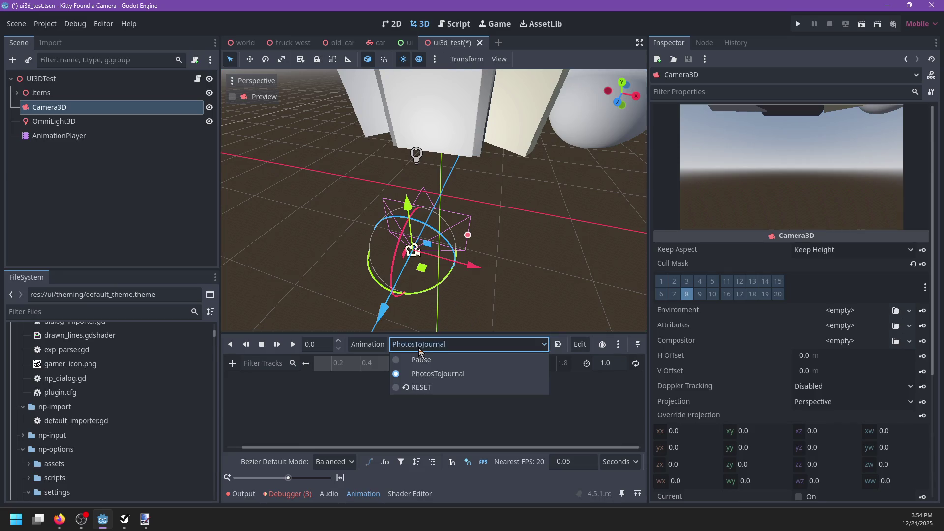
click(419, 359)
click(417, 344)
click(344, 363)
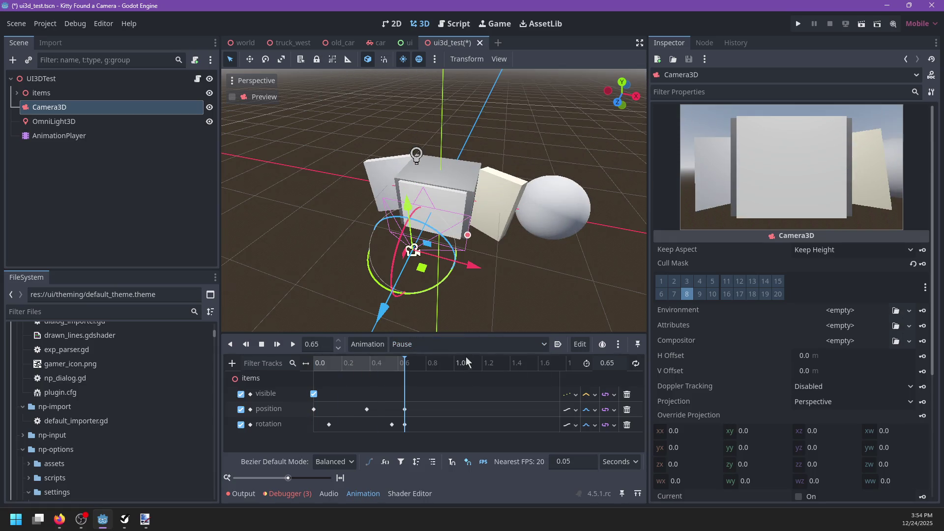
click(440, 344)
click(443, 373)
mouse_move(428, 290)
mouse_down()
mouse_move(473, 222)
mouse_move(488, 227)
mouse_move(457, 193)
mouse_up()
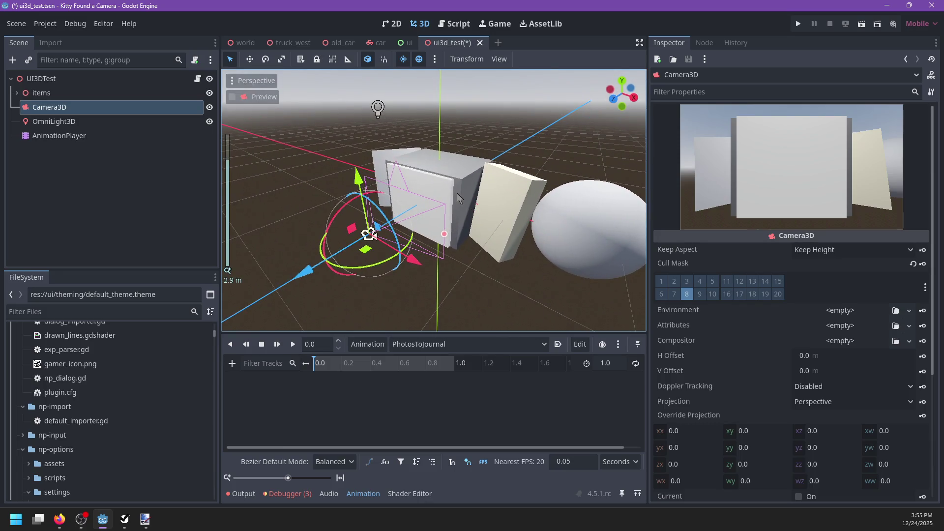
Step: Key the positions of photos and challenge_photos at 0 s, creating their position tracks
click(456, 193)
key(f)
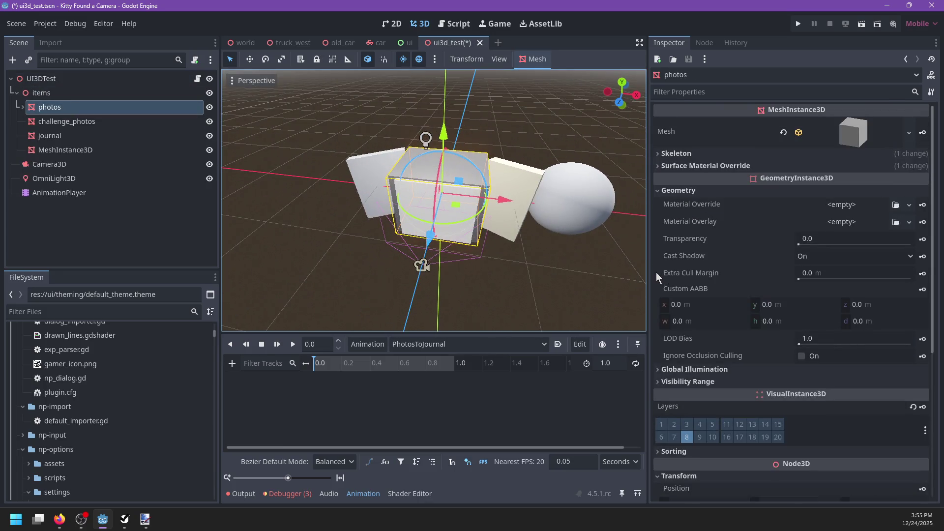
scroll(724, 359, down, 5)
click(923, 292)
click(444, 296)
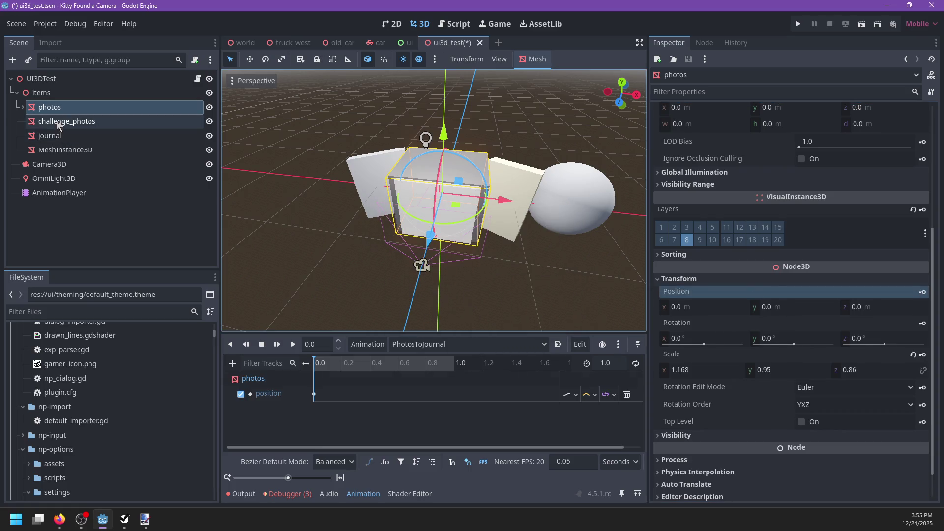
click(66, 122)
click(677, 310)
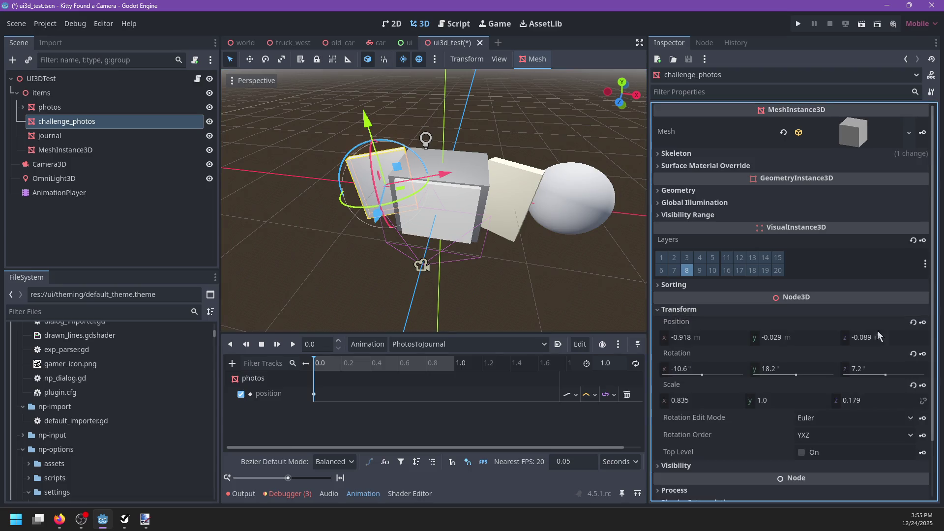
click(922, 322)
click(432, 297)
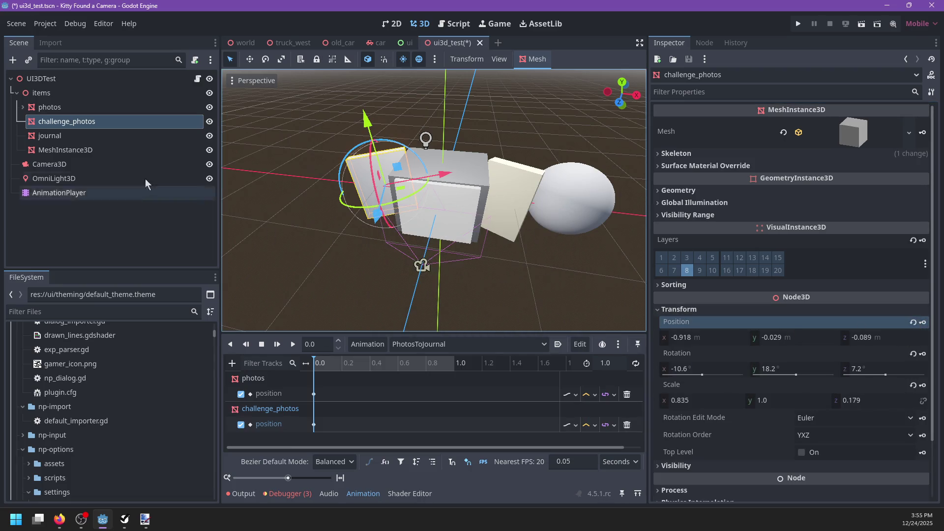
Step: Select all four items, from photos through MeshInstance3D, and key their position and rotation at 0 s
click(49, 108)
shift+click(65, 149)
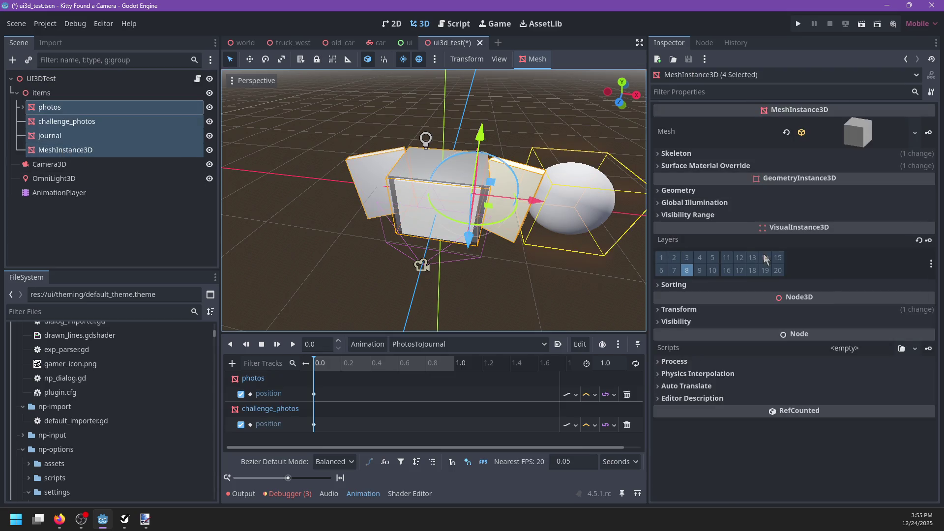
click(731, 309)
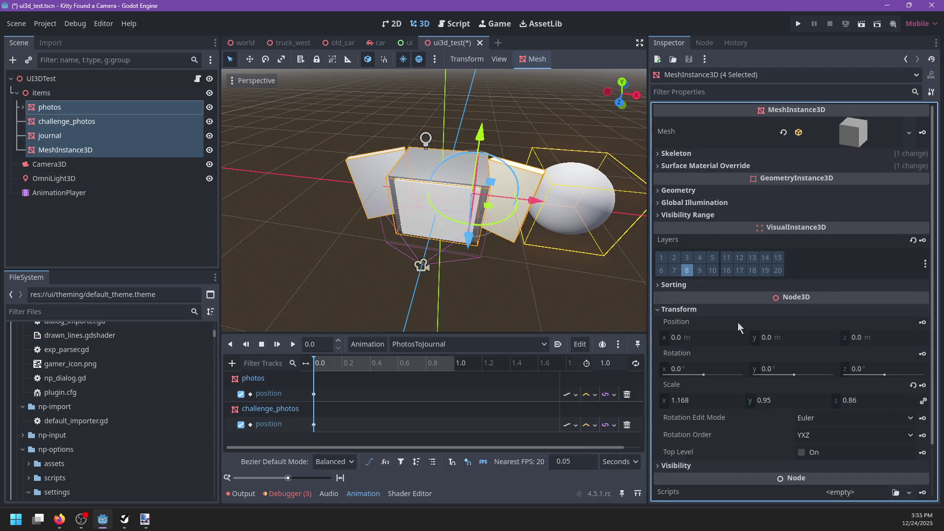
click(922, 322)
click(440, 297)
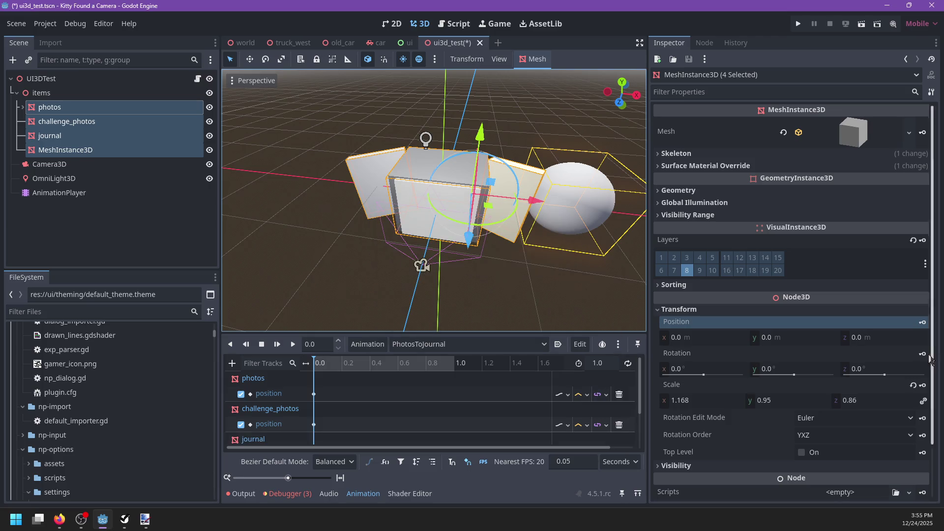
click(922, 354)
click(433, 295)
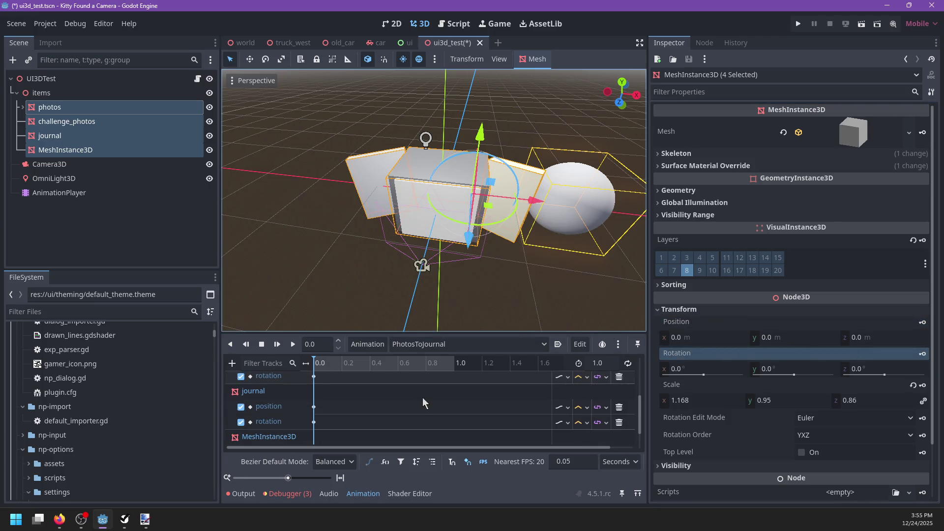
click(338, 364)
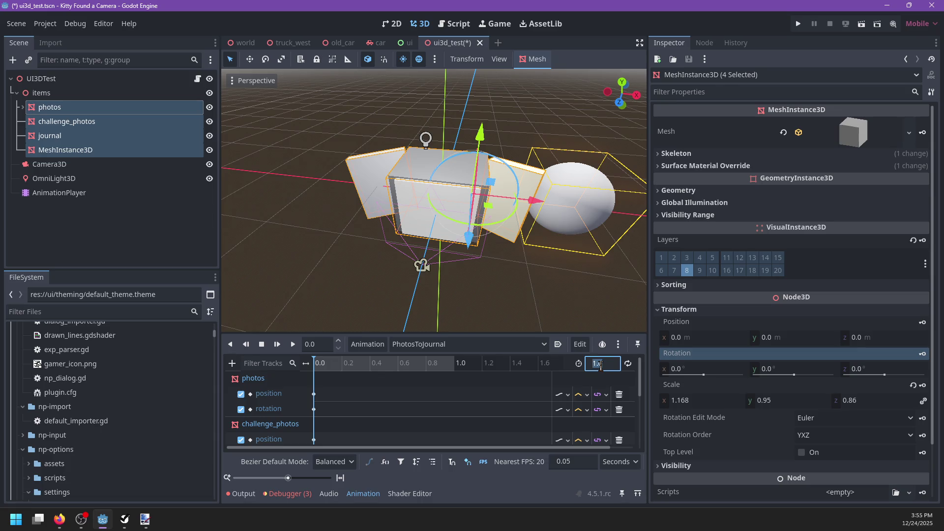
Step: Set the PhotosToJournal animation length to 0.5 s
text(0.4)
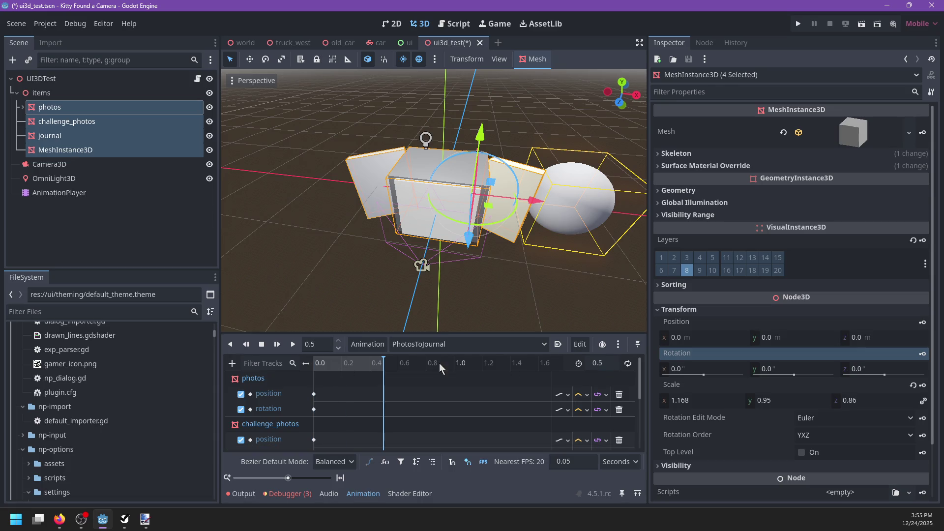
scroll(432, 243, up, 5)
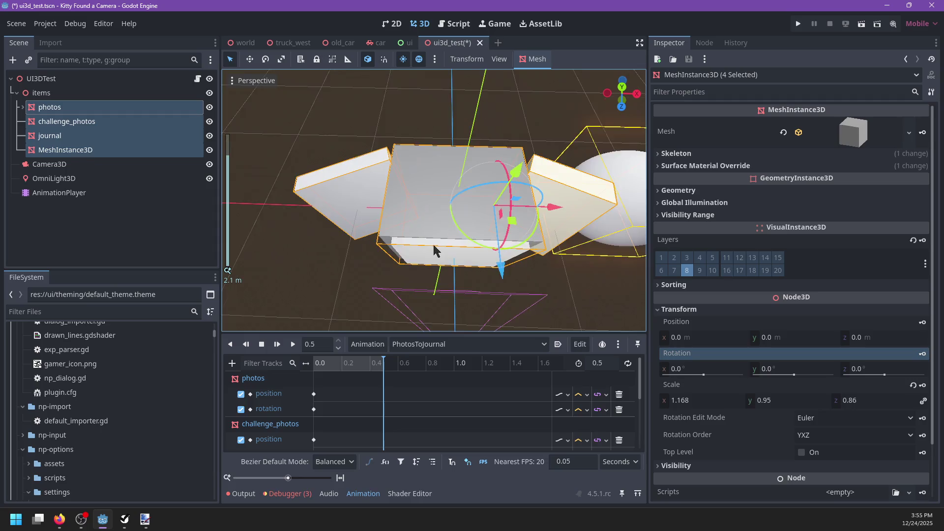
scroll(433, 243, down, 2)
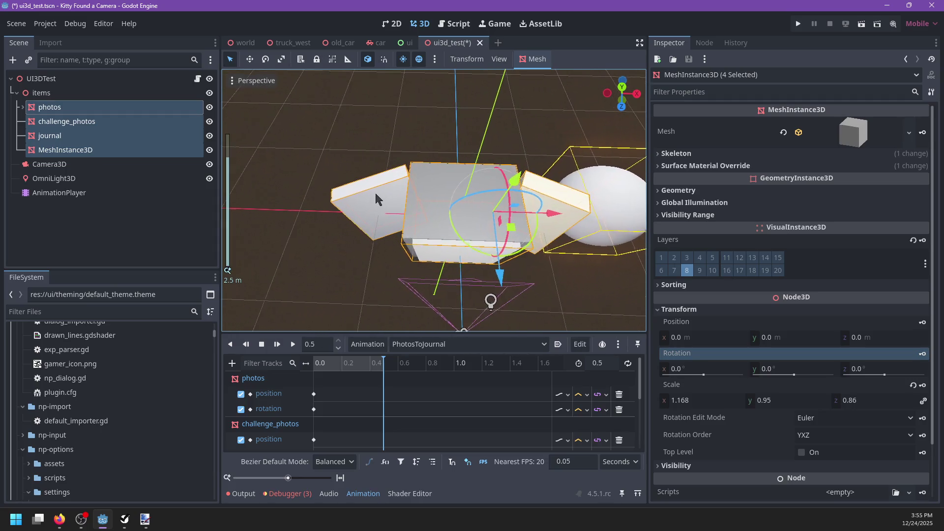
Step: At 0.5 s, move the photos box aside and turn it -13.7° on y
click(111, 112)
click(108, 119)
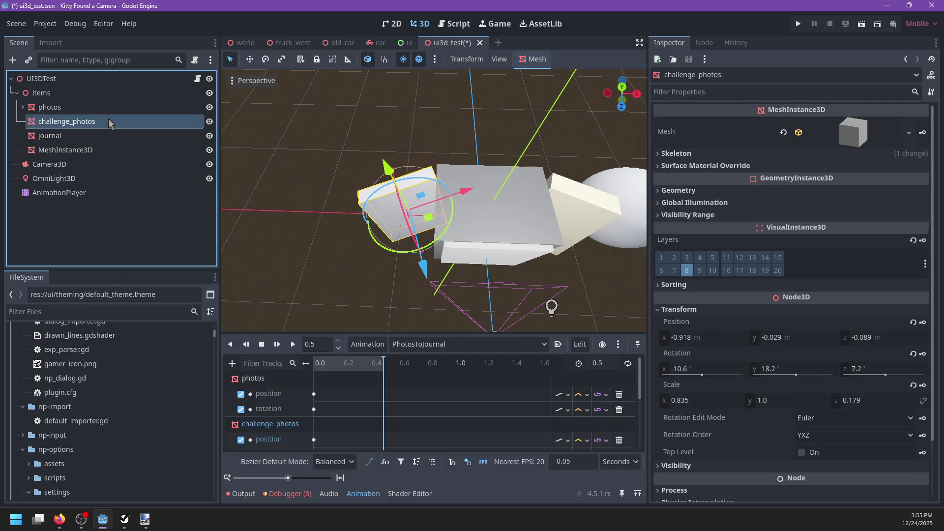
mouse_move(432, 212)
mouse_down()
mouse_move(459, 218)
mouse_move(366, 225)
mouse_move(374, 223)
mouse_up()
click(459, 218)
key(f)
click(421, 153)
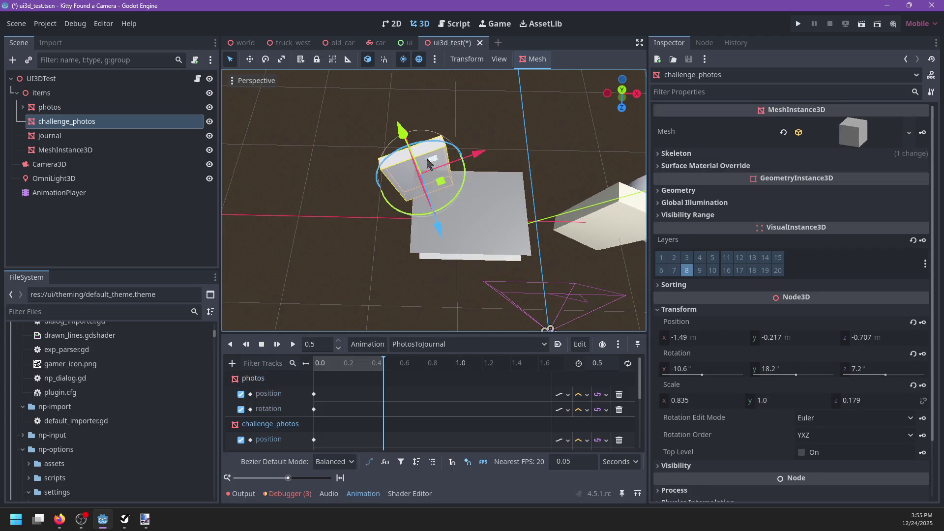
click(464, 236)
key(f)
drag(465, 236, 420, 200)
click(415, 196)
click(483, 253)
drag(486, 272, 514, 259)
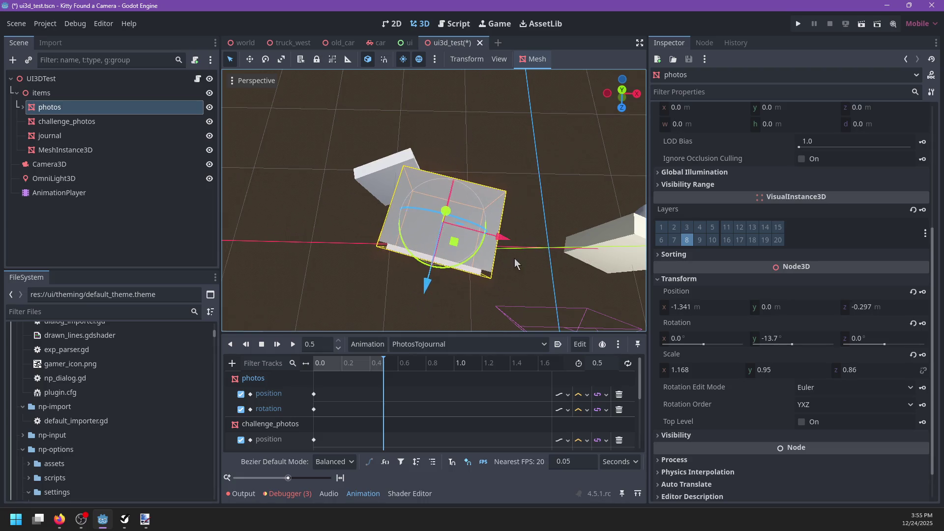
Step: Move the journal cube left, then reset its rotation and position to zero
drag(512, 222, 417, 231)
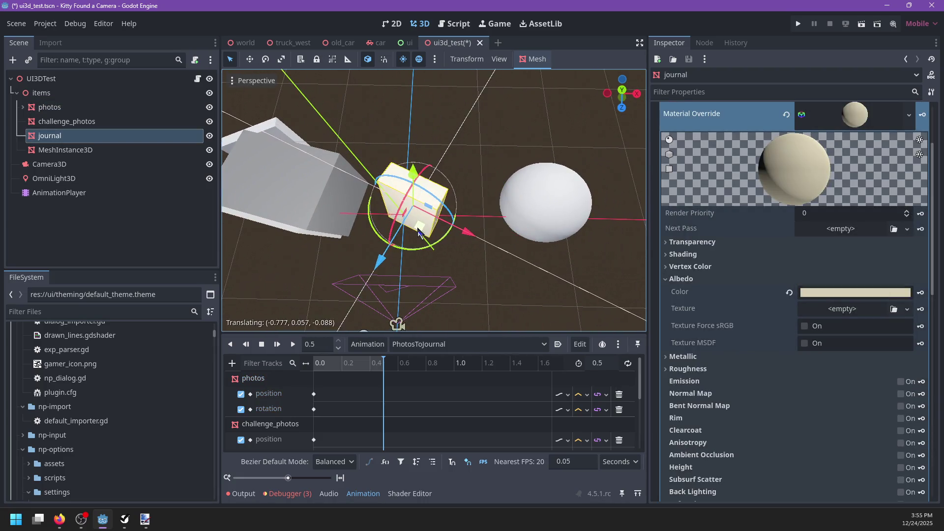
scroll(693, 395, down, 15)
click(683, 386)
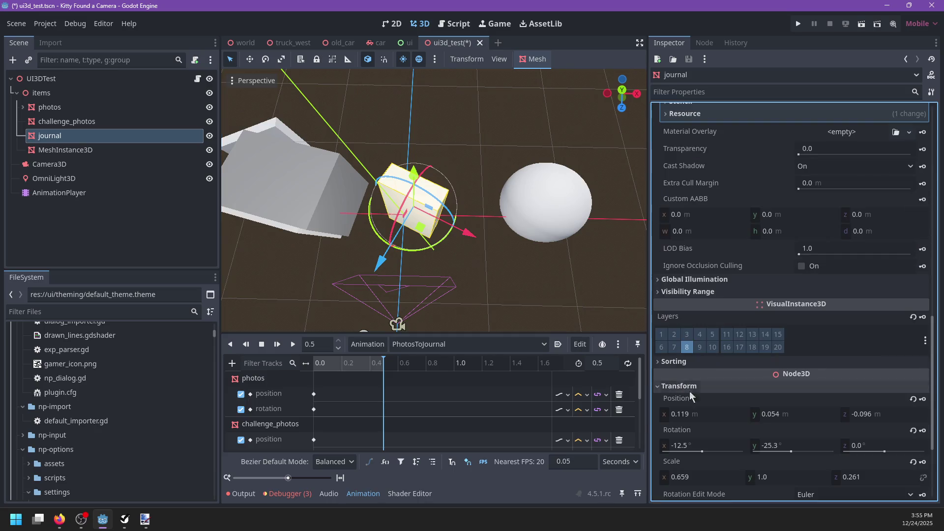
click(913, 431)
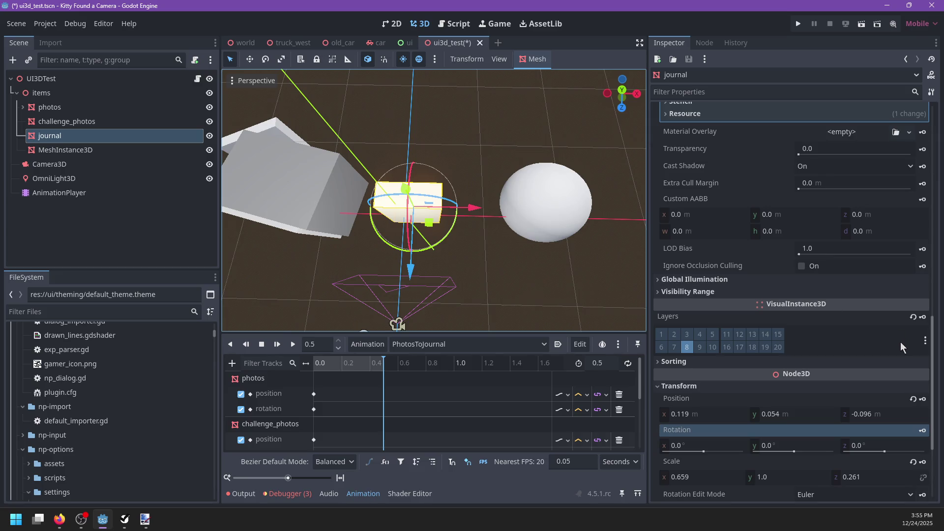
click(913, 400)
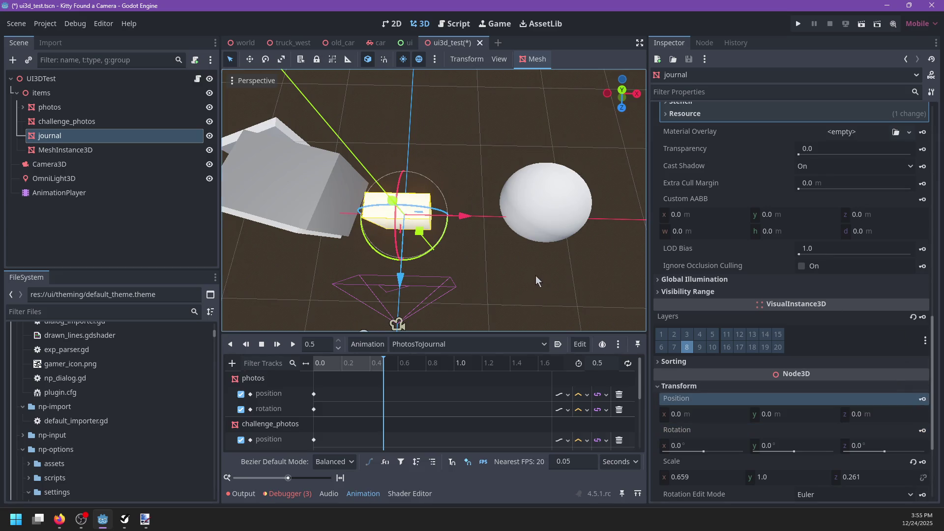
click(54, 164)
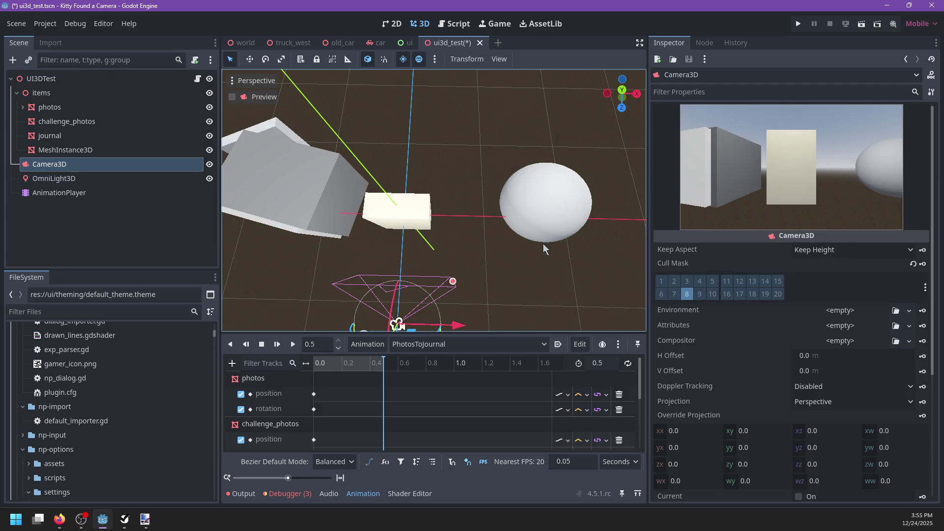
Step: Move the journal cube along Z to 0.379, toward the camera
click(402, 223)
drag(402, 225, 399, 323)
click(53, 165)
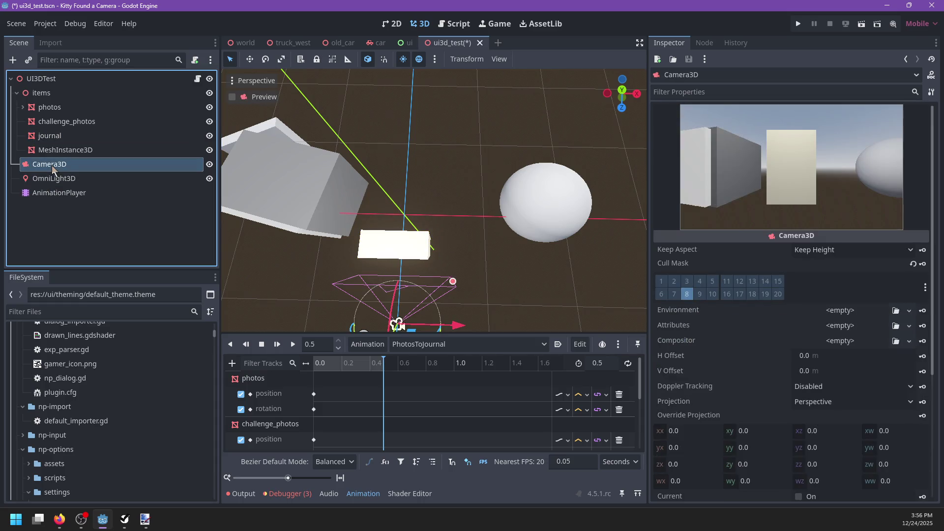
key(f)
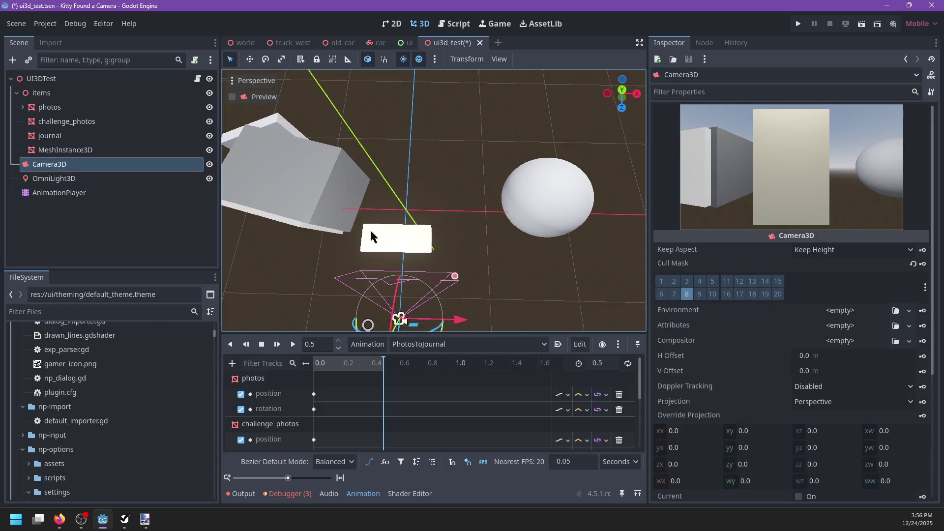
key(ctrl+alt+f)
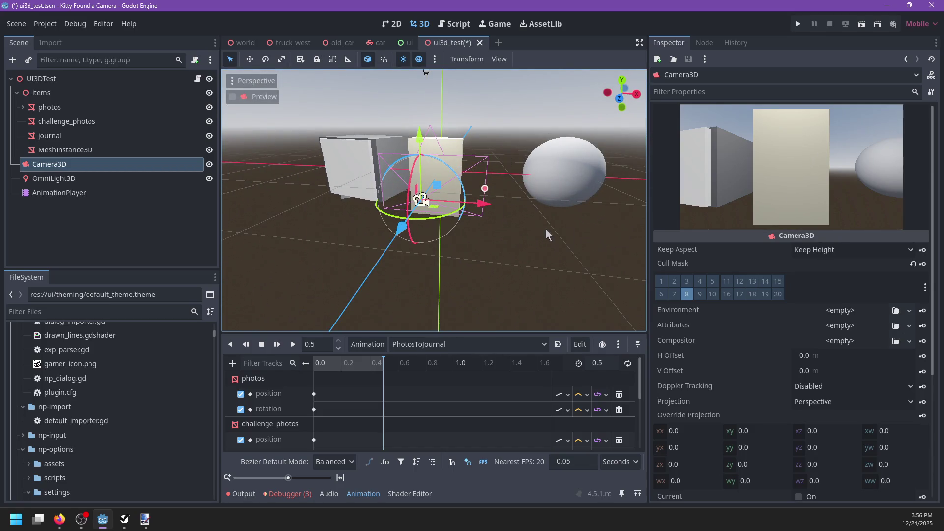
Step: Widen the journal cube to an X scale of about 0.815 and check the camera preview
click(480, 190)
key(r)
scroll(489, 241, up, 2)
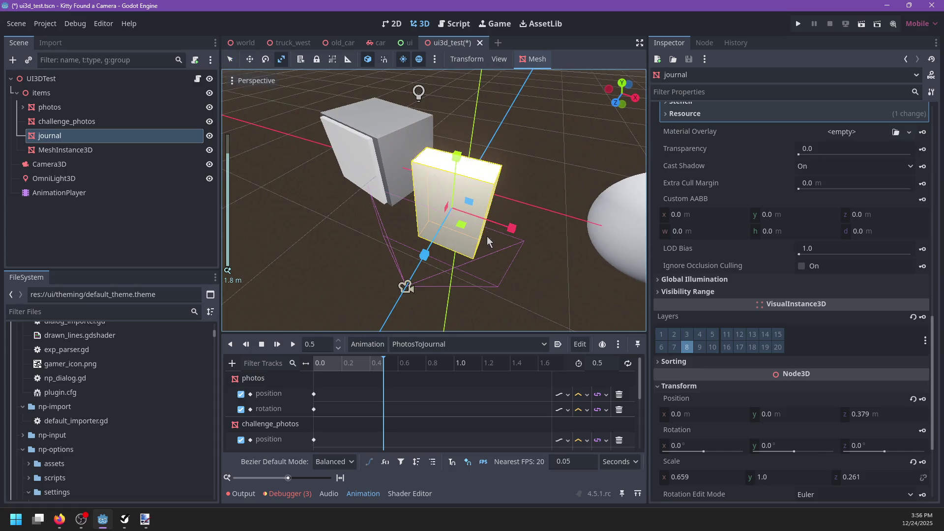
drag(509, 230, 521, 237)
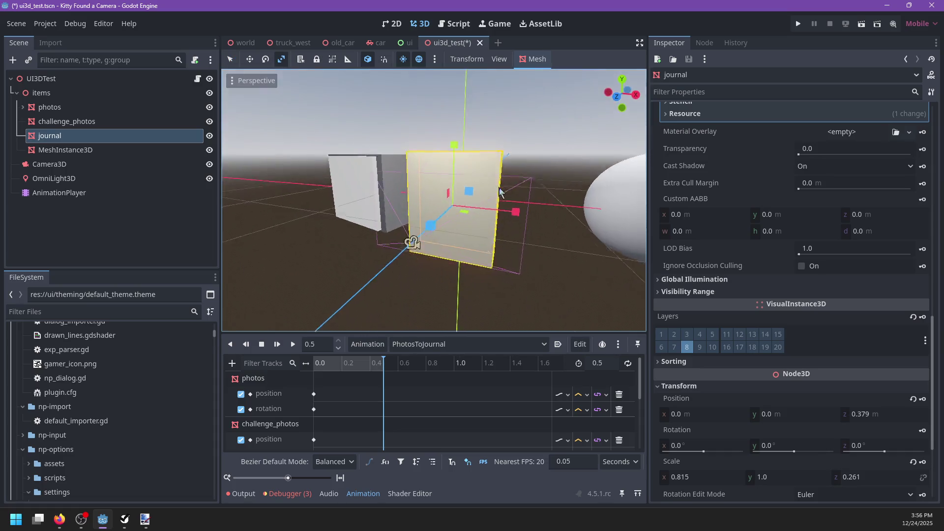
key(q)
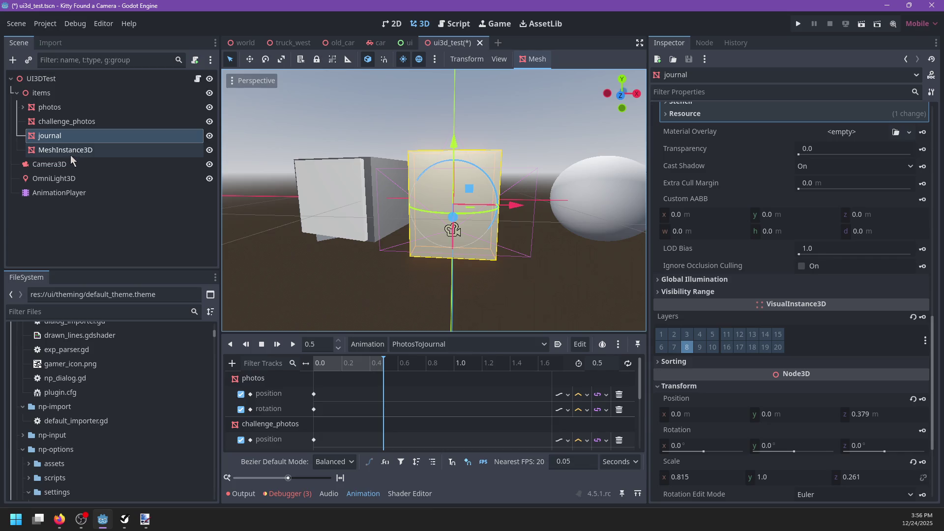
click(63, 166)
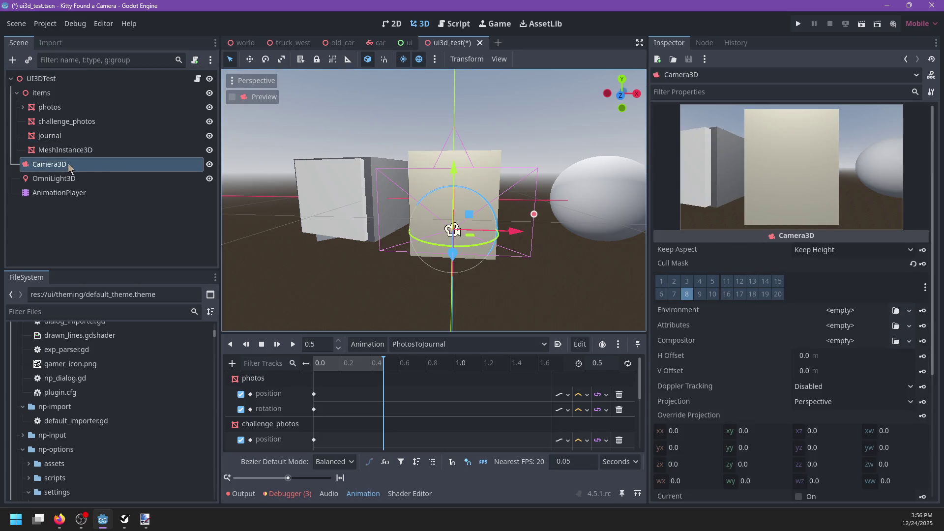
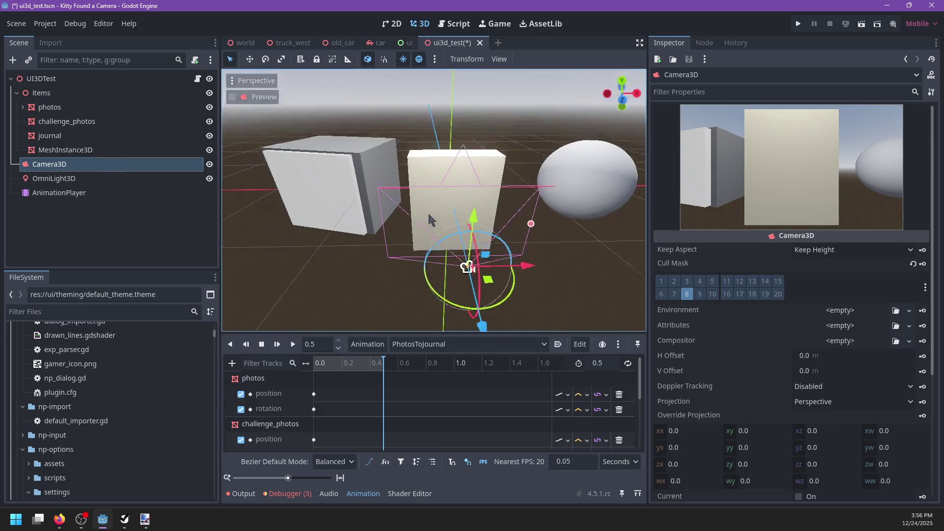
Step: Move the sphere, then key position and rotation for photos through the sphere at 0.5 s
click(540, 197)
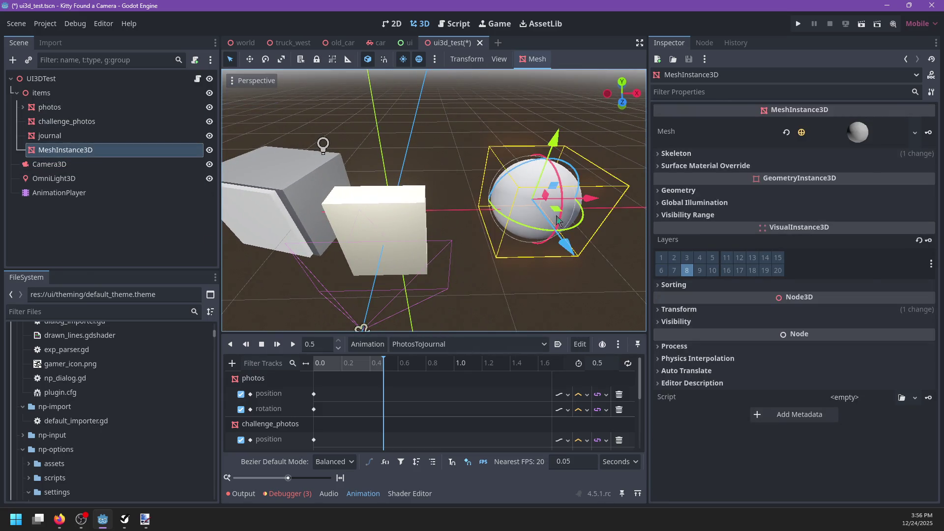
drag(564, 228, 515, 236)
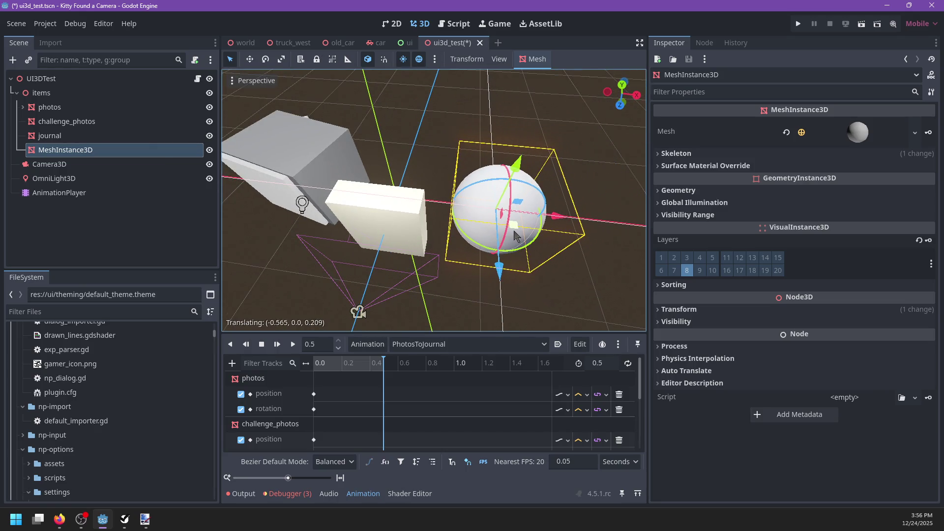
shift+click(43, 108)
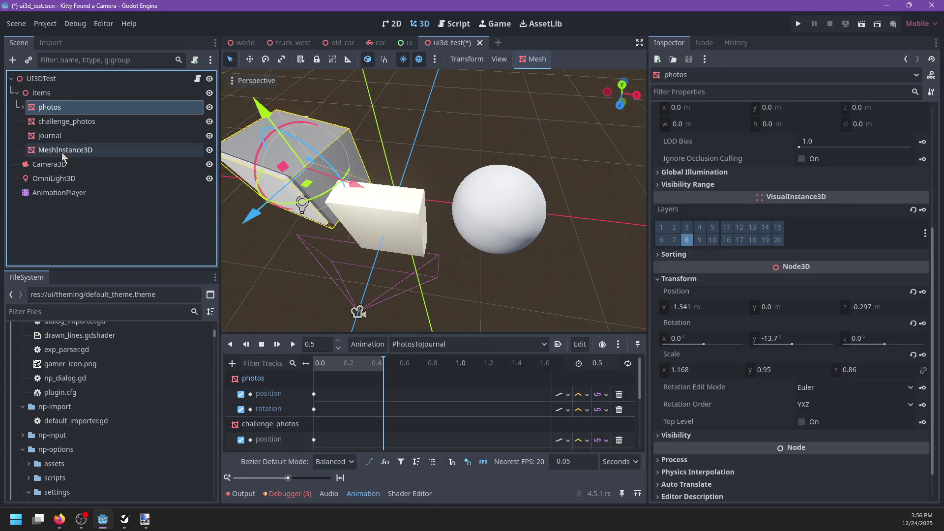
click(712, 309)
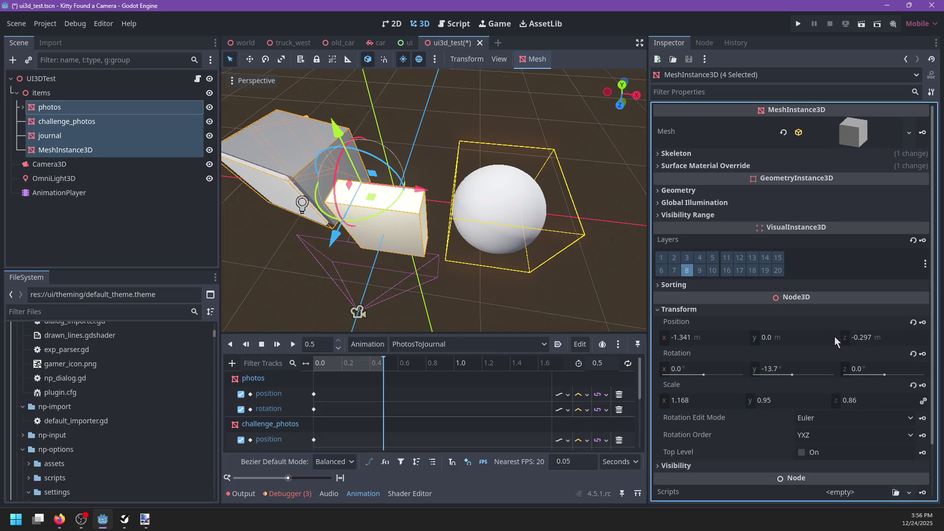
click(922, 322)
click(923, 355)
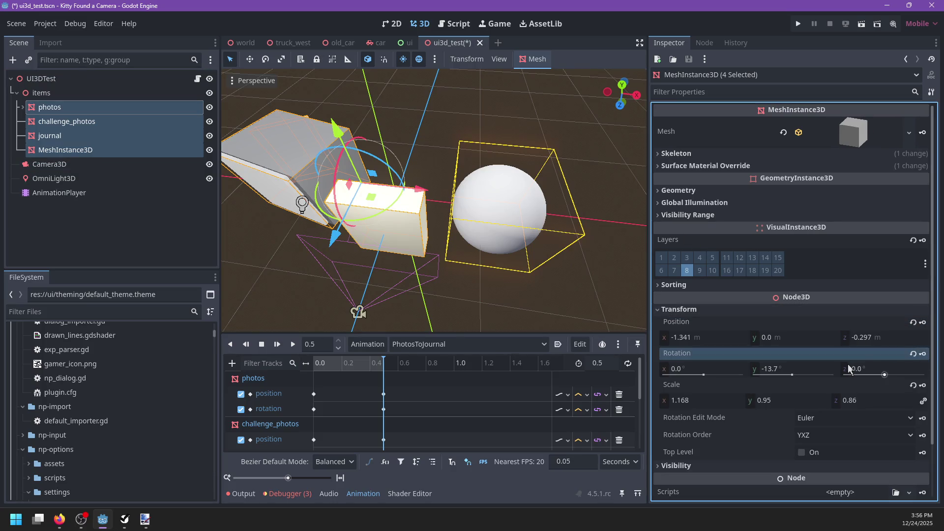
Step: Preview PhotosToJournal, rewind it, and box-select the keyframes at 0.0
scroll(420, 388, down, 2)
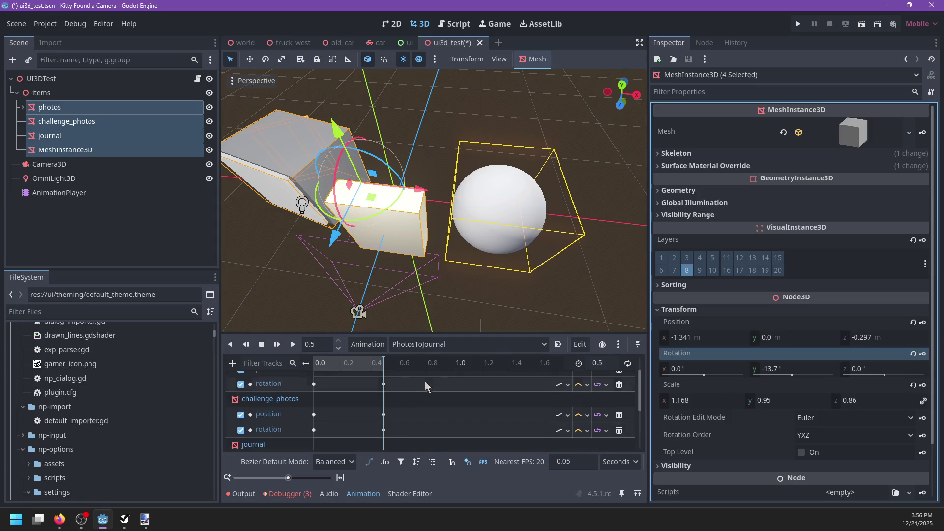
scroll(514, 233, down, 3)
scroll(392, 275, down, 3)
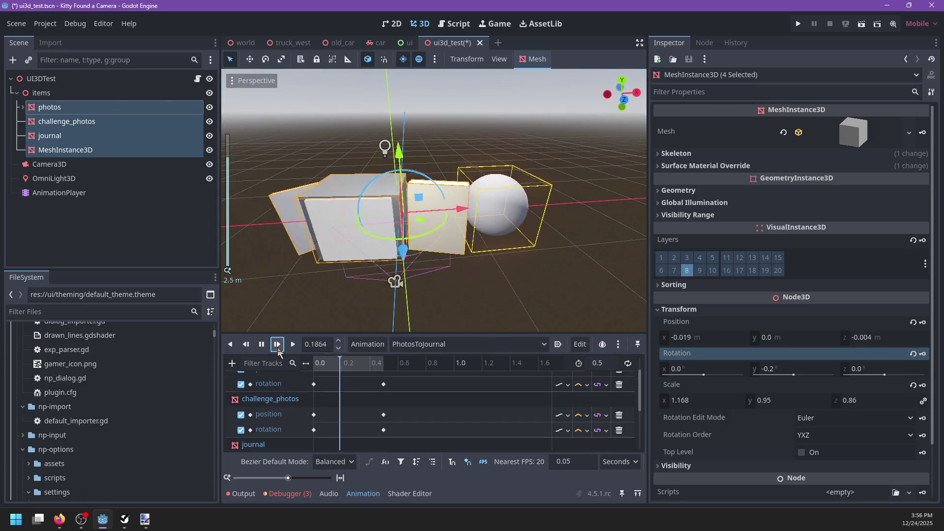
click(277, 345)
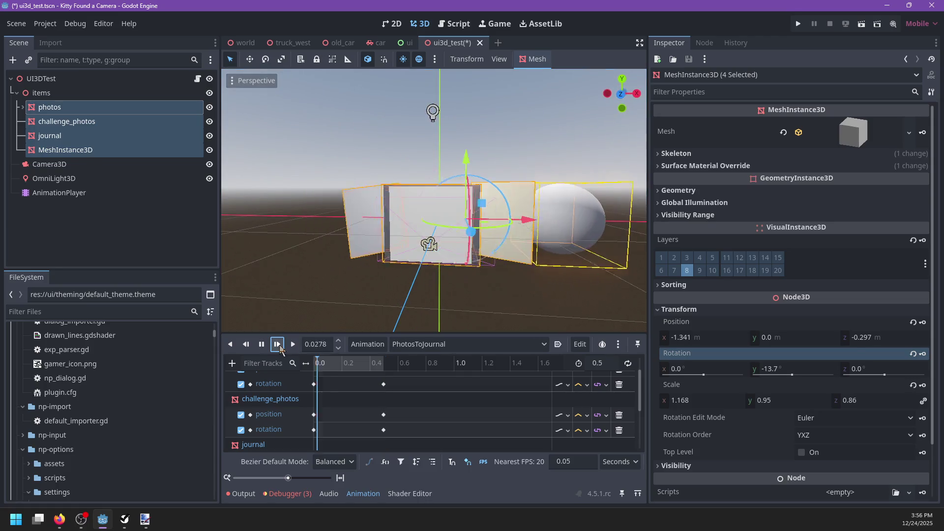
scroll(526, 408, up, 2)
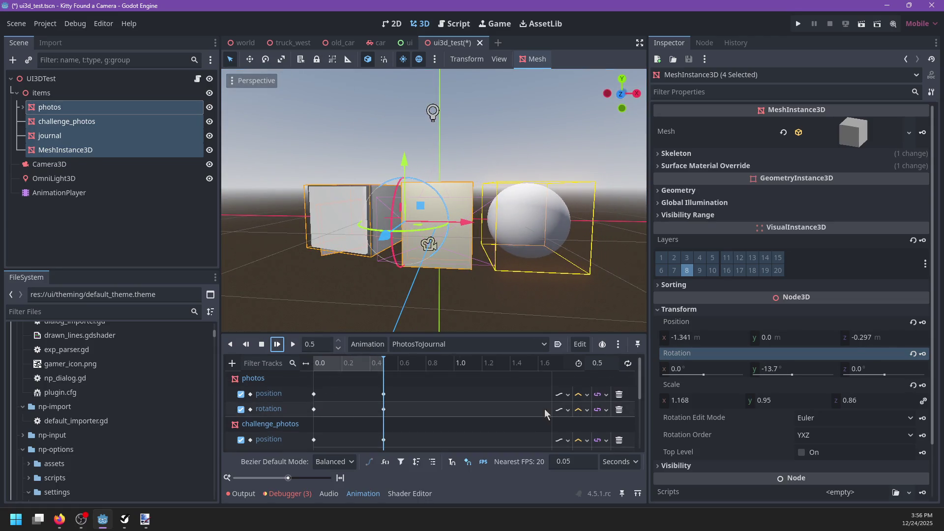
click(317, 364)
drag(314, 373, 317, 430)
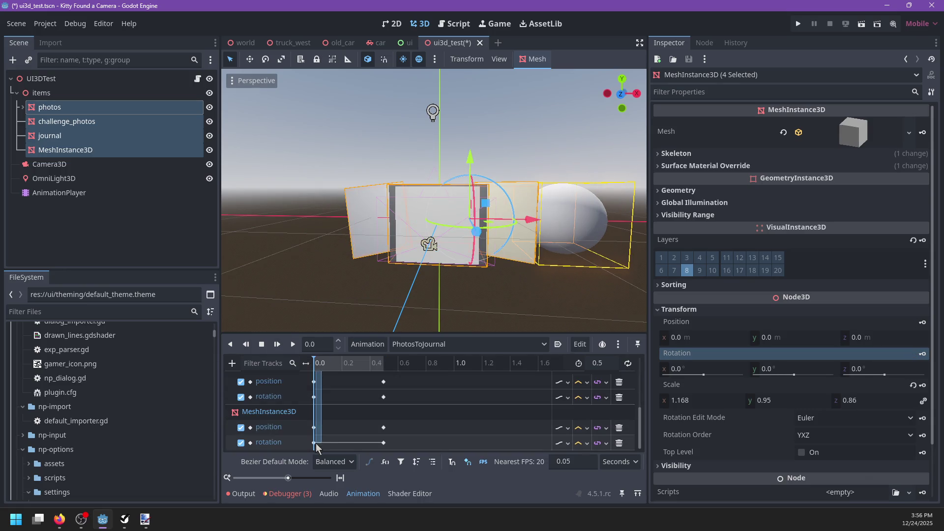
Step: Give PhotosToJournal's starting keys an easing of 0.615 and preview the result
drag(311, 452, 311, 451)
drag(815, 155, 810, 149)
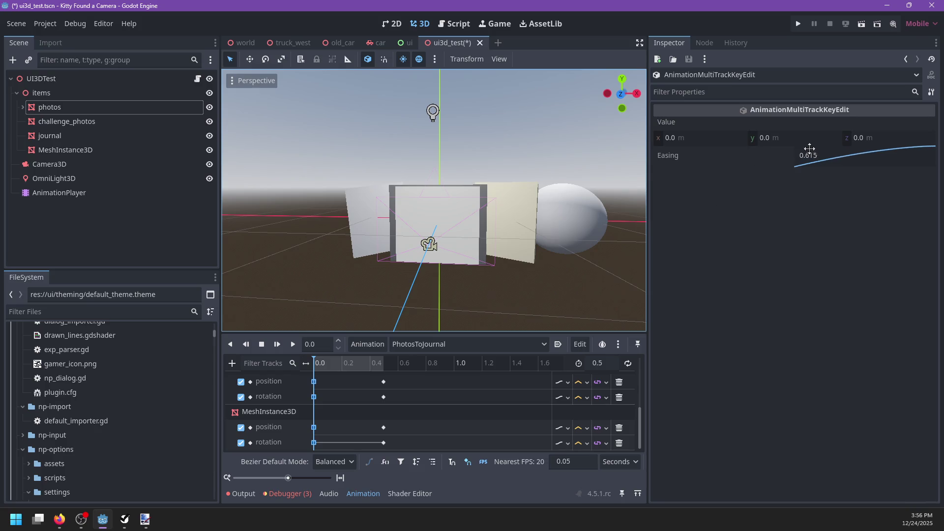
click(278, 346)
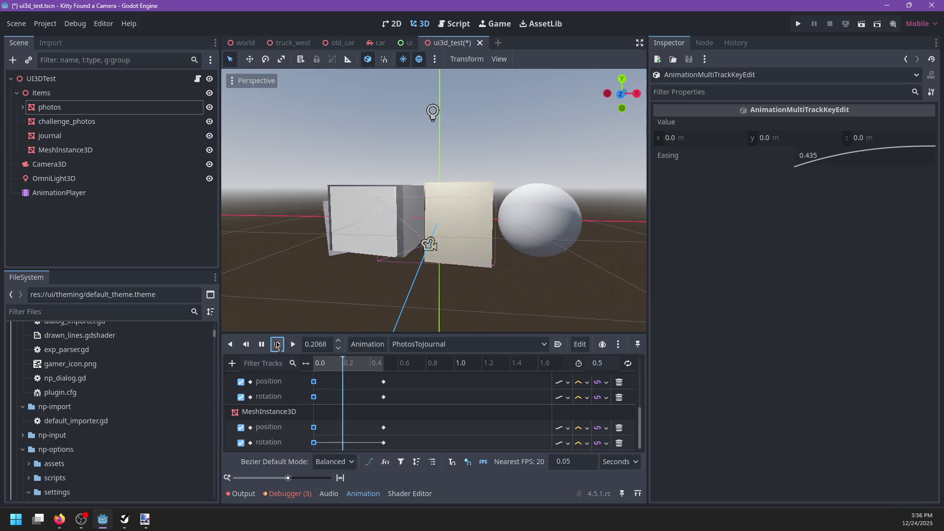
key(ctrl+a)
key(Escape)
Step: Select JournalToPhotos' starting keys in an enlarged track area and try easing values 2, then 1
mouse_move(319, 384)
mouse_down()
mouse_move(317, 443)
mouse_move(302, 467)
mouse_up()
drag(350, 333, 340, 197)
mouse_move(330, 261)
mouse_down()
mouse_move(308, 292)
mouse_move(296, 445)
mouse_up()
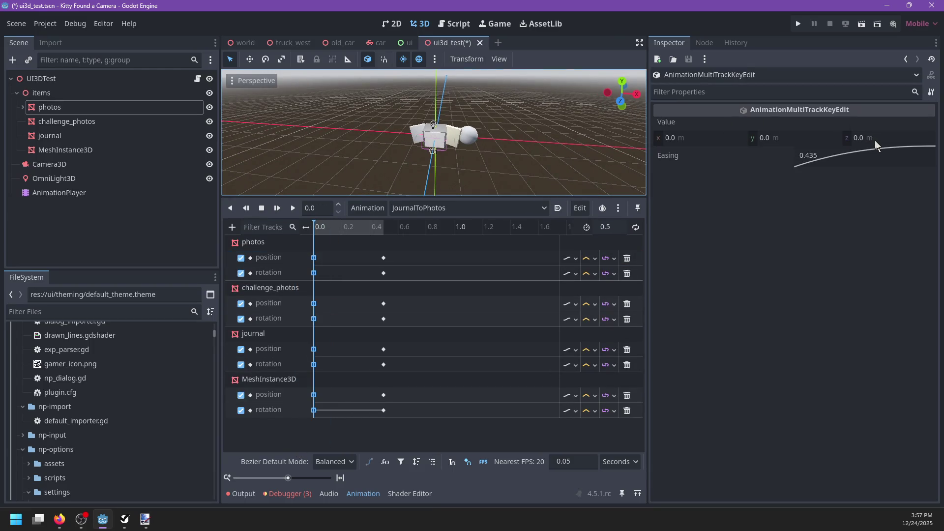
click(810, 138)
double_click(820, 157)
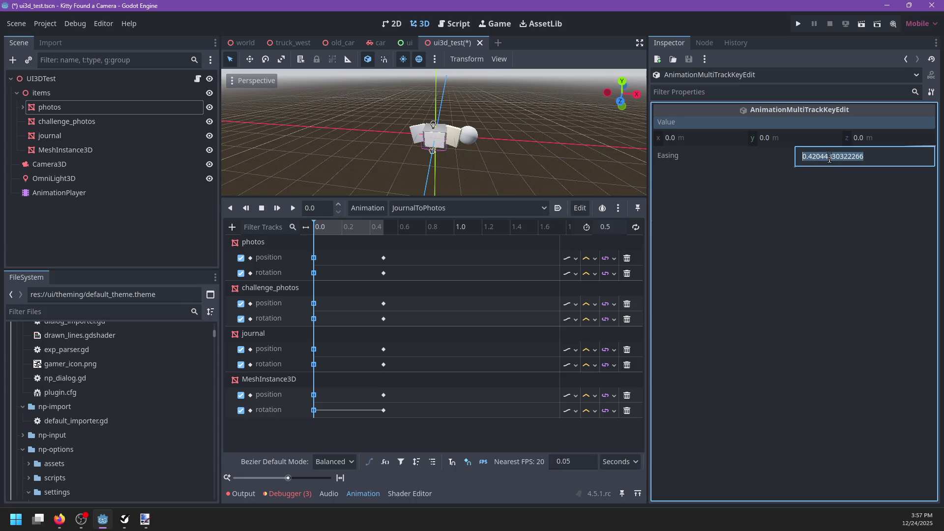
key(Return)
double_click(830, 155)
key(Return)
Step: Shift all JournalToPhotos keys back to start at 0.0 and preview it backwards and forwards
drag(323, 258, 306, 423)
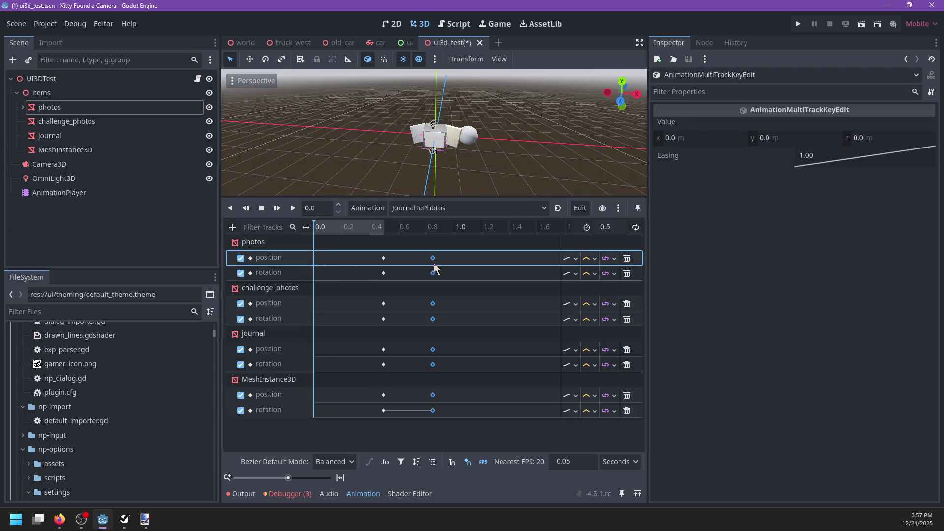
drag(363, 250, 477, 429)
mouse_move(383, 261)
mouse_down()
mouse_move(315, 272)
mouse_move(369, 356)
mouse_move(374, 435)
mouse_up()
click(363, 259)
click(383, 227)
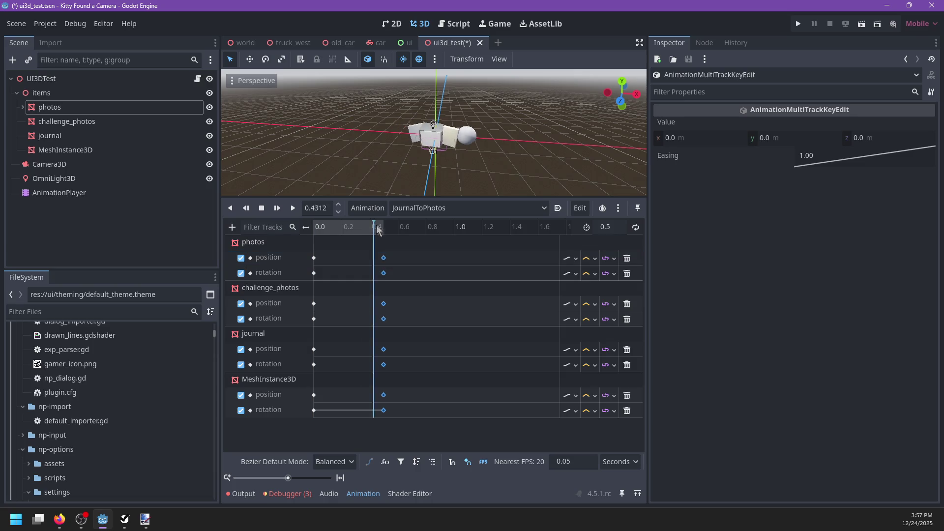
click(249, 208)
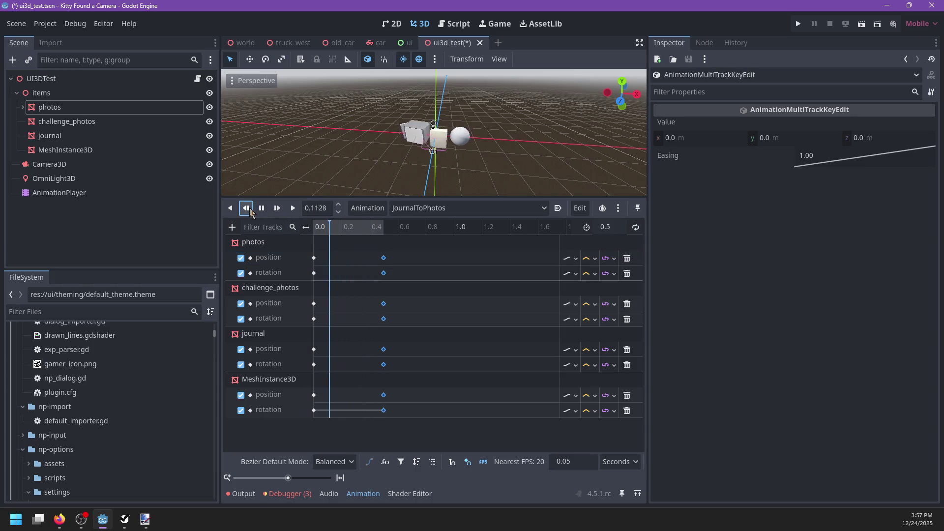
click(277, 208)
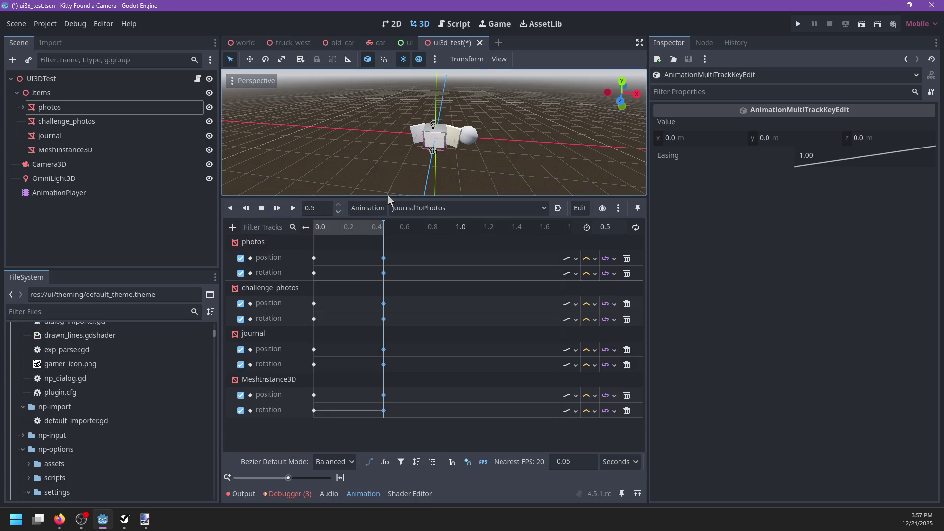
Step: Set JournalToPhotos' starting-key easing to 0.449 and switch back to PhotosToJournal
drag(325, 251, 313, 445)
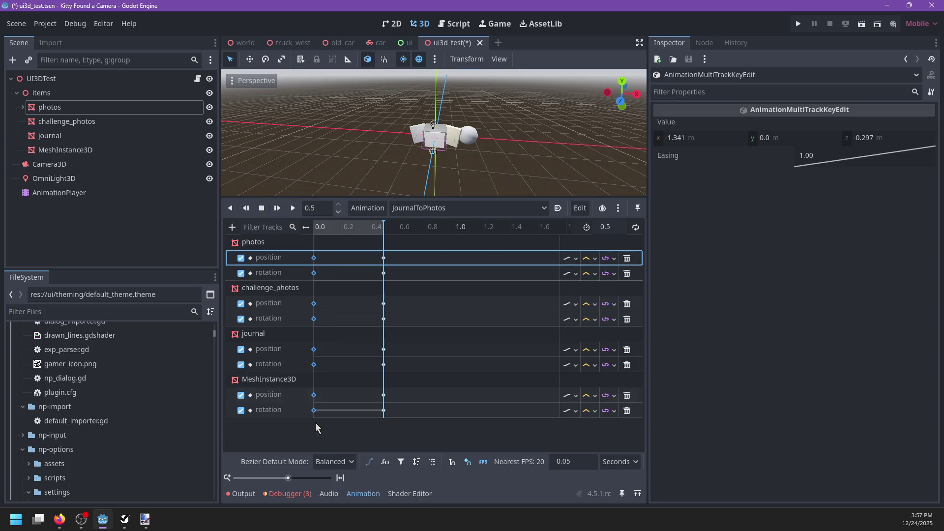
double_click(817, 155)
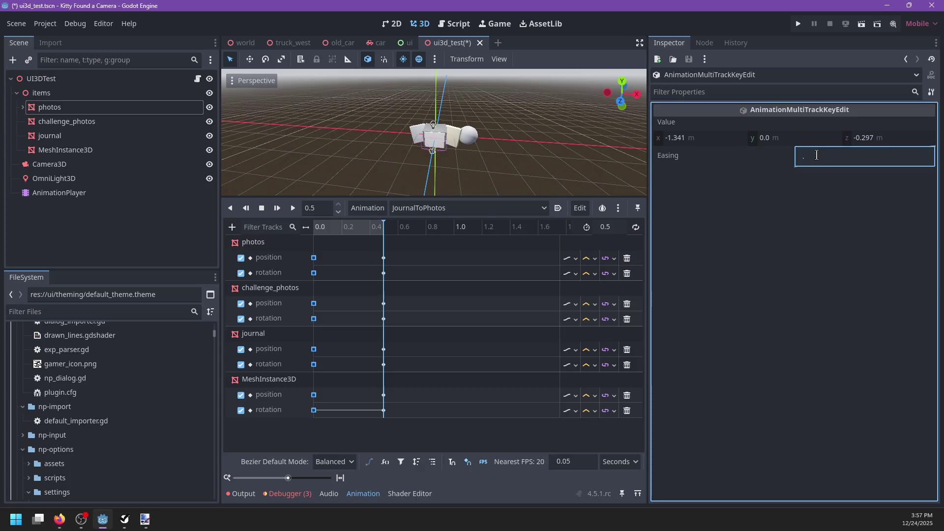
key(Return)
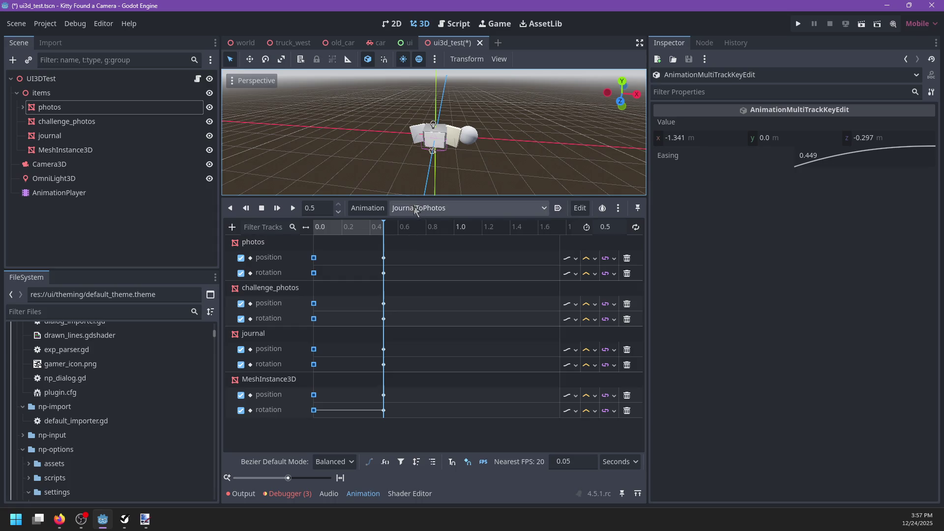
click(412, 210)
click(423, 251)
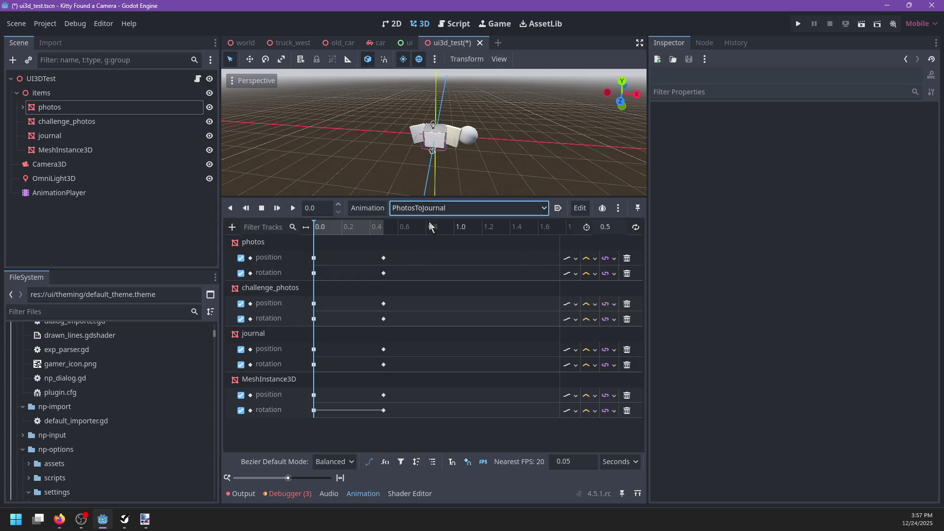
Step: Set PhotosToJournal's starting-key easing to 0.449
click(314, 258)
drag(323, 247, 297, 434)
double_click(853, 160)
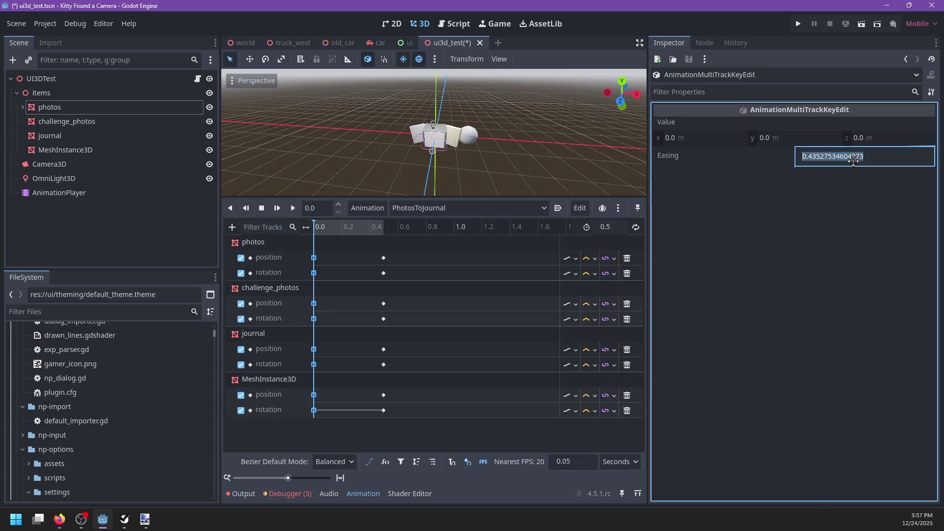
text(49)
key(Return)
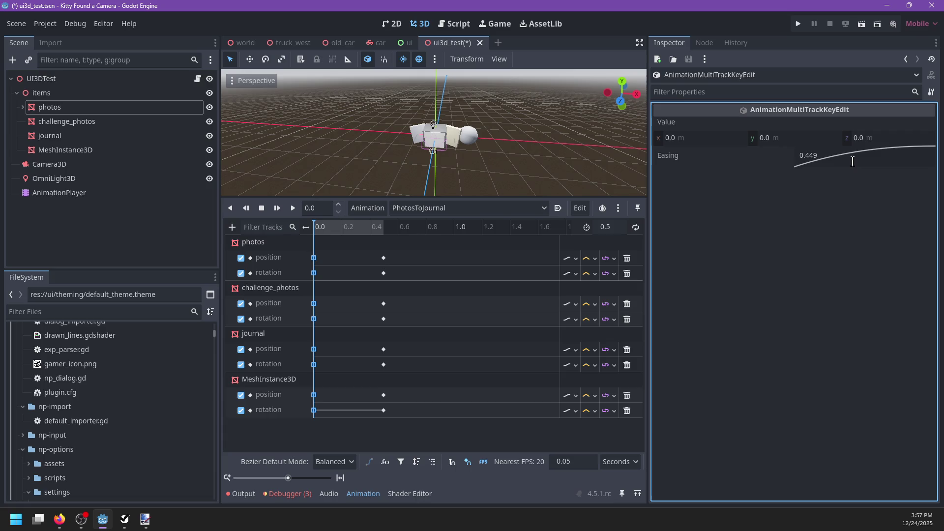
Step: Switch to JournalToPhotos, select its 0.0 keys and play it
click(449, 209)
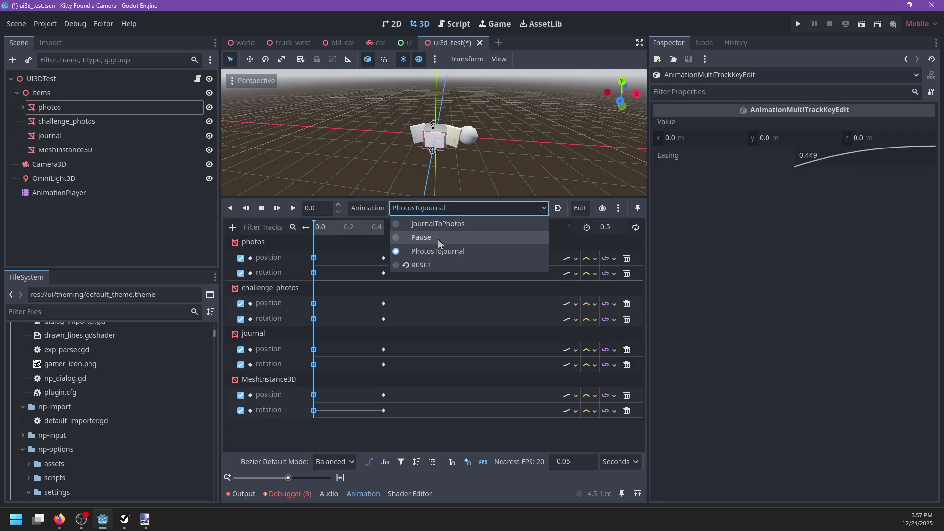
click(440, 226)
click(441, 210)
click(381, 228)
mouse_move(339, 241)
mouse_down()
mouse_move(320, 316)
mouse_move(313, 426)
mouse_up()
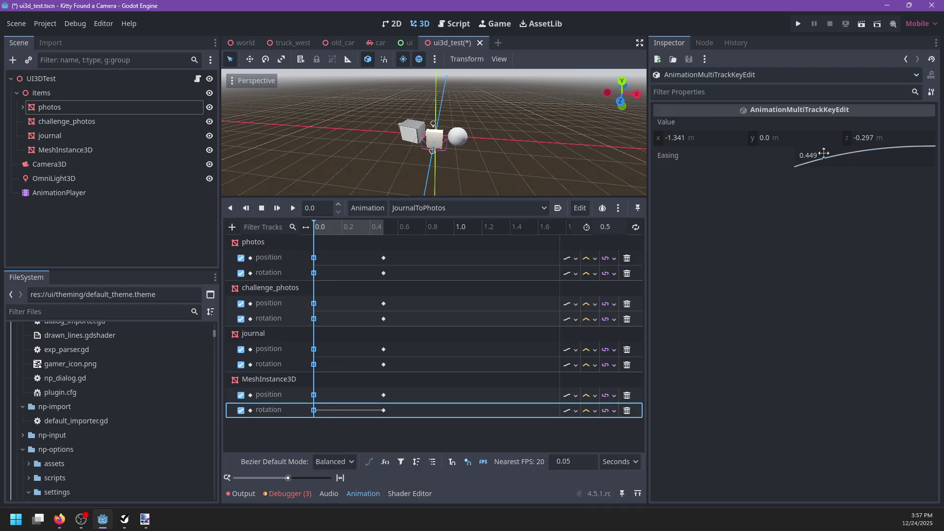
click(277, 207)
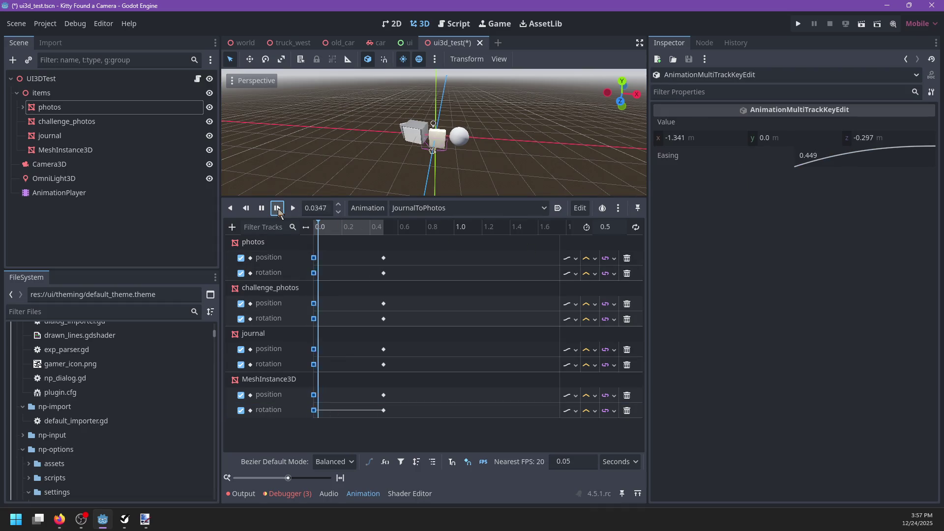
Step: Enlarge the 3D view, replay PhotosToJournal and JournalToPhotos, and orbit to a frontal view of the photos
drag(352, 196, 352, 353)
click(418, 365)
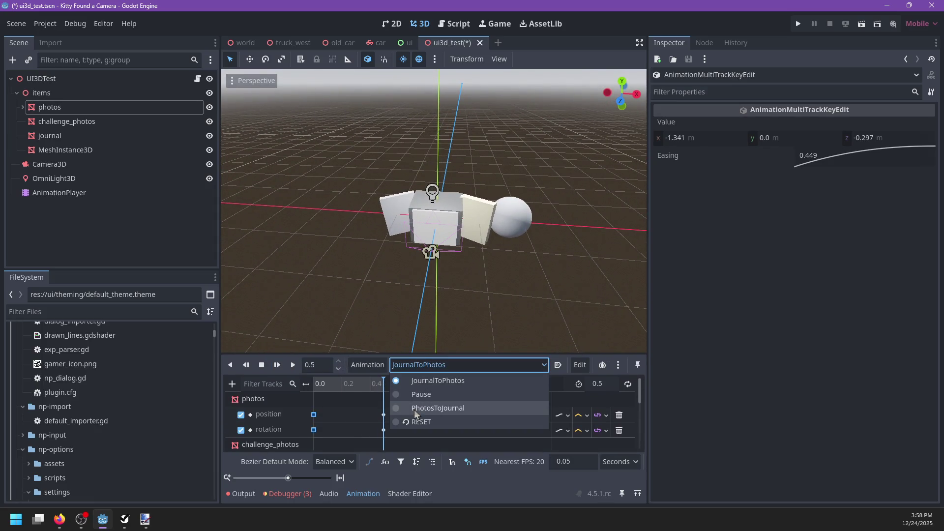
click(414, 410)
click(277, 368)
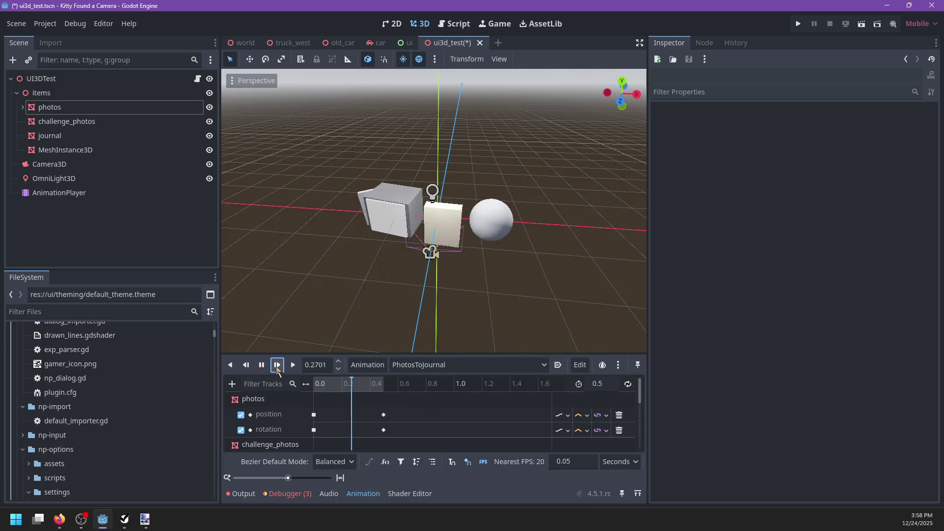
click(434, 367)
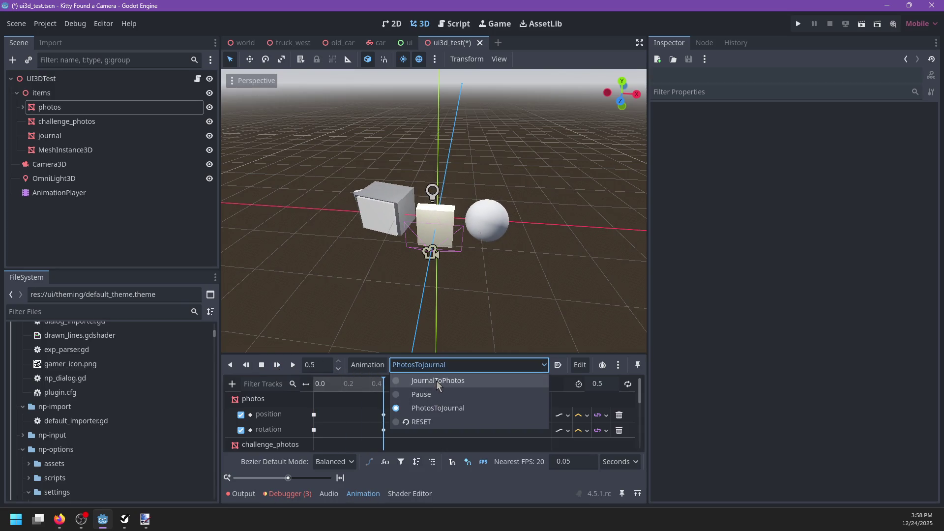
click(425, 381)
click(277, 365)
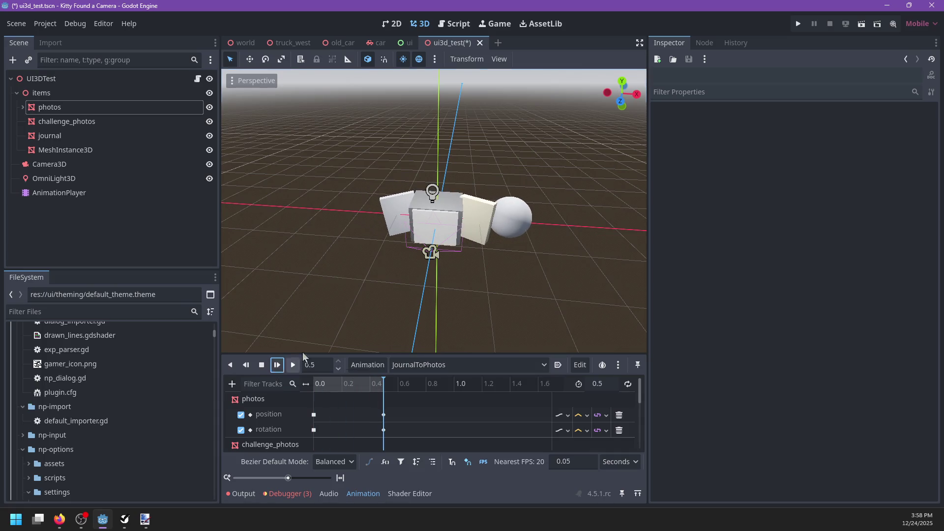
scroll(439, 247, up, 5)
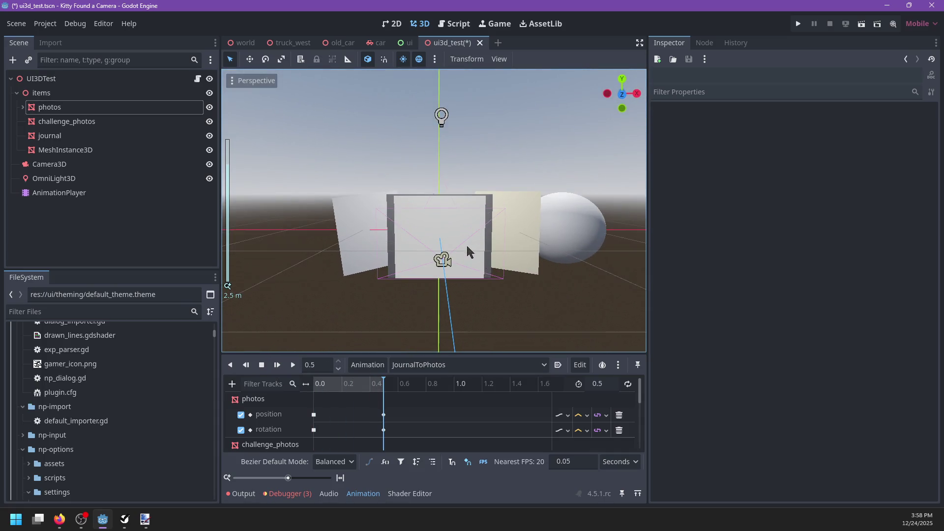
mouse_move(456, 264)
mouse_down()
mouse_move(455, 231)
mouse_move(447, 255)
mouse_move(457, 234)
mouse_up()
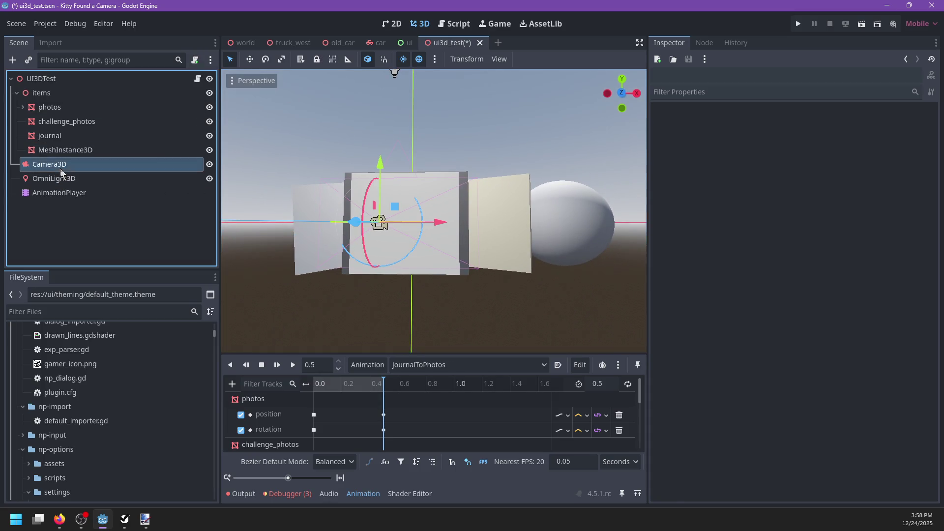
Step: Select Camera3D and replay PhotosToJournal and JournalToPhotos from the start
click(60, 164)
click(277, 365)
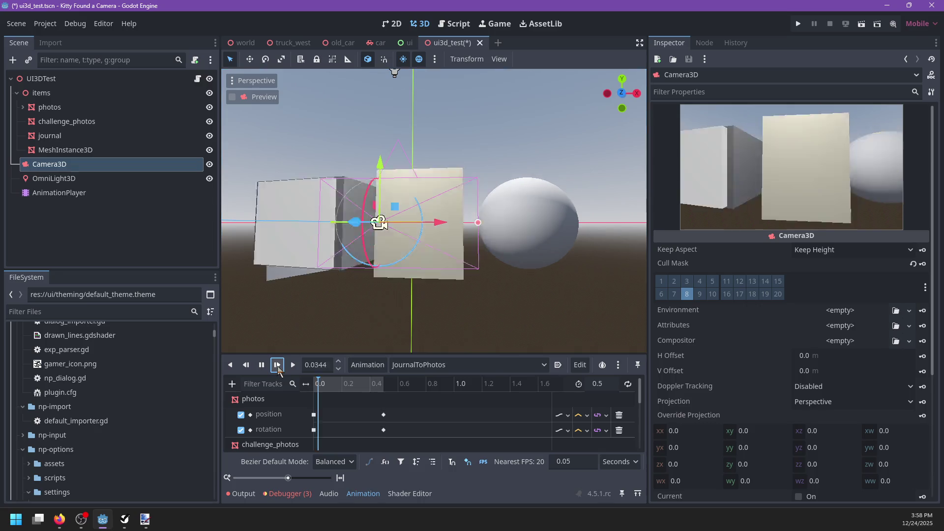
click(412, 363)
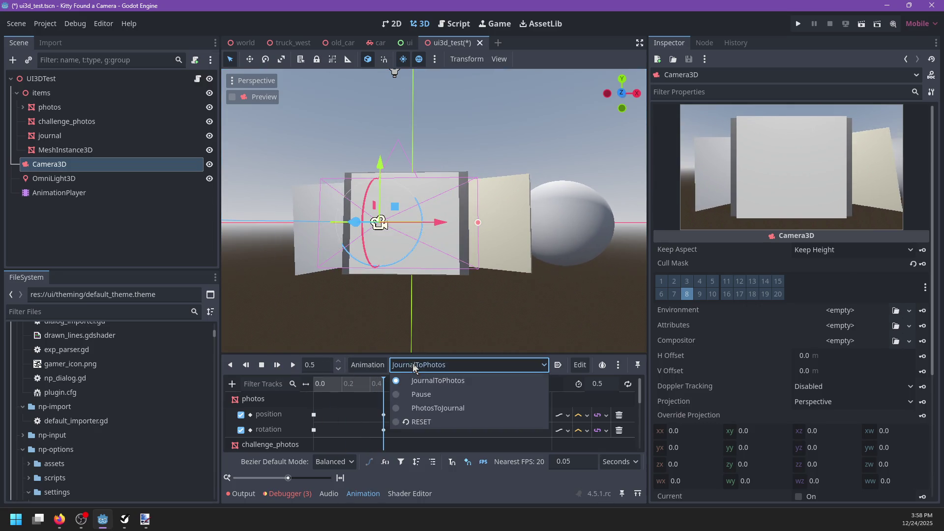
click(427, 408)
click(278, 364)
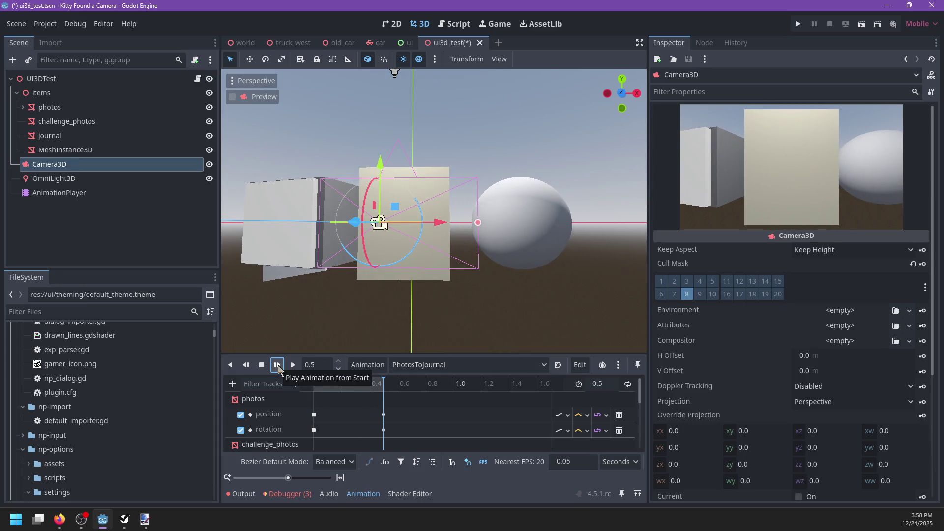
click(416, 367)
click(435, 380)
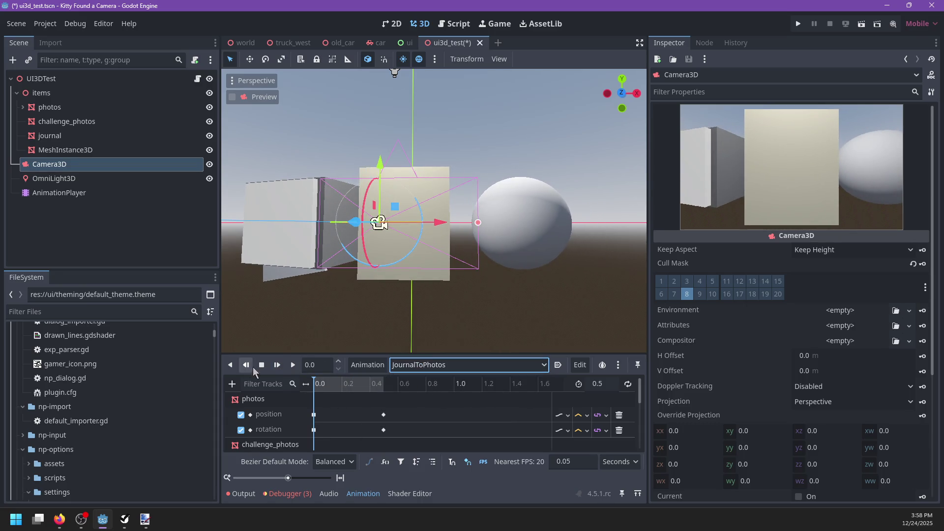
click(273, 368)
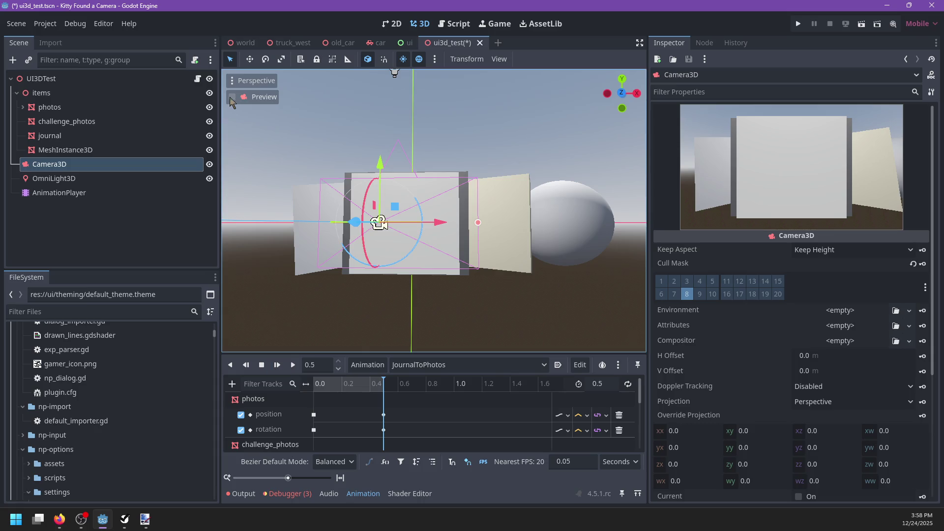
Step: Preview through Camera3D, scrub the timeline, and play both animations from the start
click(232, 97)
mouse_move(304, 379)
mouse_down()
mouse_move(338, 385)
mouse_move(315, 383)
mouse_move(411, 363)
mouse_up()
click(411, 364)
click(428, 408)
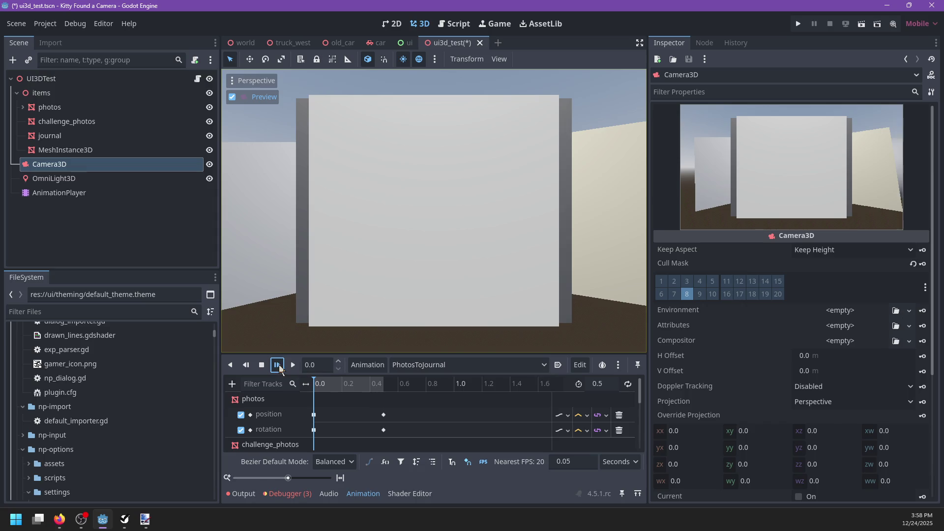
click(278, 366)
click(415, 369)
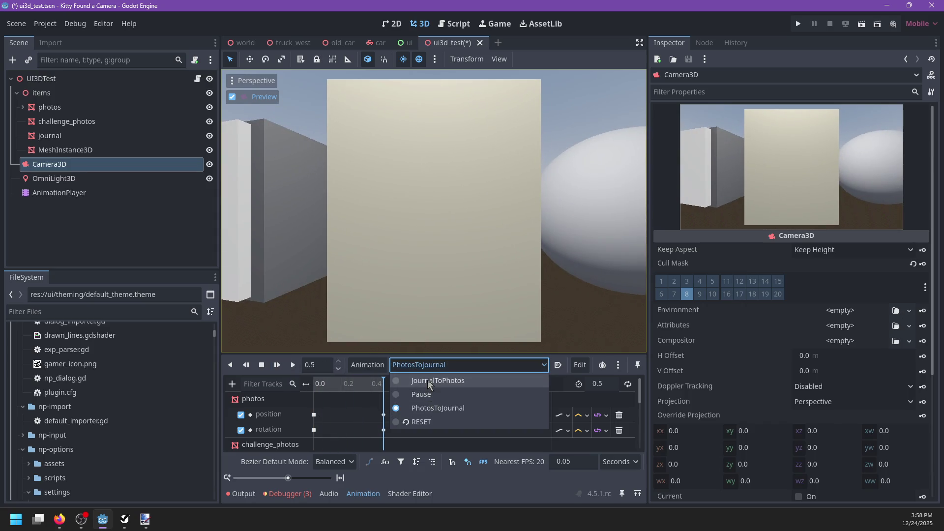
click(428, 382)
click(277, 366)
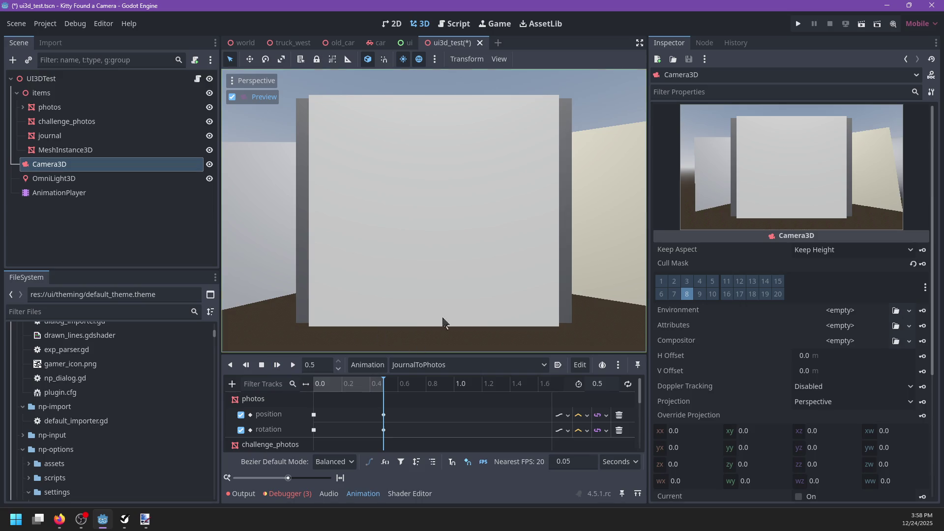
Step: Turn off the Camera3D preview and zoom the view out
click(232, 97)
scroll(482, 266, down, 3)
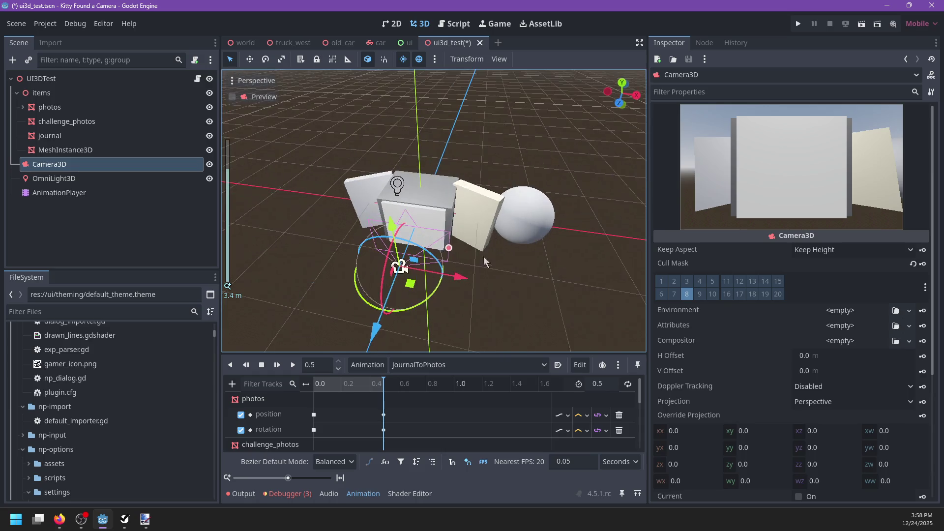
click(368, 365)
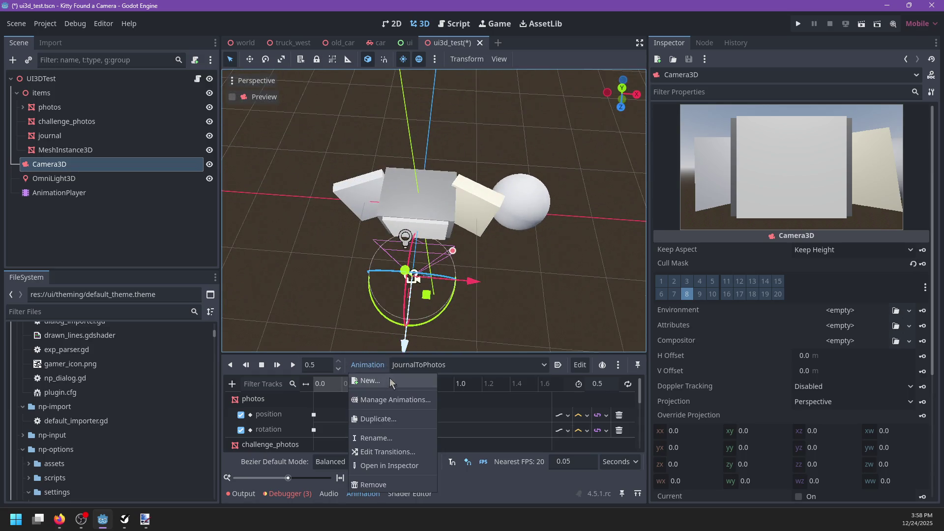
Step: With JournalToPhotos selected, use Animation > Duplicate to create a copy named JournalToInventory
click(414, 366)
click(431, 408)
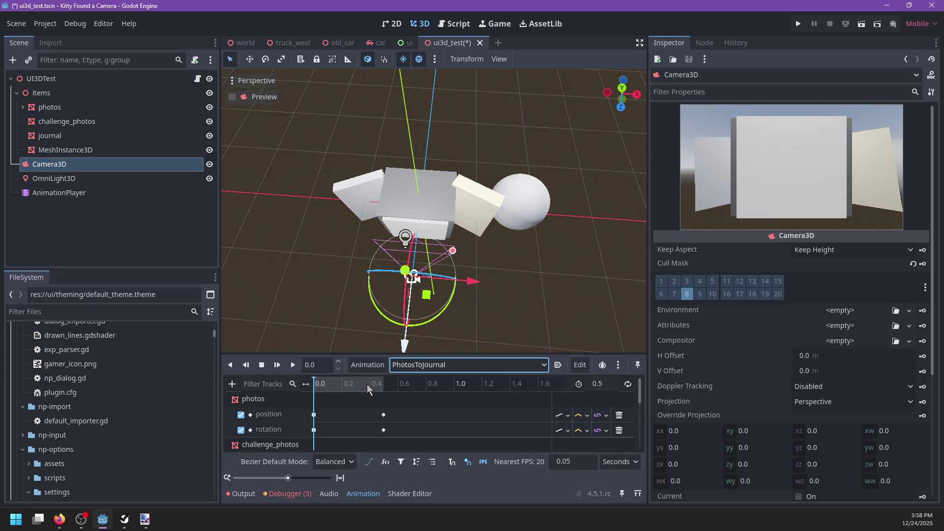
click(379, 368)
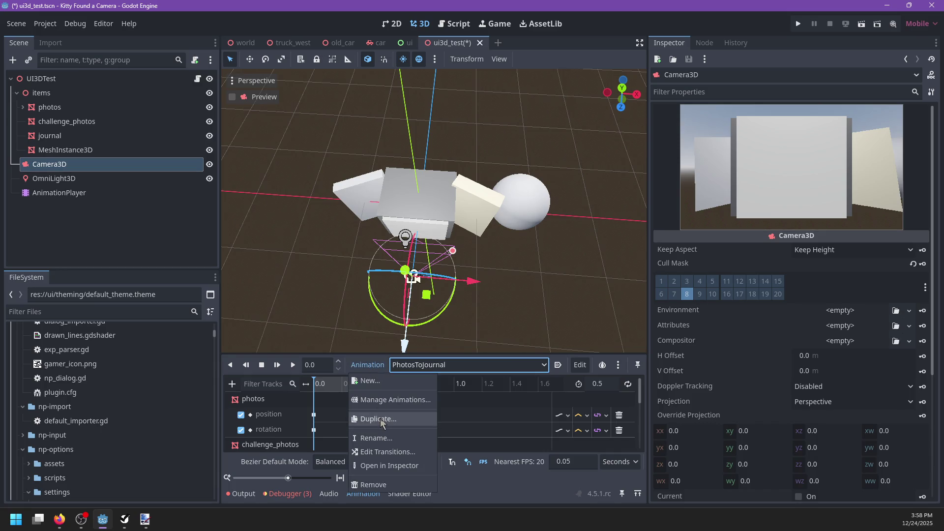
click(412, 370)
click(411, 369)
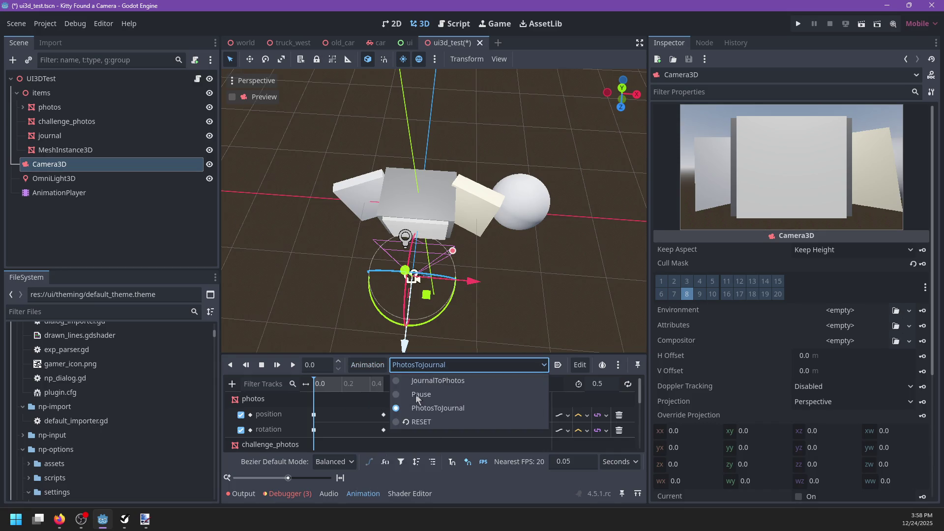
click(373, 382)
click(369, 364)
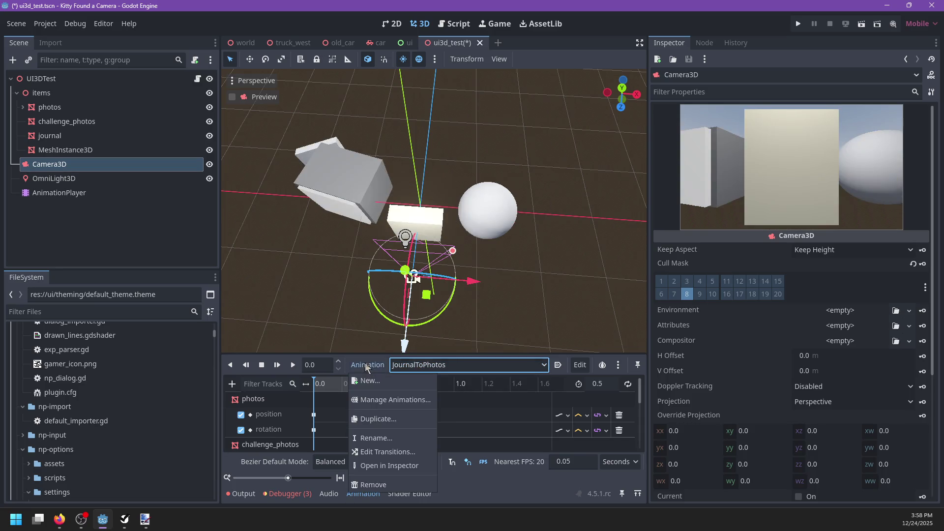
click(374, 424)
text(JournalToInventory)
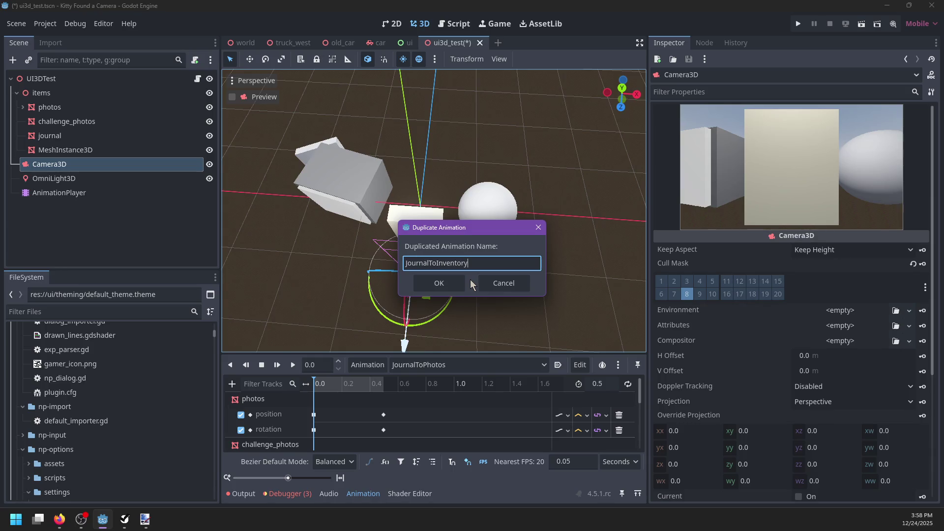
key(Return)
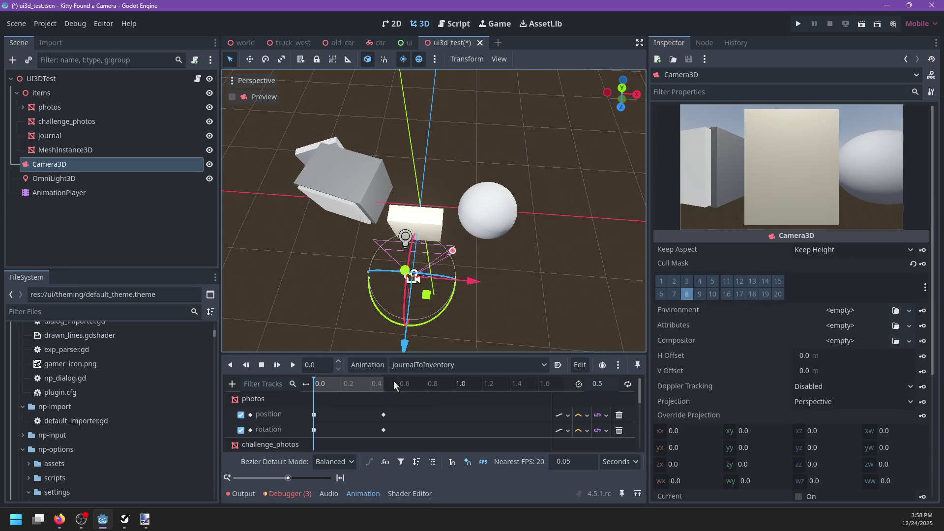
drag(363, 416, 392, 454)
Step: Delete JournalToInventory's 0.5 s keyframes on all tracks and park the playhead at 0.5 s
drag(395, 353, 383, 195)
click(383, 227)
mouse_move(369, 248)
mouse_down()
mouse_move(411, 406)
mouse_move(405, 444)
mouse_up()
key(Delete)
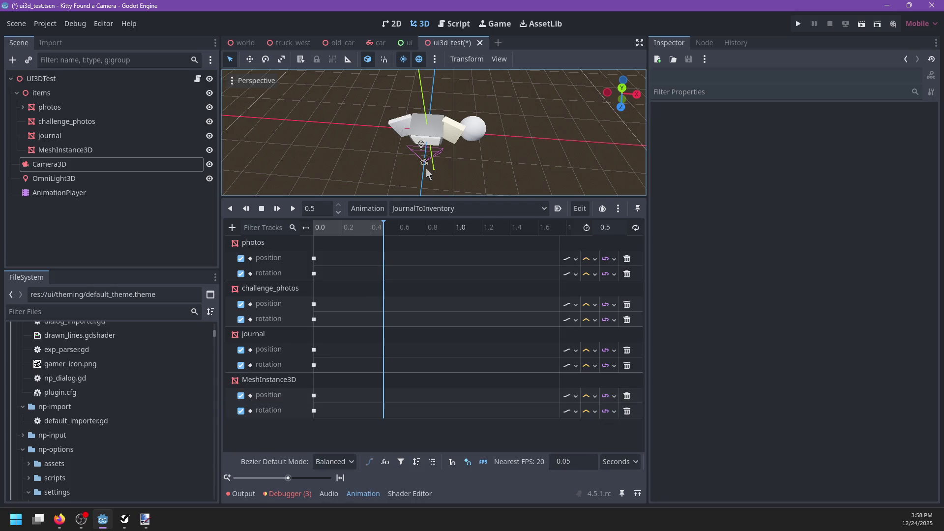
scroll(477, 132, up, 1)
scroll(477, 132, up, 2)
click(314, 228)
click(384, 227)
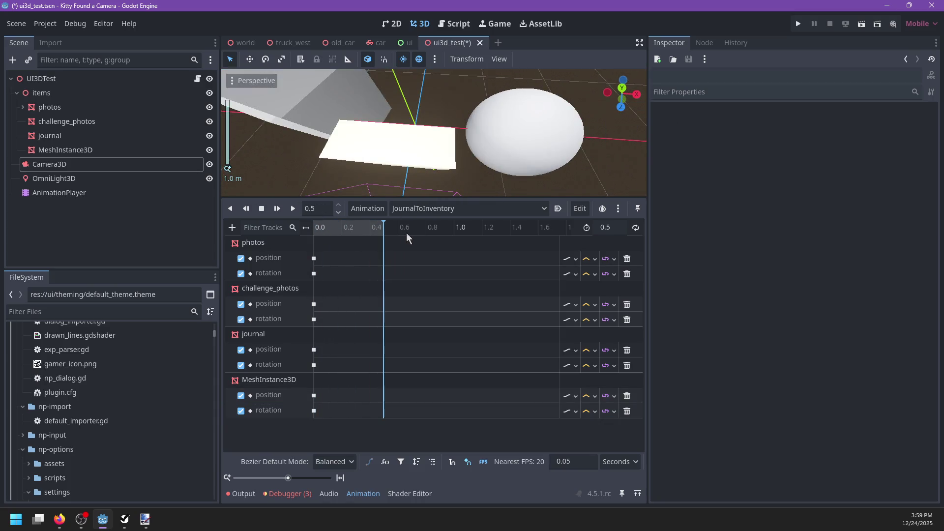
scroll(459, 143, down, 2)
scroll(459, 142, up, 2)
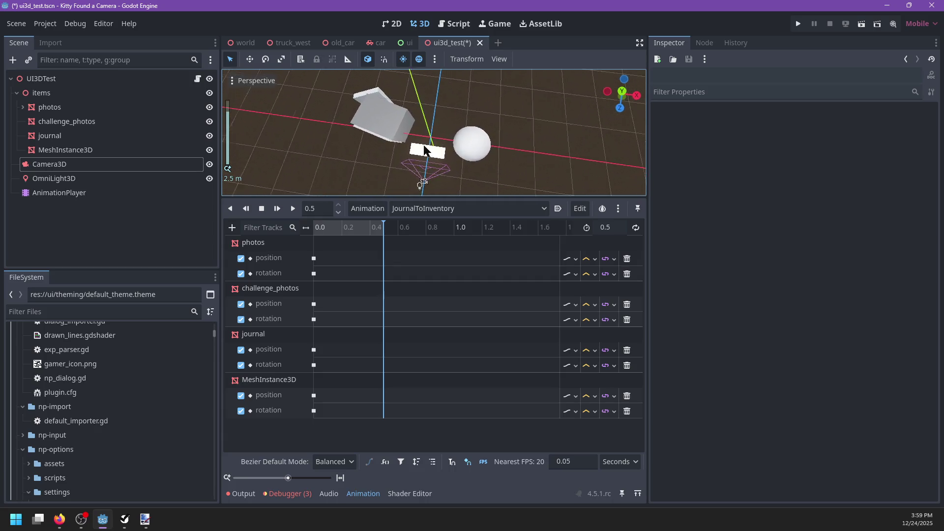
Step: Select journal, photos and challenge_photos and rotate them about -14.5° using global axes
click(445, 153)
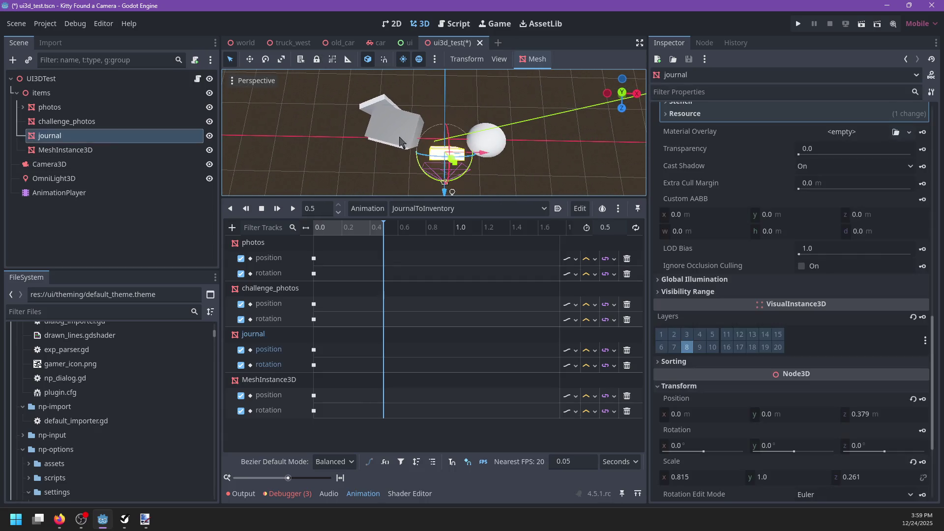
shift+click(374, 103)
key(f)
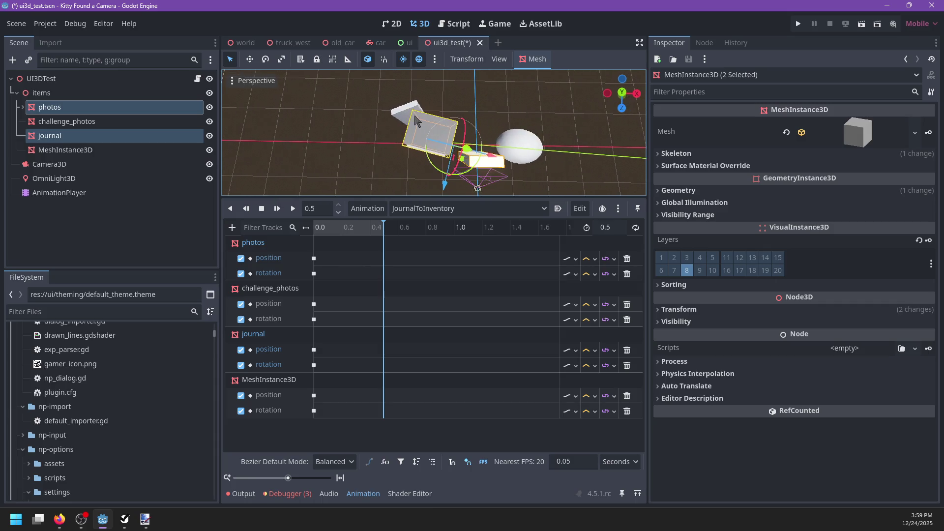
shift+click(395, 114)
click(454, 143)
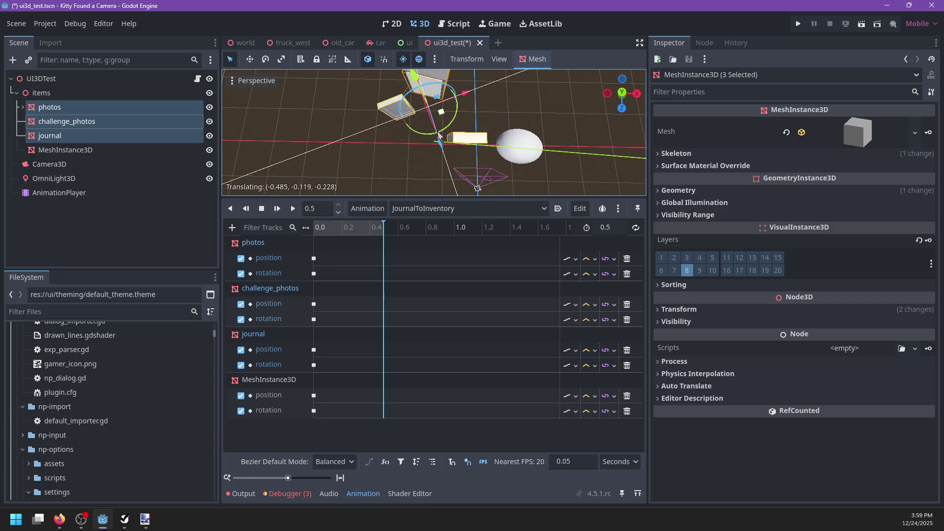
key(t)
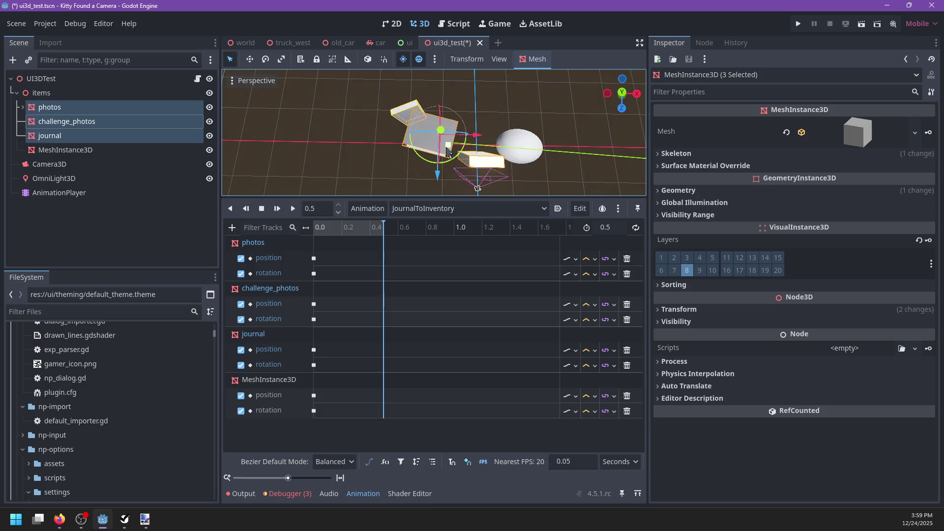
key(g)
key(r)
click(428, 147)
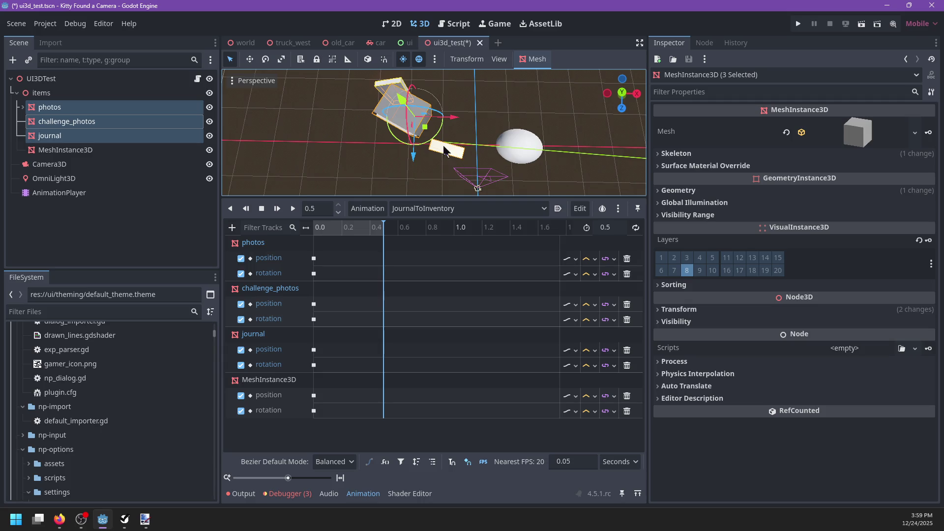
Step: Move the three selected item meshes together to a new position
scroll(444, 149, up, 2)
scroll(450, 154, up, 2)
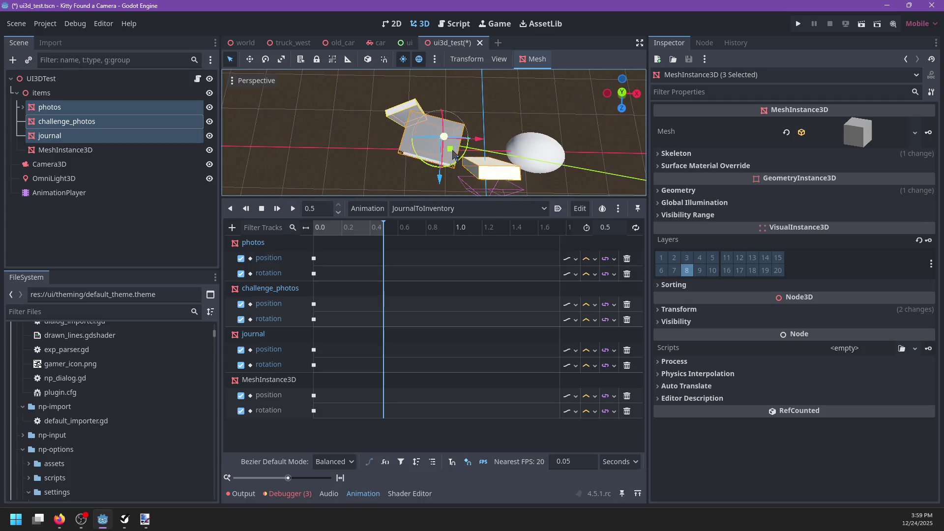
key(g)
click(432, 157)
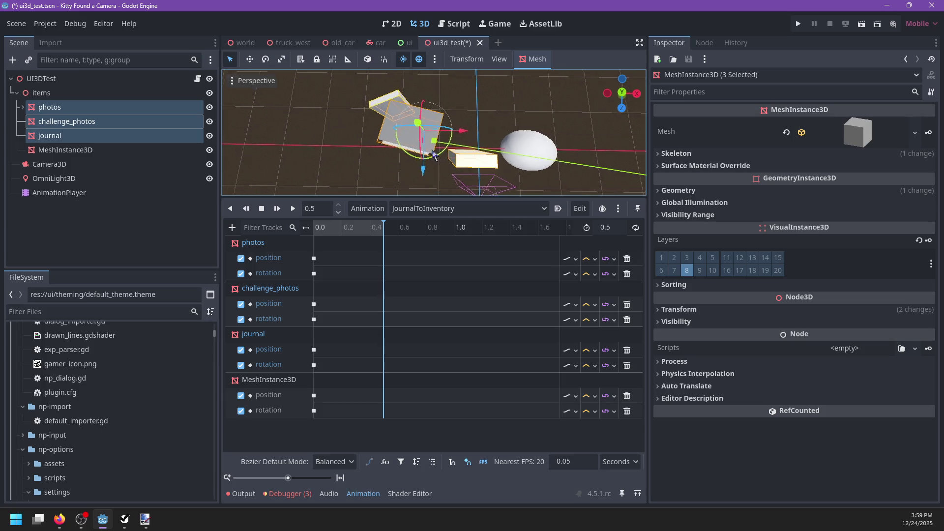
Step: Move the journal alone to x -0.865, z 0.077 and rotate it to -94.8°
click(69, 136)
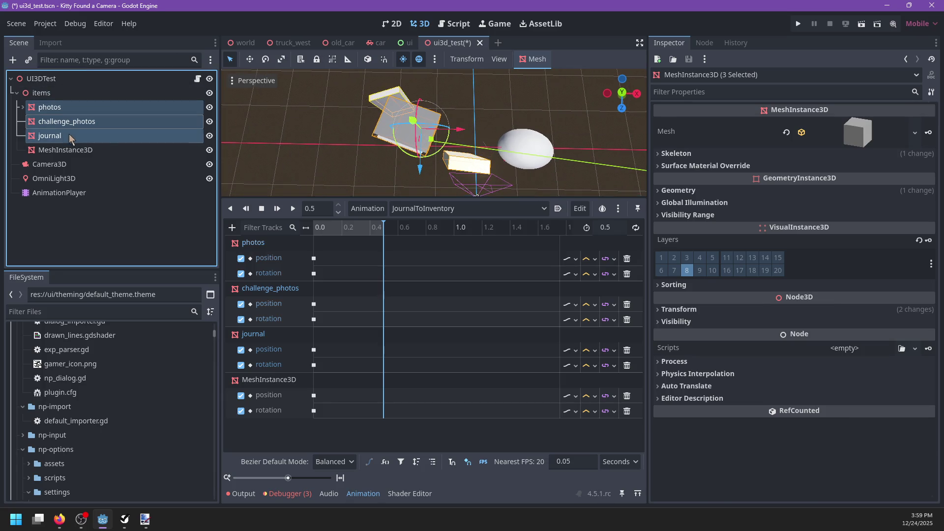
drag(510, 172, 412, 139)
key(g)
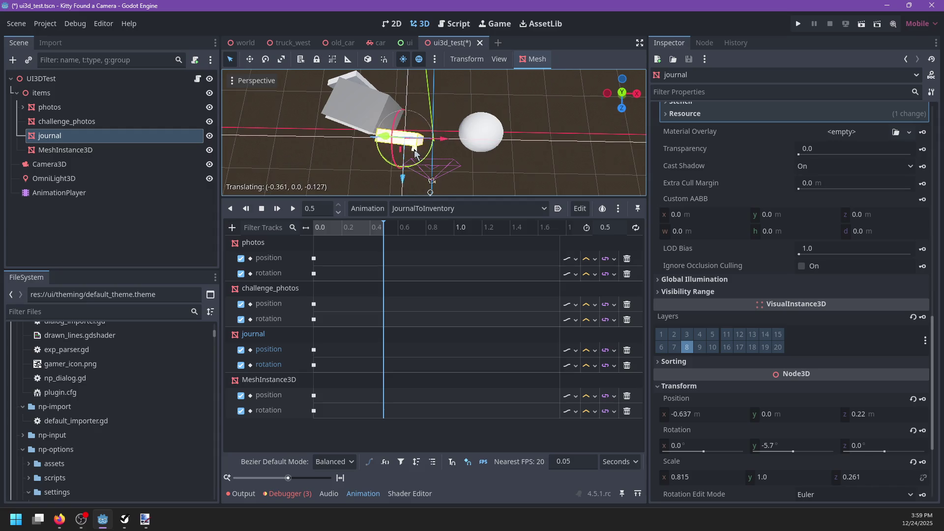
click(412, 146)
key(r)
click(376, 165)
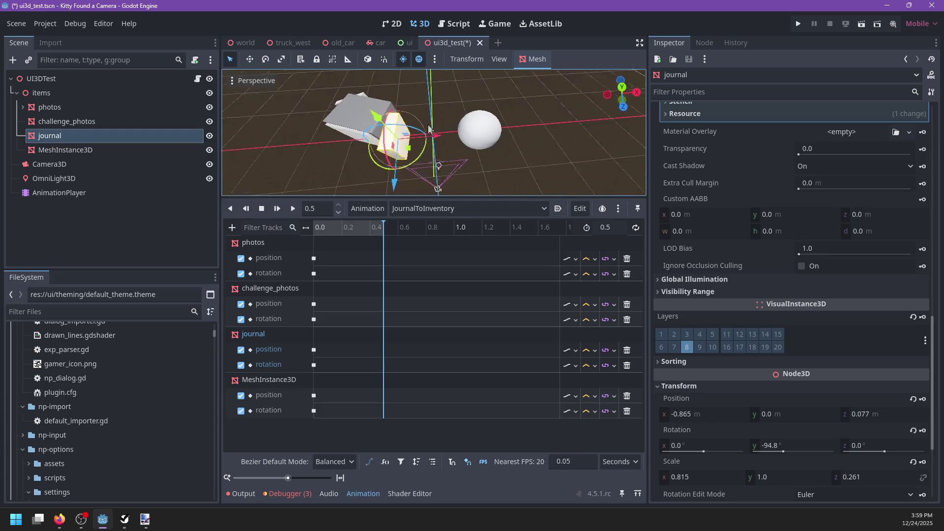
click(484, 131)
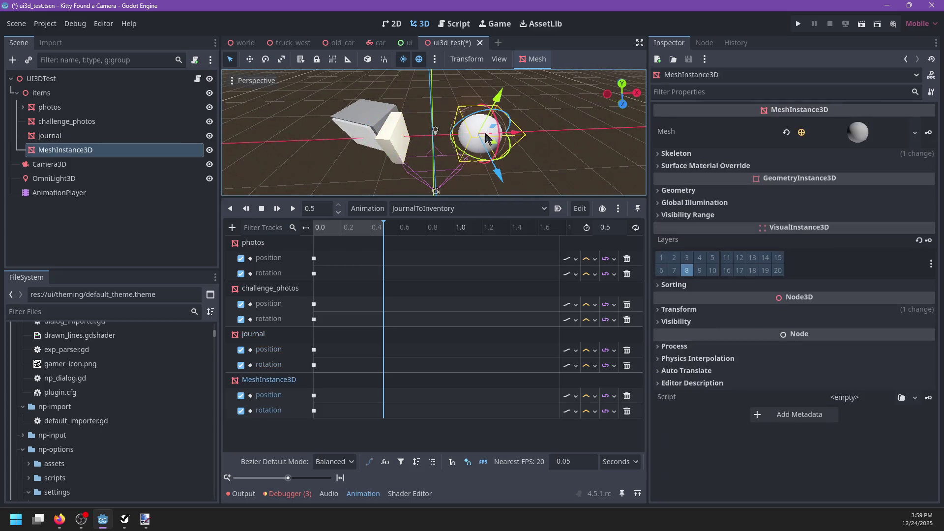
Step: Reset the sphere's position to the origin and check it from Camera3D
click(692, 310)
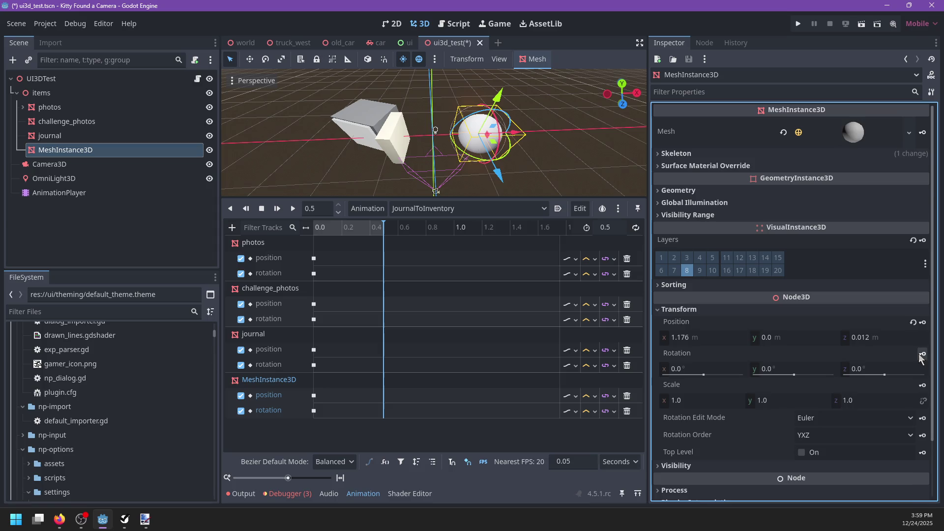
click(913, 323)
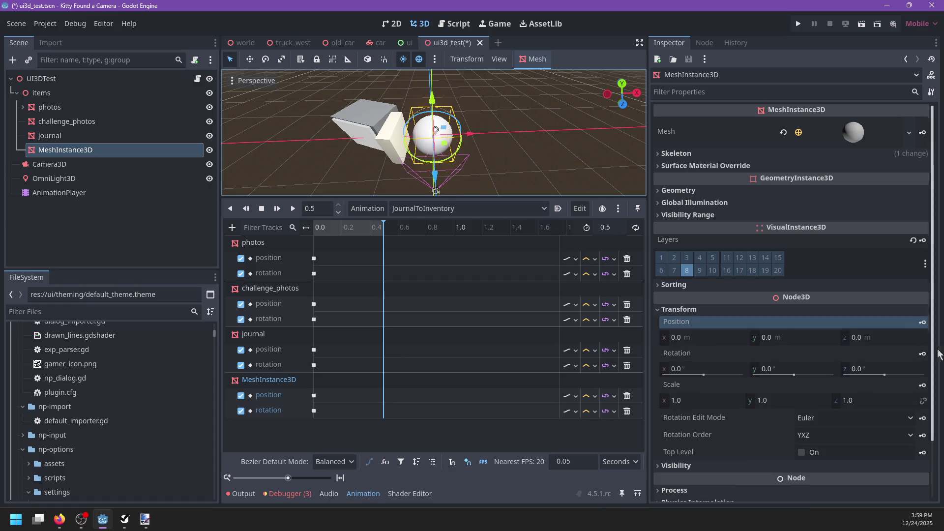
scroll(523, 137, up, 3)
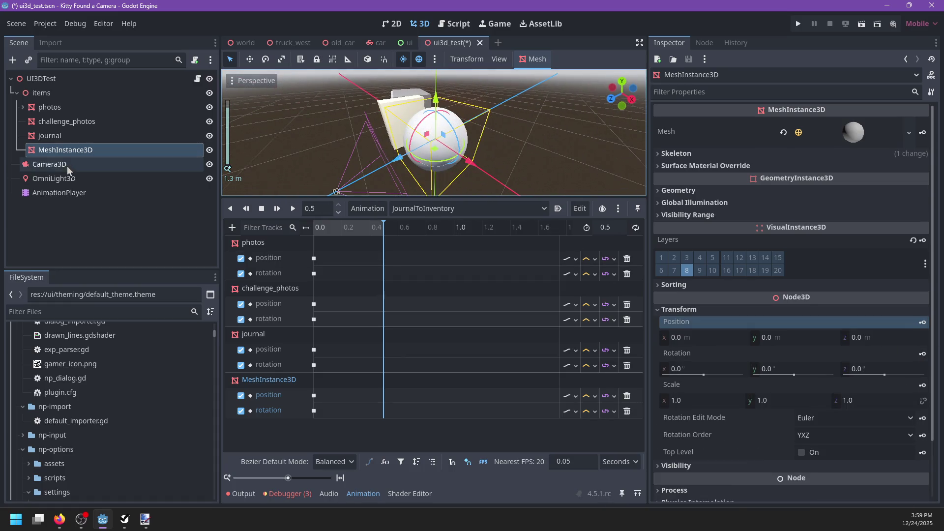
click(49, 165)
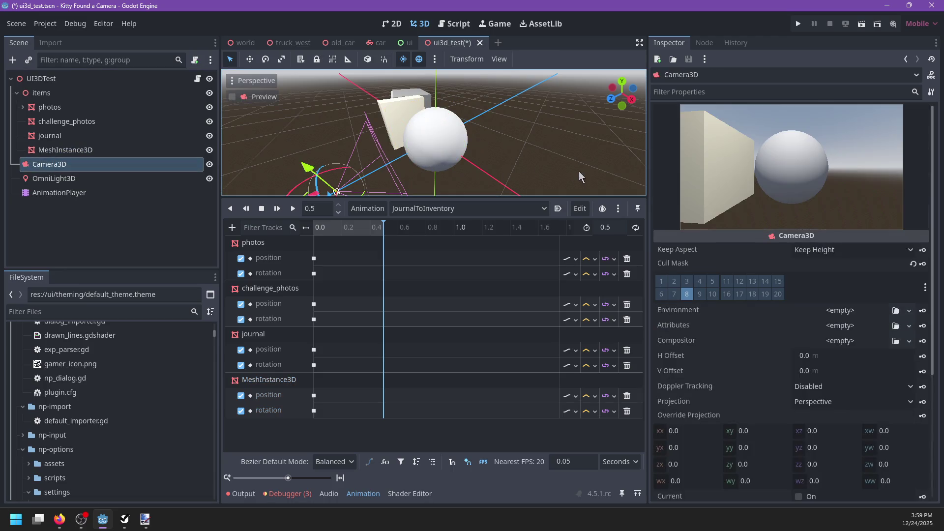
Step: Drag the sphere to z 0.311 and confirm the result in Camera3D's preview
click(415, 150)
drag(421, 161, 369, 172)
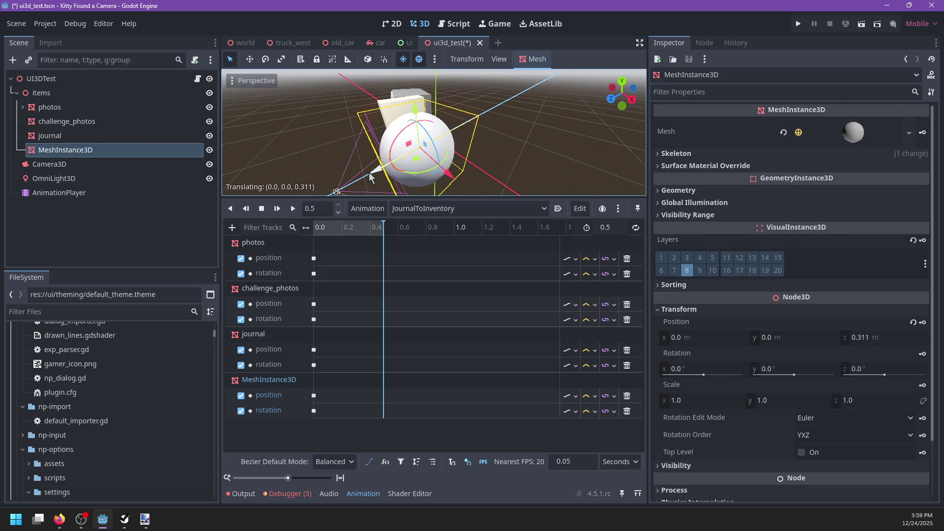
click(73, 164)
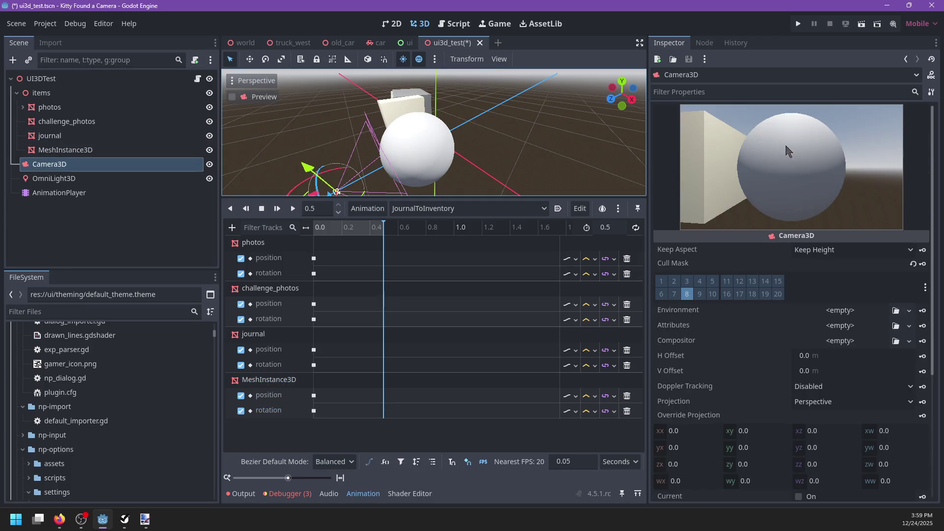
scroll(291, 130, down, 3)
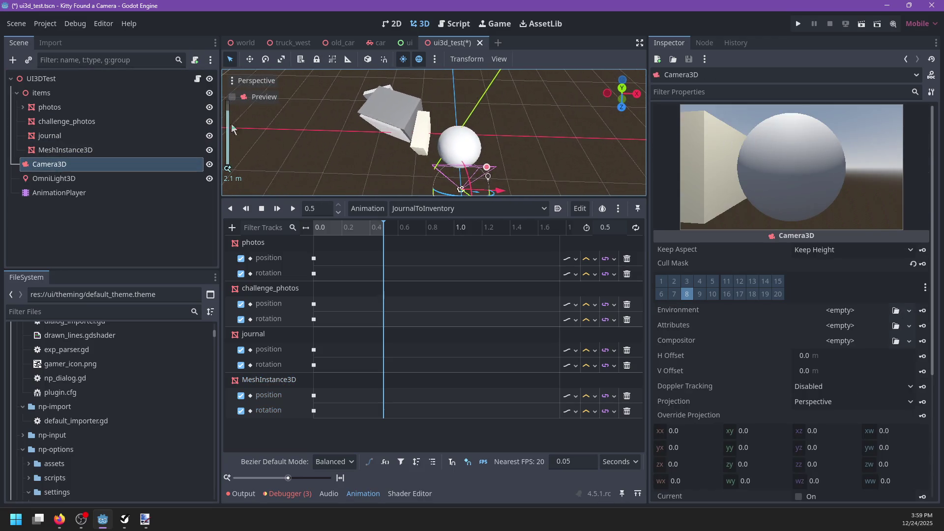
shift+click(52, 108)
click(52, 107)
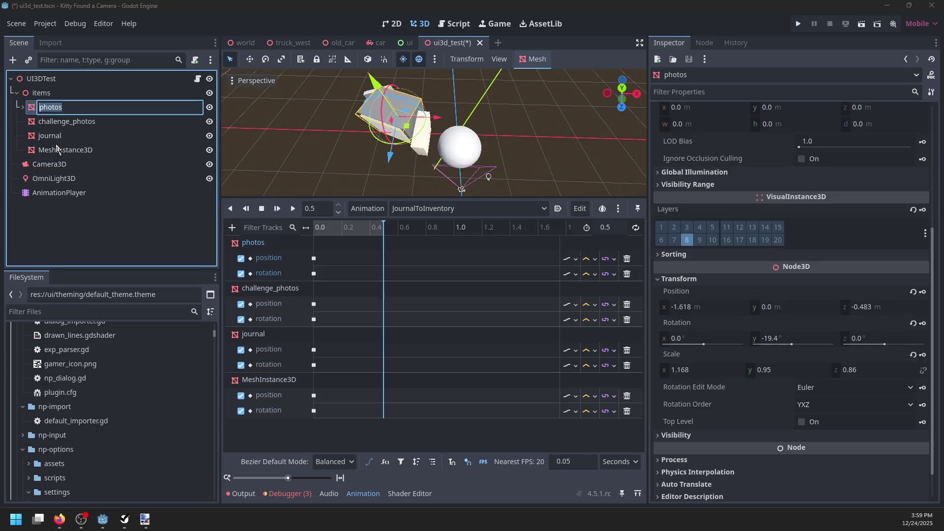
Step: Key position and rotation for photos, challenge_photos, journal and the sphere at 0.5 s, then play JournalToInventory
click(57, 149)
shift+click(58, 110)
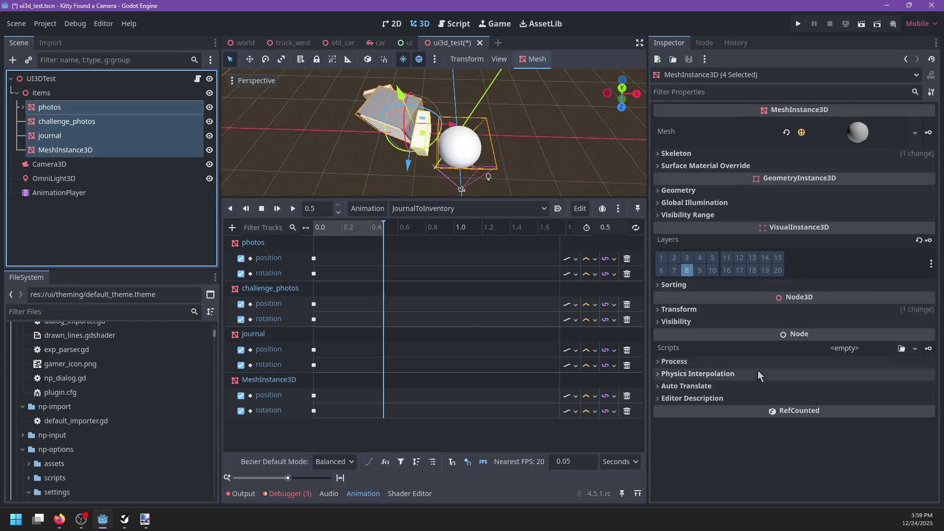
click(922, 323)
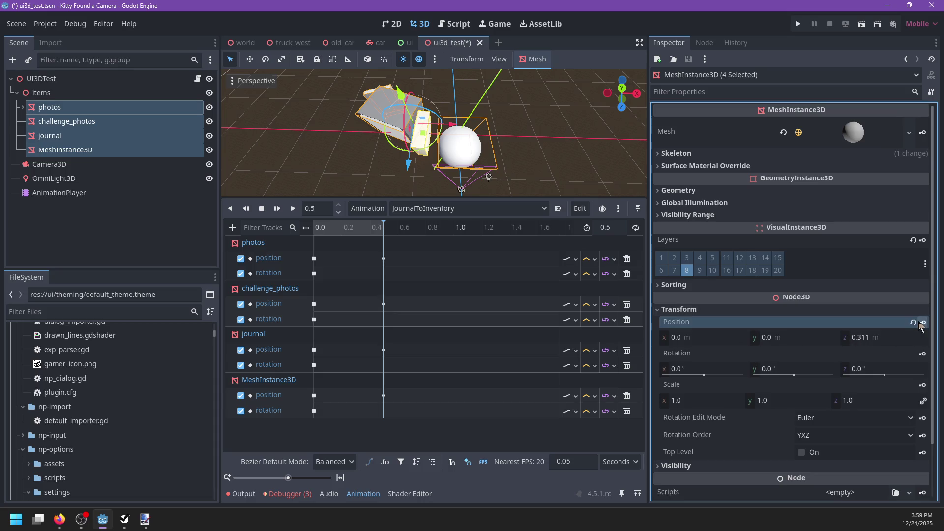
click(923, 355)
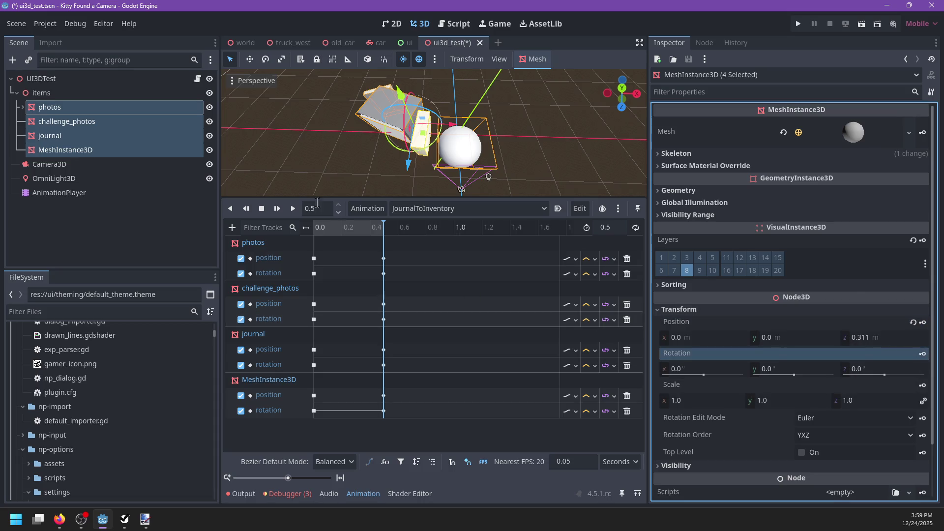
mouse_move(548, 148)
mouse_down()
mouse_move(523, 84)
mouse_move(442, 128)
mouse_up()
click(274, 209)
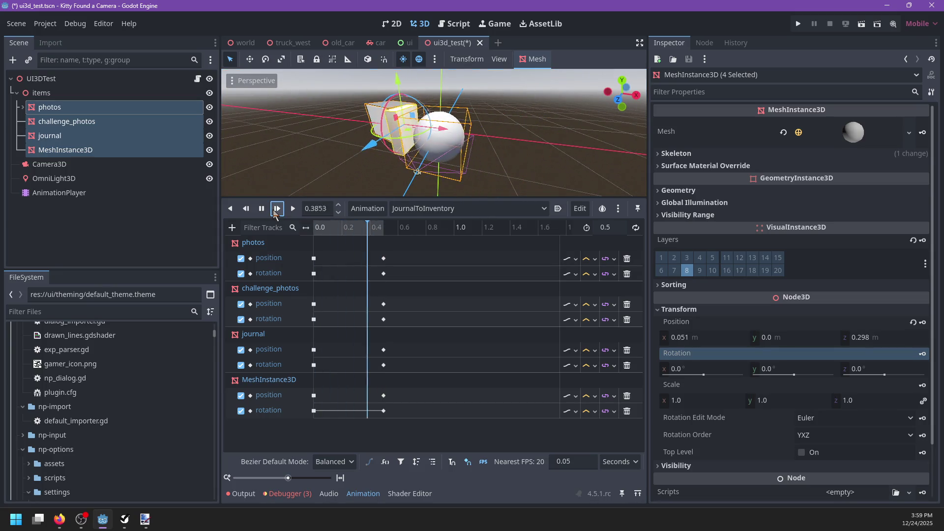
drag(383, 199, 384, 304)
Step: With Camera3D selected, replay JournalToInventory from the start ten times, then open the Animation menu
click(49, 164)
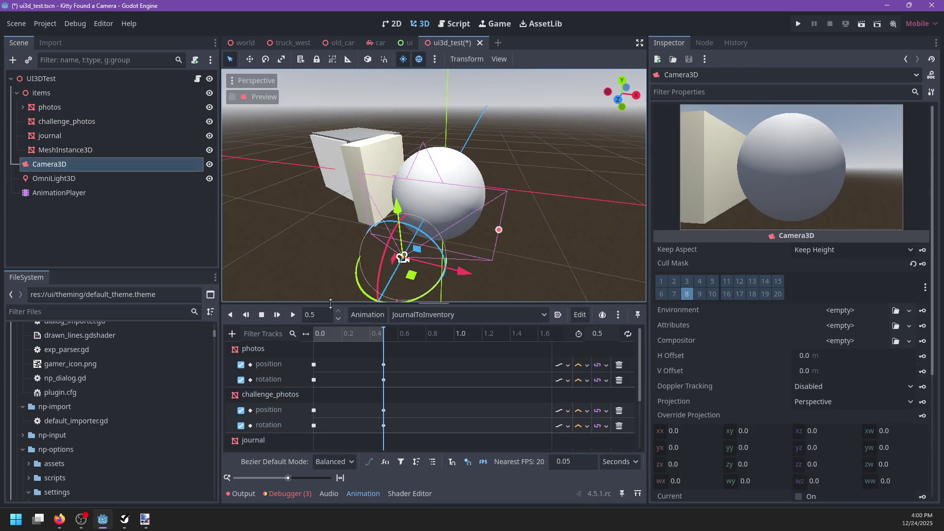
click(277, 314)
click(278, 317)
click(278, 317)
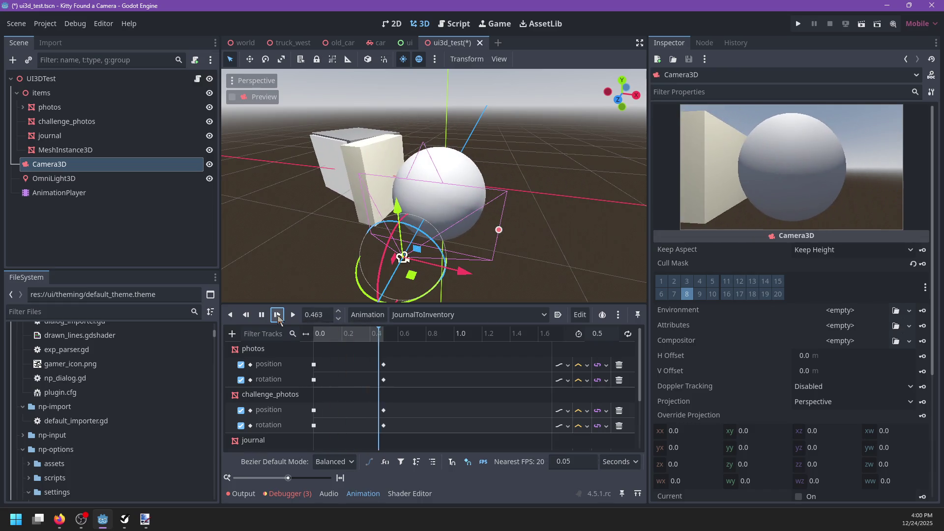
click(279, 317)
click(278, 317)
click(278, 317)
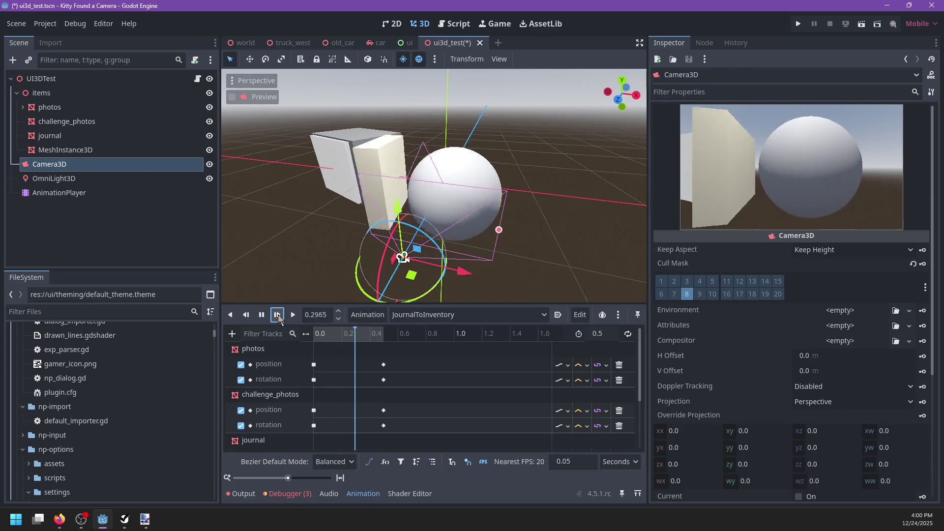
click(279, 317)
click(278, 318)
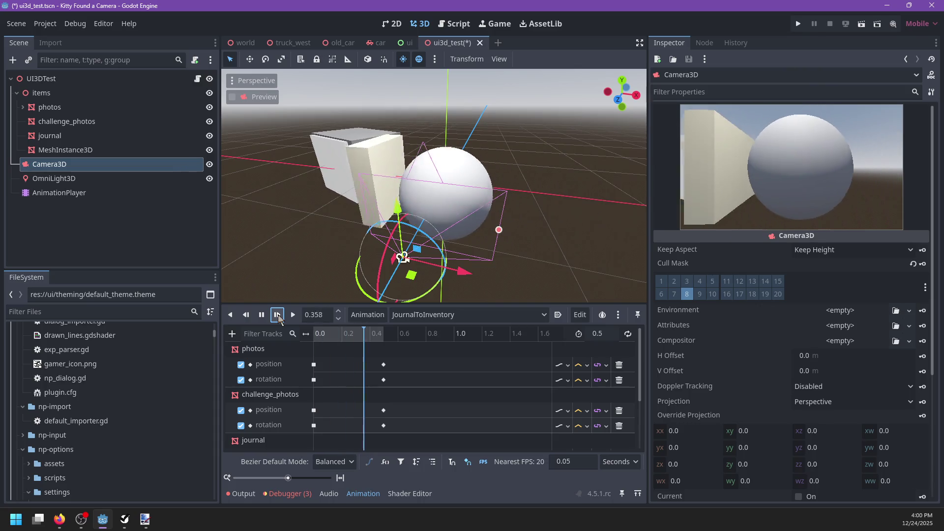
click(278, 318)
click(278, 317)
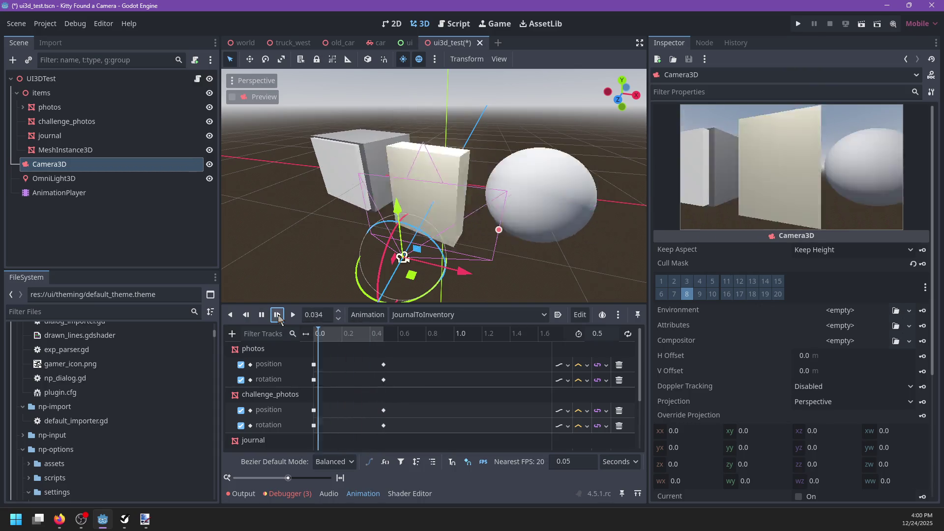
click(369, 316)
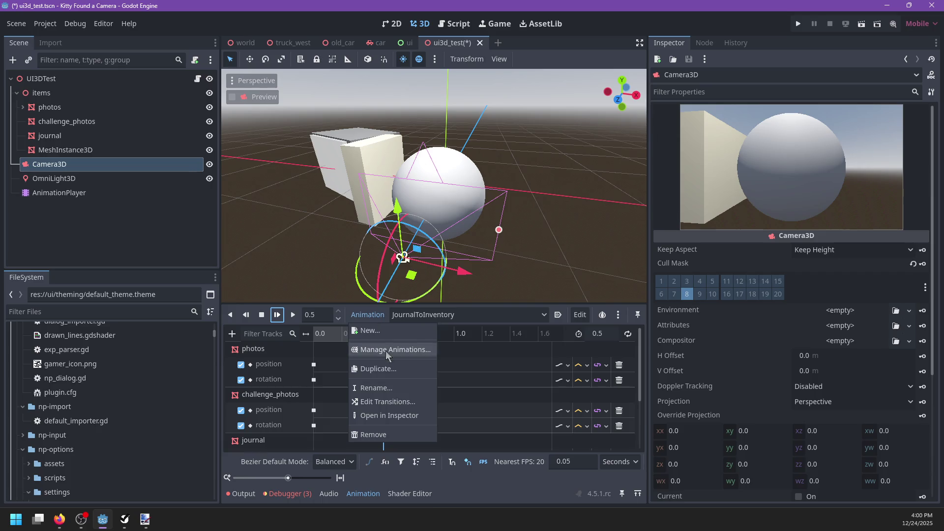
Step: Duplicate the current animation as InventoryToJournal
click(413, 368)
text(InventoryT)
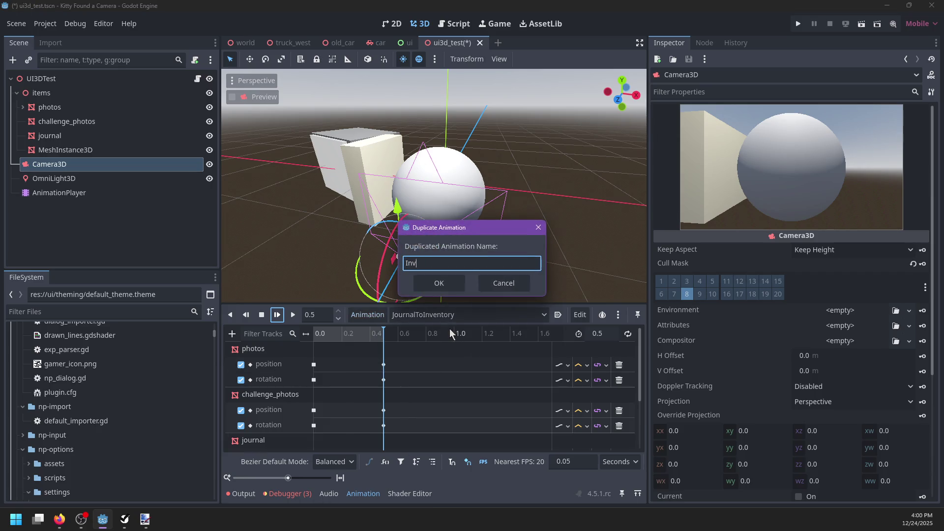
text(oJouran)
key(BackSpace)
key(BackSpace)
text(nal)
key(Return)
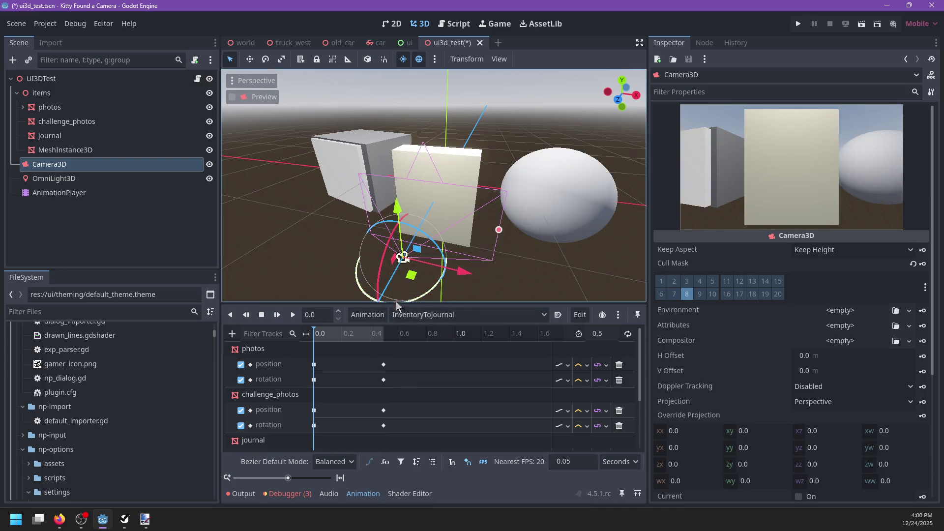
Step: Enlarge the timeline, select the 0.0 s keys on every track and reset their easing to 1
mouse_move(341, 340)
mouse_down()
mouse_move(400, 343)
mouse_move(320, 340)
mouse_move(392, 340)
mouse_up()
drag(403, 306, 403, 116)
drag(328, 167, 301, 370)
double_click(855, 150)
key(ctrl+a)
text(1)
key(Return)
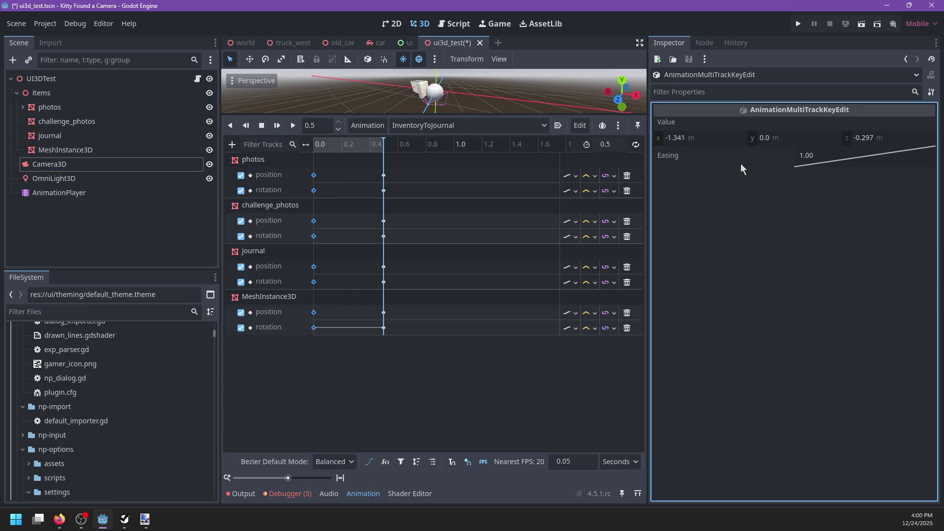
Step: Shift the starting keys out and back to 0.0, and move the 0.4 s keys to 0.5 s
mouse_move(331, 160)
mouse_down()
mouse_move(300, 264)
mouse_move(301, 374)
mouse_up()
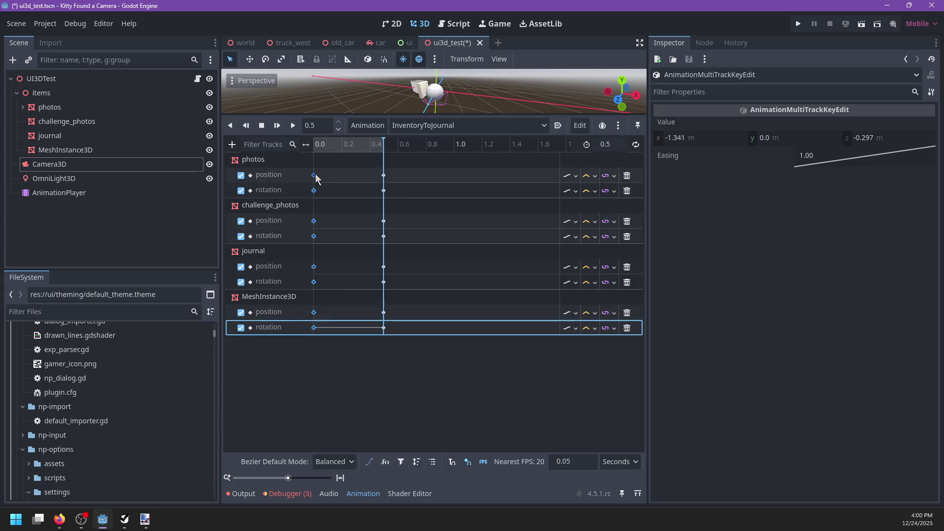
drag(315, 178, 441, 182)
drag(383, 185, 311, 194)
drag(357, 165, 398, 320)
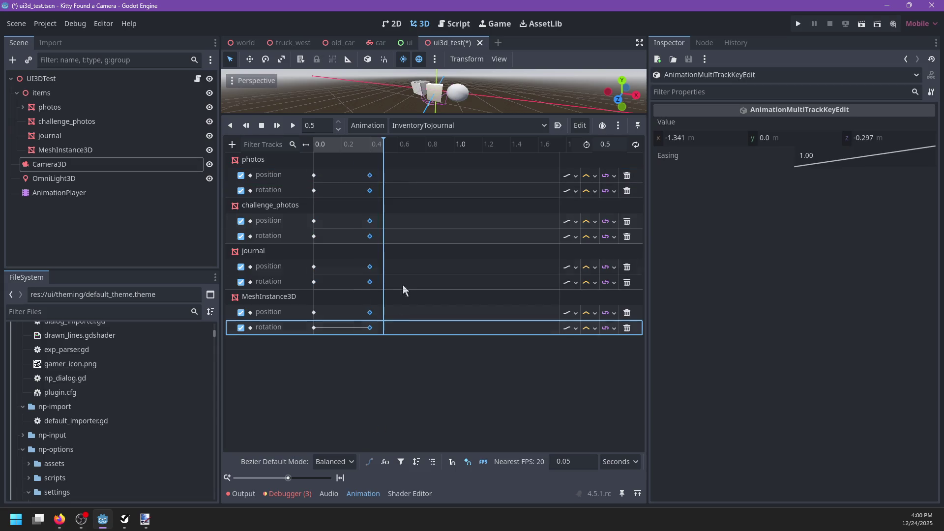
drag(370, 176, 385, 178)
Step: Select the starting keys of every track and set their easing to 0.449
click(317, 176)
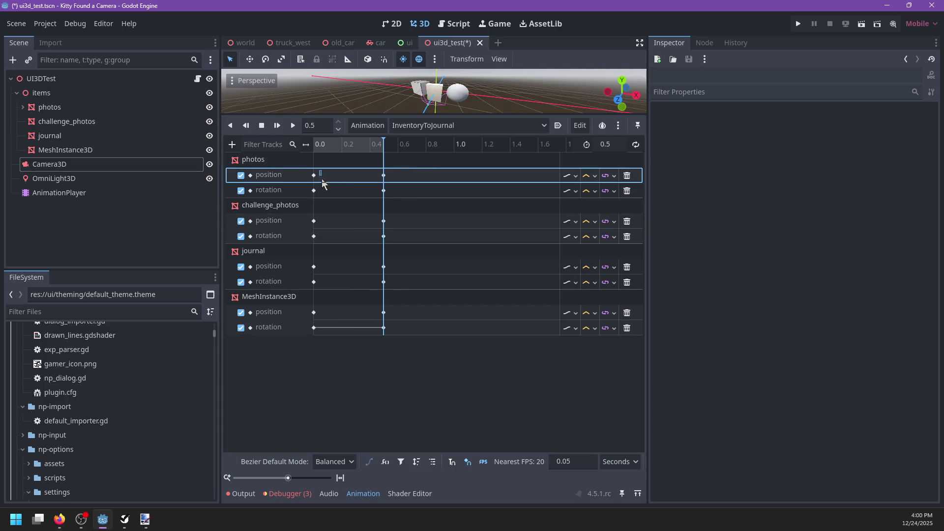
double_click(811, 155)
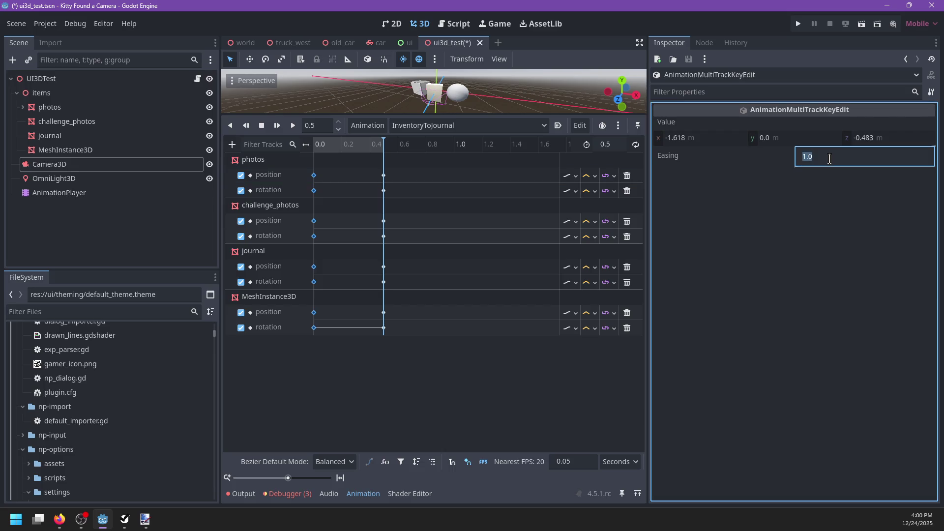
key(Return)
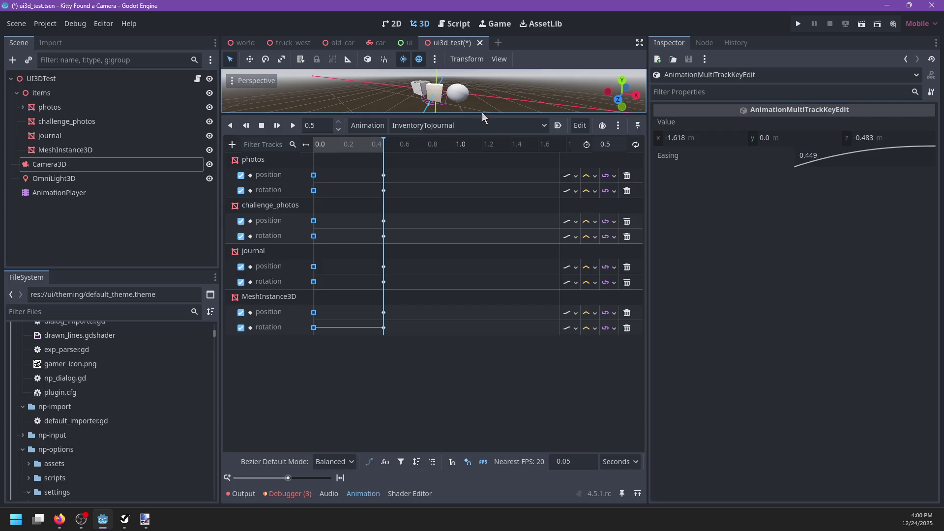
mouse_move(481, 114)
mouse_down()
mouse_move(443, 310)
mouse_move(349, 336)
mouse_up()
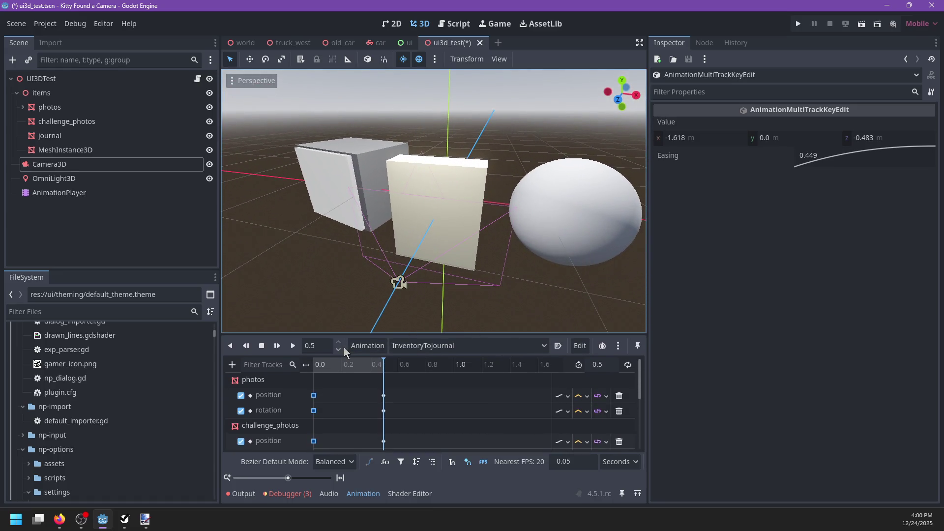
Step: Replay InventoryToJournal from the start several times and once backwards
click(276, 348)
click(276, 348)
click(277, 348)
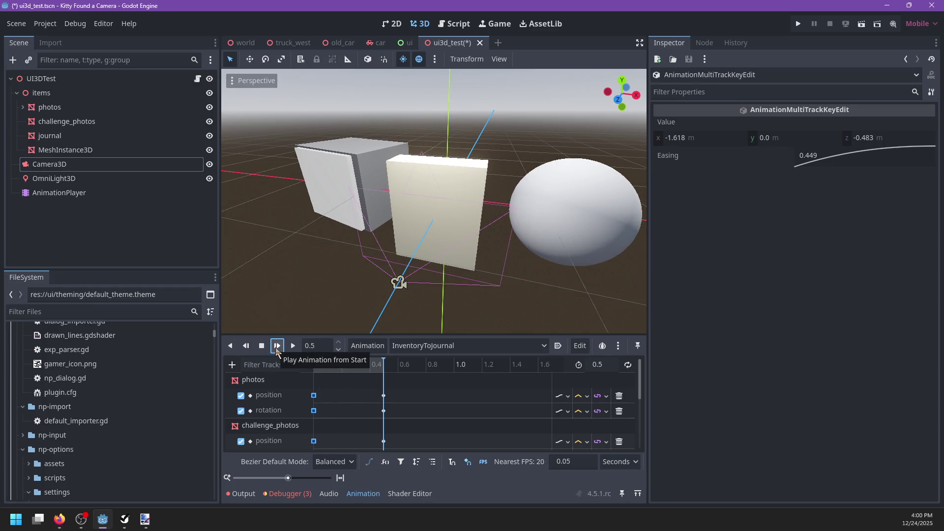
click(246, 345)
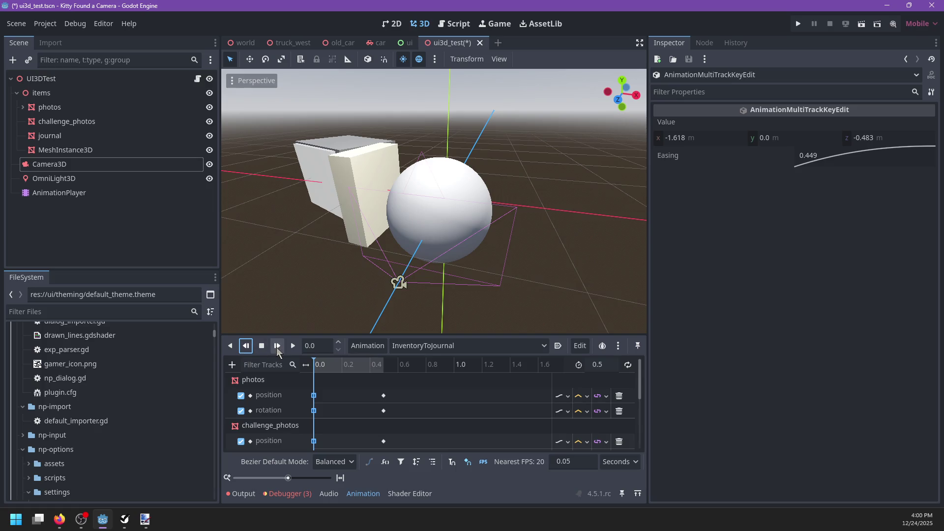
click(276, 346)
click(275, 347)
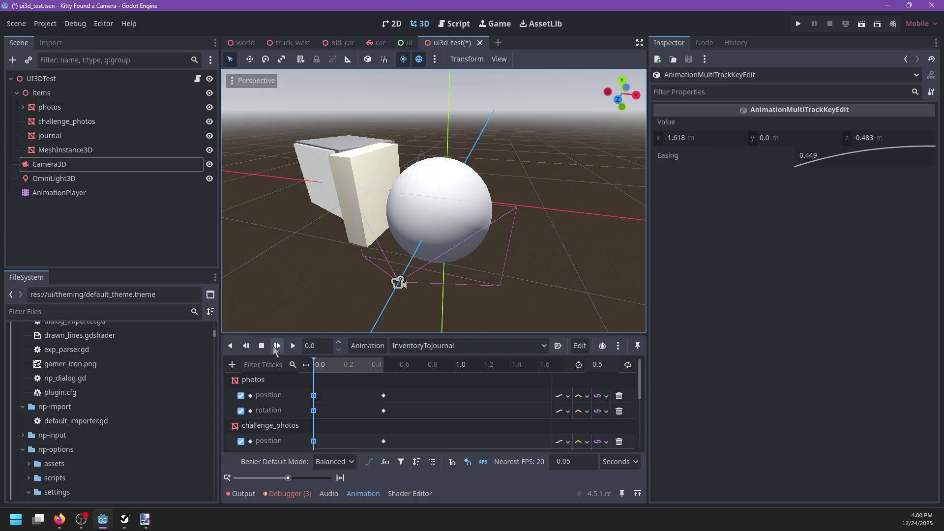
click(275, 347)
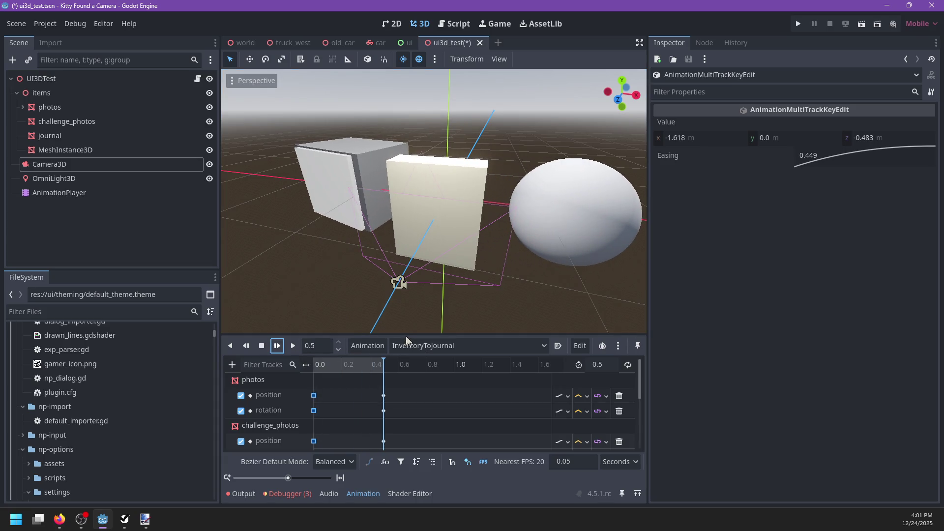
Step: Enlarge the track list and save the ui3d_test.tscn scene
drag(406, 333, 404, 259)
key(ctrl+s)
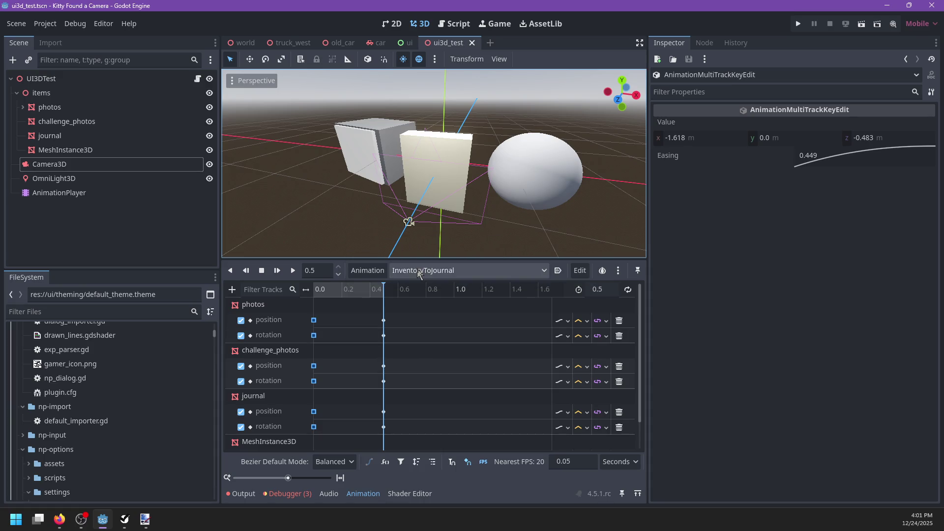
click(417, 271)
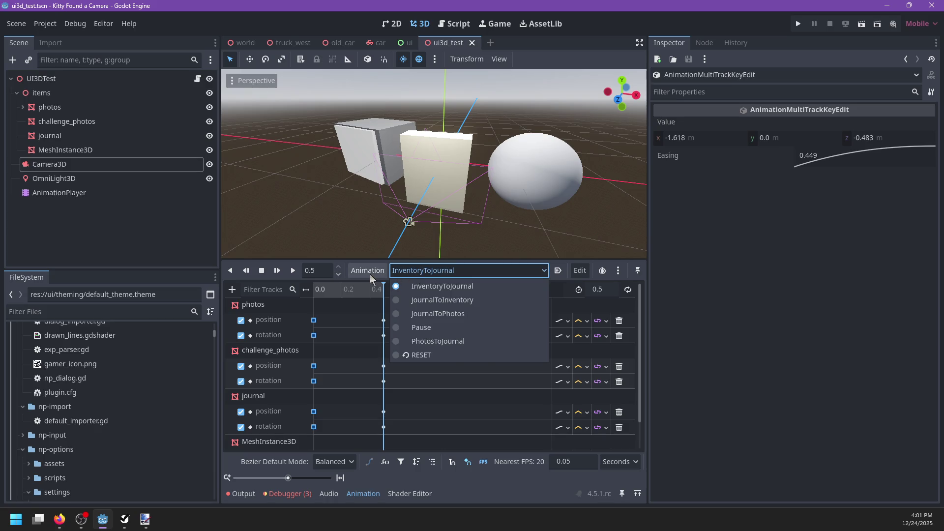
Step: Switch the animation player to the PhotosToJournal animation
click(369, 273)
click(440, 270)
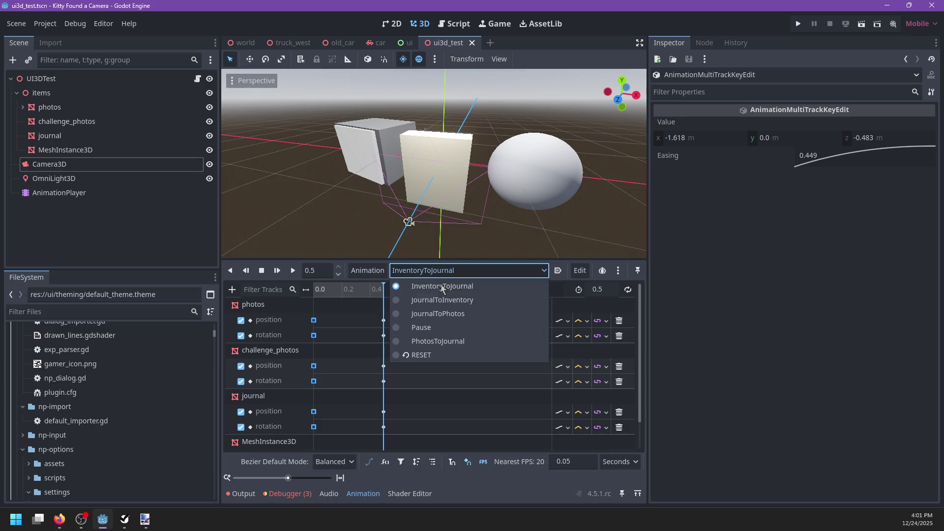
click(434, 343)
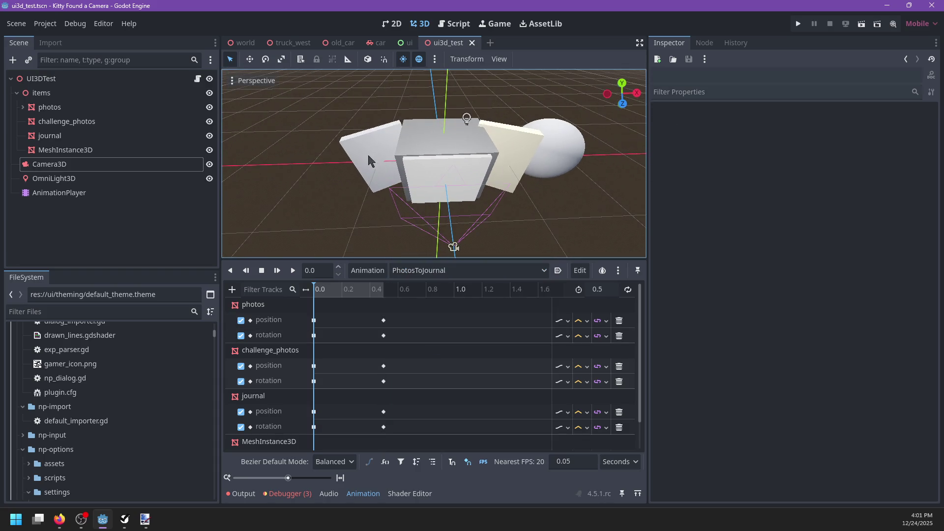
click(357, 271)
click(366, 287)
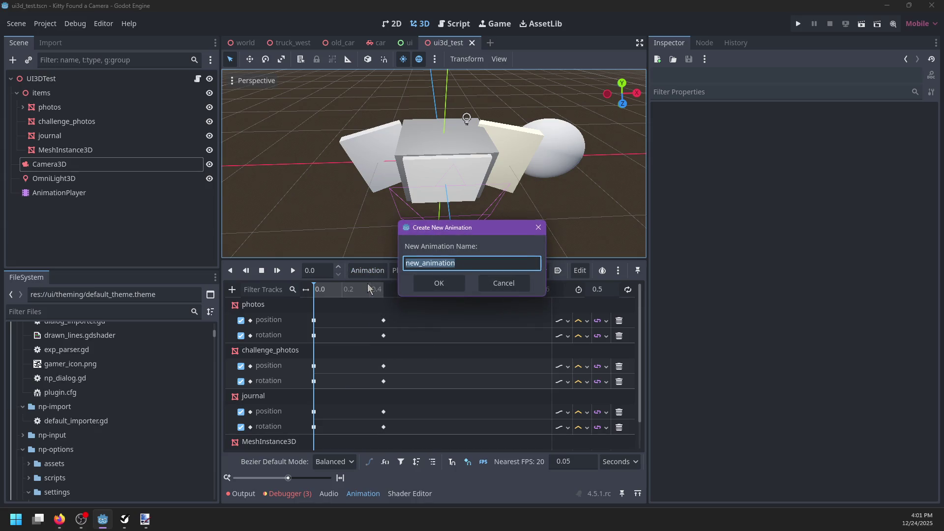
key(Escape)
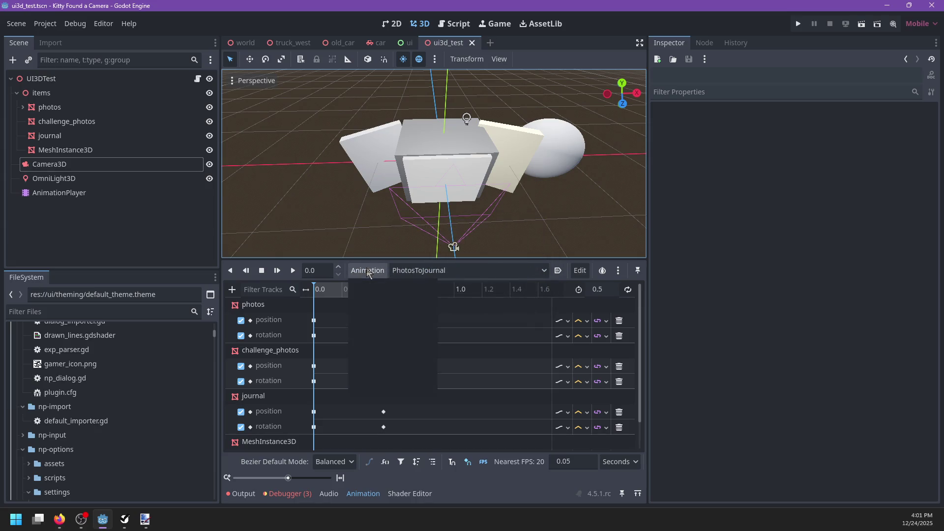
Step: Duplicate PhotosToJournal under the name PhotosToChallenges
click(368, 270)
click(375, 327)
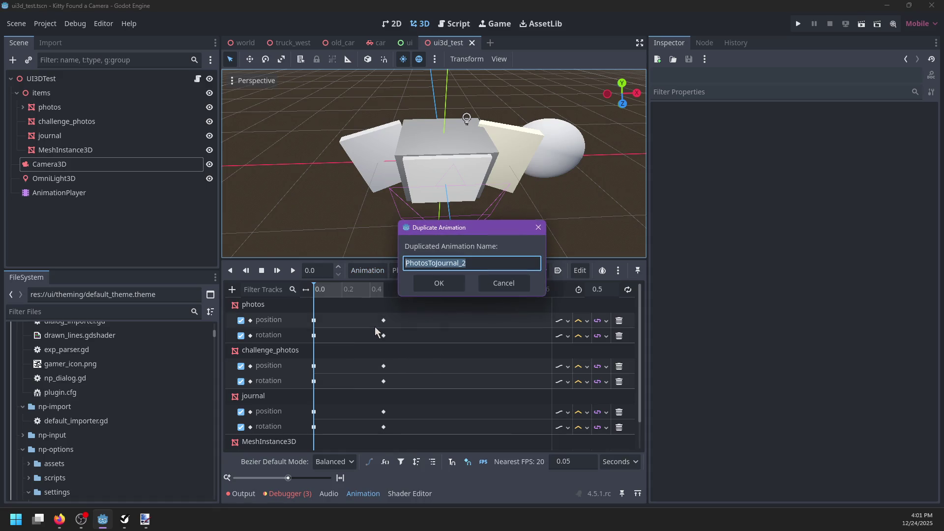
key(BackSpace)
text(PhotosToChallenges)
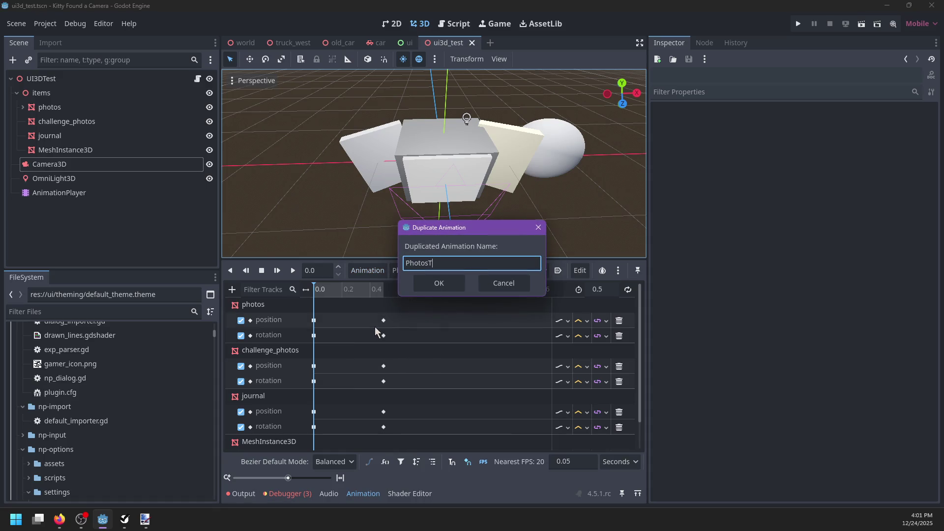
key(Return)
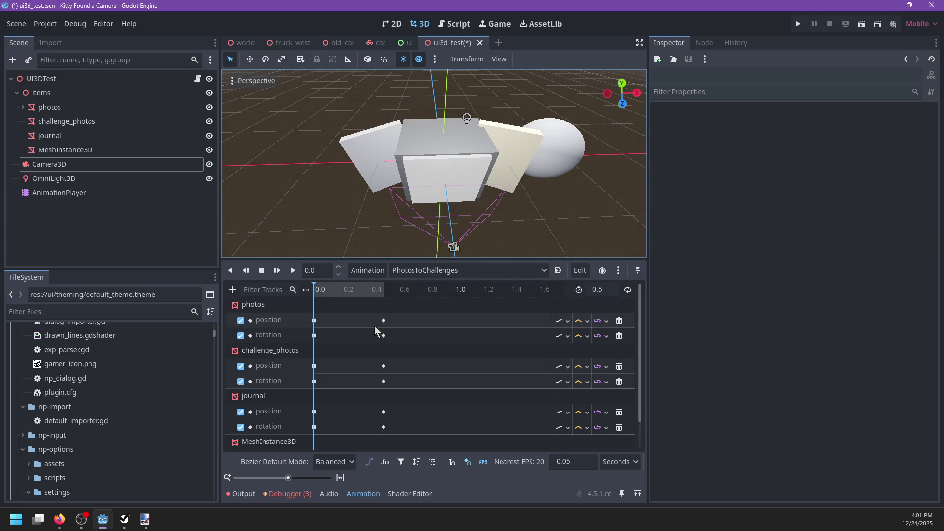
Step: Delete all PhotosToChallenges keyframes at 0.5 s and put the playhead at 0.5 s
mouse_move(364, 303)
mouse_down()
mouse_move(386, 360)
mouse_move(400, 468)
mouse_up()
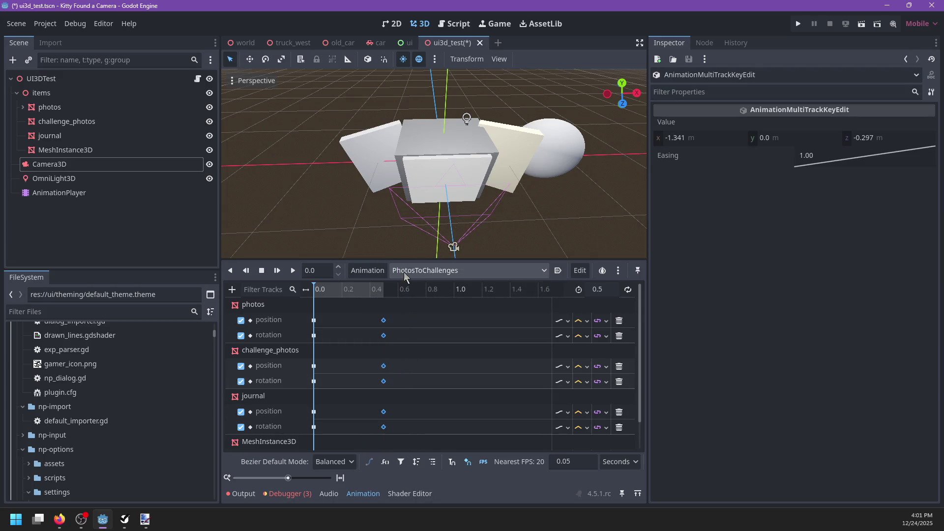
drag(402, 263, 402, 171)
drag(370, 215, 395, 408)
key(Delete)
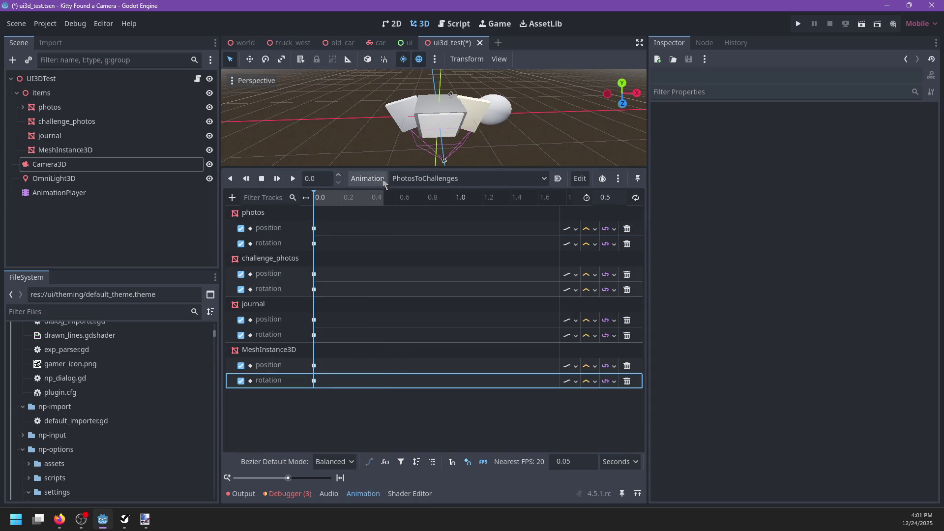
drag(394, 169, 389, 255)
drag(342, 282, 384, 282)
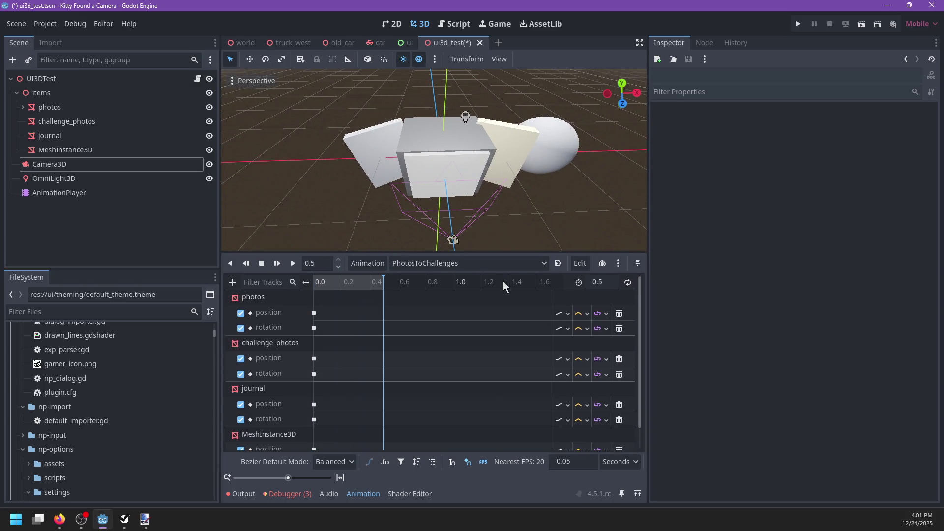
Step: Move photos, journal and the sphere together, then rotate photos slightly
click(423, 187)
shift+click(496, 170)
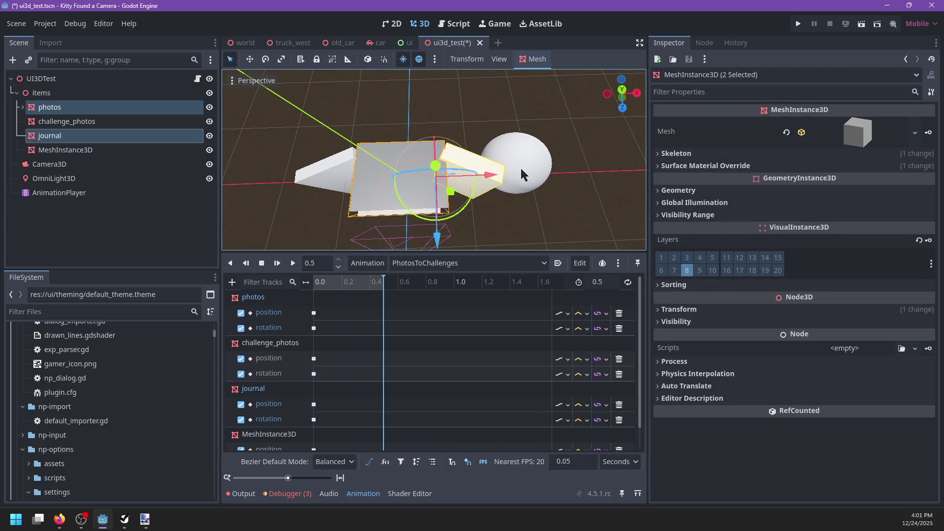
shift+click(535, 149)
drag(472, 189, 511, 193)
click(403, 223)
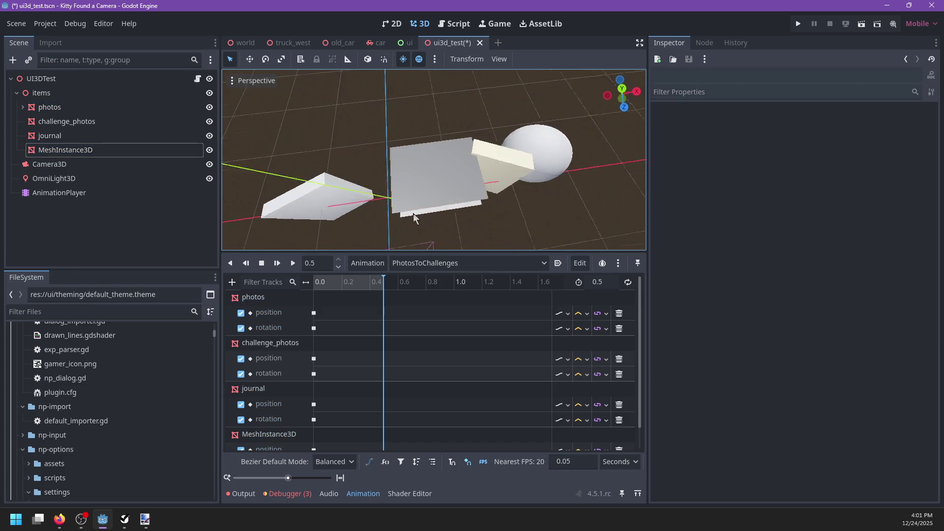
click(442, 199)
mouse_move(482, 202)
mouse_down()
mouse_move(493, 157)
mouse_move(456, 159)
mouse_move(453, 220)
mouse_up()
Step: Reposition photos in depth to x 0.907, z -0.202 and move journal and sphere aside
click(480, 144)
shift+click(509, 110)
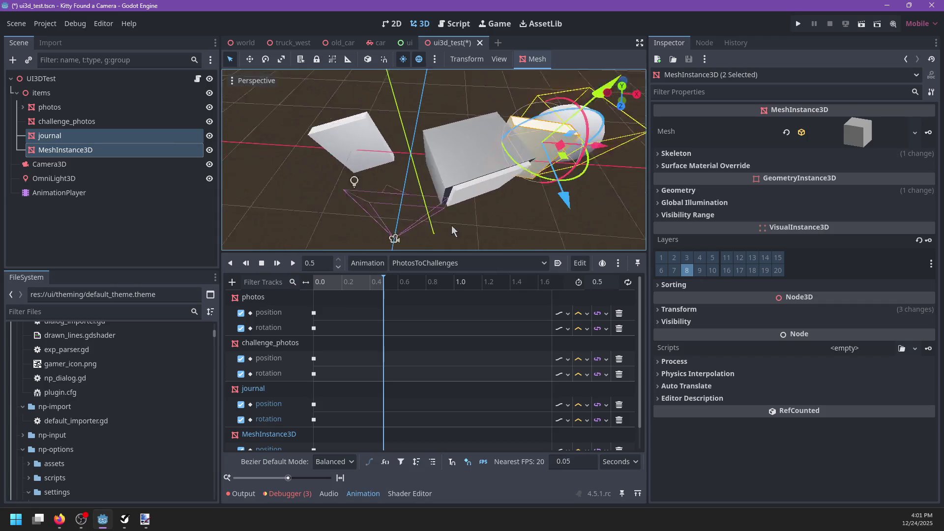
click(450, 164)
drag(449, 164, 501, 197)
mouse_move(501, 196)
mouse_down()
mouse_move(518, 202)
mouse_move(535, 165)
mouse_move(532, 220)
mouse_up()
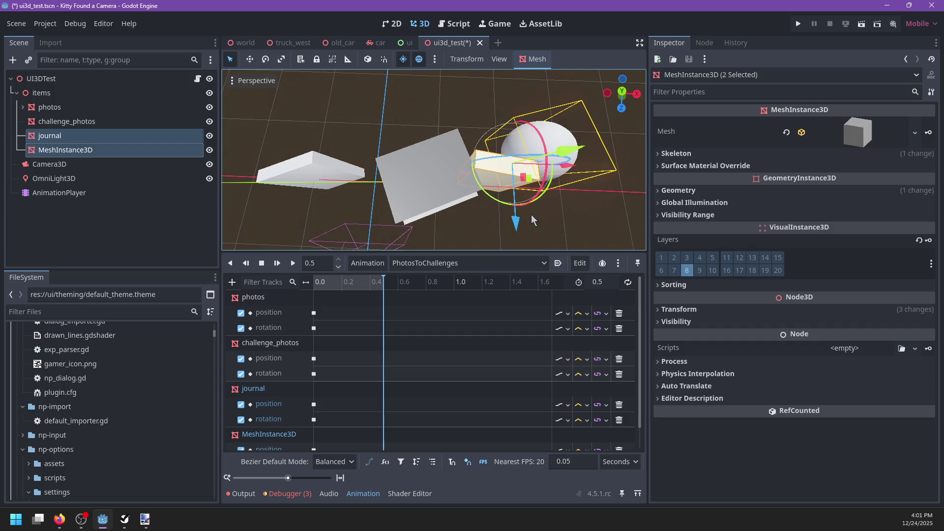
mouse_move(535, 185)
mouse_down()
mouse_move(561, 177)
mouse_move(496, 163)
mouse_up()
click(378, 162)
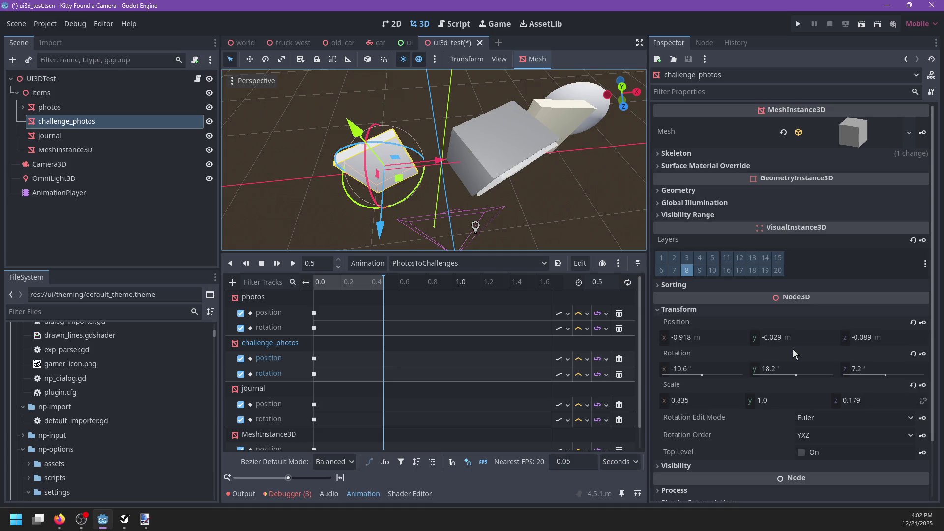
Step: Reset challenge_photos' position and rotation to zero and nudge it along Z
click(912, 323)
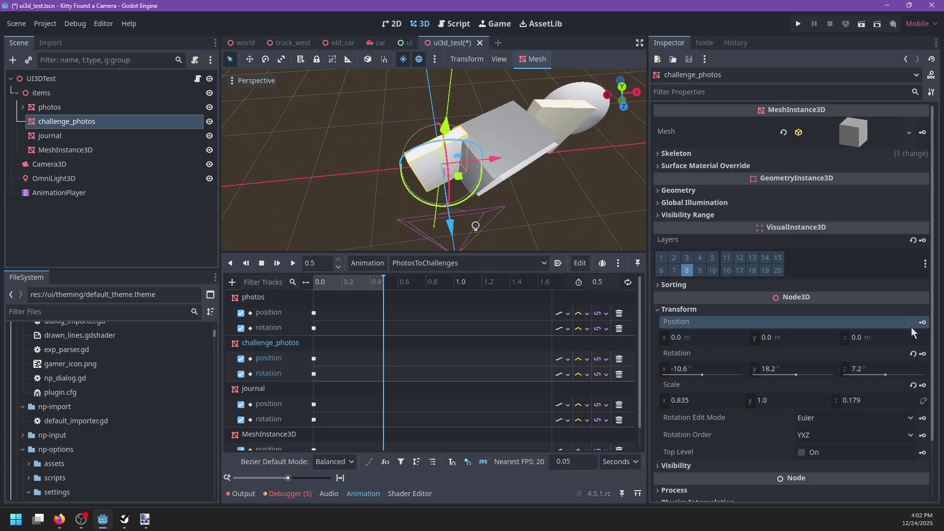
click(913, 354)
mouse_move(530, 179)
mouse_down()
mouse_move(516, 171)
mouse_move(526, 177)
mouse_up()
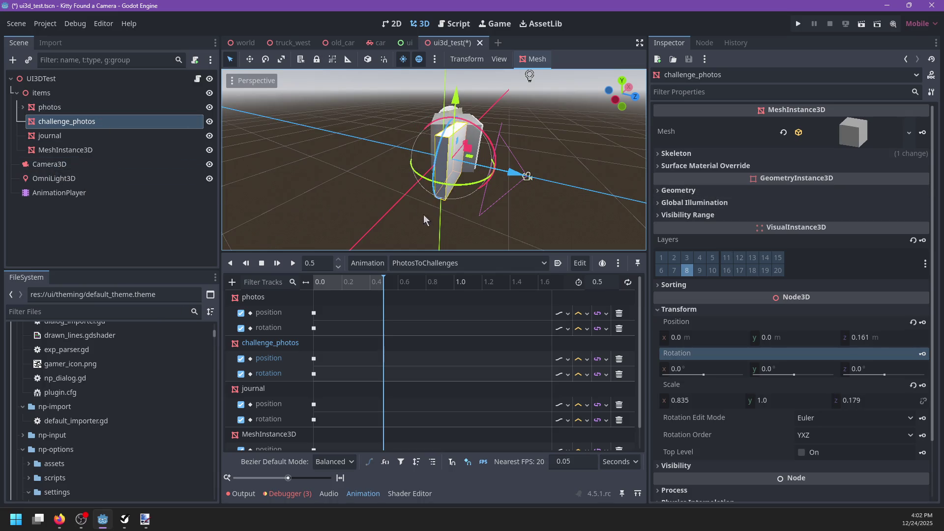
mouse_move(448, 158)
mouse_down()
mouse_move(446, 198)
mouse_move(432, 199)
mouse_up()
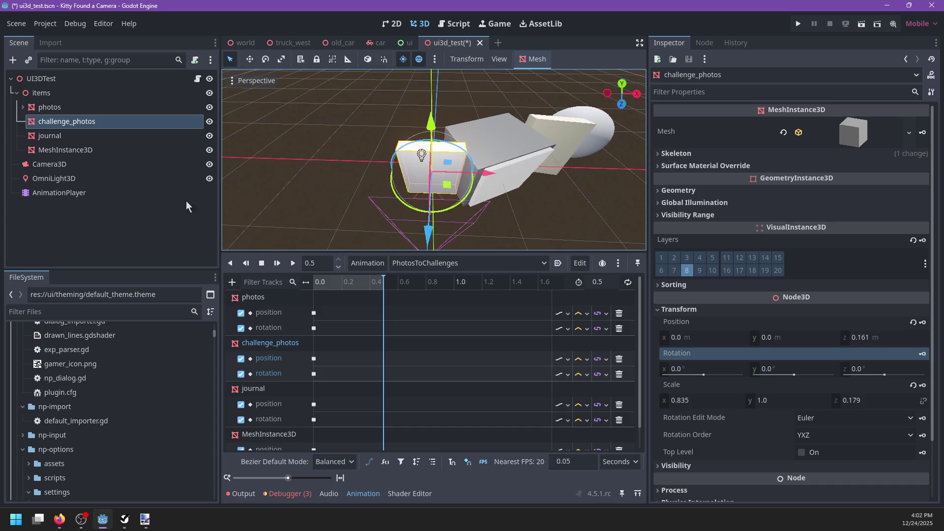
Step: Slide challenge_photos along its blue axis, checking the Camera3D preview from new angles
click(66, 168)
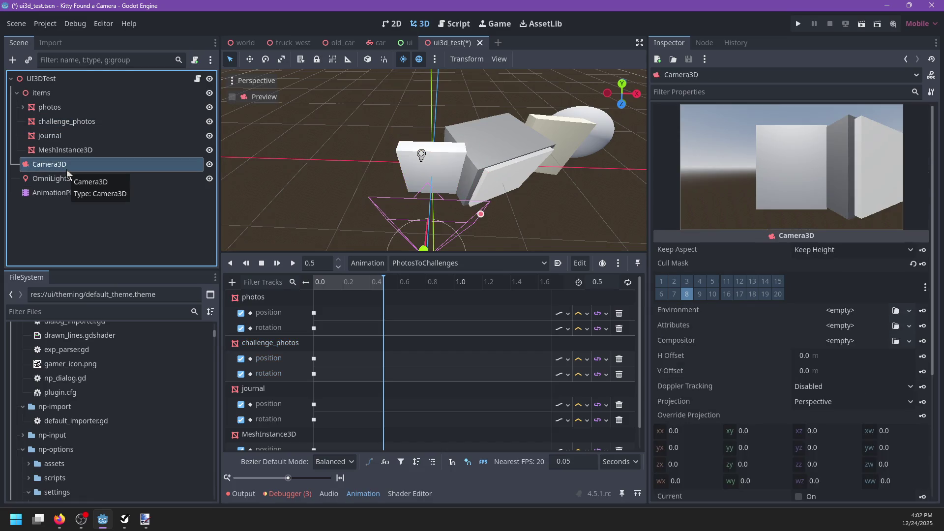
click(77, 121)
mouse_move(418, 207)
mouse_down()
mouse_move(479, 209)
mouse_move(497, 238)
mouse_move(487, 226)
mouse_up()
click(167, 164)
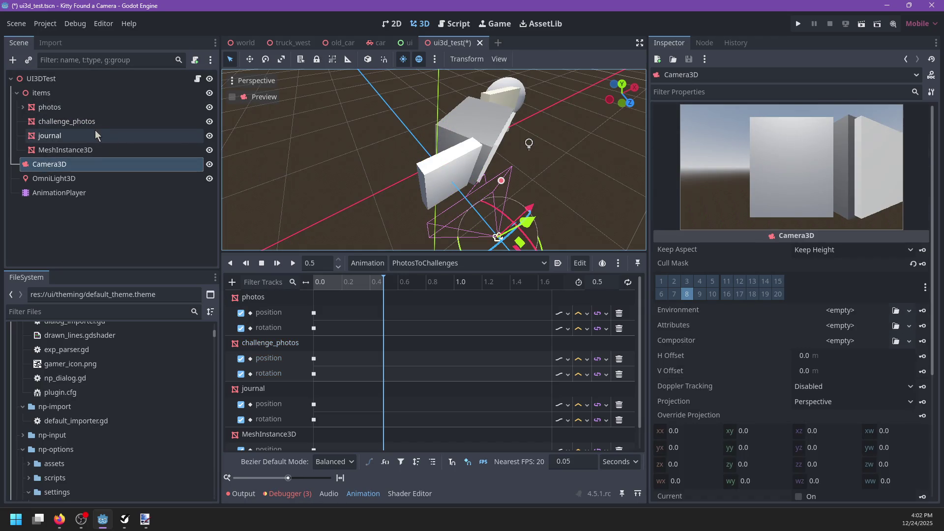
click(148, 121)
drag(494, 235, 498, 239)
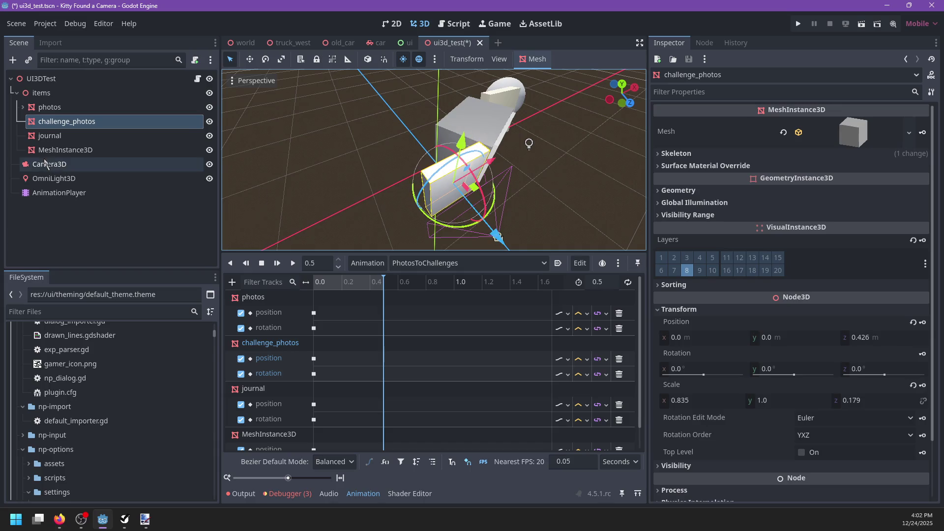
click(45, 164)
mouse_move(544, 162)
mouse_down()
mouse_move(447, 90)
mouse_move(511, 90)
mouse_move(421, 111)
mouse_move(484, 121)
mouse_move(487, 231)
mouse_up()
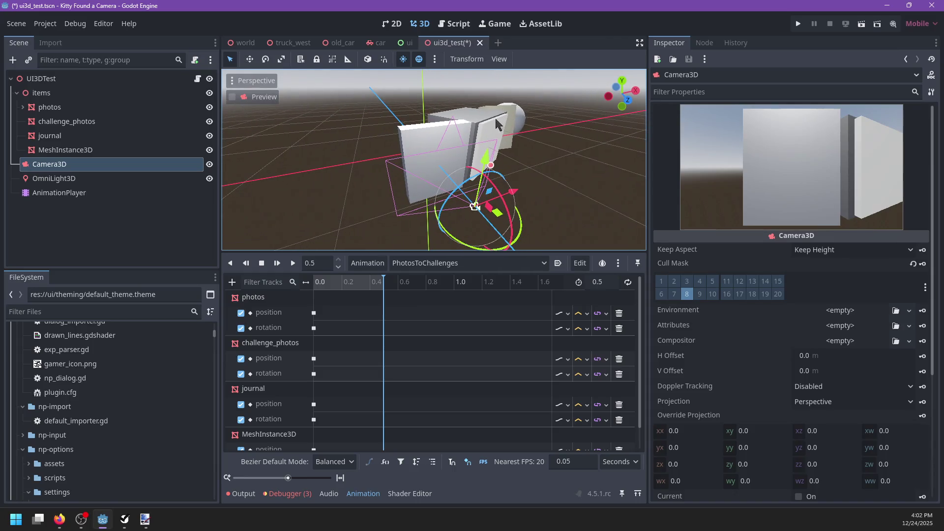
Step: Key position and rotation for photos, challenge_photos, journal and MeshInstance3D together
click(49, 107)
shift+click(63, 150)
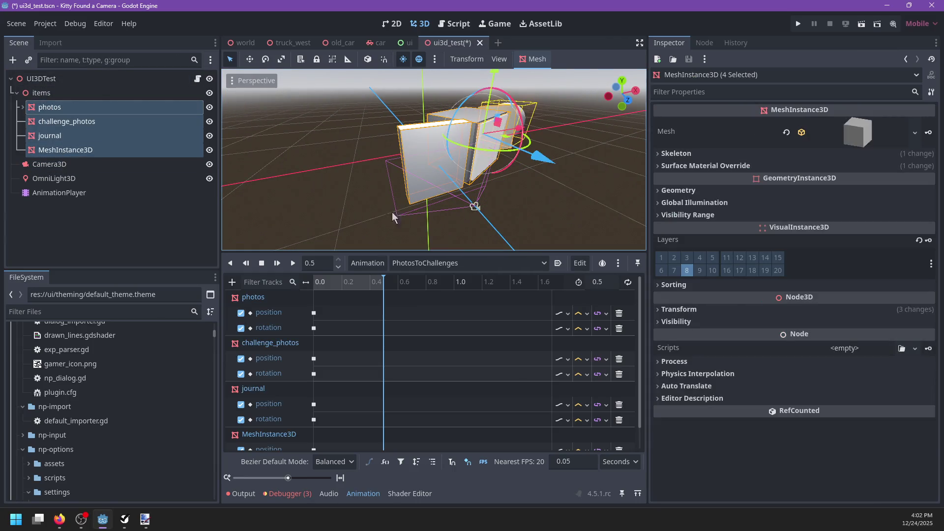
click(695, 308)
click(923, 322)
click(923, 354)
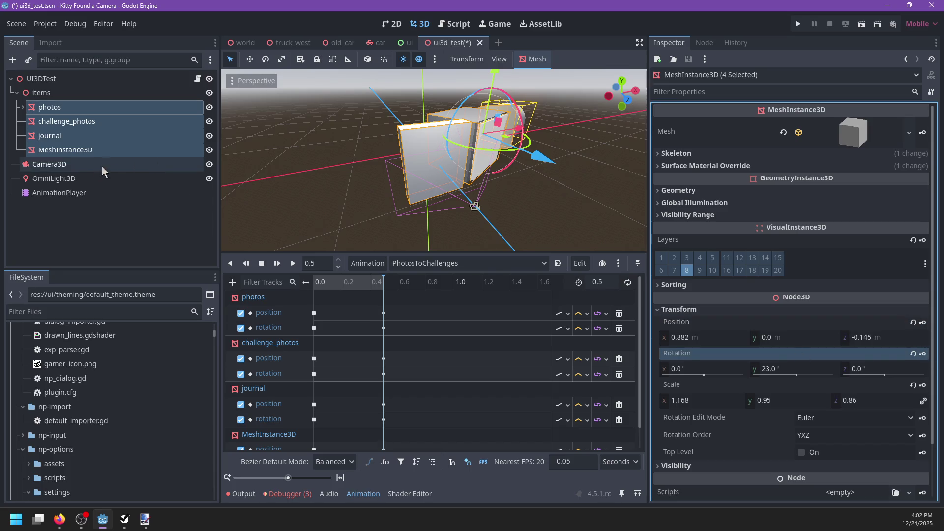
click(91, 149)
click(100, 149)
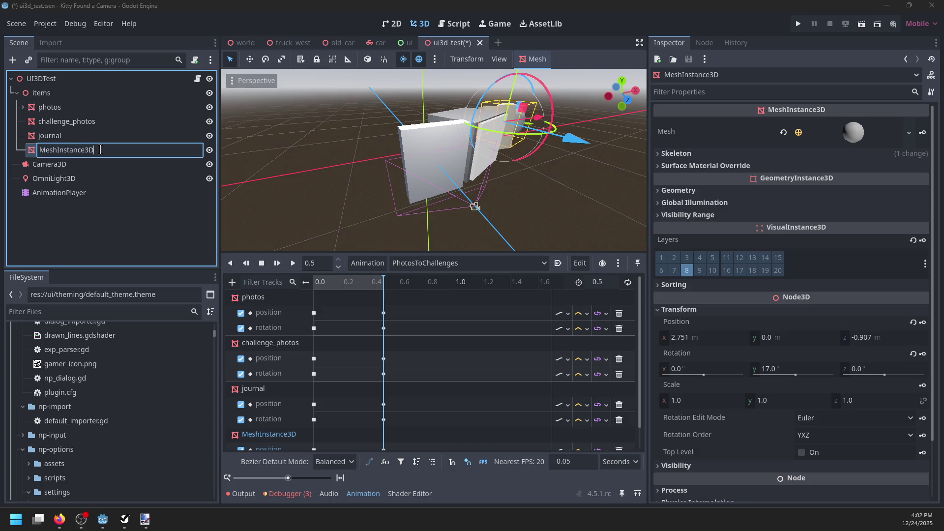
Step: Rename MeshInstance3D to inventory and save the scene
text(ory)
key(Return)
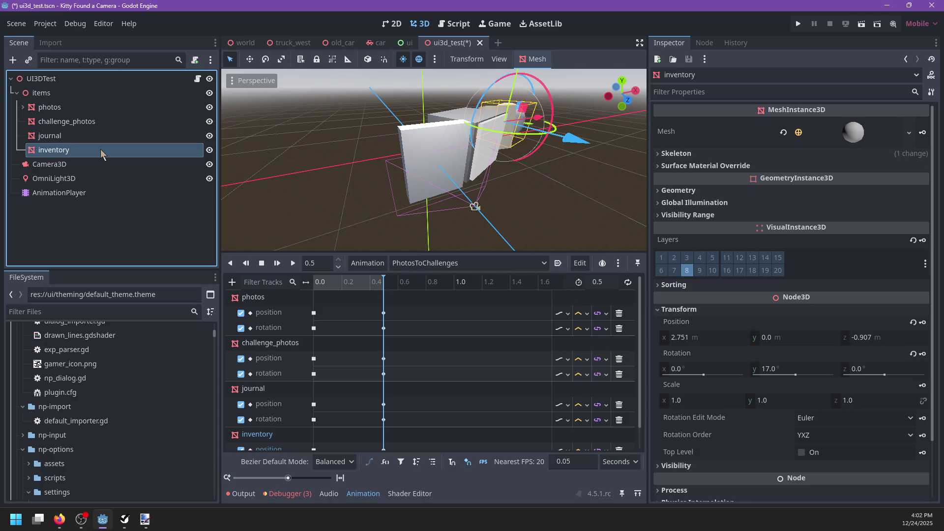
scroll(418, 187, down, 3)
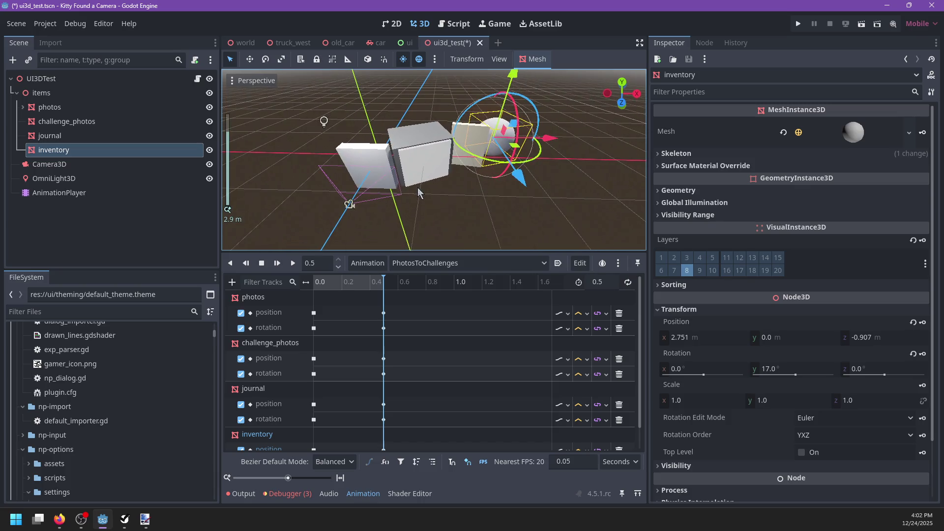
key(ctrl+s)
Step: Duplicate PhotosToChallenges as ChallengesToPhotos and give its tracks more room
scroll(417, 194, up, 5)
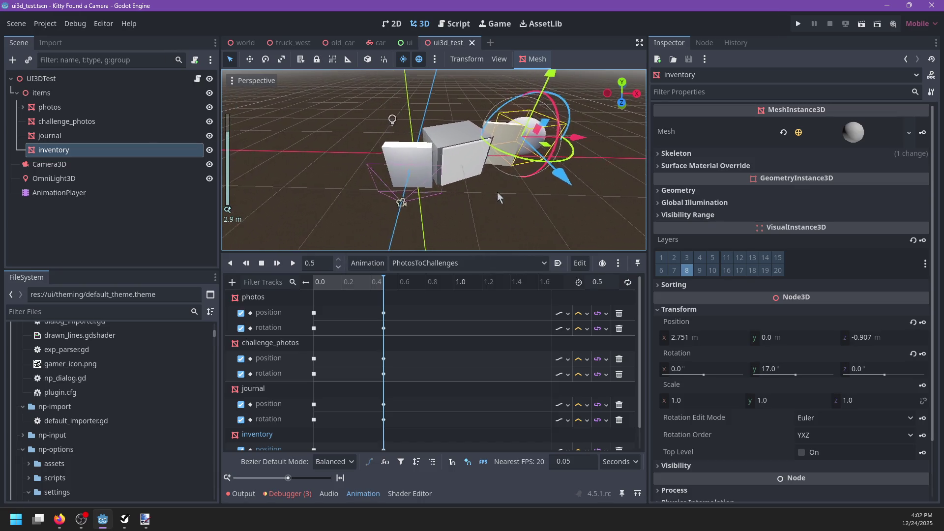
click(363, 267)
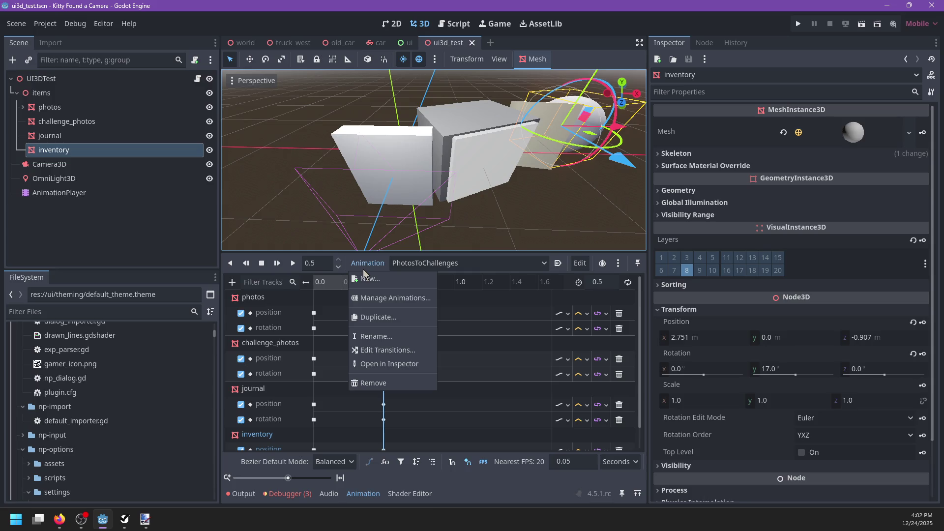
click(373, 319)
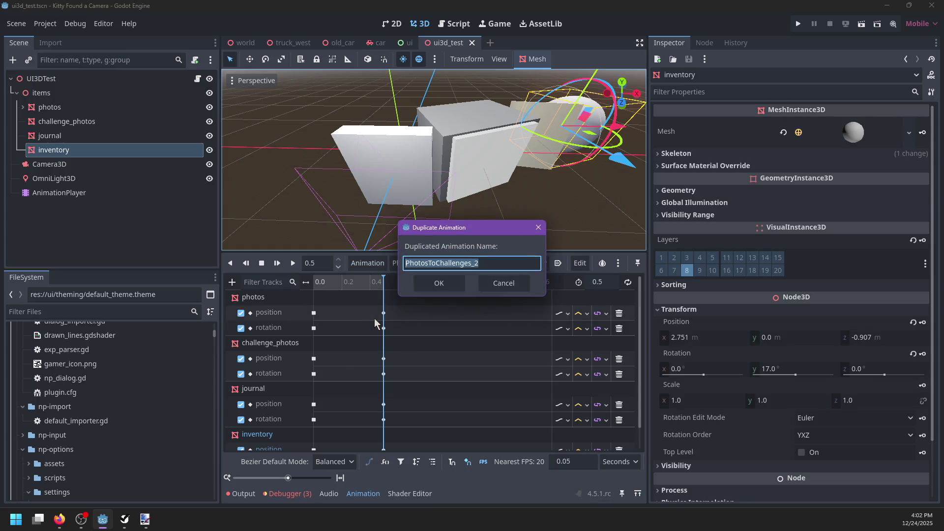
text(ChallengesToPhotos)
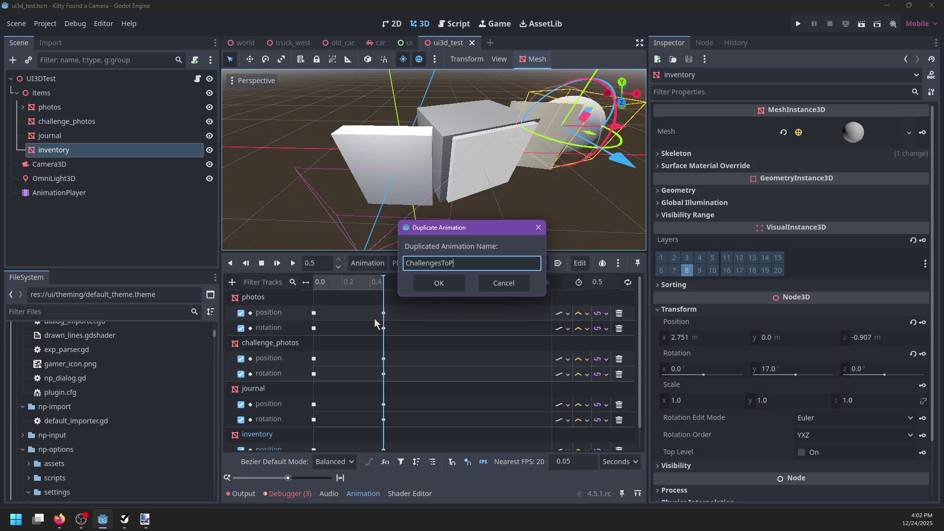
key(Return)
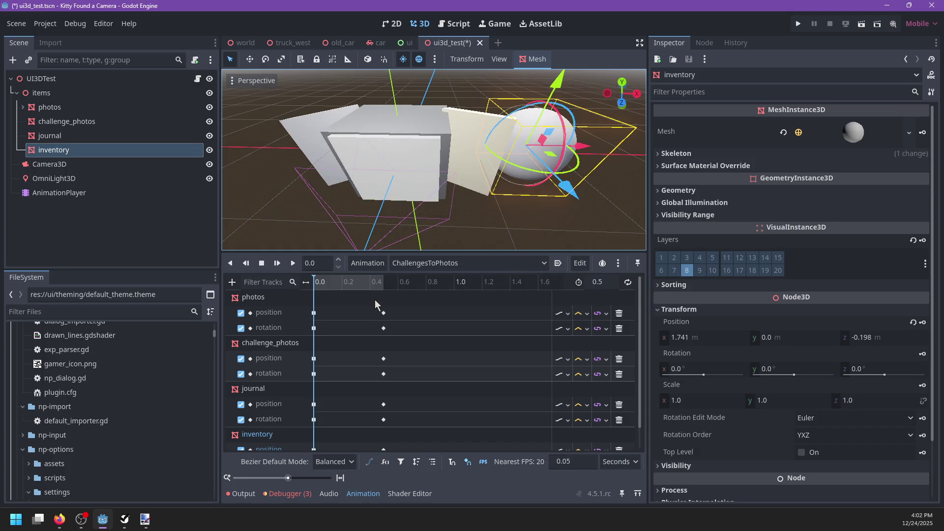
drag(406, 254, 399, 169)
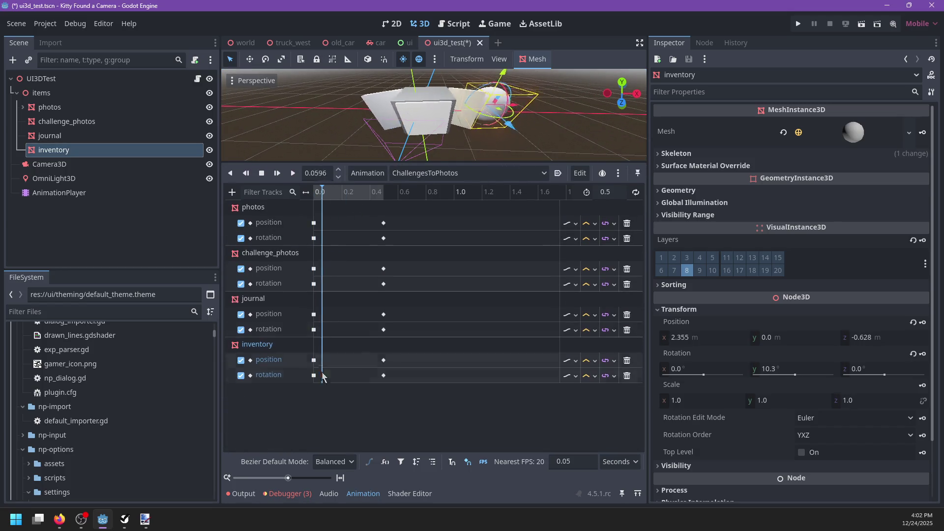
Step: Set the easing of the 0.0 s keys to linear 1
mouse_move(341, 416)
mouse_down()
mouse_move(296, 214)
mouse_move(323, 219)
mouse_up()
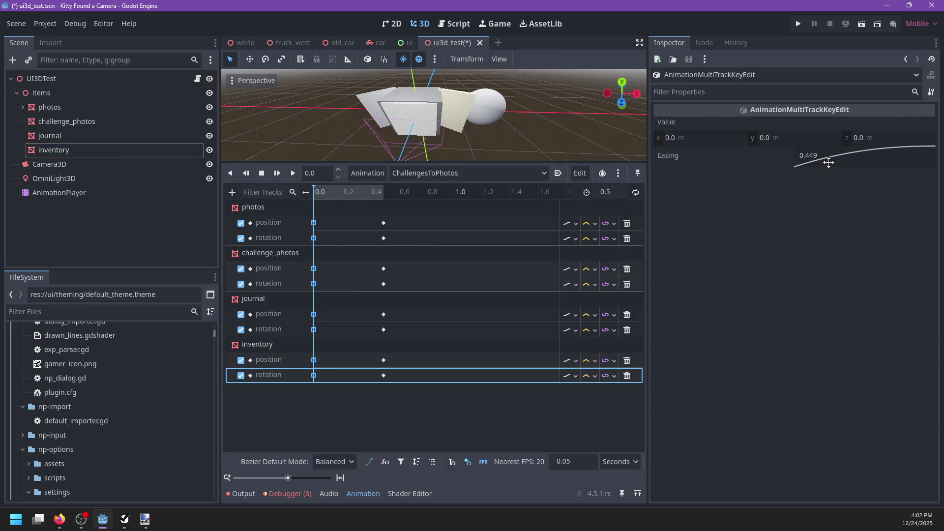
double_click(803, 156)
text(1)
key(Return)
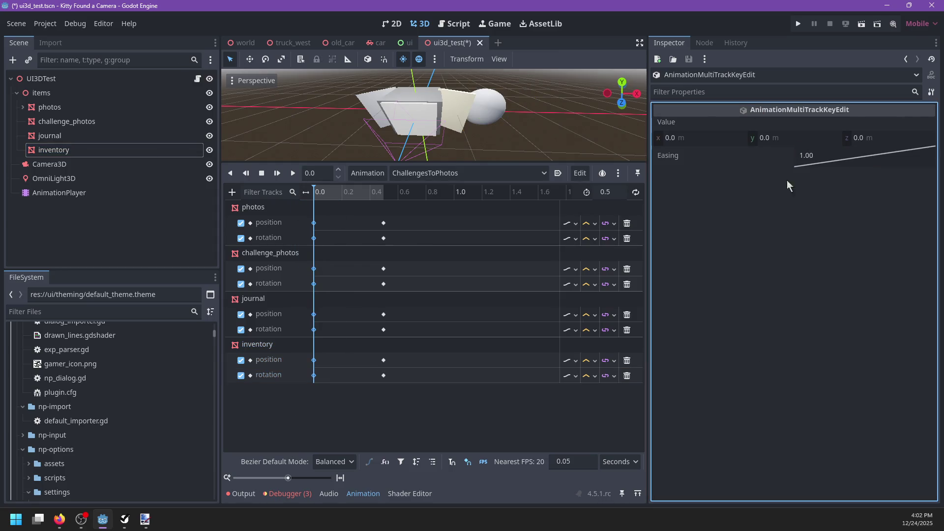
Step: Swap the keyframe columns so the end pose keys start at 0.0
drag(344, 212, 290, 431)
drag(314, 223, 453, 237)
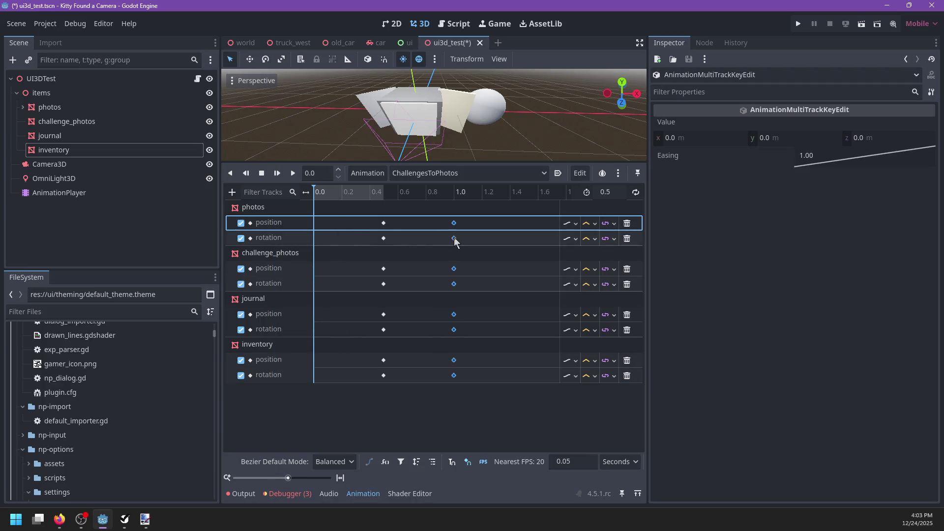
drag(354, 214, 476, 428)
mouse_move(384, 238)
mouse_down()
mouse_move(317, 235)
mouse_move(419, 426)
mouse_move(322, 244)
mouse_up()
click(320, 222)
key(ctrl+z)
key(ctrl+a)
key(Escape)
Step: Select all starting keys and give them 0.449 easing
drag(369, 223, 367, 381)
click(345, 220)
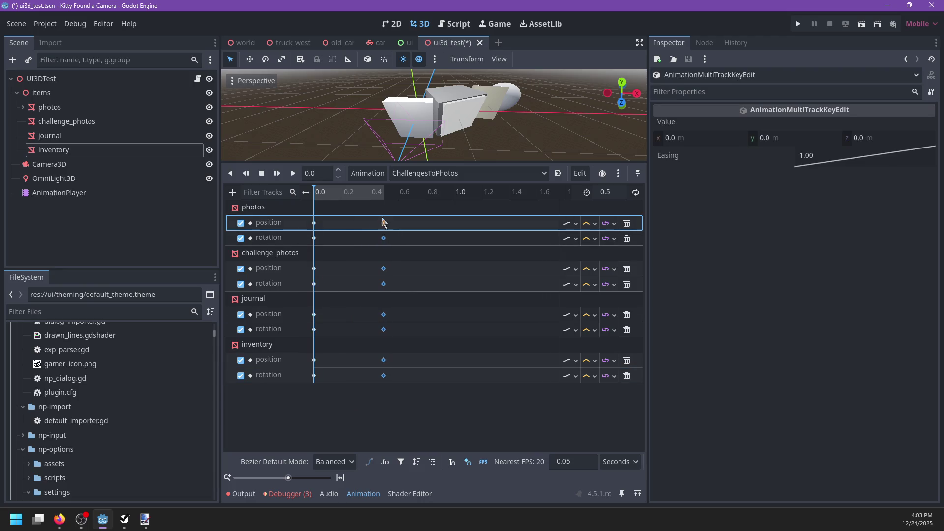
click(384, 193)
drag(340, 192, 300, 409)
double_click(816, 158)
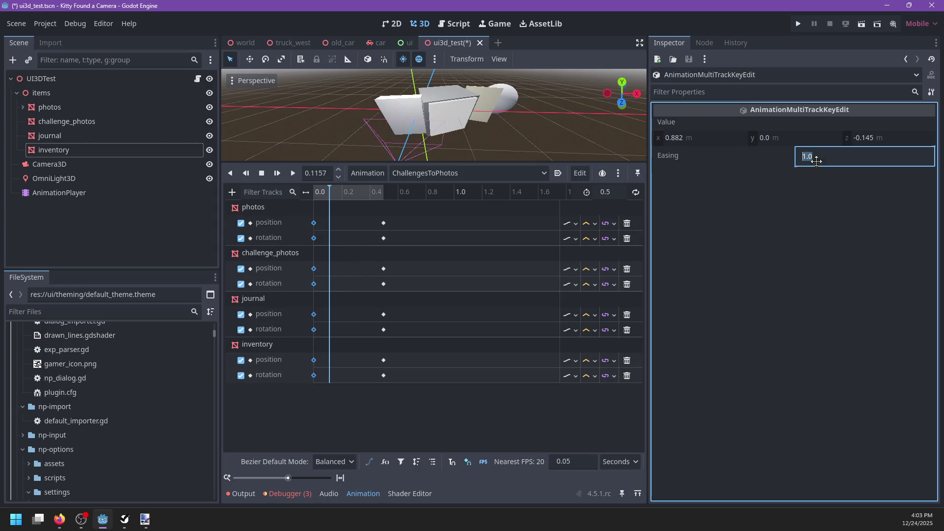
text(449)
key(Return)
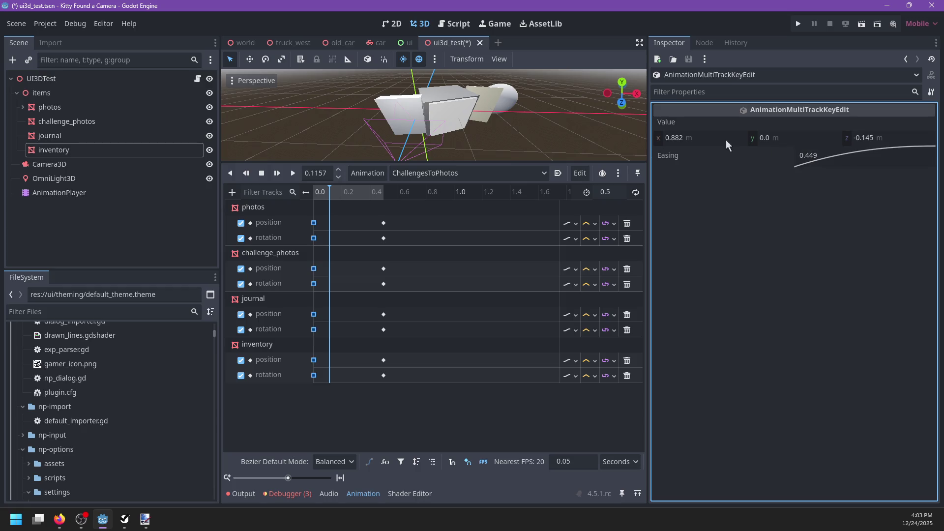
drag(283, 164, 283, 353)
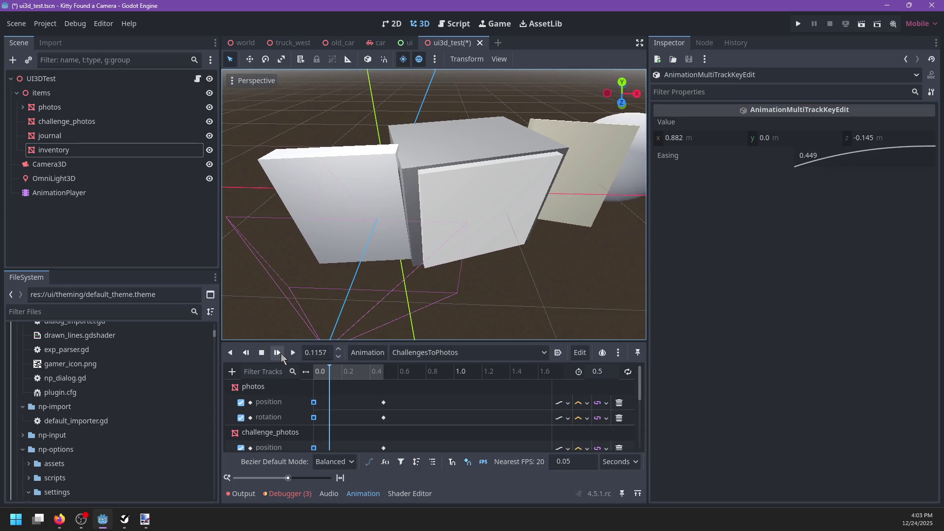
Step: Play ChallengesToPhotos, then switch to PhotosToChallenges and play it from the start
click(277, 353)
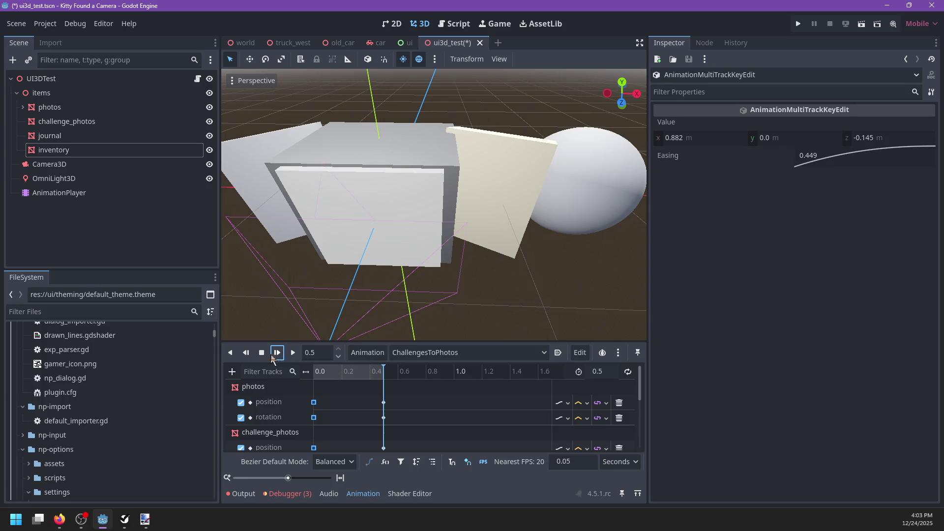
click(432, 352)
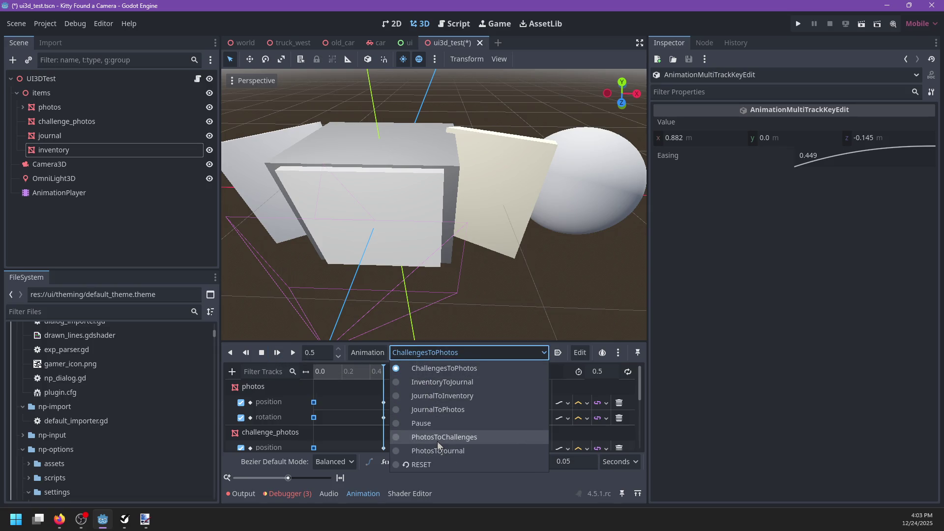
click(439, 437)
click(278, 353)
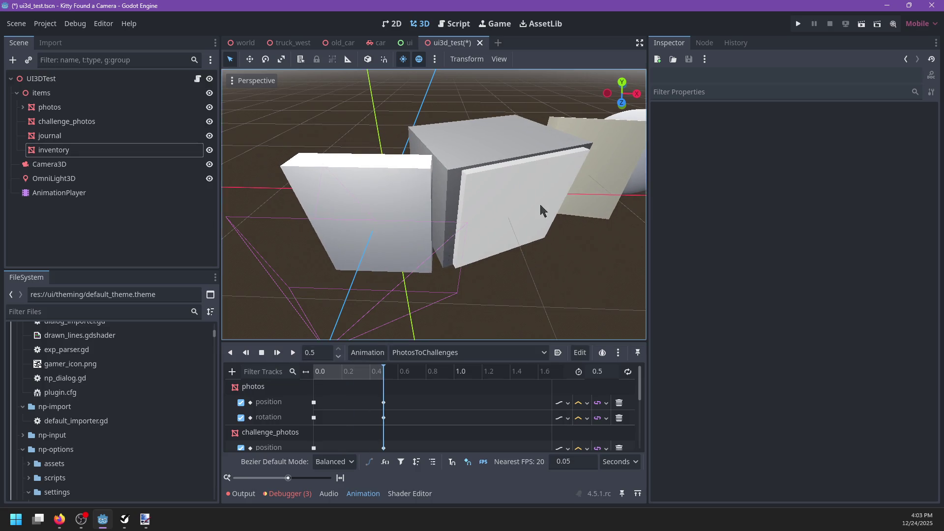
Step: Save the scene, collapse the items group, and open the ui_3d_test.gd script
scroll(501, 206, down, 5)
key(ctrl+s)
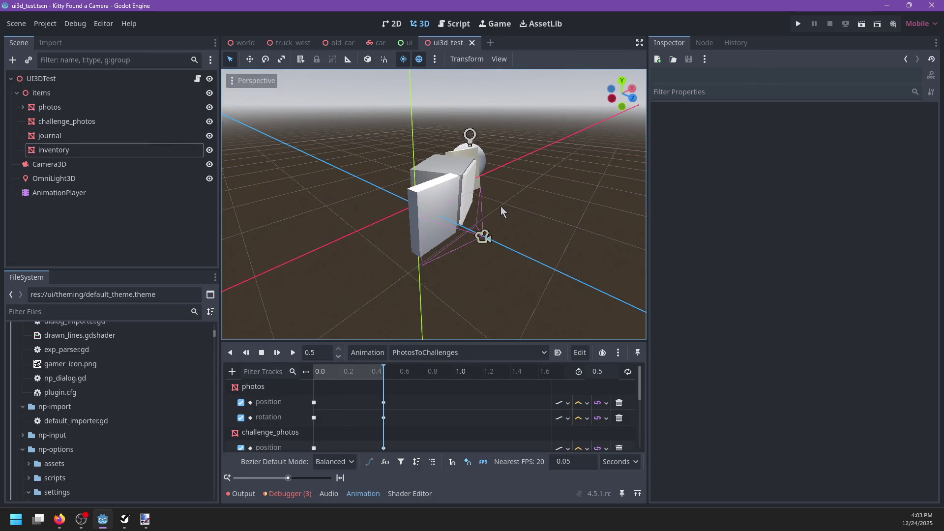
mouse_move(408, 342)
mouse_down()
mouse_move(406, 307)
mouse_move(405, 319)
mouse_up()
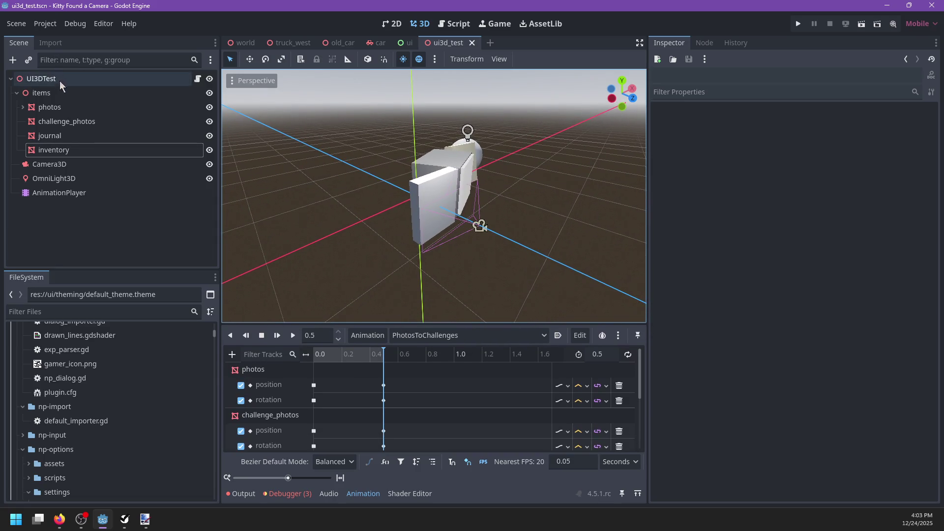
click(17, 94)
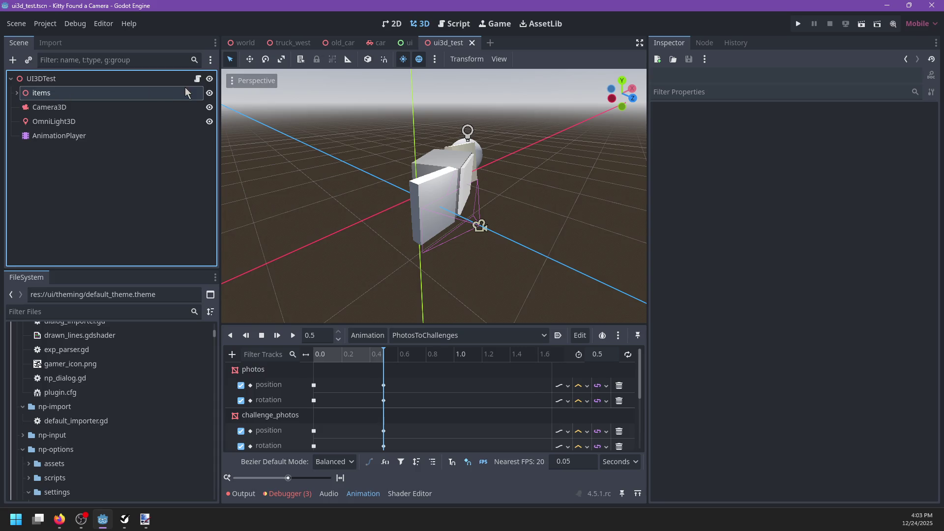
click(196, 78)
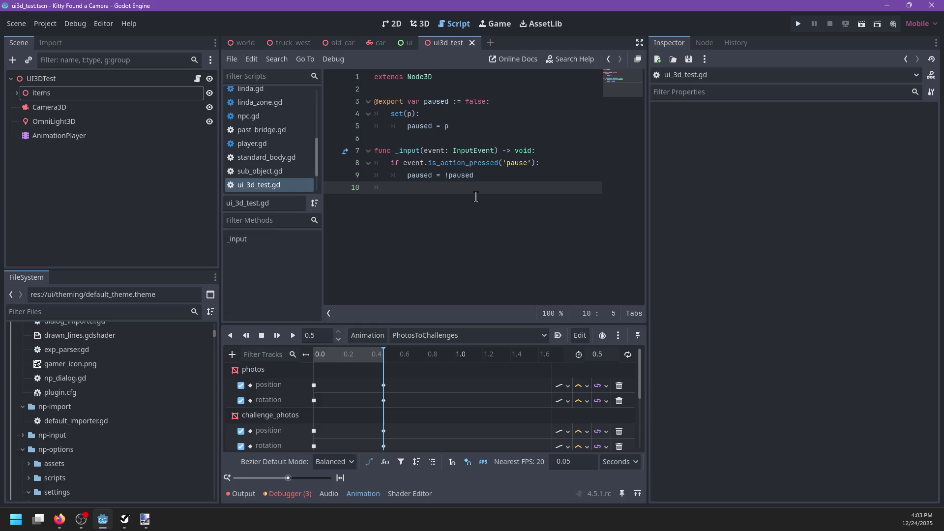
Step: Start an 'if paused:' check on a new line in the paused setter
key(Return)
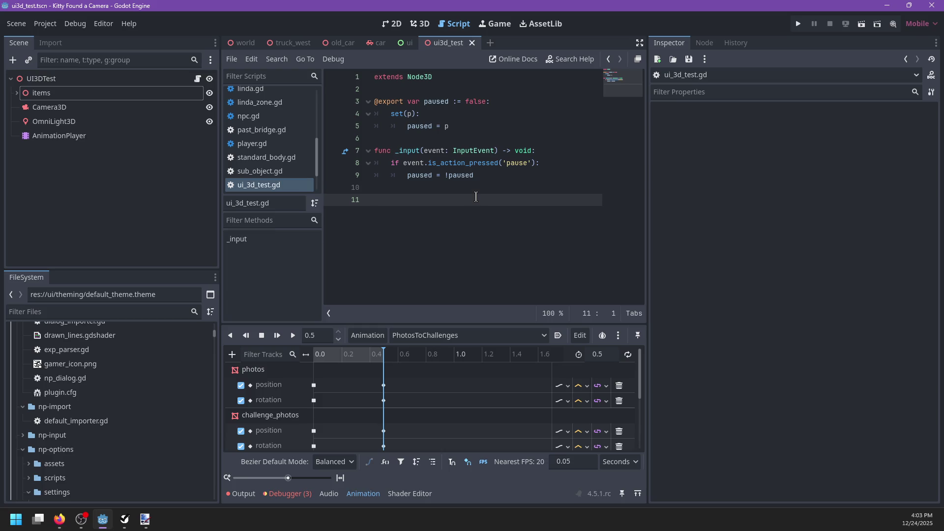
key(BackSpace)
click(458, 126)
key(Return)
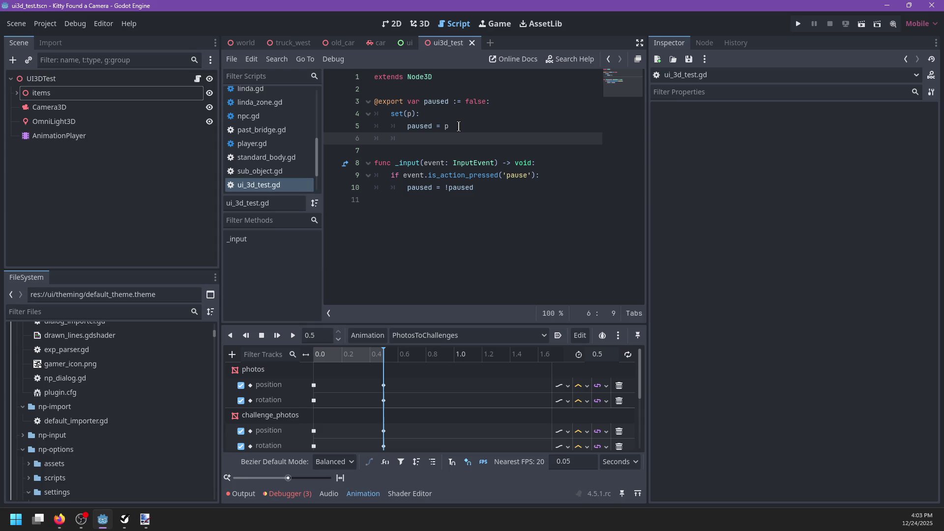
text(paused:)
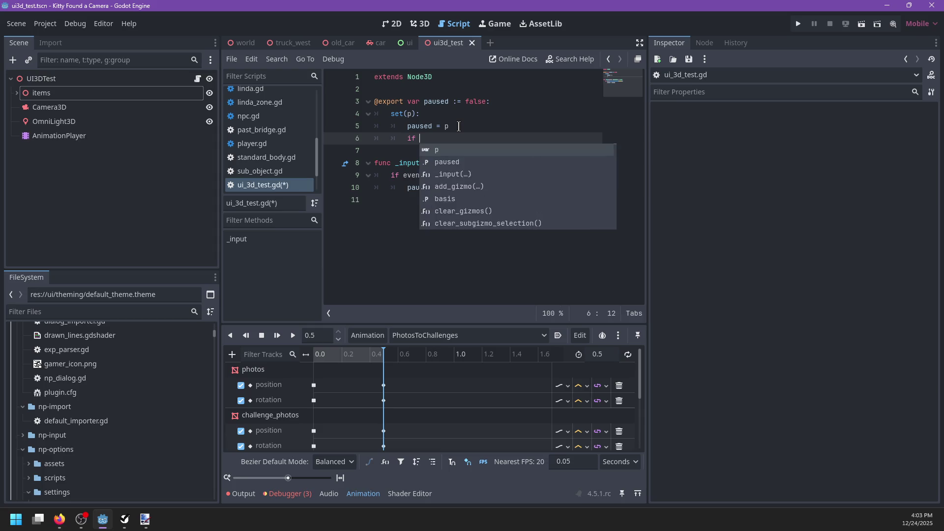
key(BackSpace)
key(Return)
key(ctrl+z)
click(423, 89)
key(Return)
text(@onreadty)
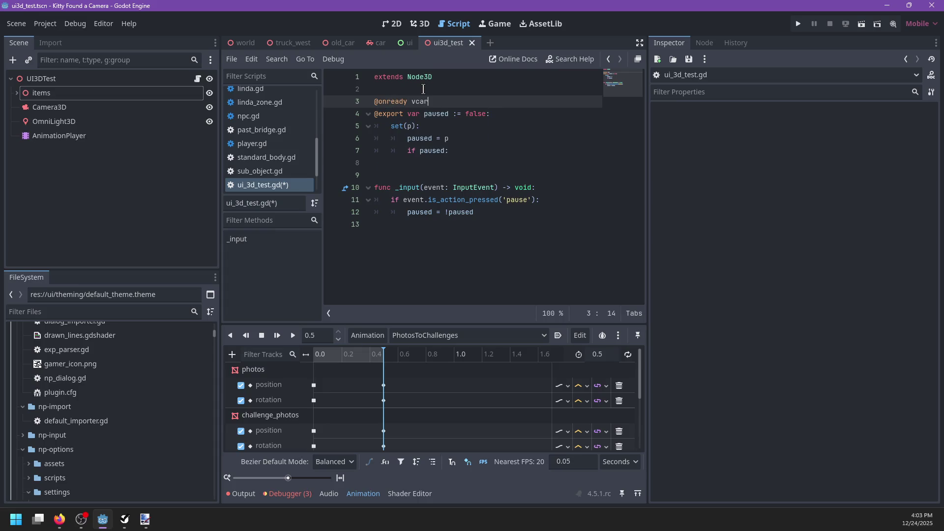
key(BackSpace)
key(BackSpace)
key(BackSpace)
text(ar)
ctrl+scroll(453, 215, up, 4)
text(anim: $AnimationPlayer)
mouse_move(649, 188)
mouse_down()
mouse_move(710, 179)
mouse_move(731, 239)
mouse_up()
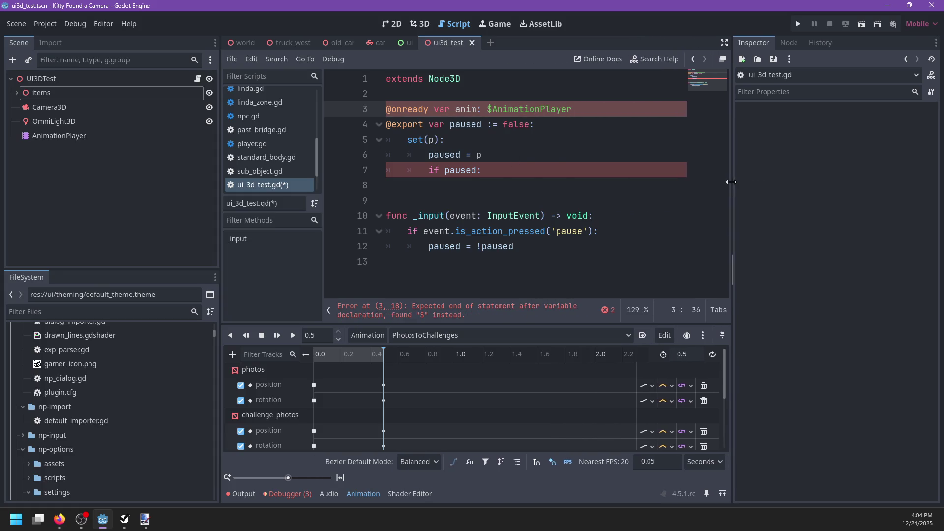
drag(322, 164, 305, 166)
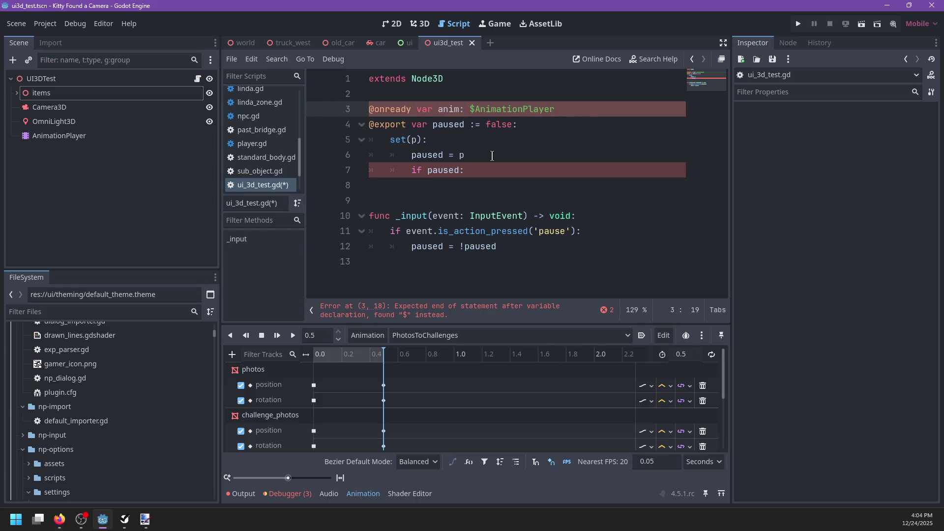
text(Animatio)
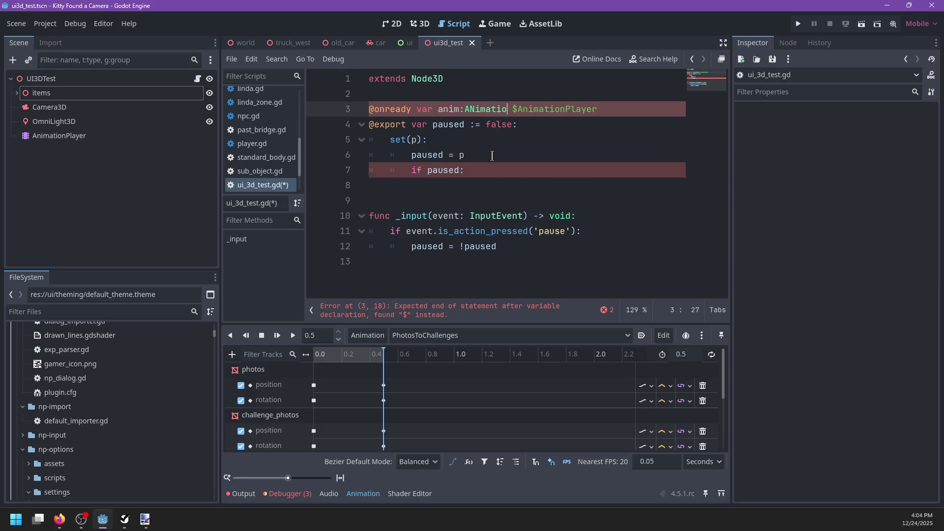
text(nPlayer =)
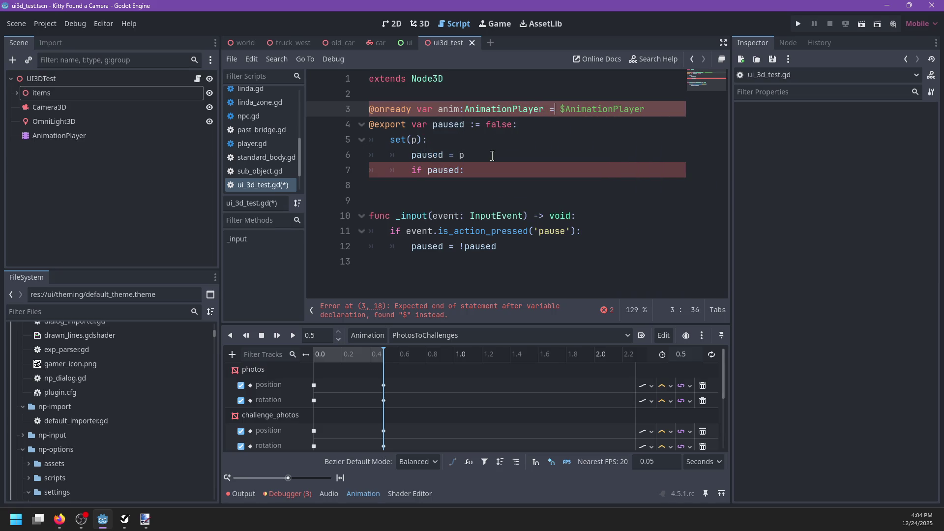
key(ctrl+Left)
key(ctrl+Left)
key(ctrl+space)
key(Escape)
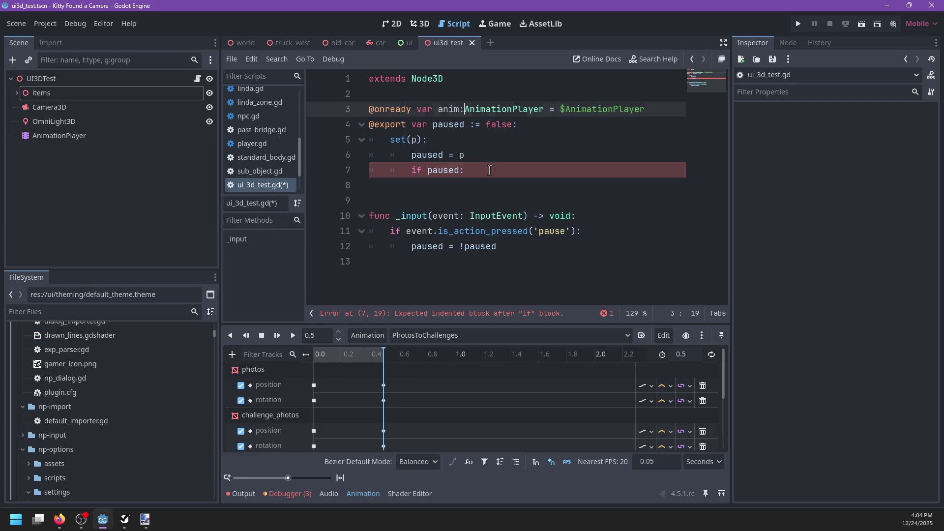
Step: Replace the unfinished check with 'if paused != p:' above the paused assignment
click(486, 181)
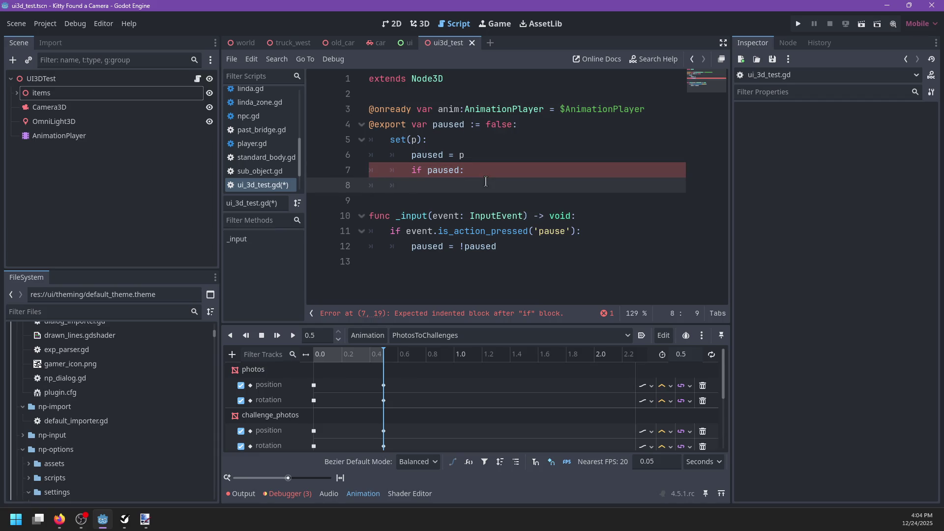
key(shift+Up)
key(BackSpace)
text(anim.)
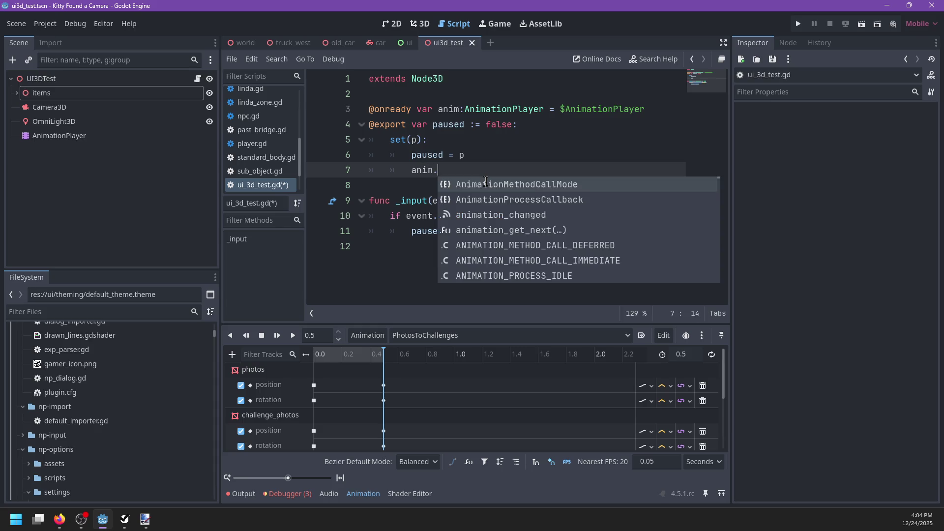
key(BackSpace)
key(BackSpace)
key(BackSpace)
key(ctrl+shift+Return)
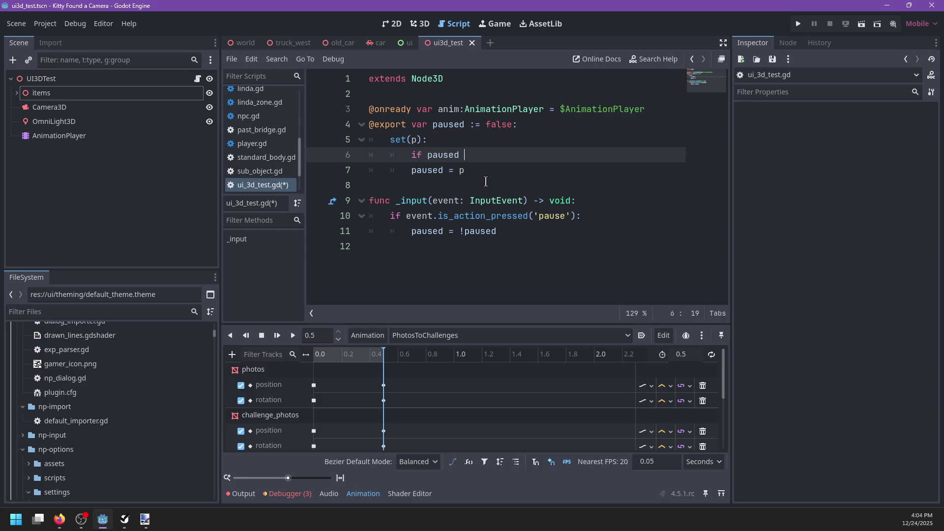
text(:)
key(Return)
Step: Make the check's body call anim.play('Pause' if p else 'Unpause')
key(BackSpace)
text(y()
key(Left)
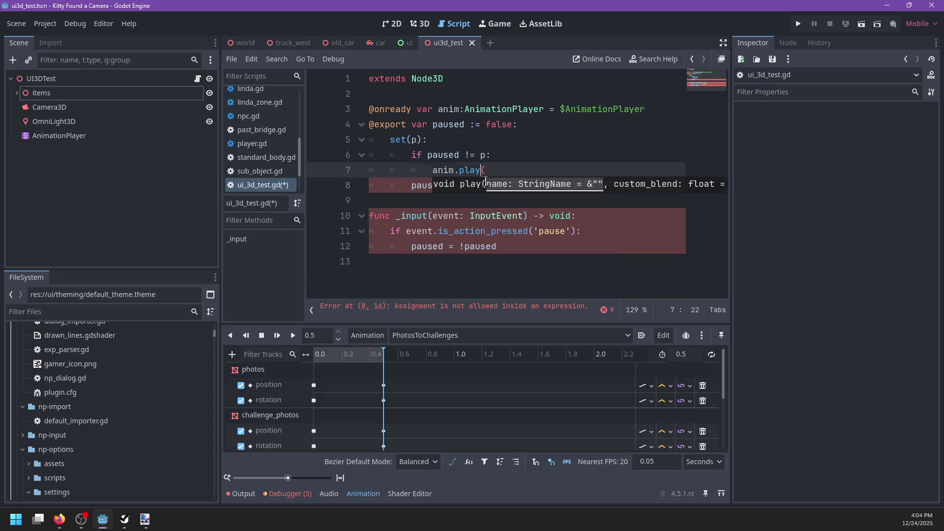
text(')
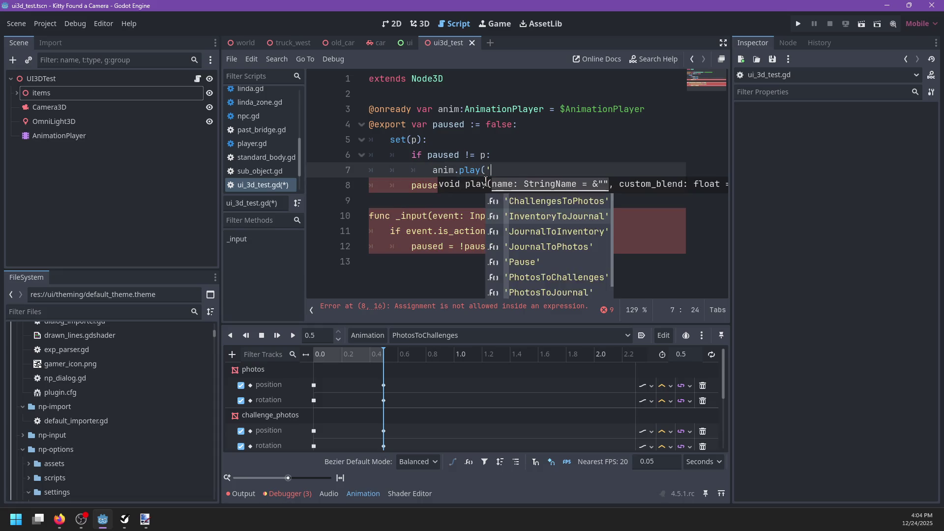
text(P)
key(Return)
text(i)
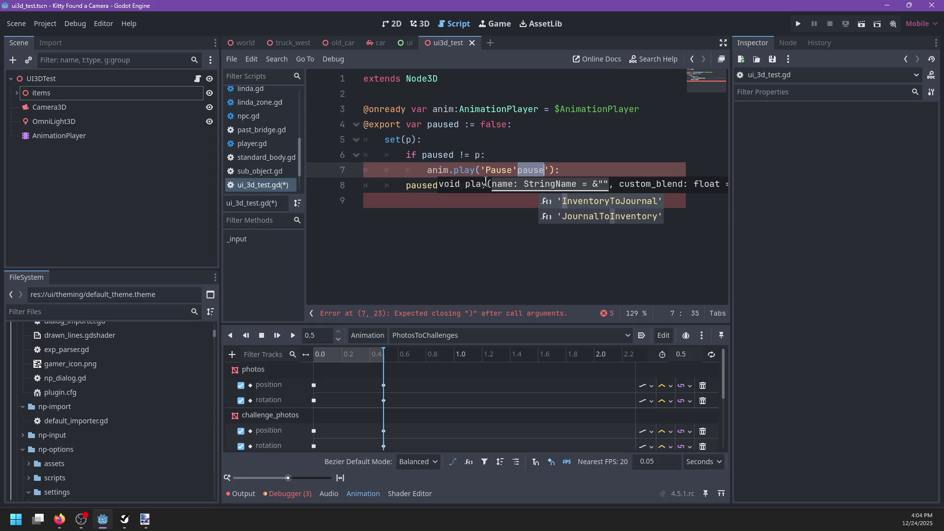
key(BackSpace)
key(Delete)
key(Delete)
key(Delete)
text(p))
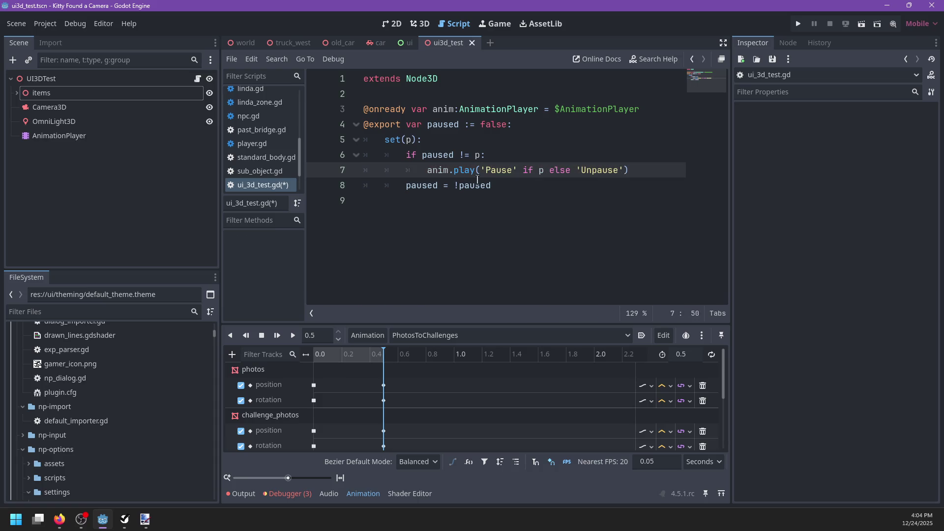
Step: Return to the 3D workspace and look through the animation list
click(420, 24)
click(423, 335)
click(369, 339)
Step: Create a new animation named Unpause
click(380, 362)
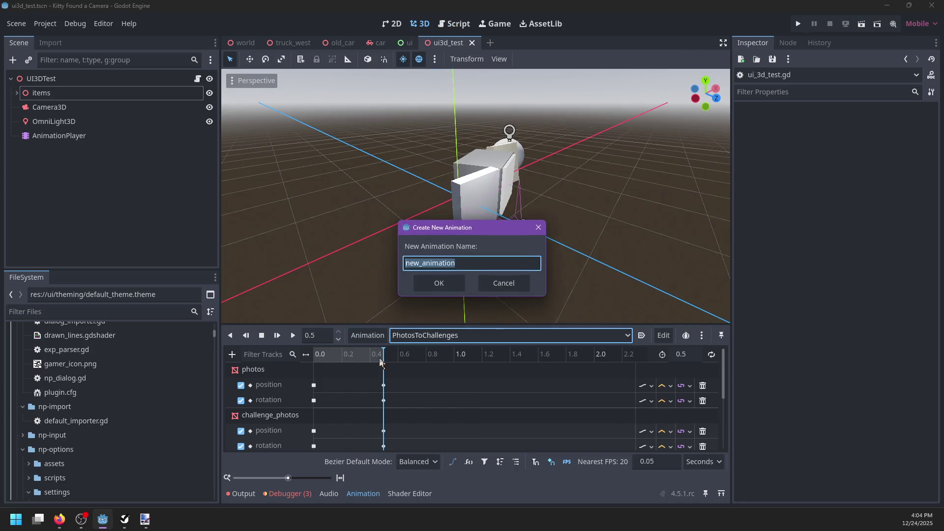
text(Unpause)
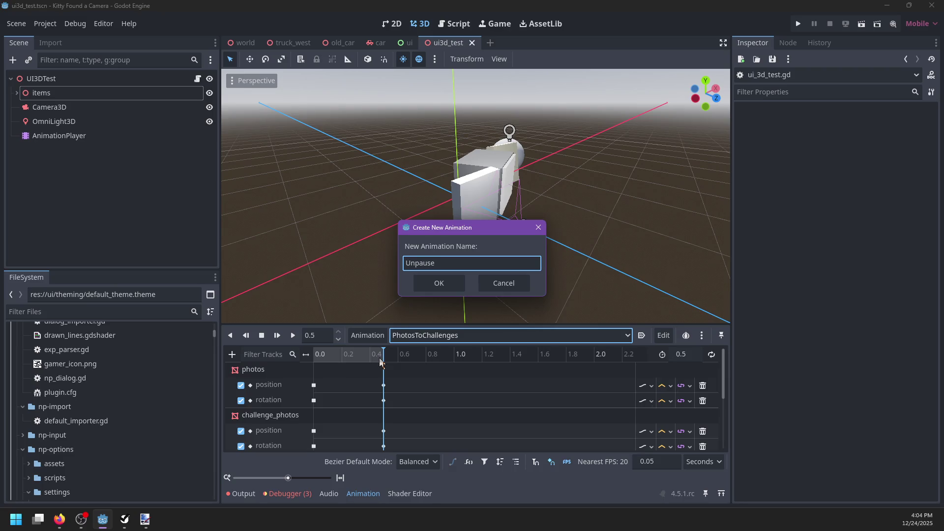
key(Return)
Step: At 1.0 s, raise the items node to y 1.971 and key its position on a new track
scroll(460, 189, up, 2)
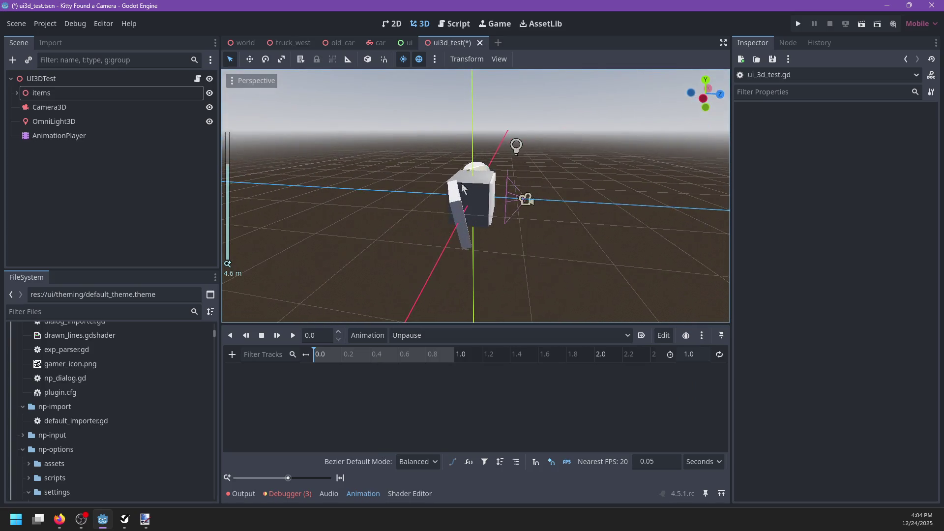
click(461, 190)
click(17, 98)
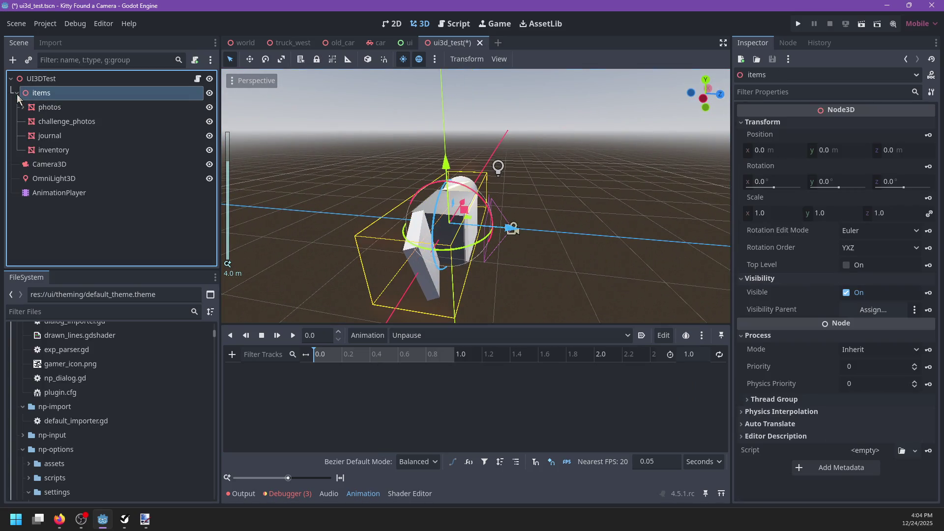
click(17, 96)
key(KP_3)
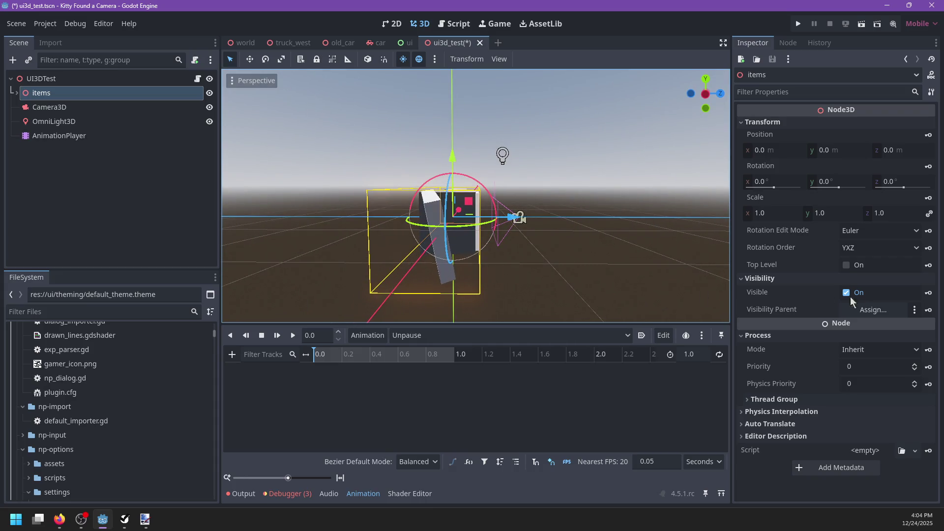
drag(393, 356, 853, 236)
drag(451, 156, 452, 78)
drag(468, 137, 467, 118)
click(928, 135)
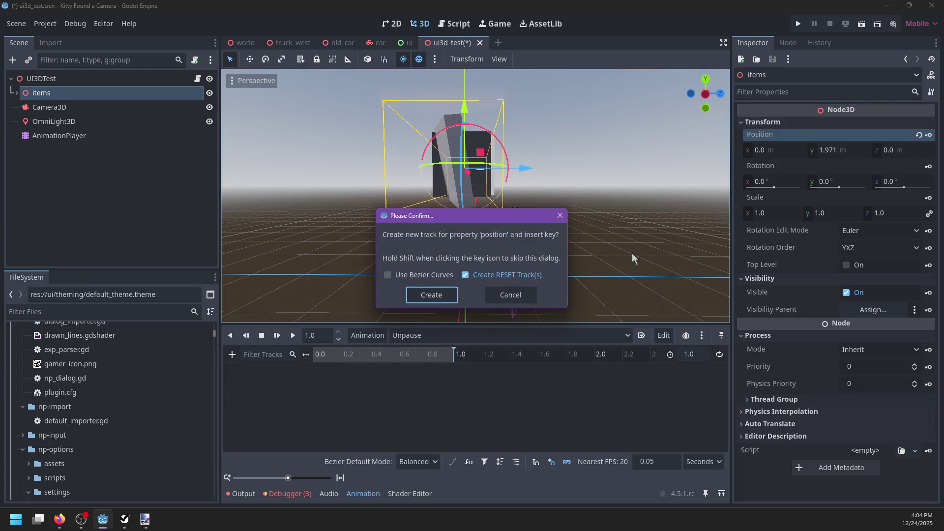
click(429, 296)
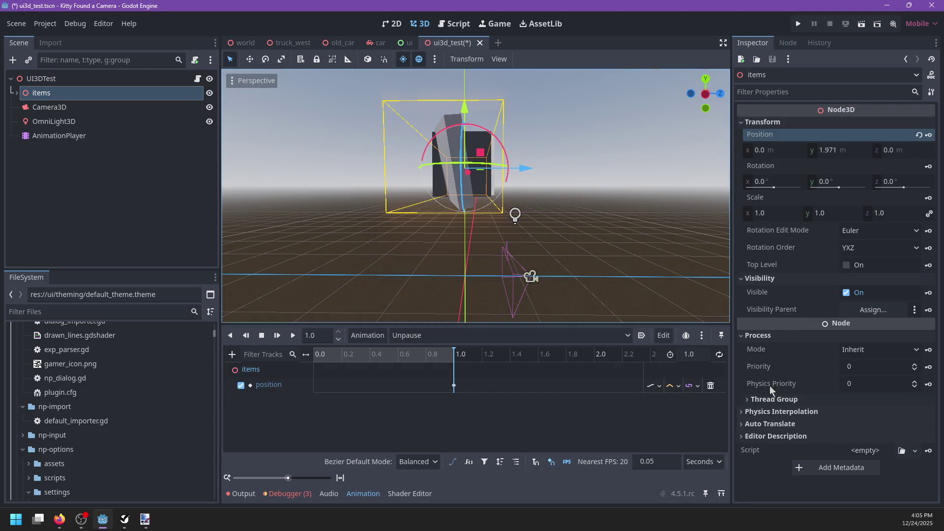
Step: Key items hidden at 1.0 s, then visible and at the origin at 0.0 s
click(845, 292)
click(928, 292)
click(428, 295)
drag(413, 354, 313, 355)
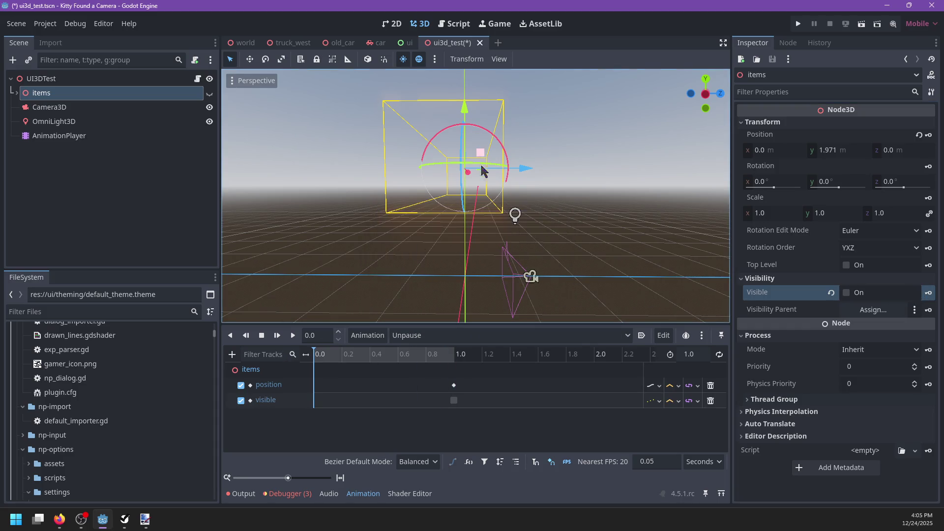
click(845, 292)
click(928, 292)
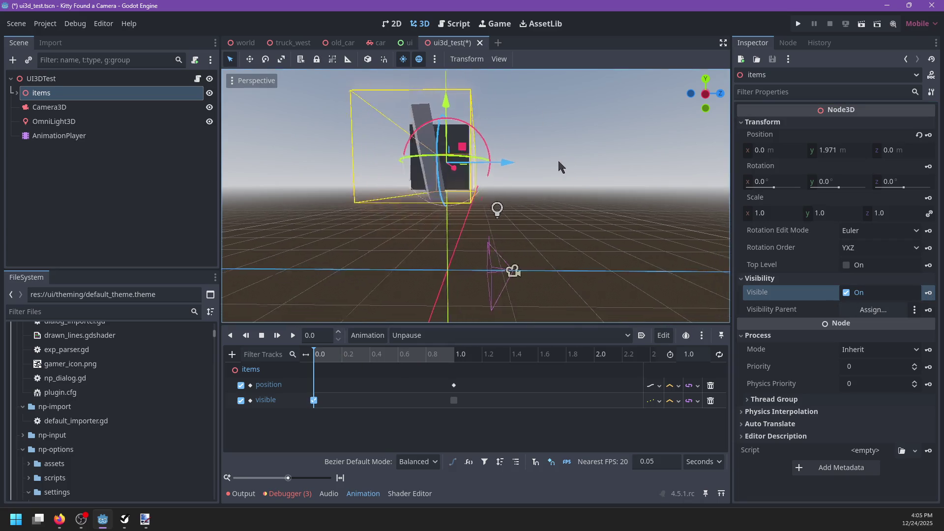
click(918, 134)
click(928, 135)
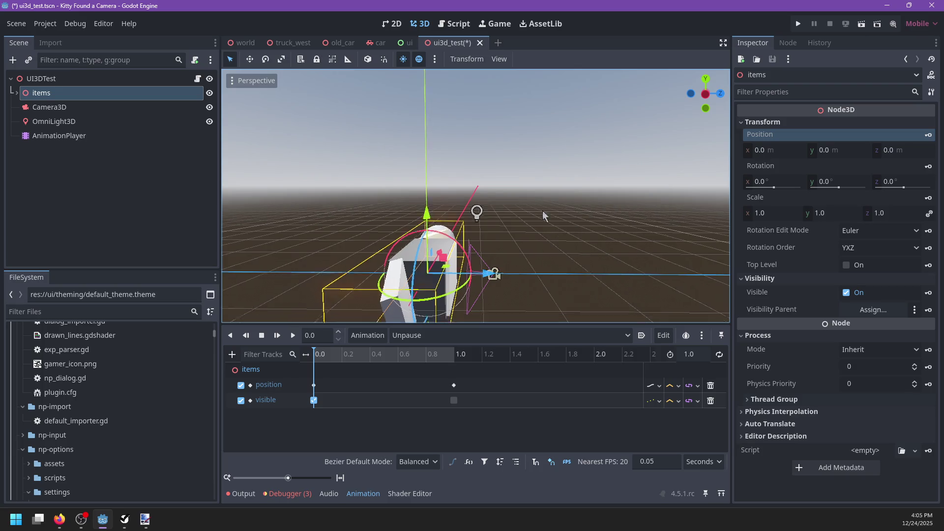
Step: Key items rotated 34.3° around X at 0.5 s and zero rotation at 0.0 s, then play
key(f)
drag(324, 356, 383, 355)
drag(494, 211, 501, 172)
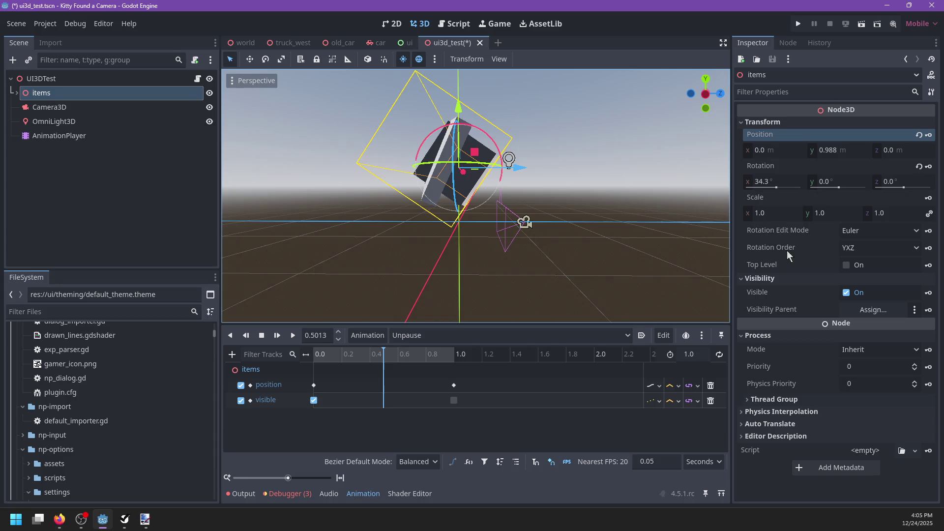
click(928, 166)
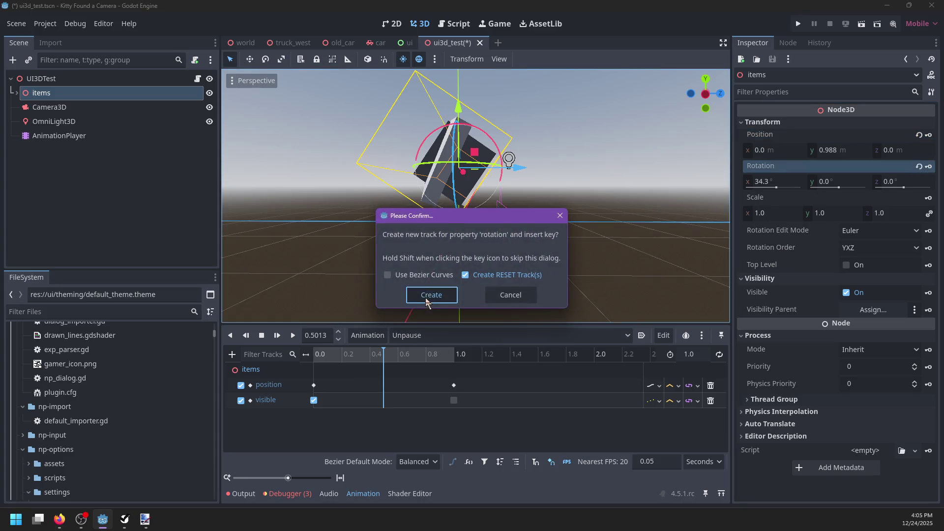
click(425, 295)
click(919, 166)
click(928, 166)
click(277, 336)
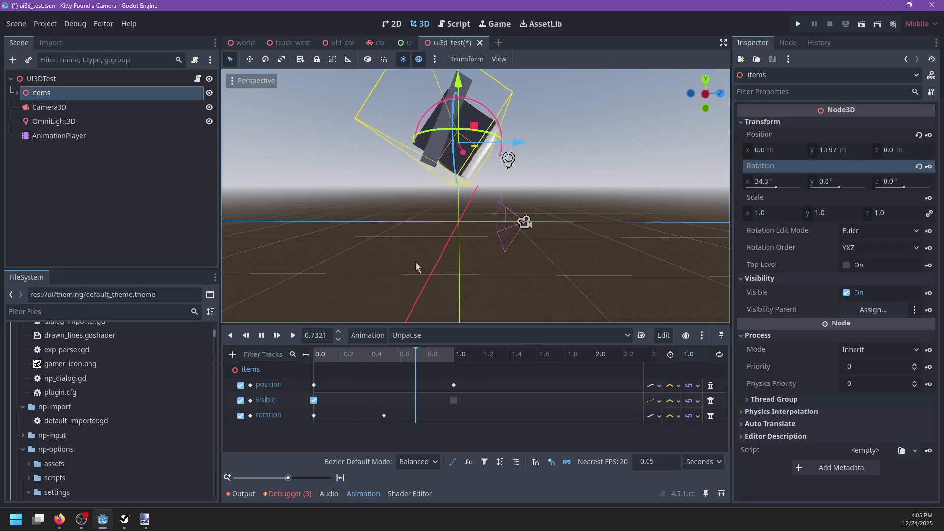
Step: Ease out the first position key and set the first rotation key's easing to 0.466
click(314, 385)
drag(866, 167, 824, 169)
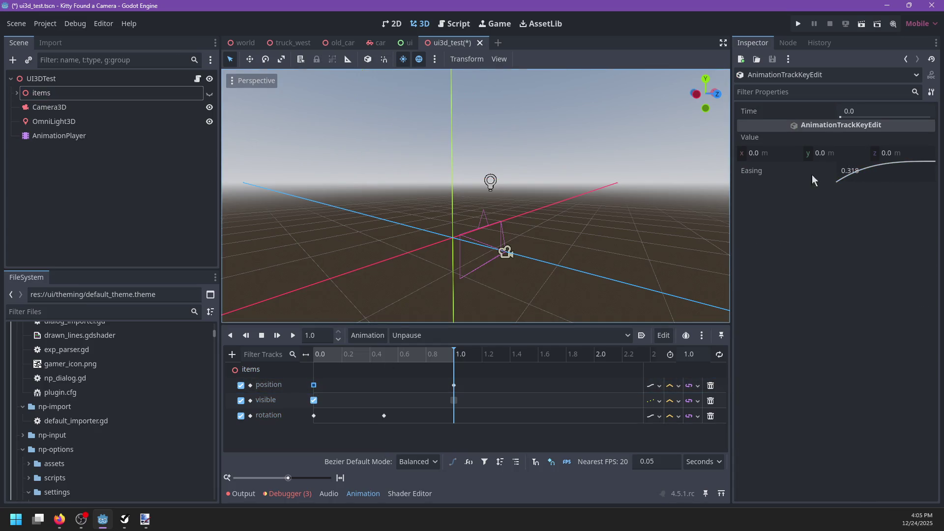
click(278, 335)
click(314, 416)
drag(867, 170, 857, 165)
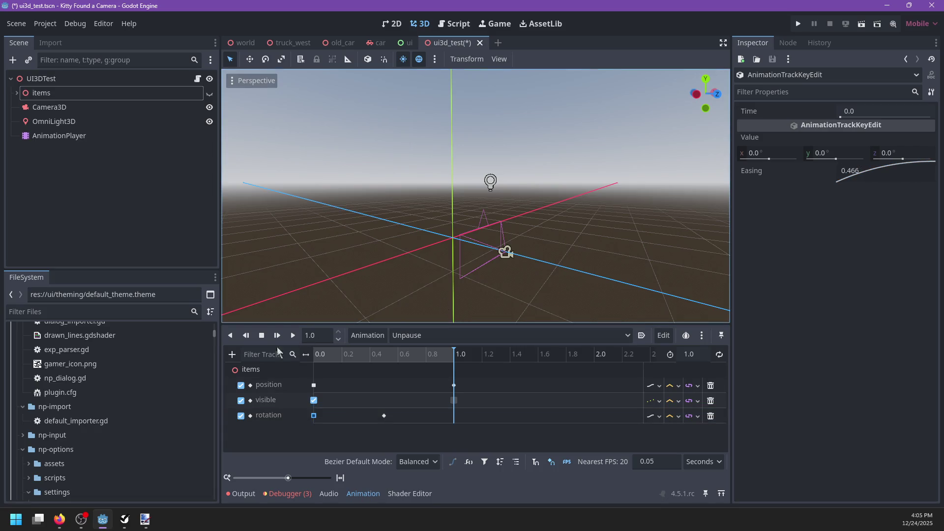
click(278, 335)
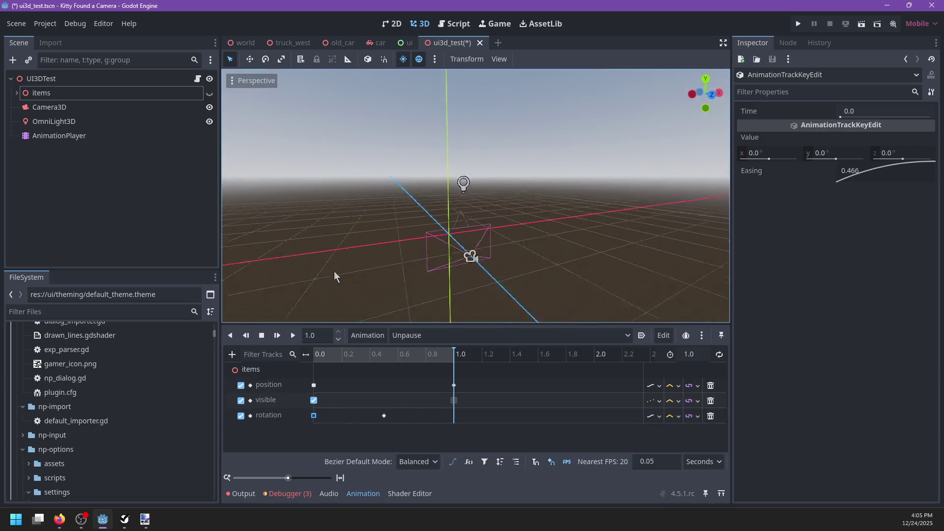
click(278, 335)
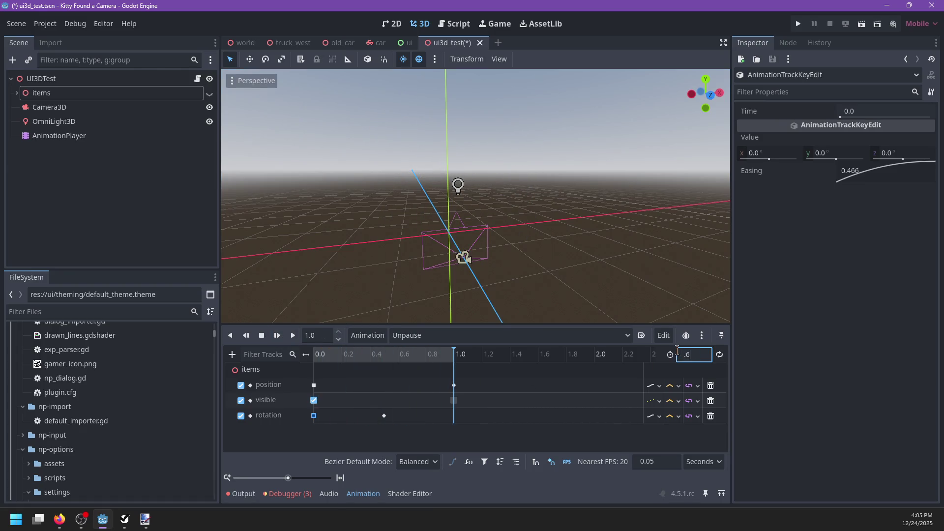
Step: Set the length to 0.6 s, pull the end keys to about 0.6 s and the rotation key to 0.3 s
key(Return)
drag(425, 372, 472, 421)
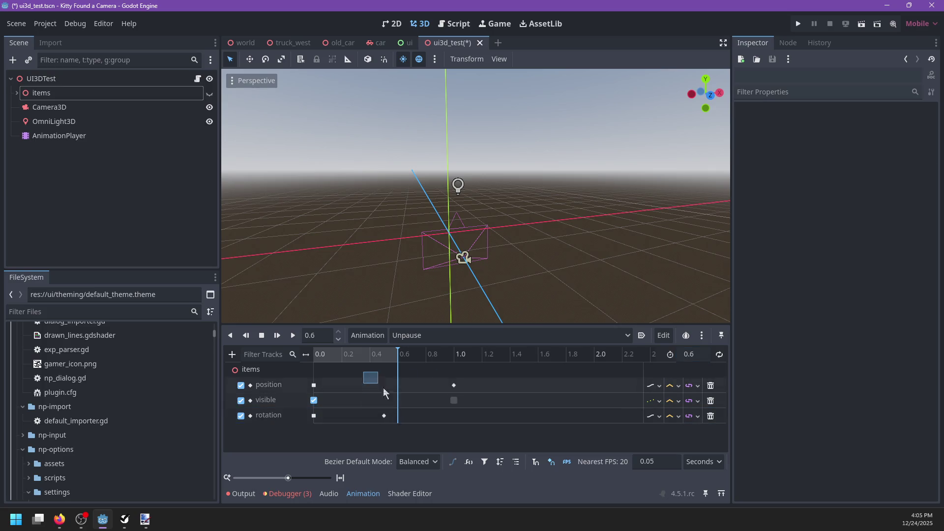
drag(374, 381, 467, 439)
drag(455, 389, 408, 403)
click(335, 415)
drag(337, 415, 356, 415)
drag(349, 379, 407, 426)
click(396, 402)
drag(343, 383, 418, 432)
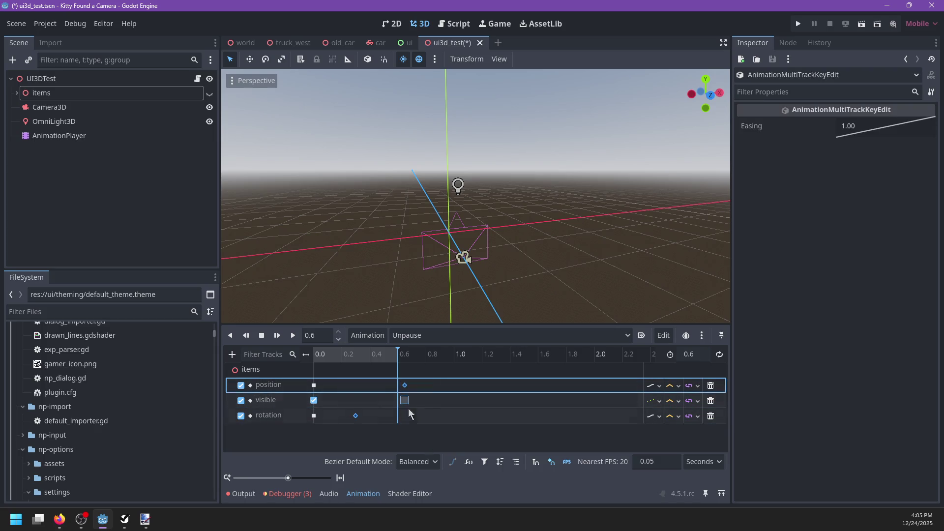
drag(405, 400, 398, 400)
click(357, 361)
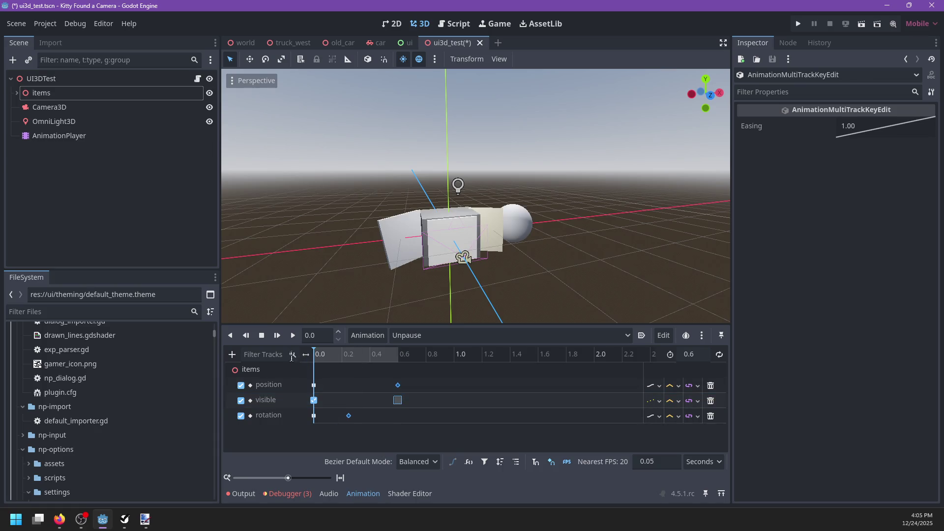
Step: Replay the Unpause animation several times in the 3D view from a new angle
click(277, 336)
click(277, 336)
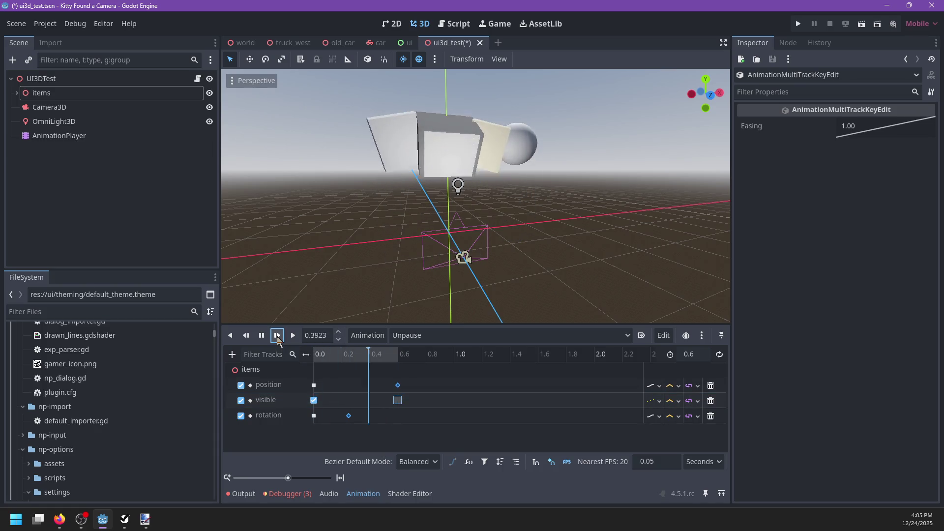
click(276, 335)
mouse_move(387, 255)
mouse_down()
mouse_move(442, 246)
mouse_move(444, 275)
mouse_move(406, 216)
mouse_up()
Step: Preview Unpause repeatedly through Camera3D's view, then show the 2D workspace
click(49, 106)
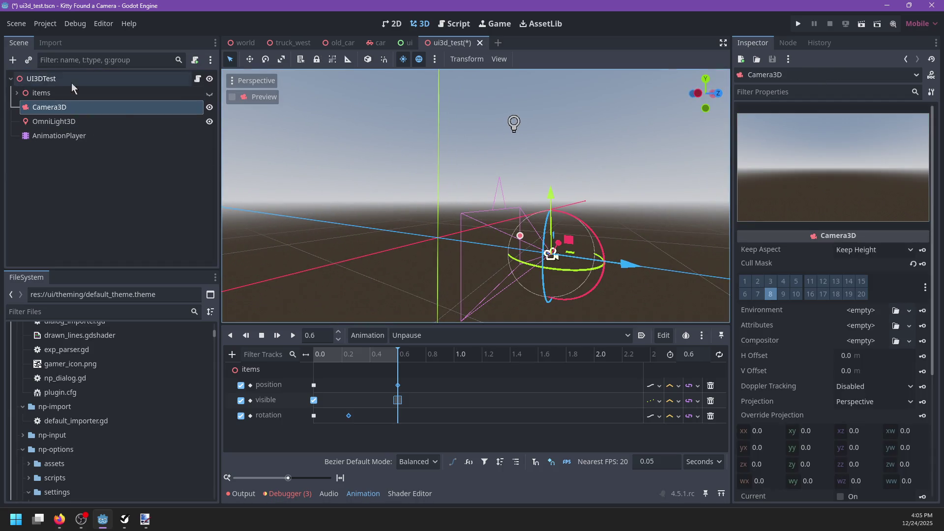
click(232, 97)
click(278, 338)
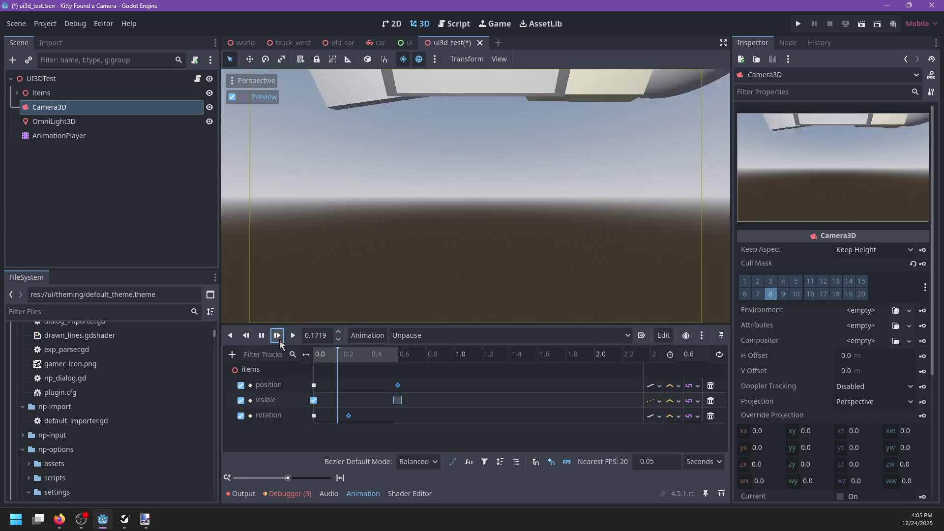
click(306, 353)
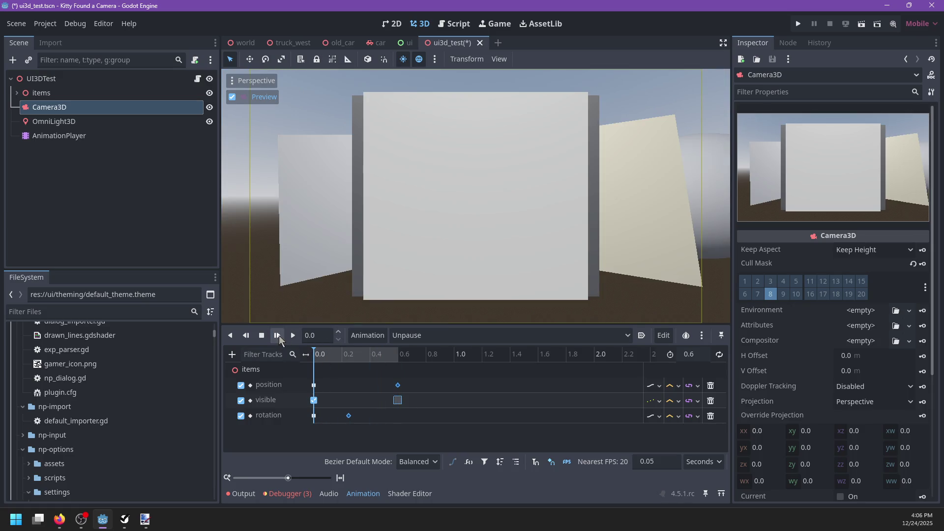
click(279, 336)
click(277, 335)
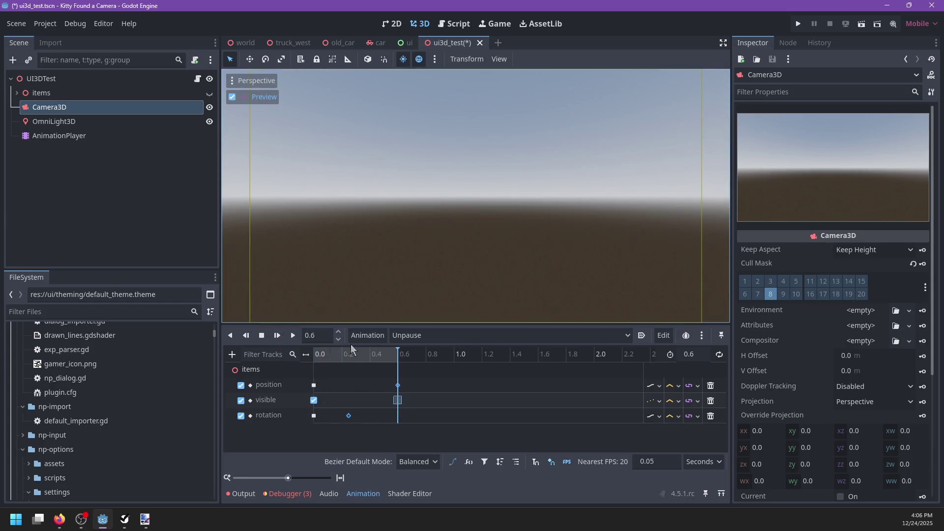
click(278, 336)
click(393, 26)
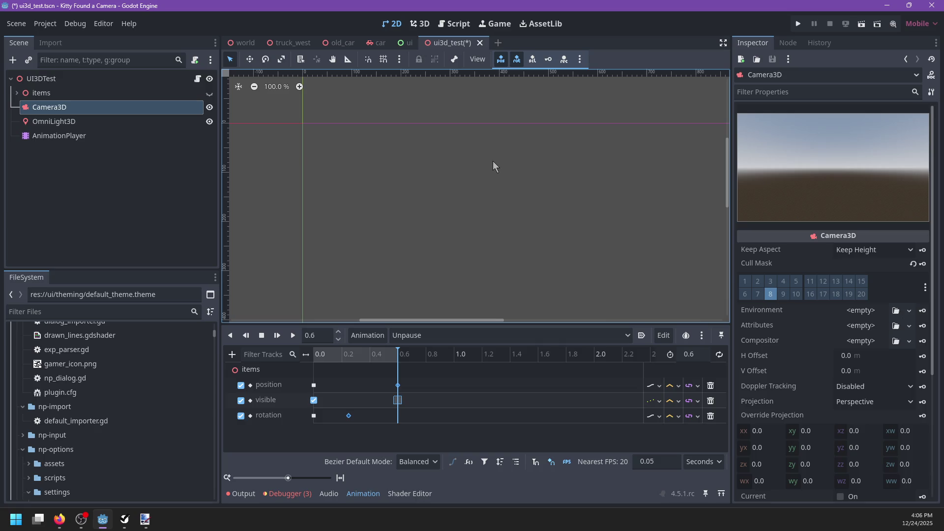
Step: Save the scene and play the Pause and Unpause animations to compare them
key(ctrl+s)
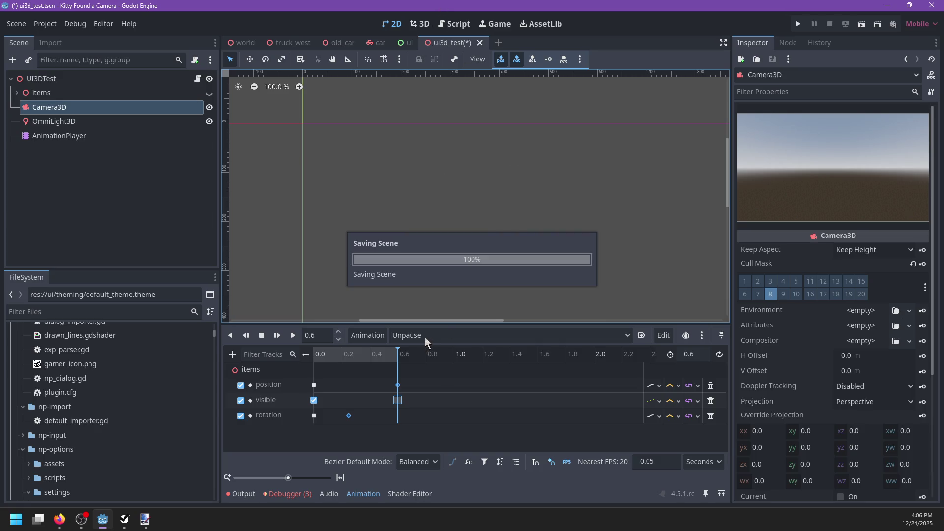
click(425, 335)
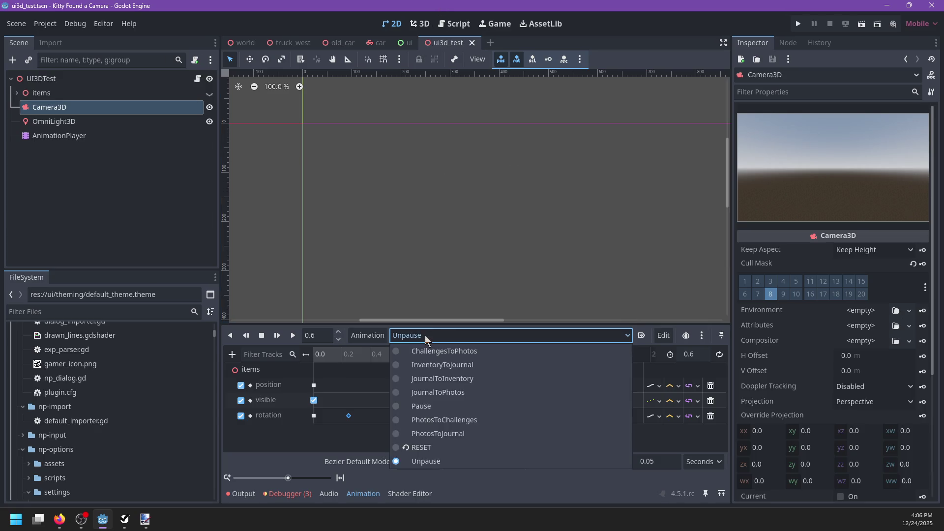
click(442, 410)
click(277, 336)
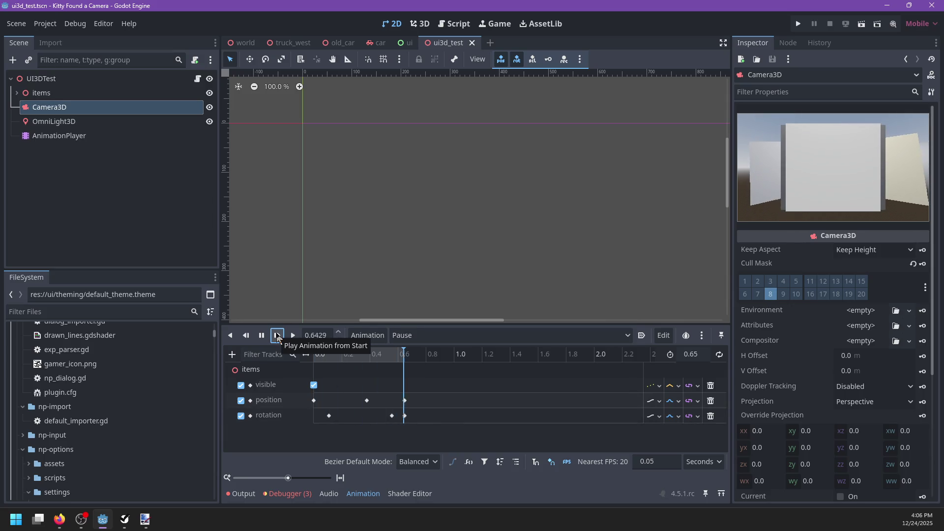
click(277, 337)
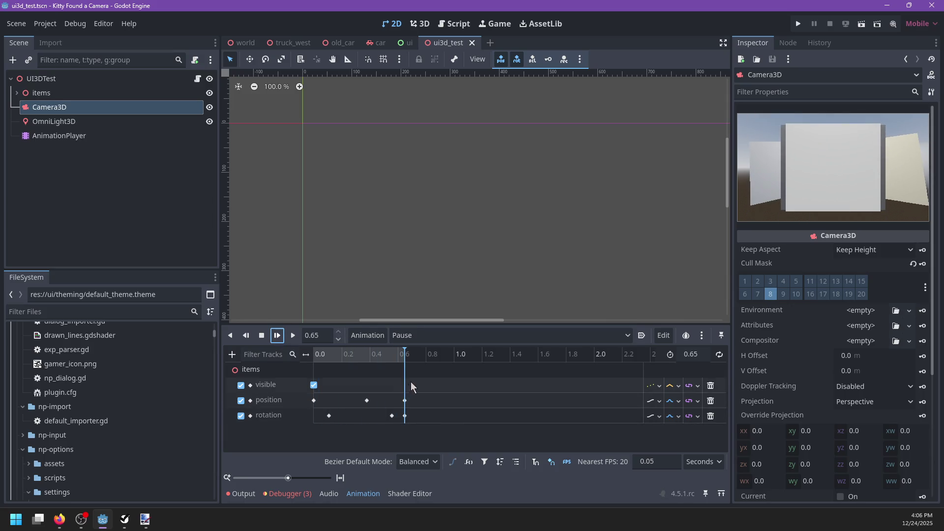
click(397, 338)
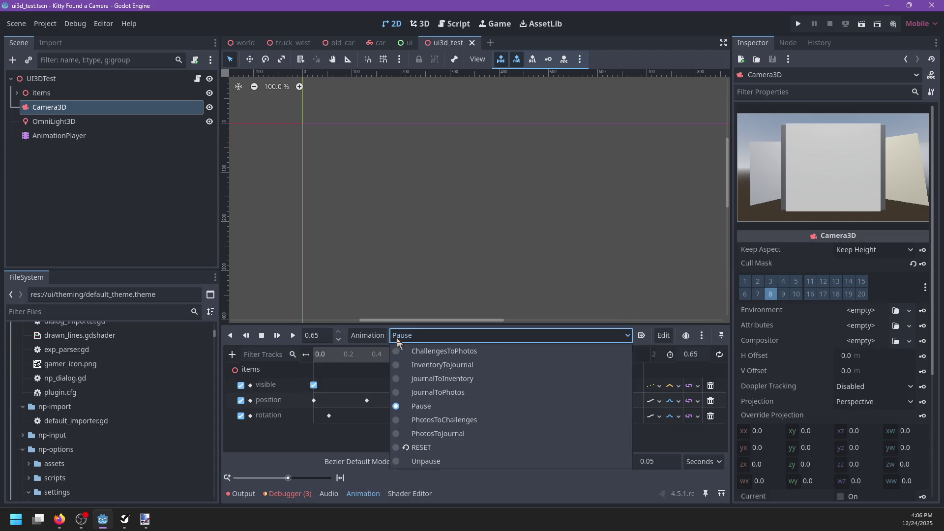
click(421, 462)
click(275, 337)
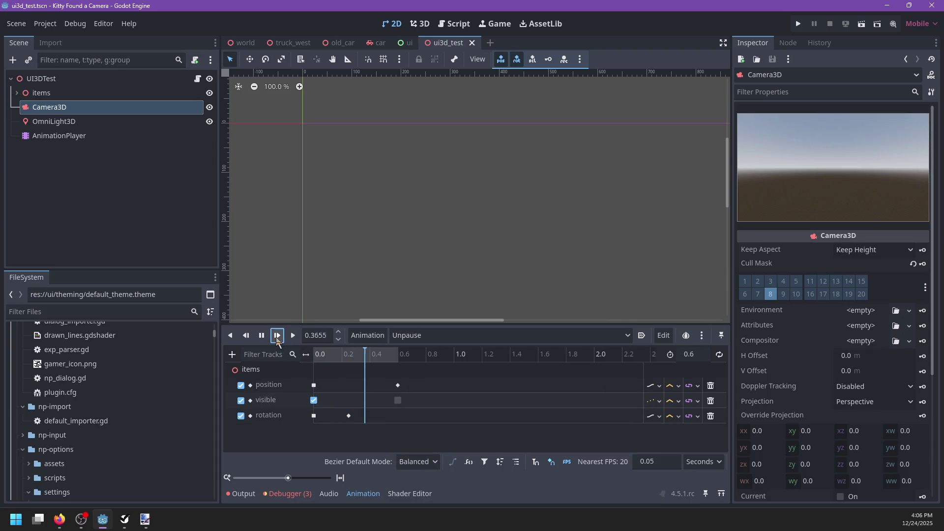
Step: In the 3D workspace reselect Pause, save the scene, and open ui_3d_test.gd
click(426, 28)
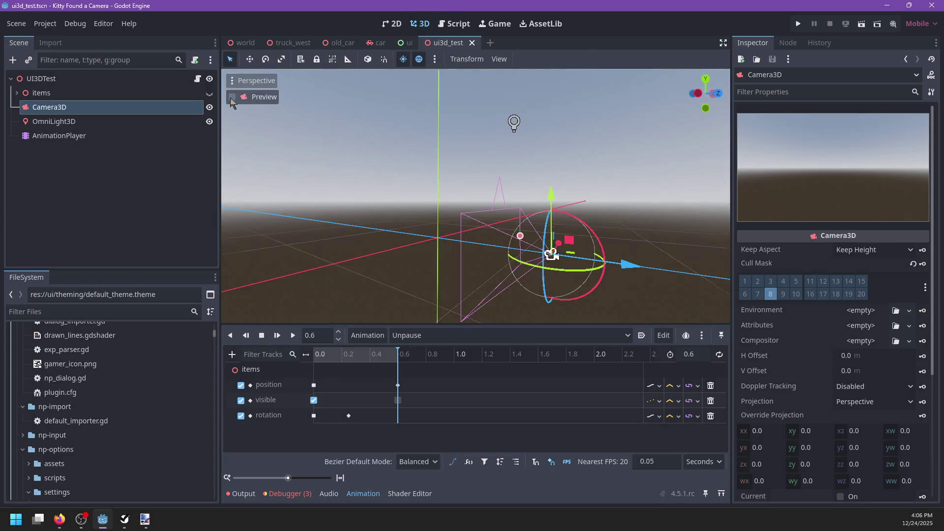
drag(426, 196, 399, 291)
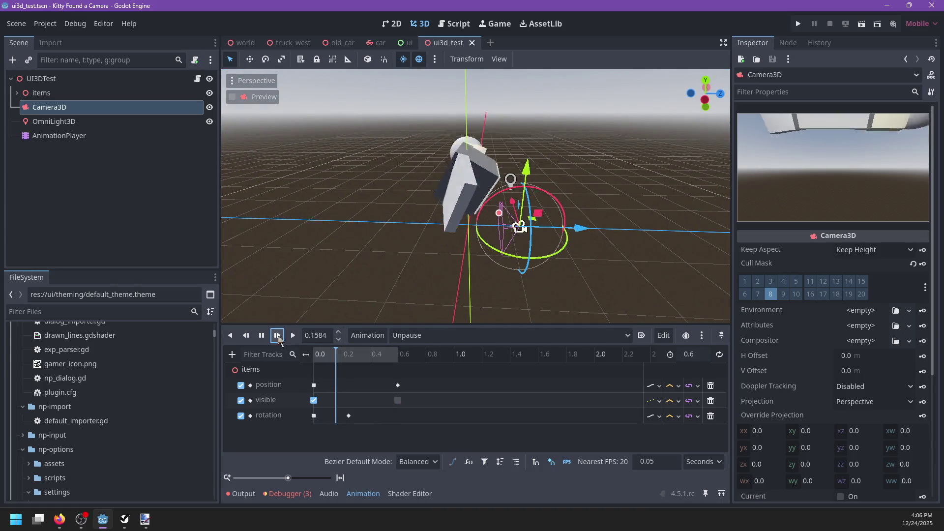
click(391, 336)
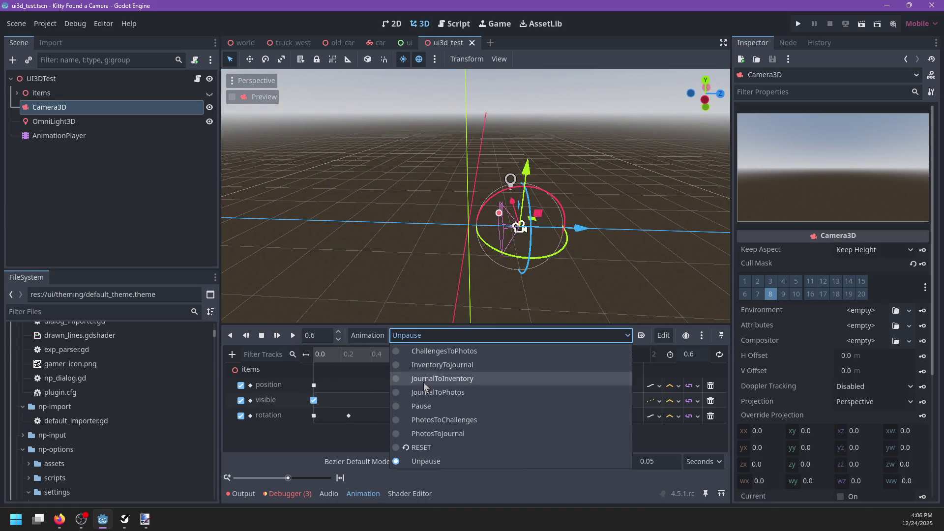
click(425, 408)
drag(393, 276, 408, 240)
key(ctrl+s)
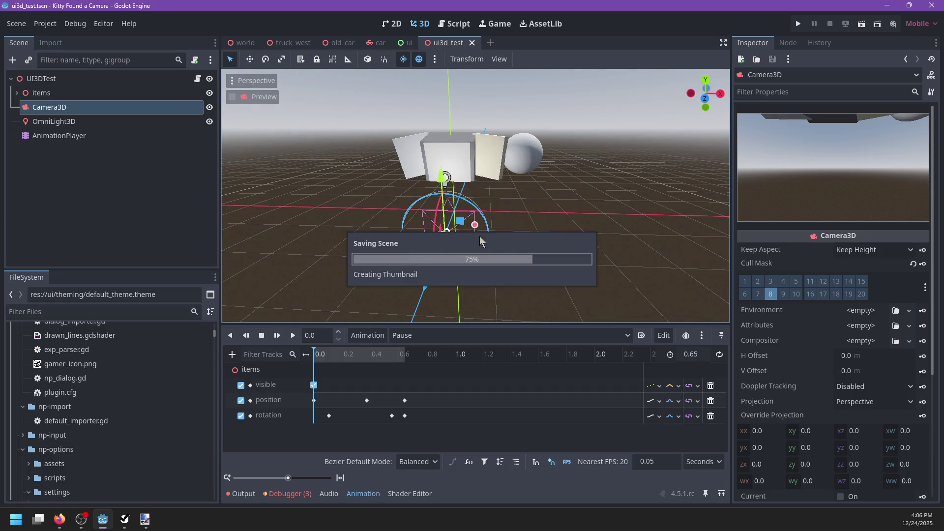
click(197, 78)
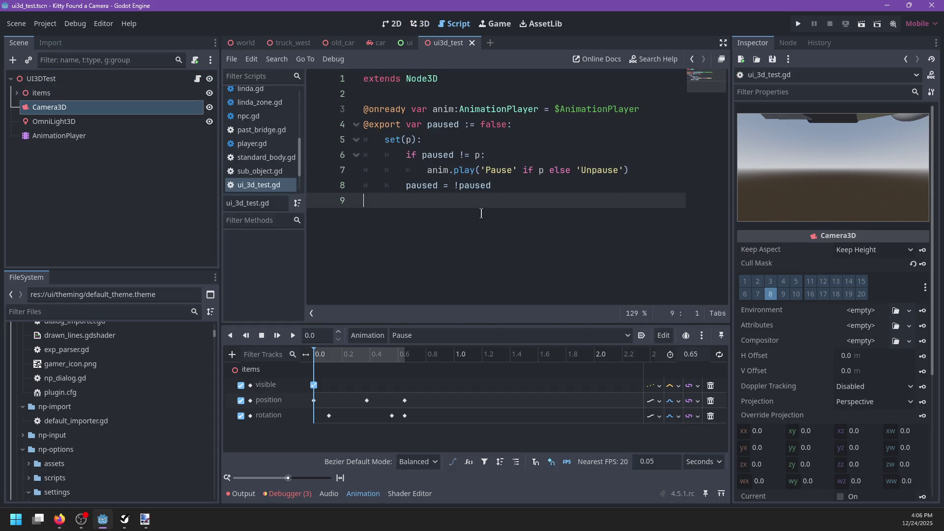
Step: Declare a new 'var mode := 1' variable below the anim variable
key(Up)
key(Up)
key(Up)
key(Return)
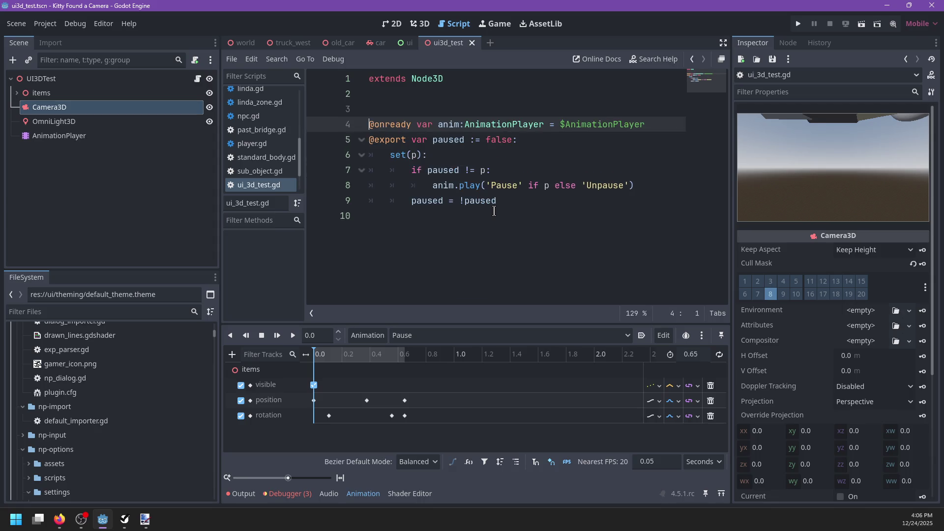
text(@)
key(BackSpace)
key(BackSpace)
key(End)
key(Return)
text(@expo)
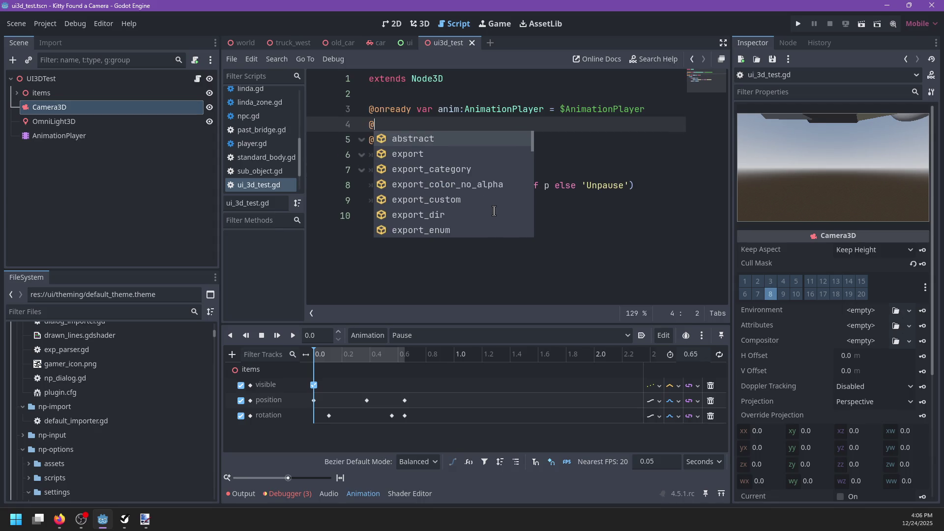
text(rt modes :=)
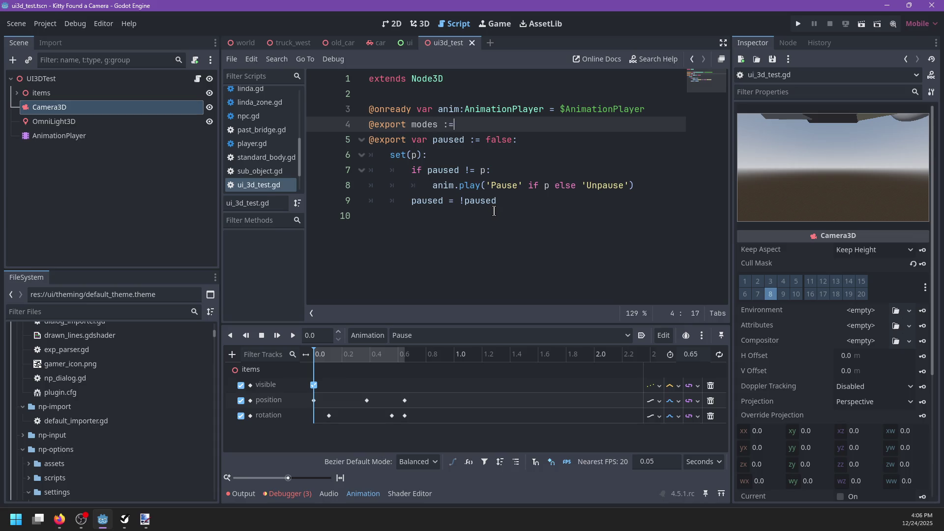
key(BackSpace)
key(BackSpace)
key(BackSpace)
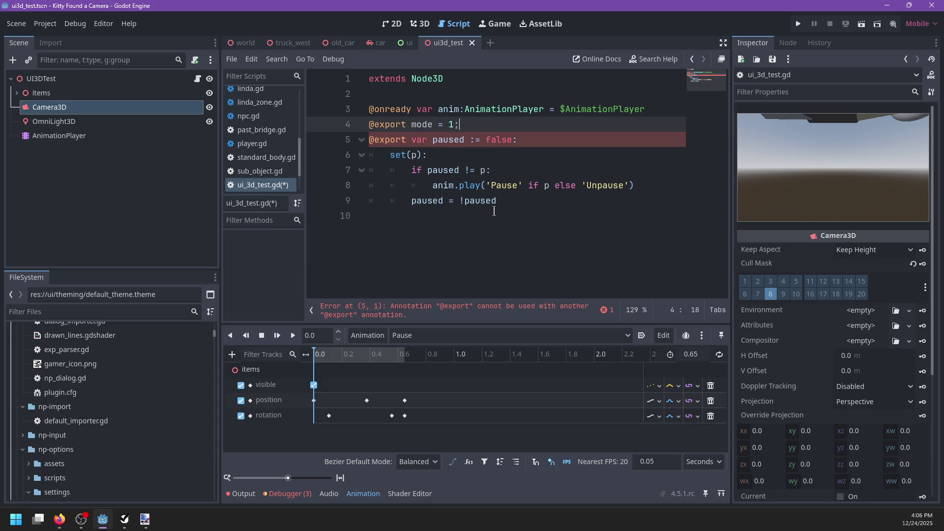
key(BackSpace)
key(BackSpace)
key(BackSpace)
text(var)
key(Right)
key(Right)
key(Right)
text(:)
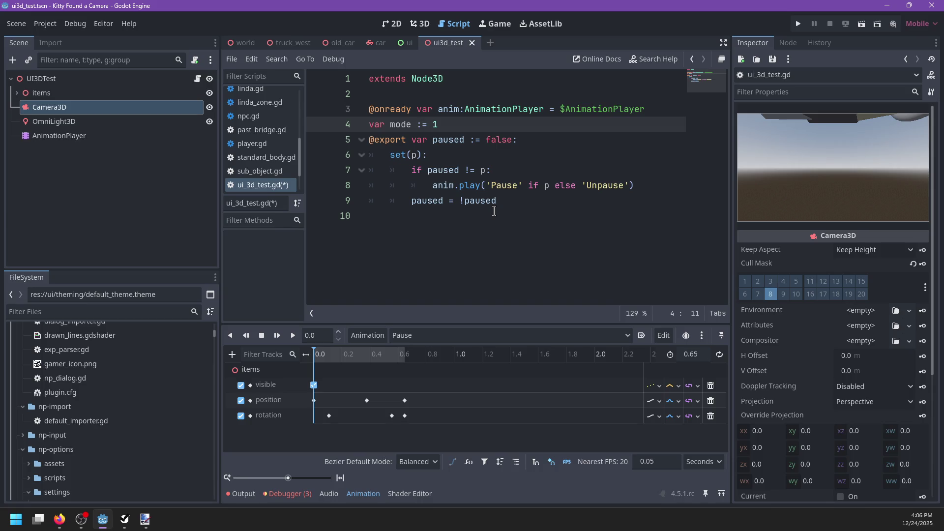
Step: Move the mode declaration to the end of the script and add 'mode = 1' after 'paused = !paused'
triple_click(504, 124)
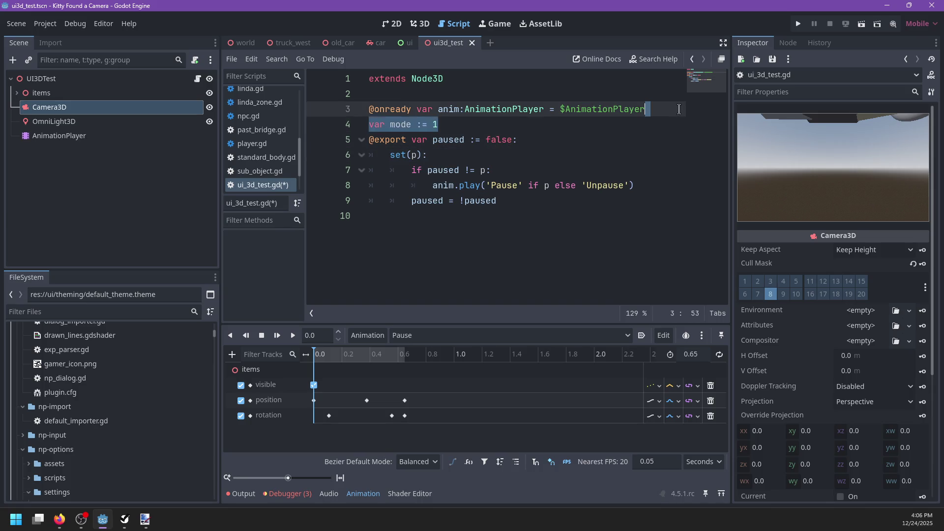
key(ctrl+x)
click(494, 231)
key(Return)
key(ctrl+v)
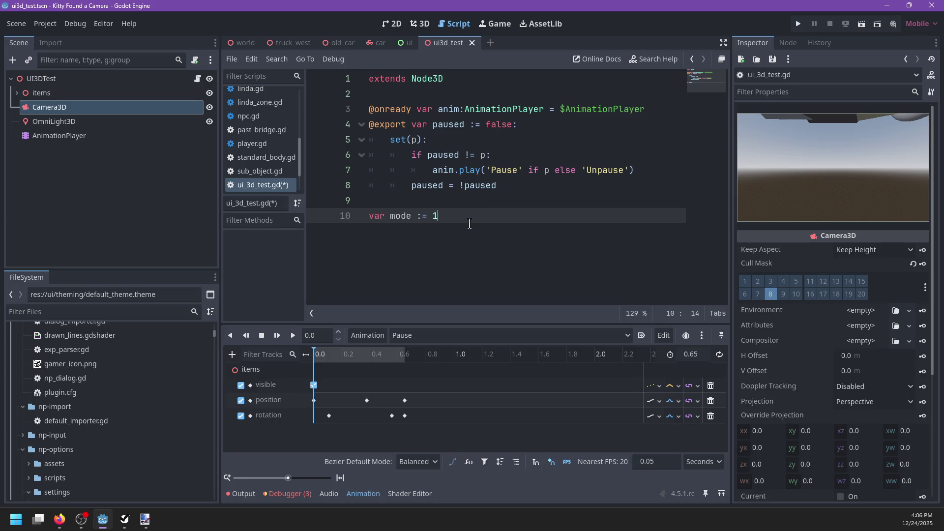
click(517, 192)
key(Return)
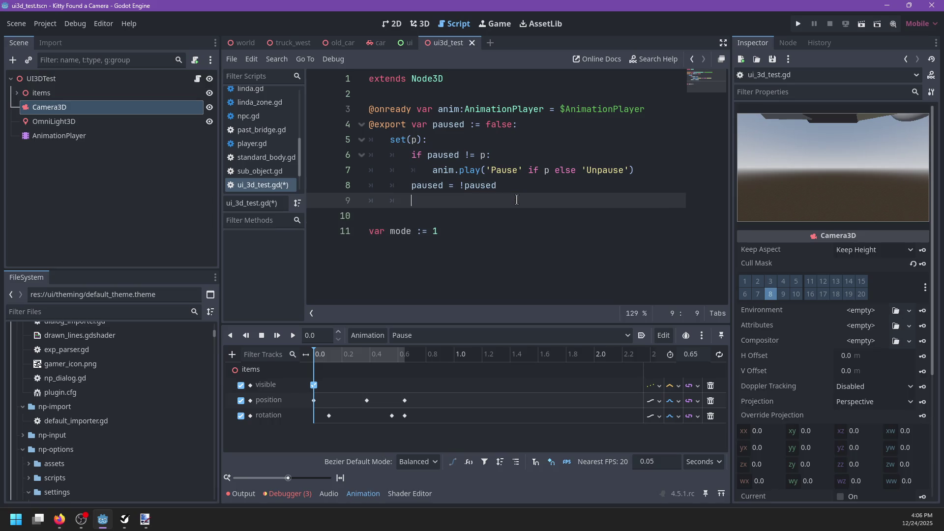
Step: Give 'var mode' a setter 'set(m):' whose body is 'mode = m'
key(Down)
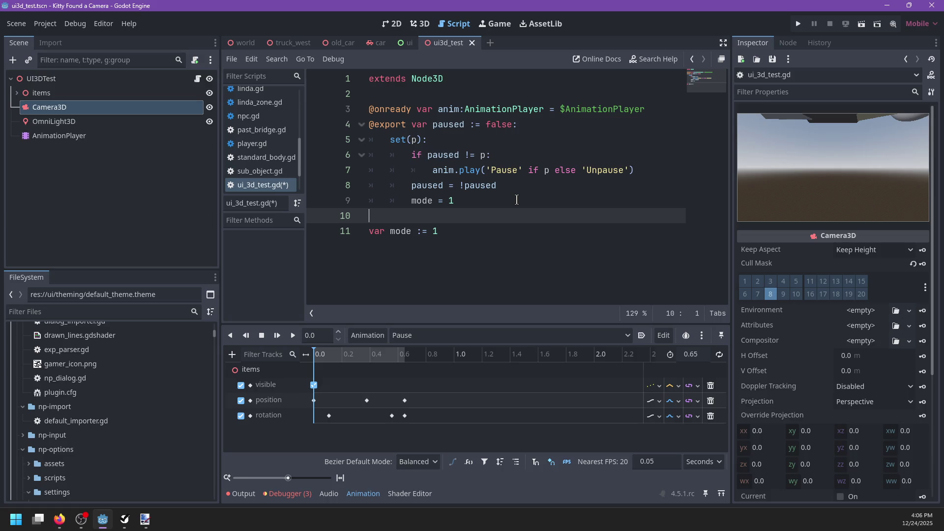
key(Down)
key(Return)
text(set)
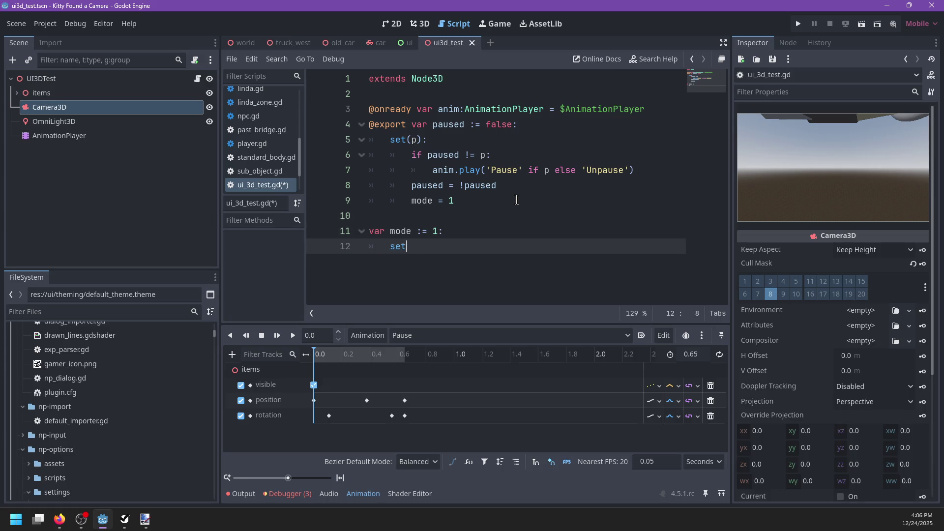
key(Return)
text(m)
text(m)
key(Escape)
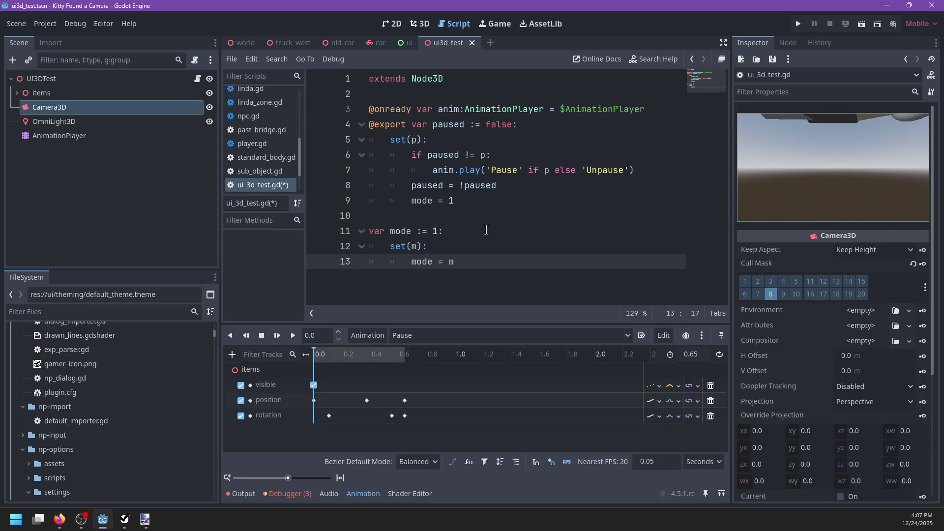
Step: Preview the Pause animation in 3D, scrubbing to its 0.65 end, and add blank lines after 'mode = m'
click(420, 23)
mouse_move(454, 243)
mouse_down()
mouse_move(396, 246)
mouse_move(442, 237)
mouse_up()
mouse_move(320, 355)
mouse_down()
mouse_move(426, 352)
mouse_move(268, 353)
mouse_up()
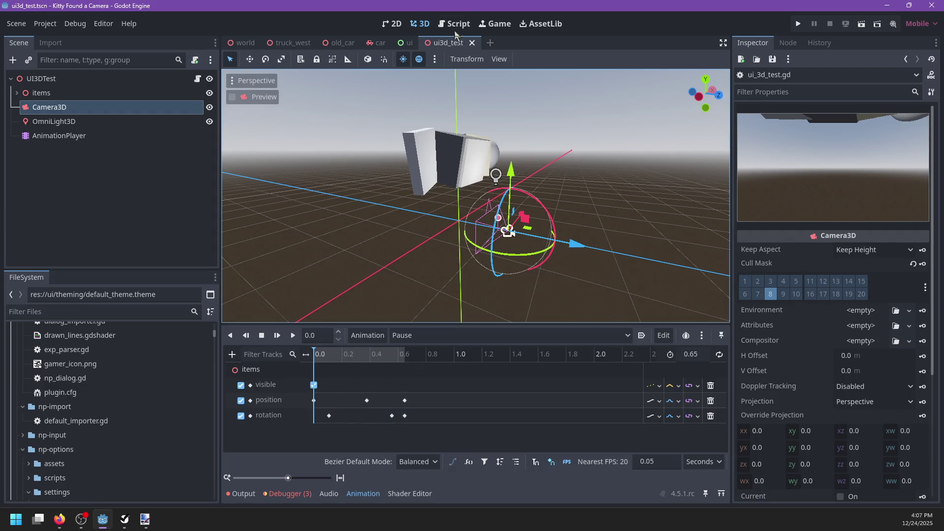
click(455, 24)
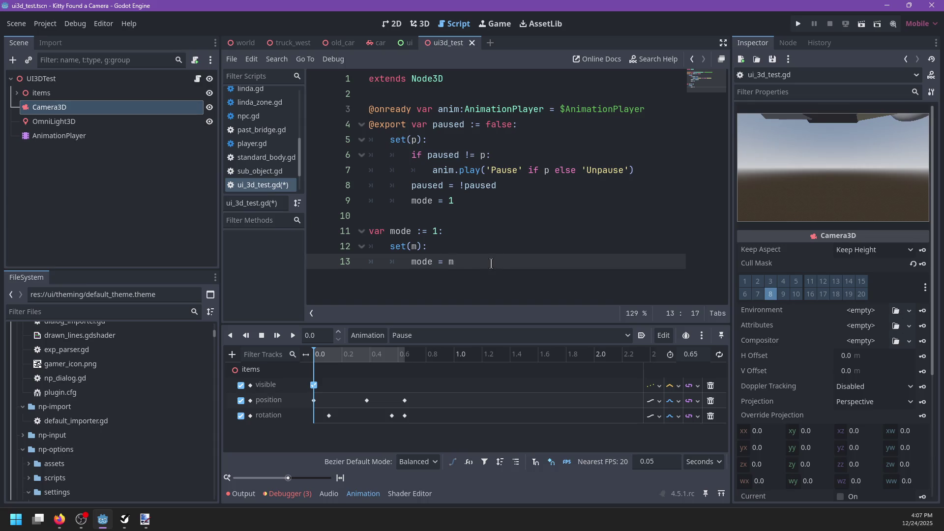
text(\)
key(Return)
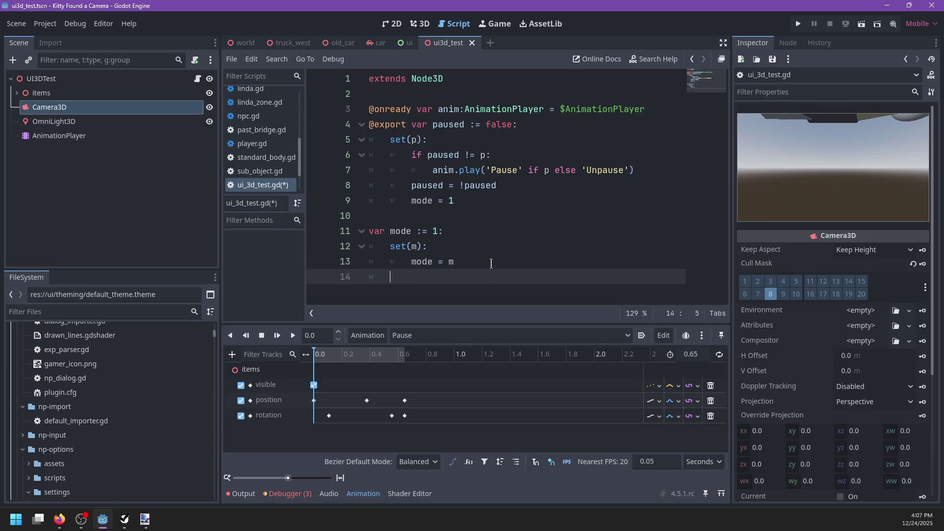
key(Return)
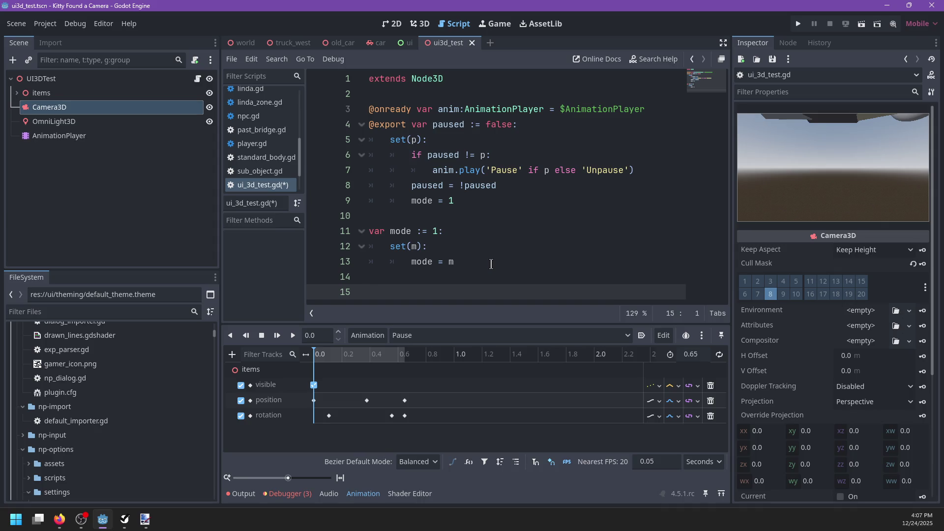
click(421, 24)
drag(331, 360, 422, 359)
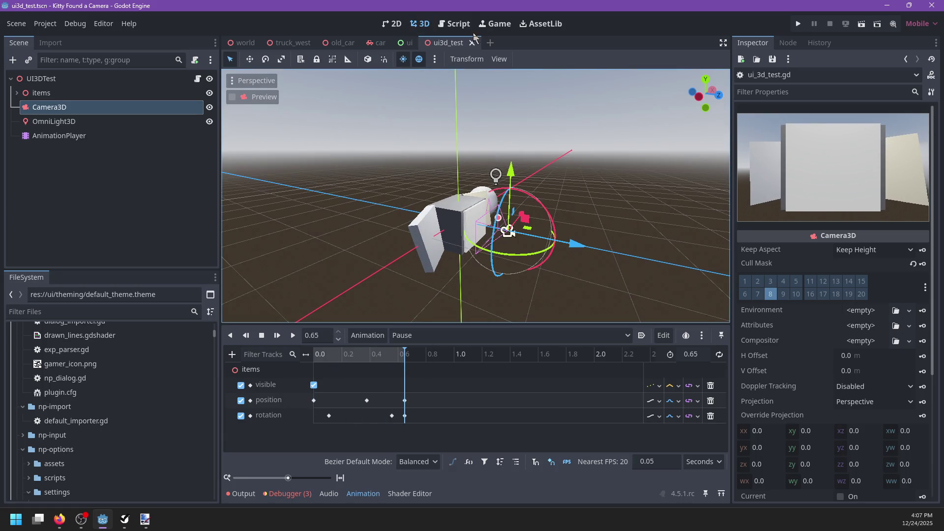
click(455, 23)
Step: Insert a braced 'var modes := {' block on a new line above var mode
click(446, 214)
key(Down)
key(Up)
key(Return)
text(@export(mode)
key(Escape)
key(ctrl+BackSpace)
key(ctrl+BackSpace)
key(ctrl+BackSpace)
text(var modes =)
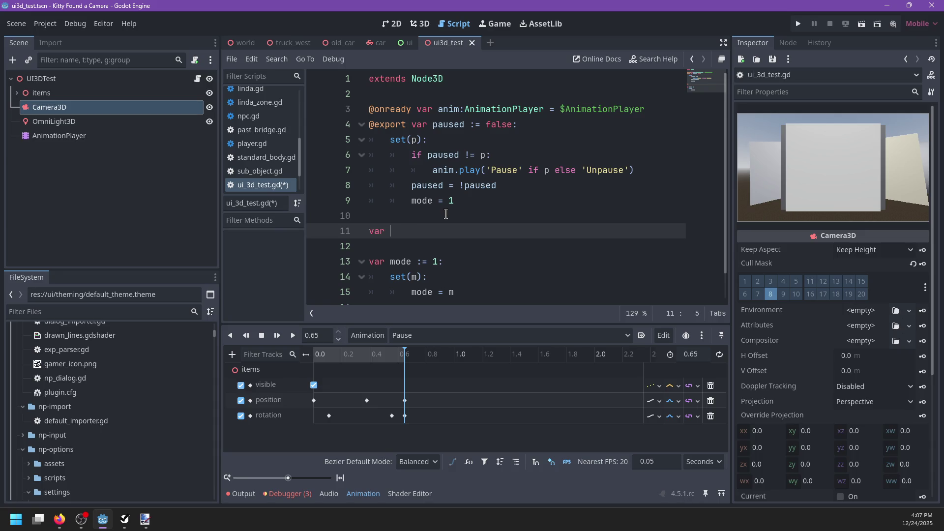
key(BackSpace)
key(BackSpace)
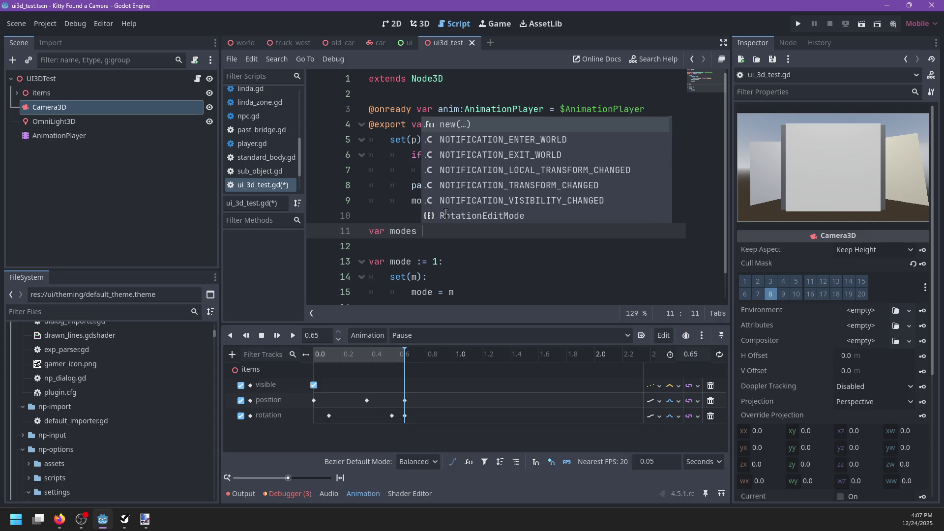
text(:= {)
key(Return)
key(Return)
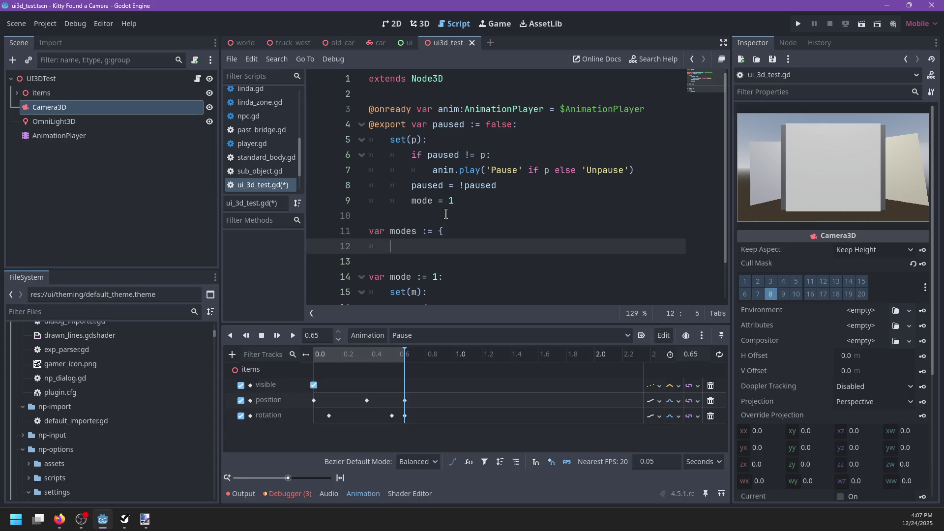
key(BackSpace)
key(Up)
Step: Begin the first entry and change the declaration keyword from 'var' to 'enum'
text(Chjall)
key(BackSpace)
key(BackSpace)
key(BackSpace)
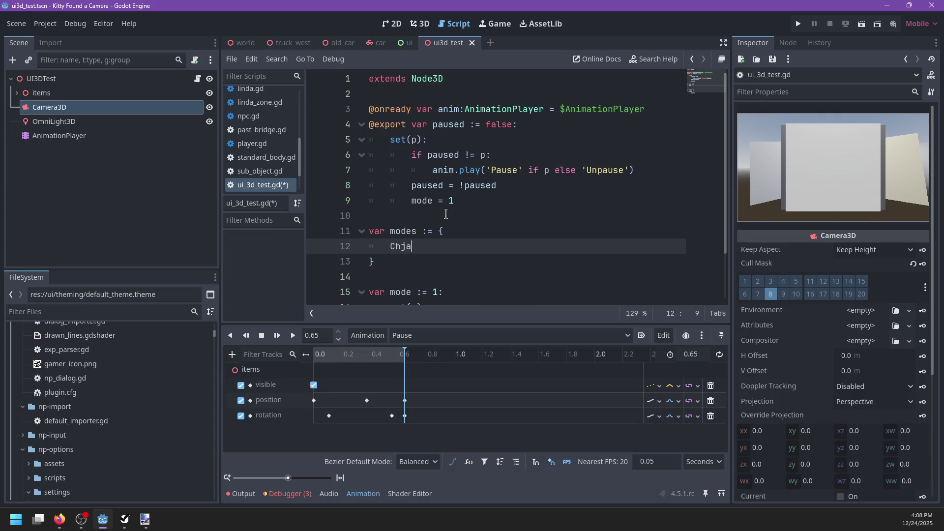
text(Ca)
key(BackSpace)
key(Escape)
key(Up)
key(BackSpace)
key(BackSpace)
key(BackSpace)
text(enum)
Step: Name the enum 'Mode' and complete its first entry 'Challenges,'
key(Escape)
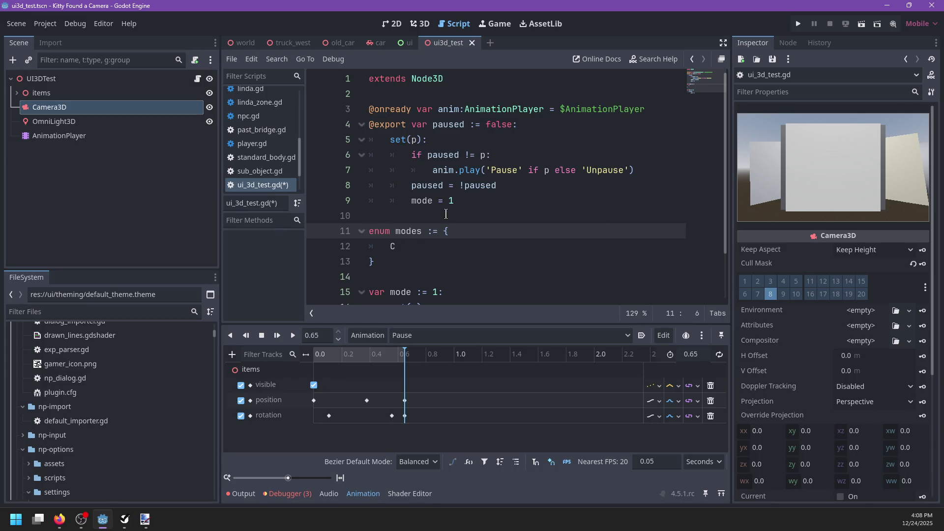
key(Left)
key(BackSpace)
key(BackSpace)
key(BackSpace)
text(Modexs)
key(Left)
key(Left)
key(BackSpace)
key(Down)
text(h)
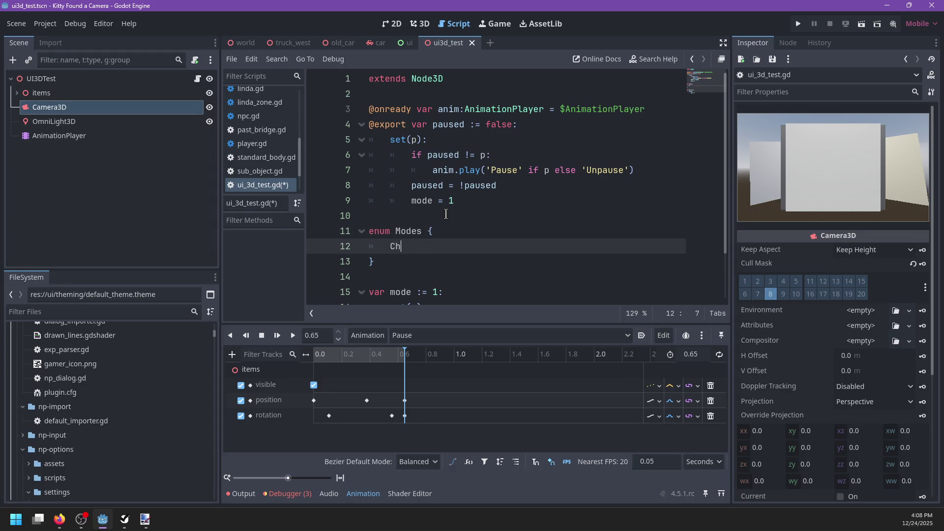
key(Up)
key(Delete)
key(Down)
text(allenges,)
Step: Add the remaining enum entries Photos, Journal and Inventory
key(Return)
text(Photos,)
key(Return)
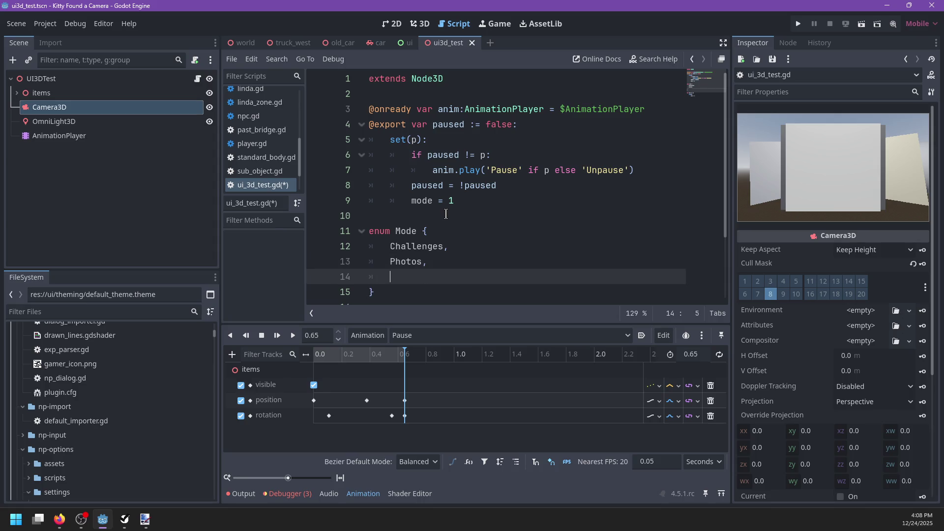
text(Journal,)
key(Return)
text(Inventory)
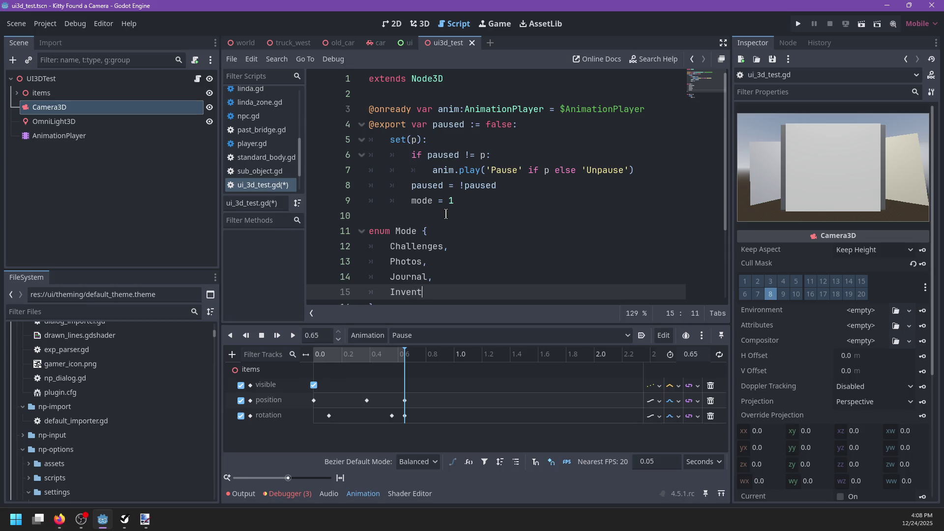
scroll(446, 213, down, 2)
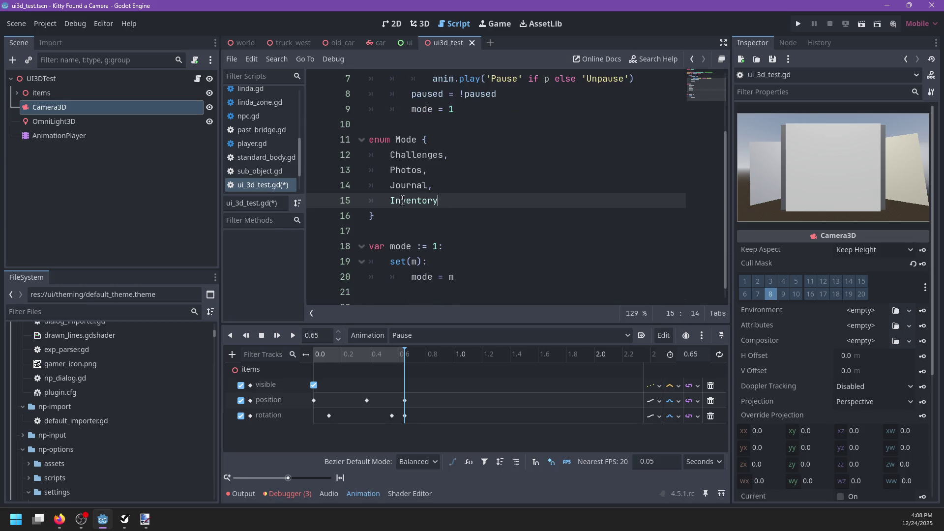
click(18, 93)
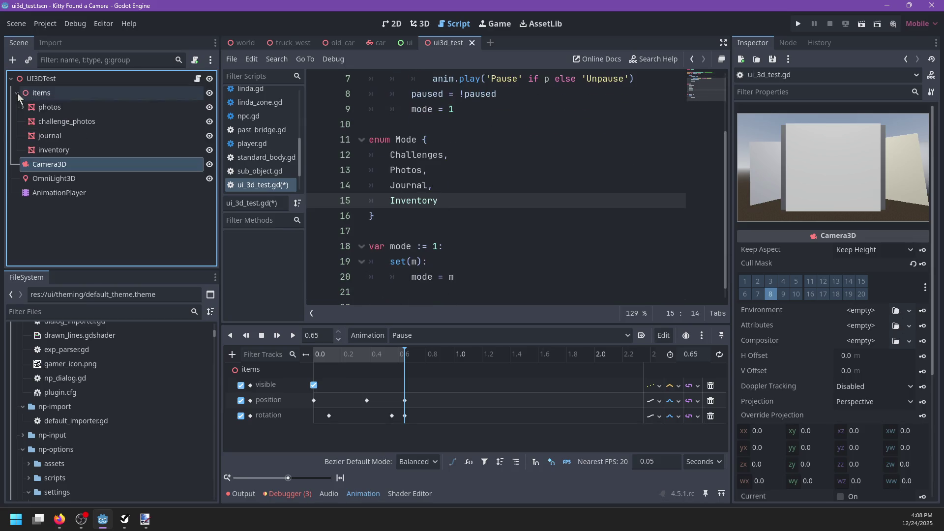
Step: Check the animation player's list, close it unchanged, and save the scene
click(421, 338)
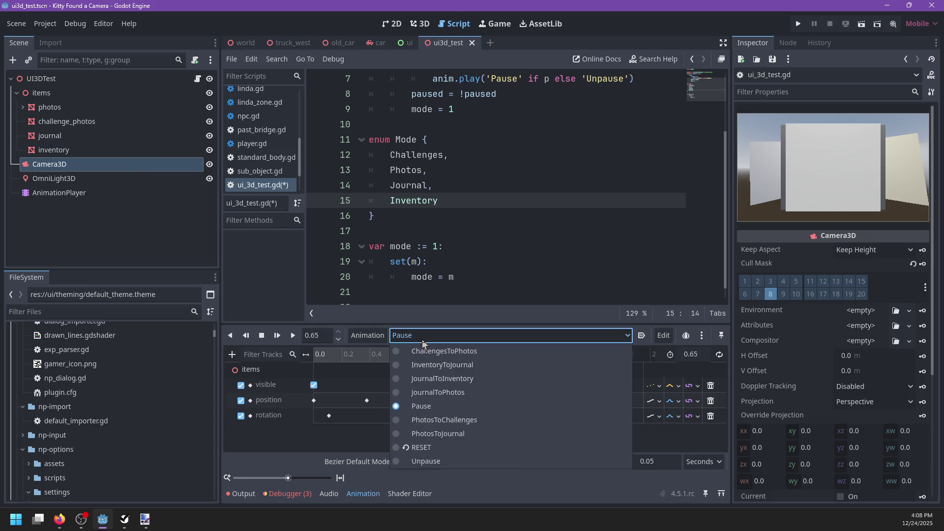
click(424, 215)
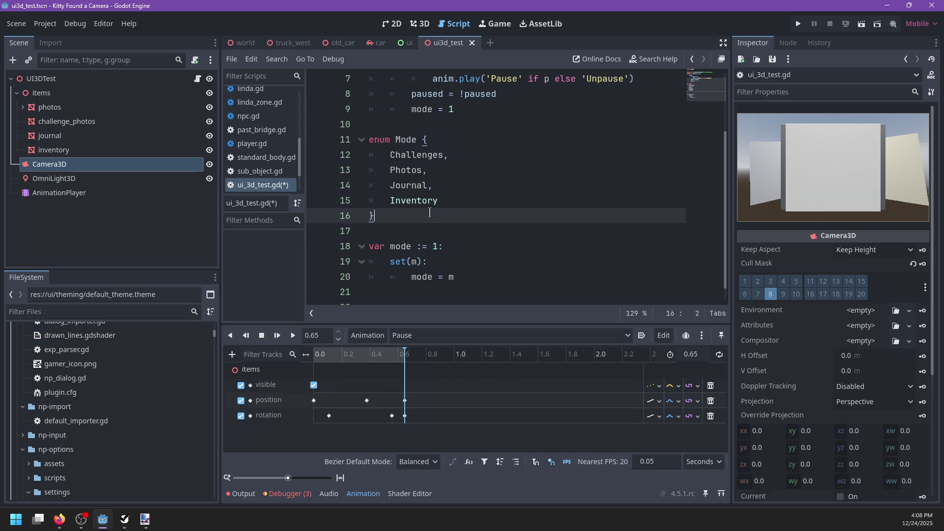
key(ctrl+s)
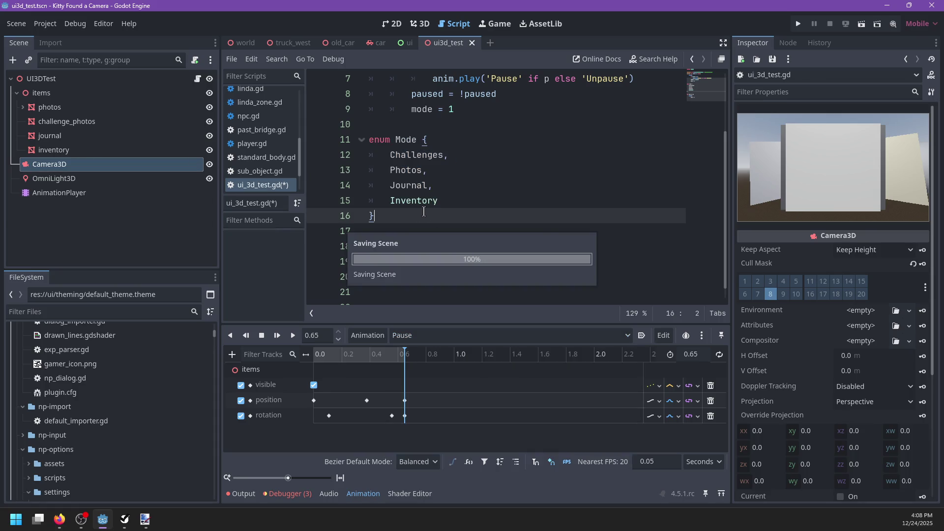
scroll(424, 211, down, 1)
double_click(420, 187)
Step: Set the mode variable's default value to Mode.Photos
click(468, 264)
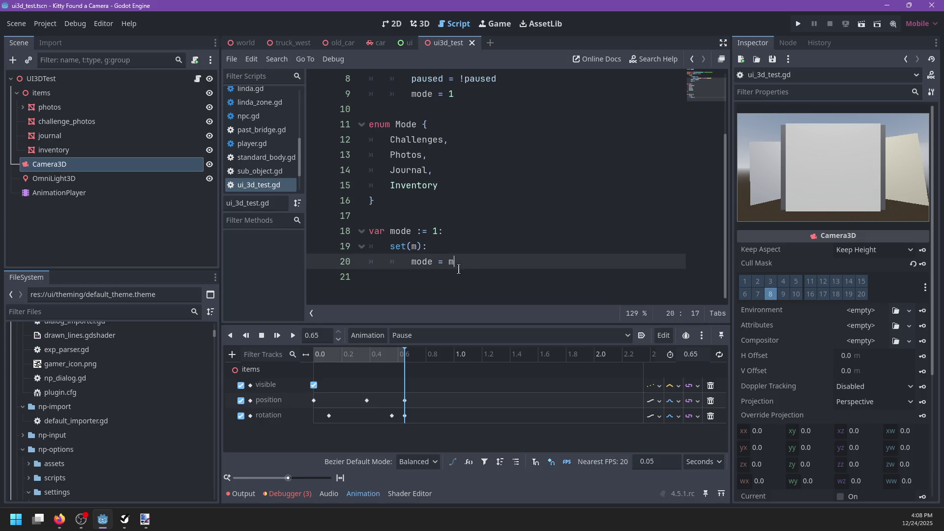
key(shift+Up)
key(shift+Up)
key(shift+Left)
key(shift+Left)
text(Mode.C)
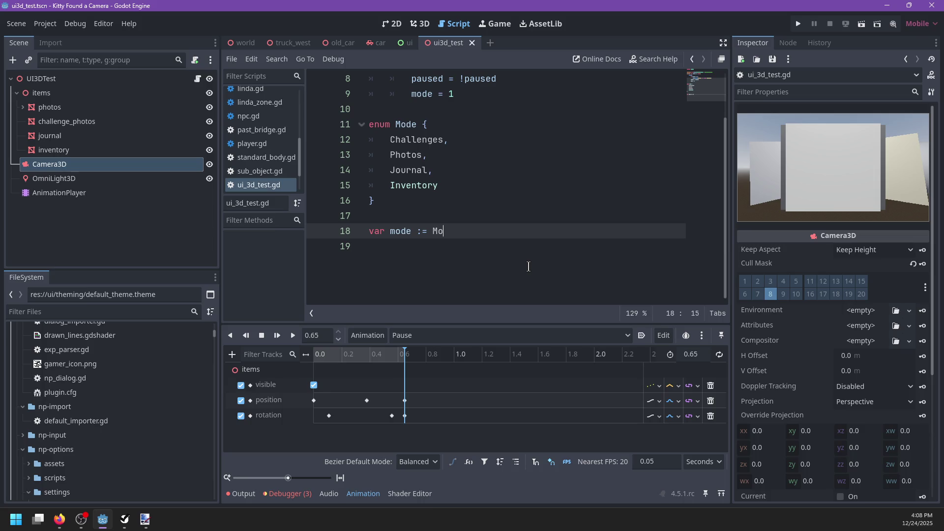
key(BackSpace)
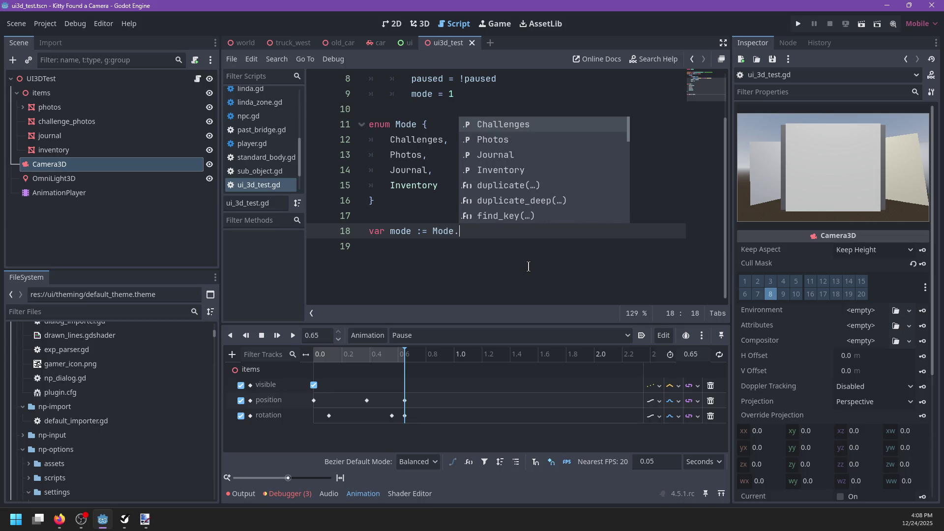
text(Ph)
key(Return)
Step: Replace 'mode = 1' in the paused setter with 'mode = Mode.Photos'
click(467, 94)
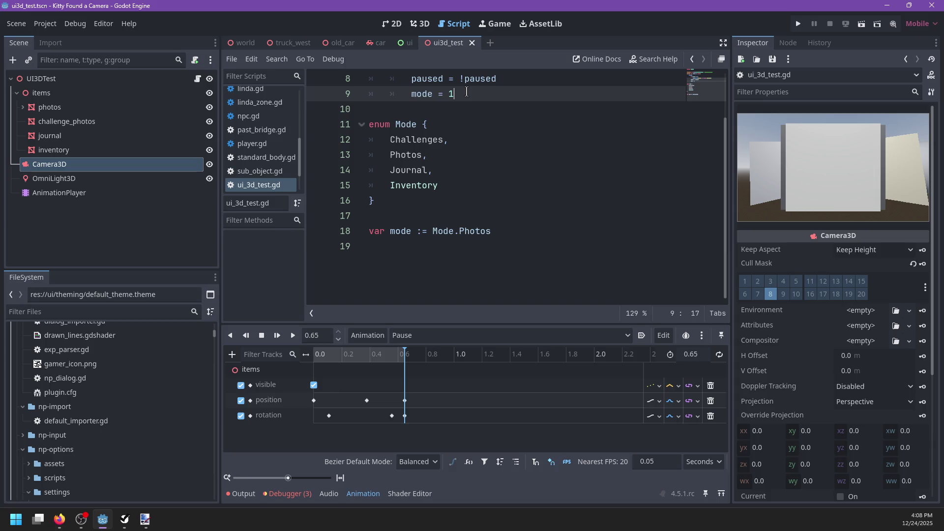
key(BackSpace)
text(Mode.)
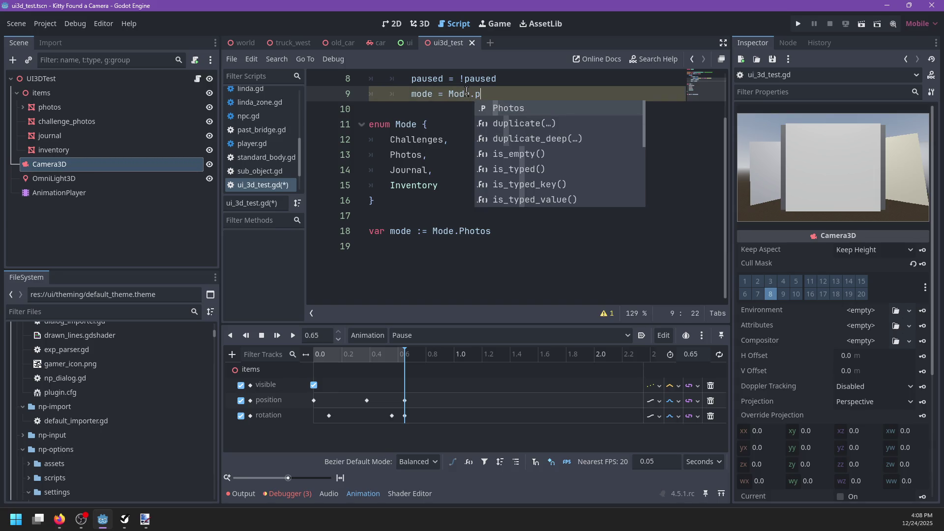
key(Return)
Step: Write the mode setter as 'set(m):' with an indented 'mode = m' body
click(520, 248)
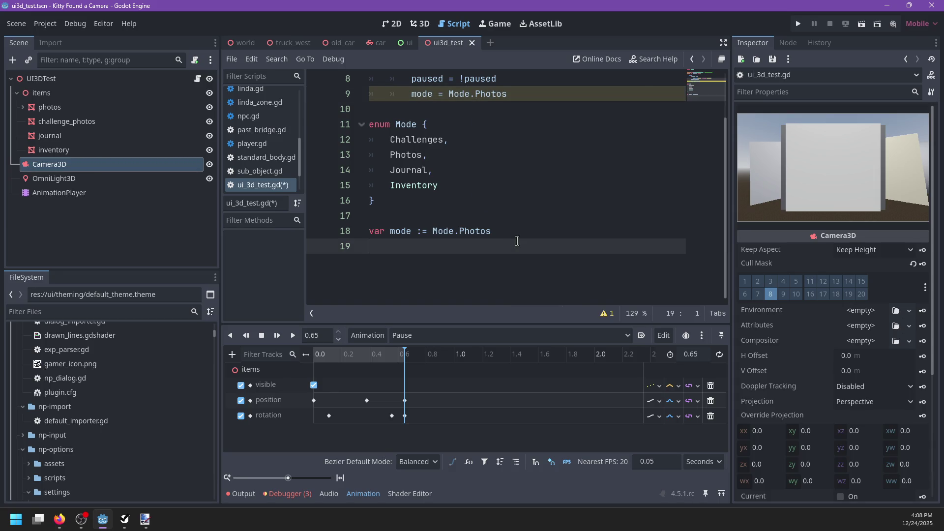
key(BackSpace)
text(:)
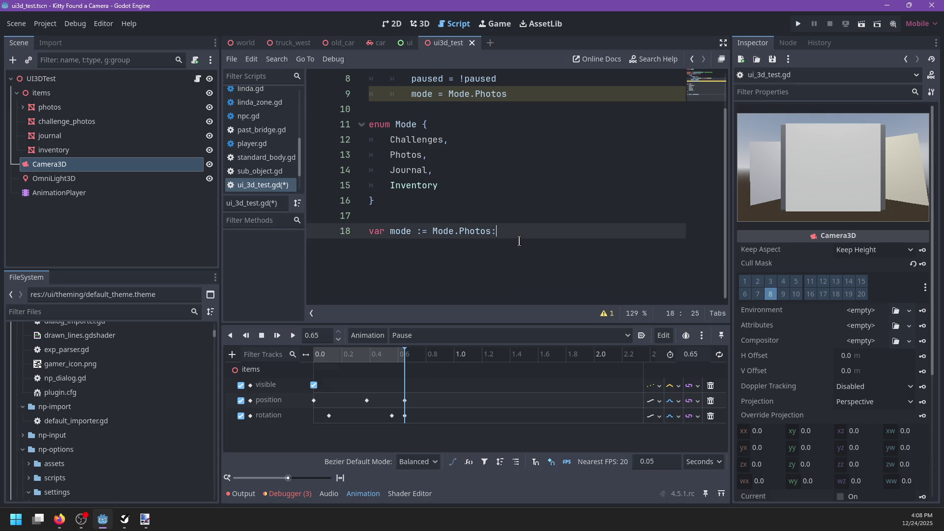
key(Return)
text(set*()
text((m))
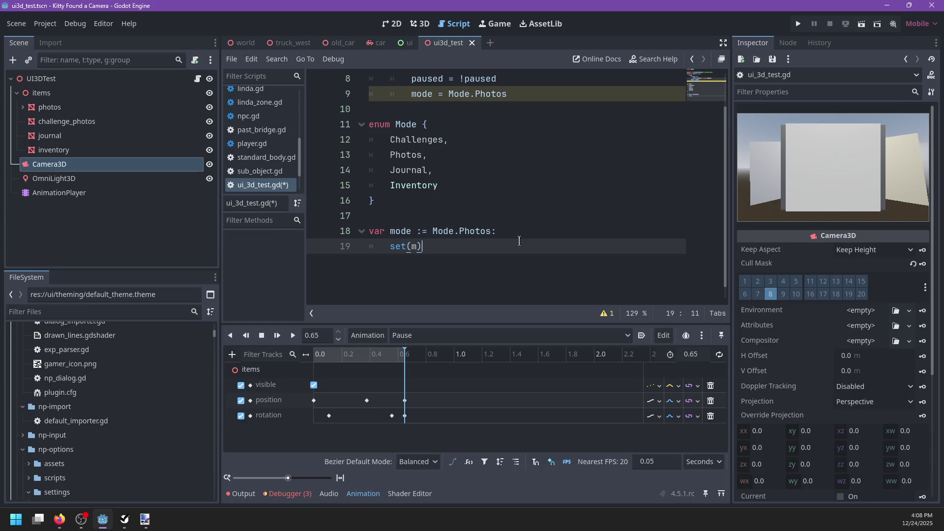
scroll(519, 241, up, 3)
scroll(507, 238, down, 2)
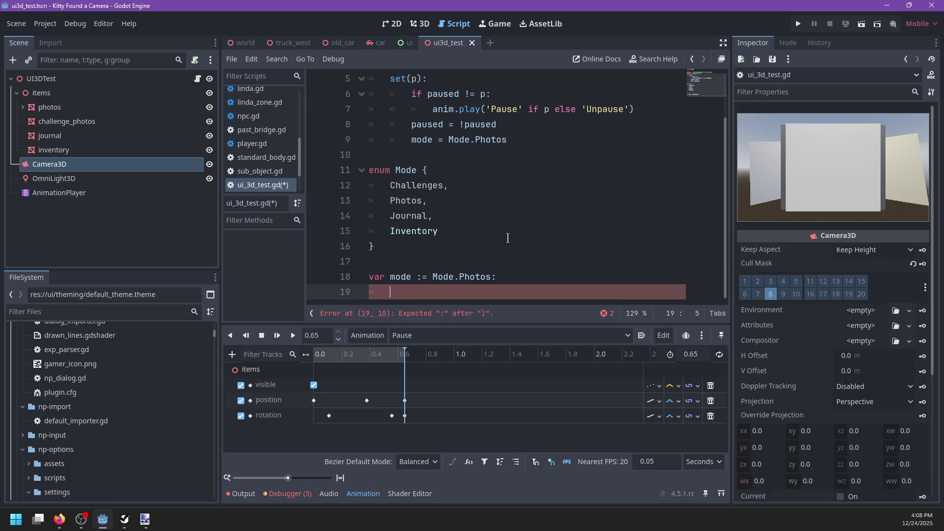
text(:)
key(Return)
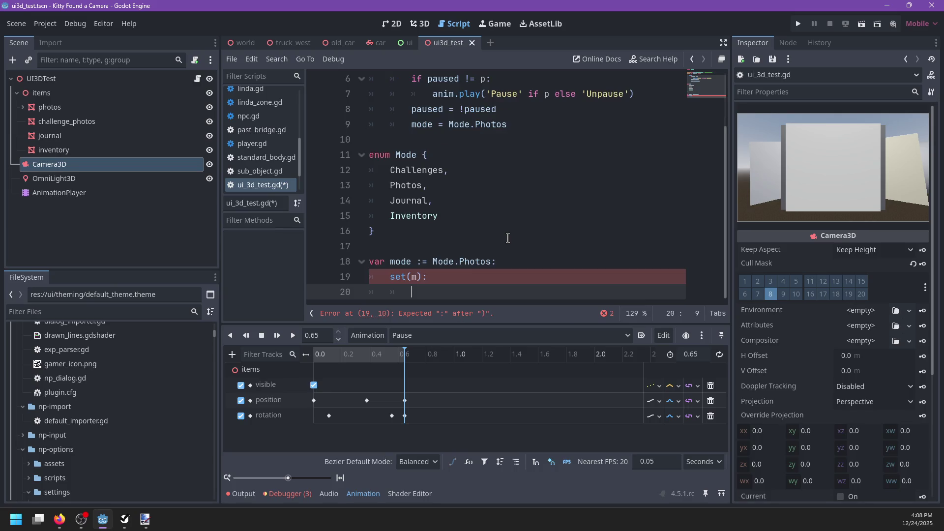
text(mode = m)
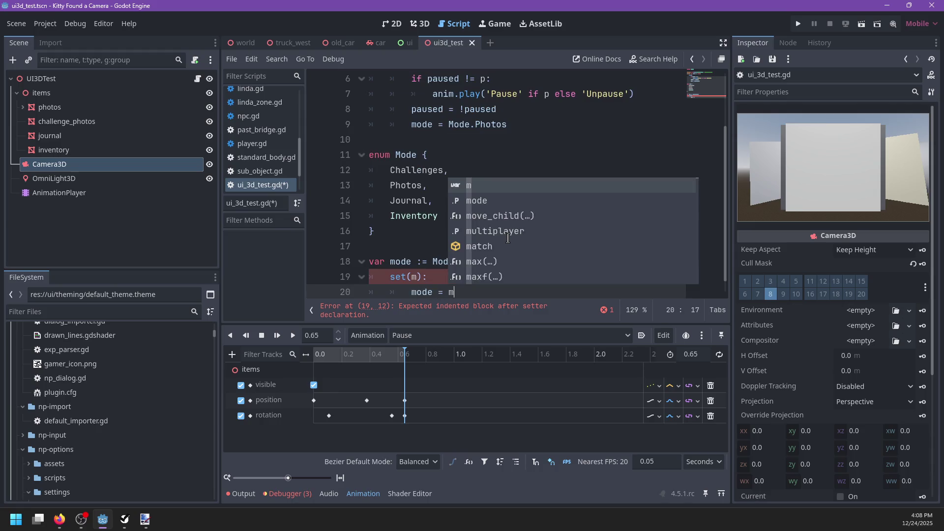
key(Escape)
scroll(513, 226, up, 2)
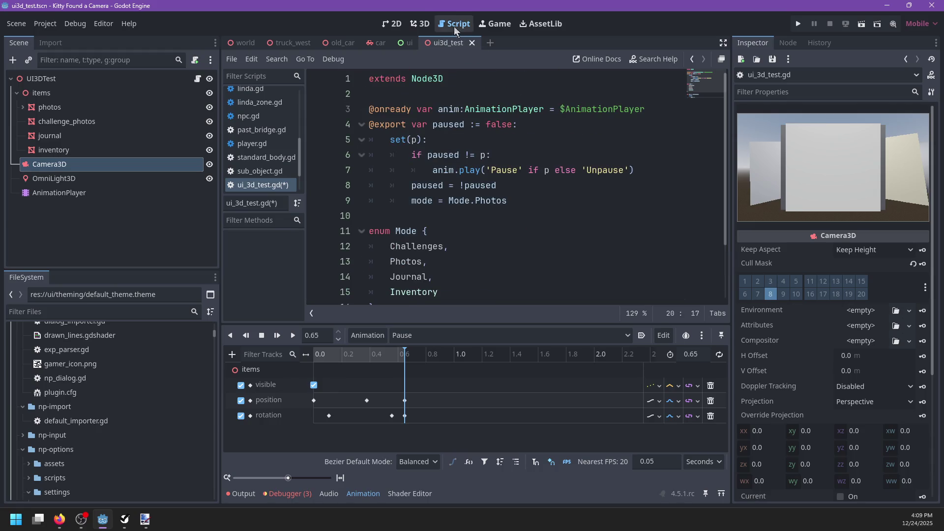
Step: Add a second AnimationPlayer as a child of the UI3DTest root node
click(419, 24)
click(406, 335)
click(406, 334)
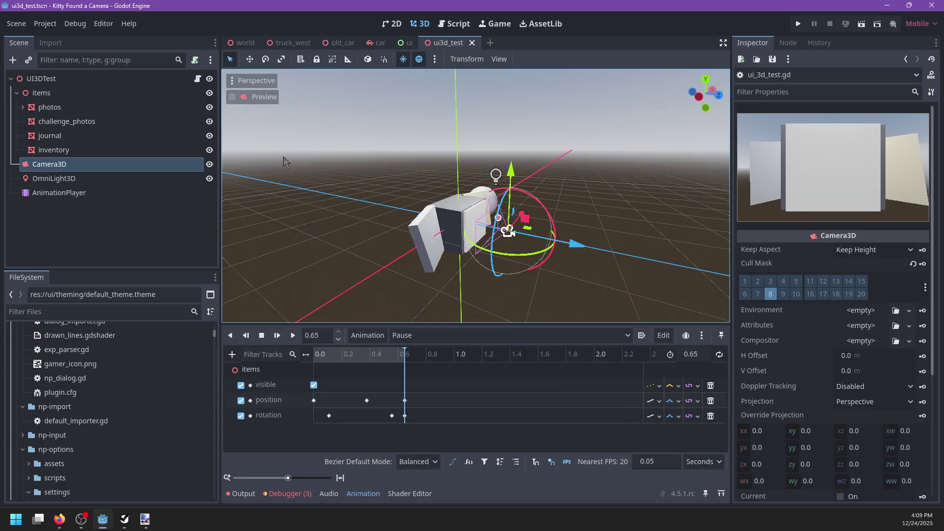
click(29, 79)
click(17, 92)
key(ctrl+a)
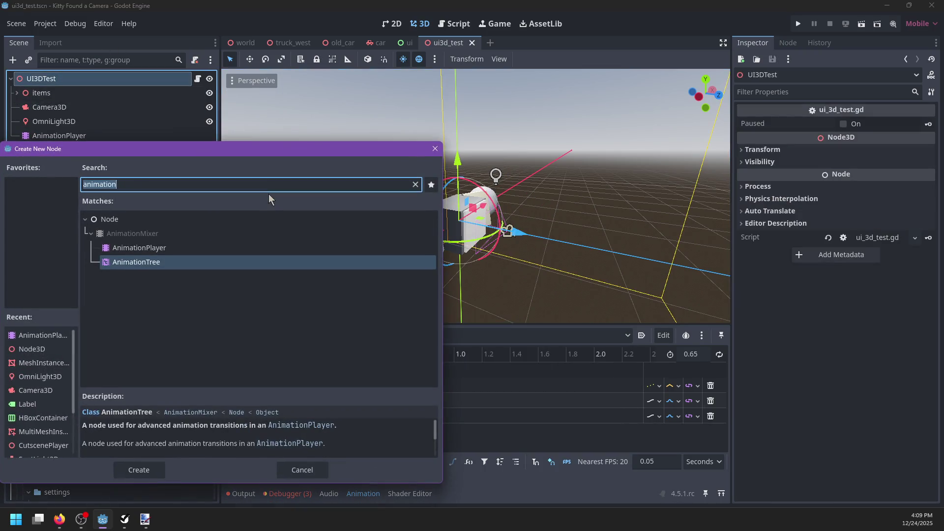
key(Up)
key(Return)
Step: Rename the original player to AnimItems and the new one to AnimPause
double_click(71, 137)
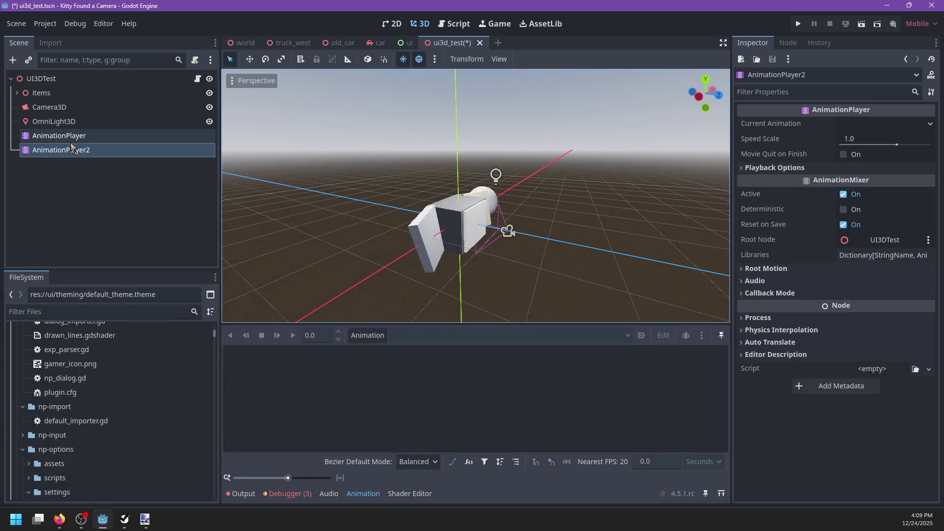
text(ItemsAnim)
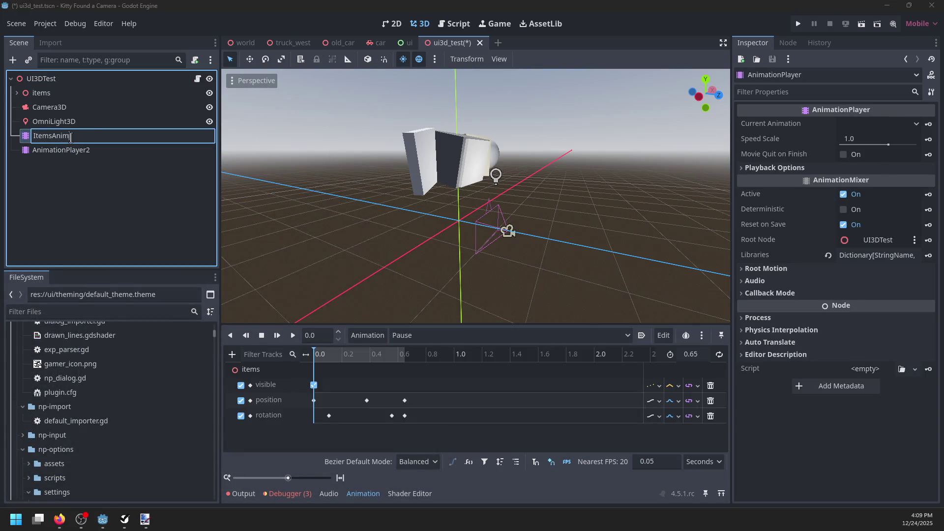
key(Return)
double_click(79, 141)
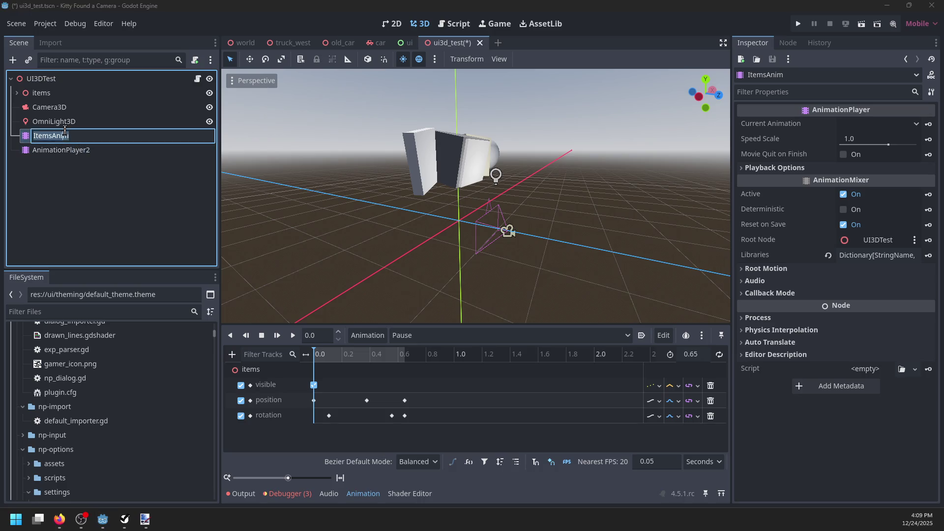
key(ctrl+a)
text(AnimItems)
key(Return)
double_click(74, 150)
text(AnimPause)
key(Return)
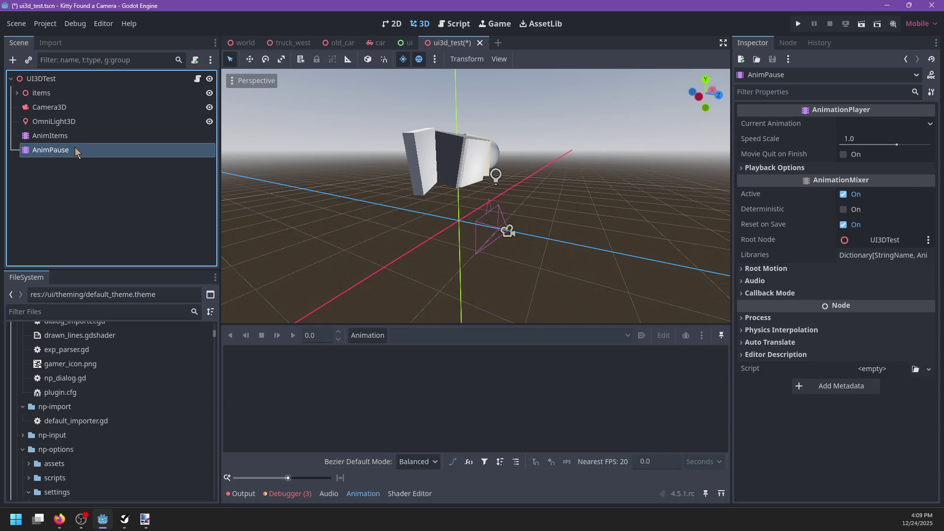
click(69, 137)
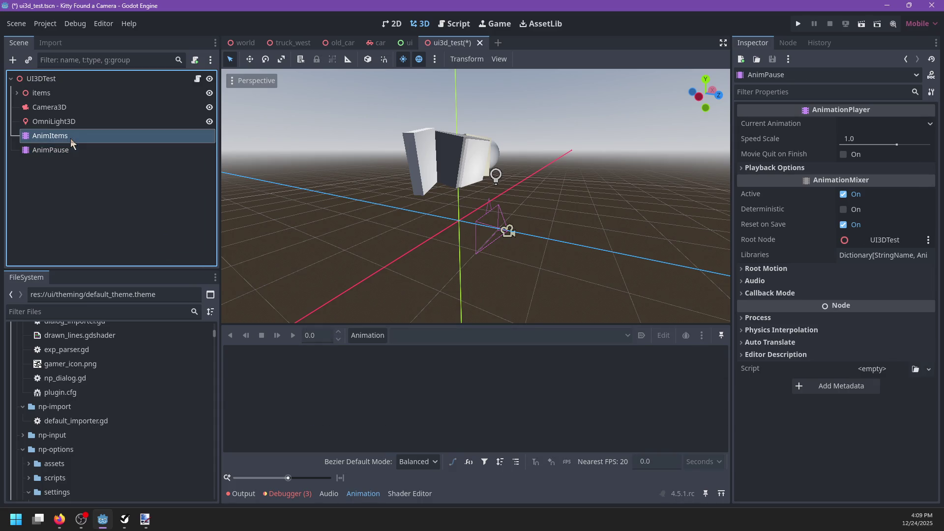
Step: Open Manage Animations for AnimItems, inspect the Pause animation, and close the manager
click(374, 339)
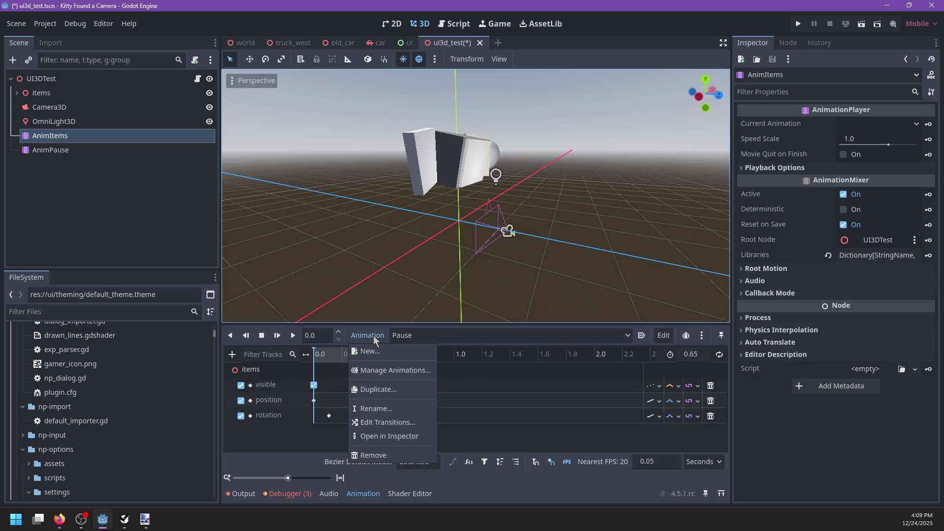
click(373, 335)
click(423, 340)
click(378, 339)
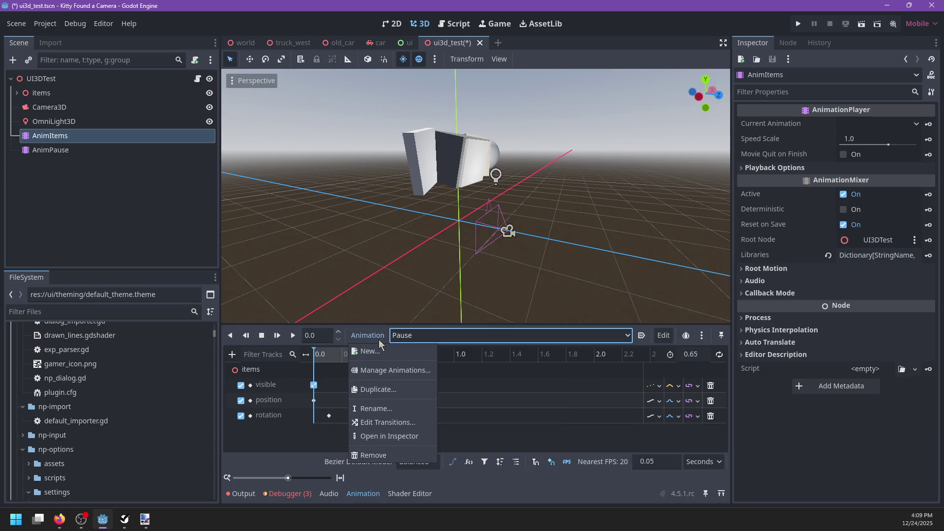
click(384, 369)
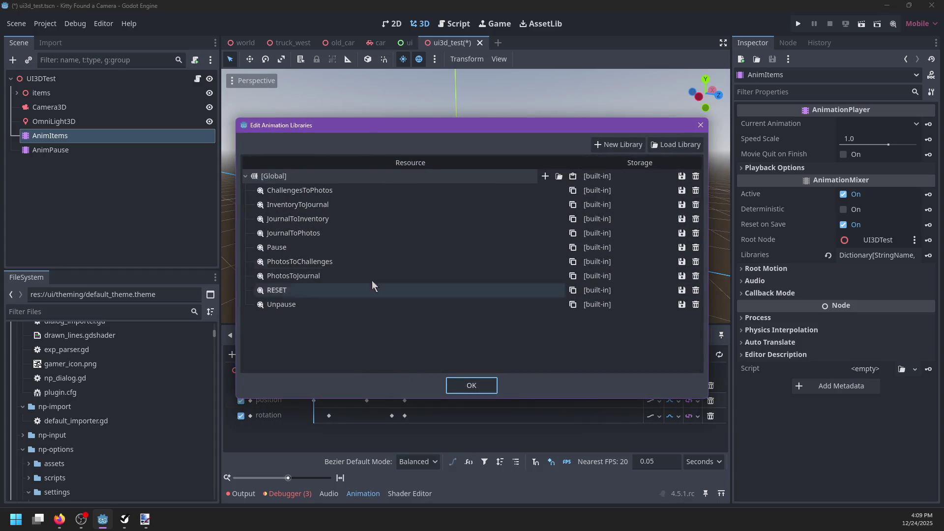
double_click(298, 247)
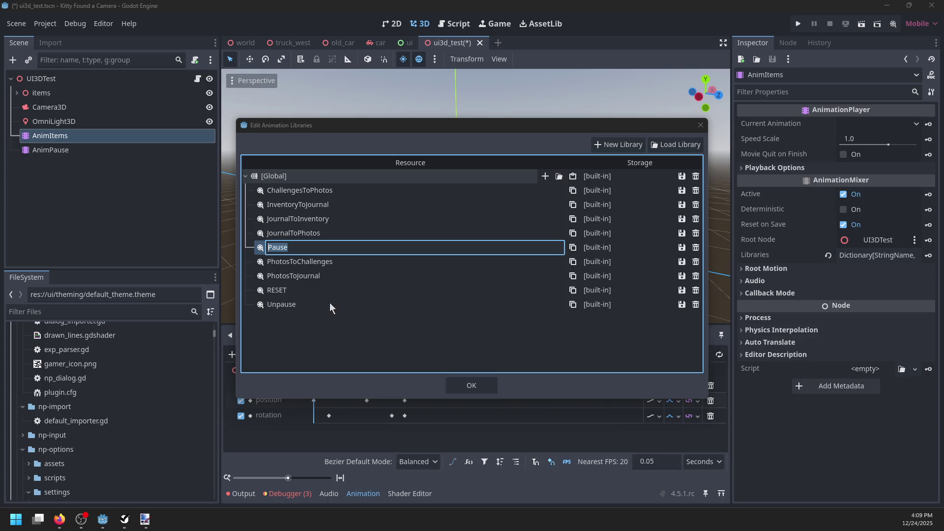
click(311, 305)
double_click(323, 247)
click(407, 245)
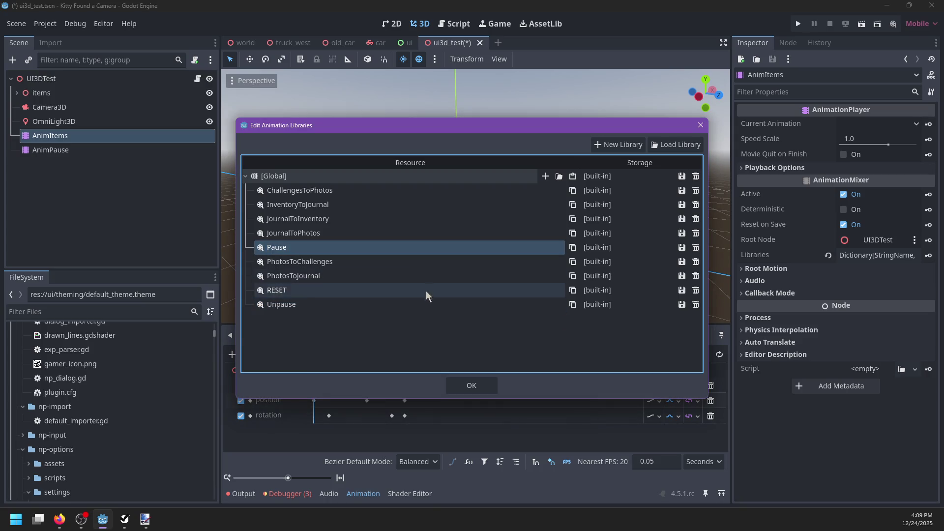
click(466, 386)
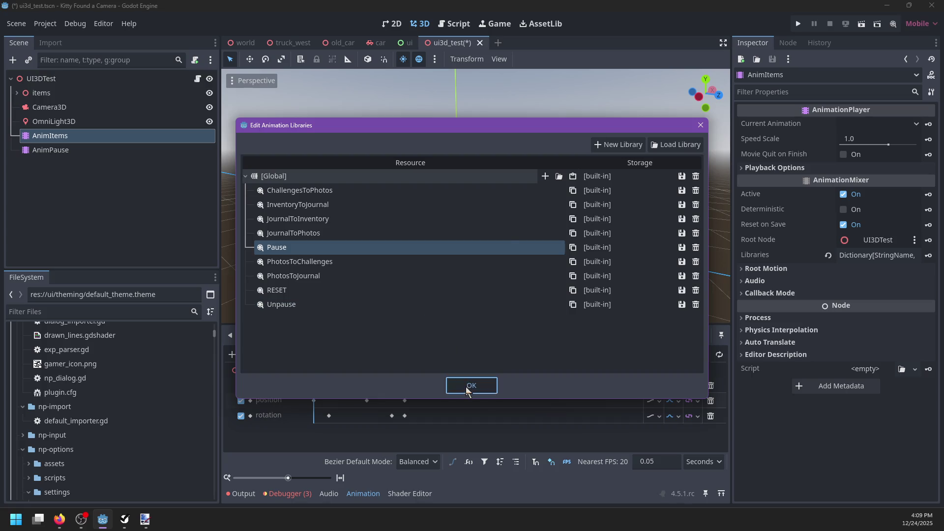
mouse_move(364, 352)
mouse_down()
mouse_move(418, 352)
mouse_move(307, 355)
mouse_up()
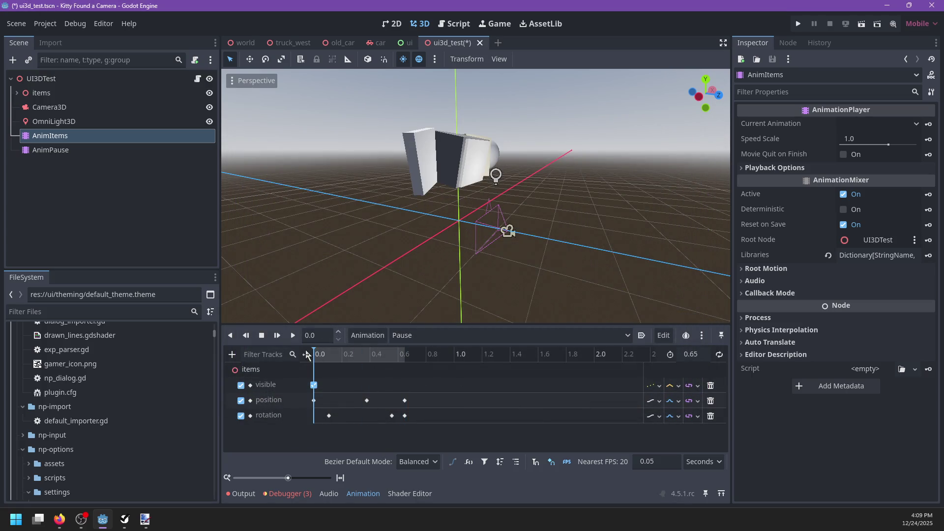
Step: Create a new empty animation named 'Pause' on the AnimPause player and save the scene
mouse_move(429, 425)
mouse_down()
mouse_move(329, 374)
mouse_move(309, 381)
mouse_up()
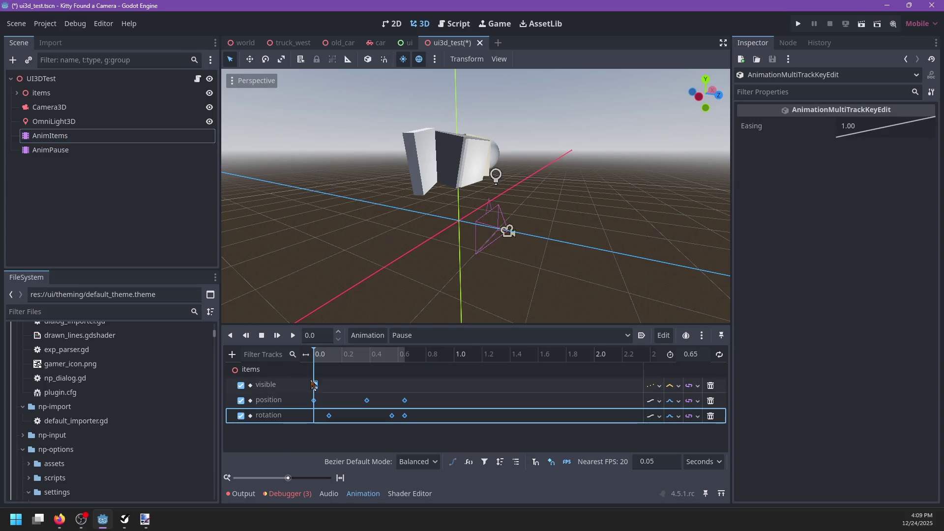
click(86, 151)
click(376, 339)
click(383, 353)
text(Pause)
key(Return)
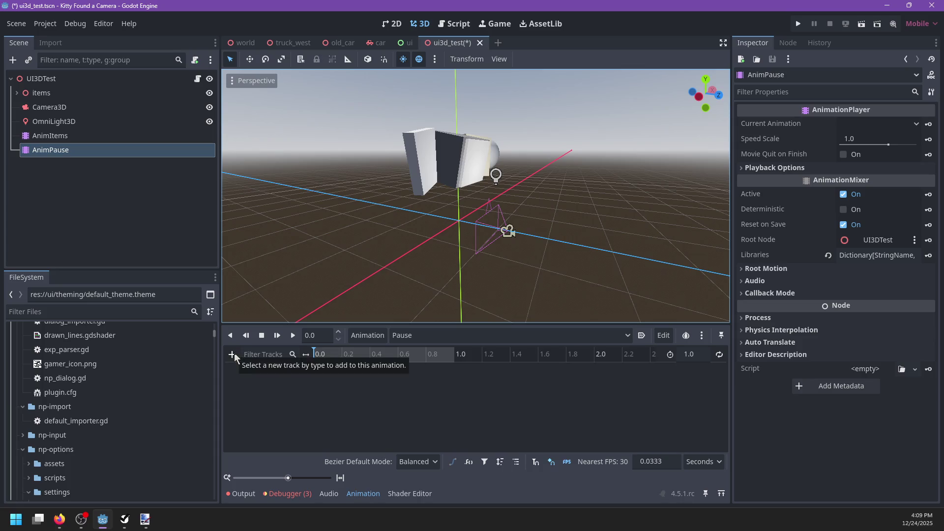
drag(423, 206, 167, 158)
key(ctrl+s)
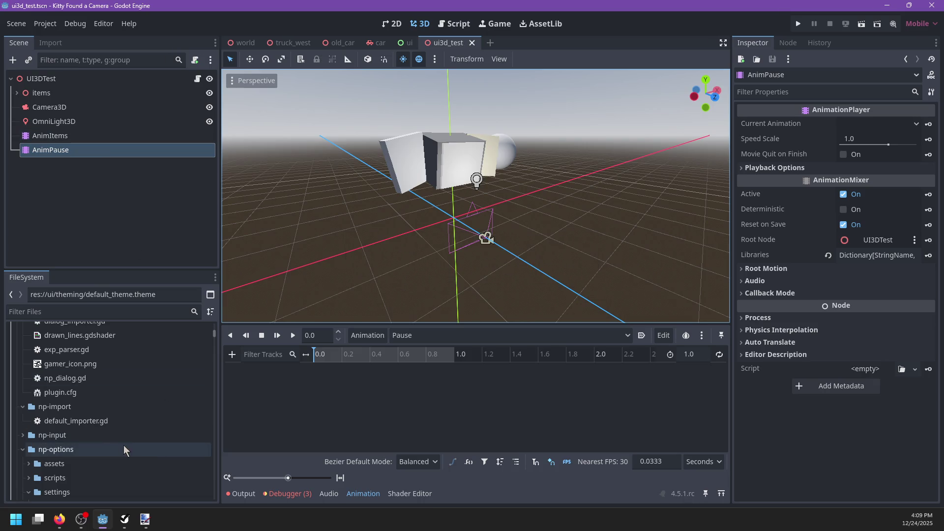
Step: Minimize, restore, move right, and finally hide the text editor window
key(super)
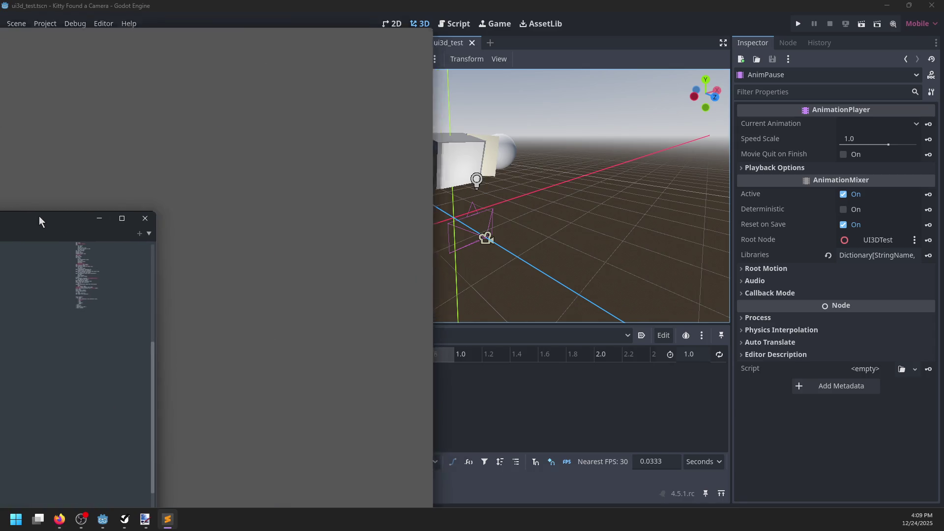
click(78, 221)
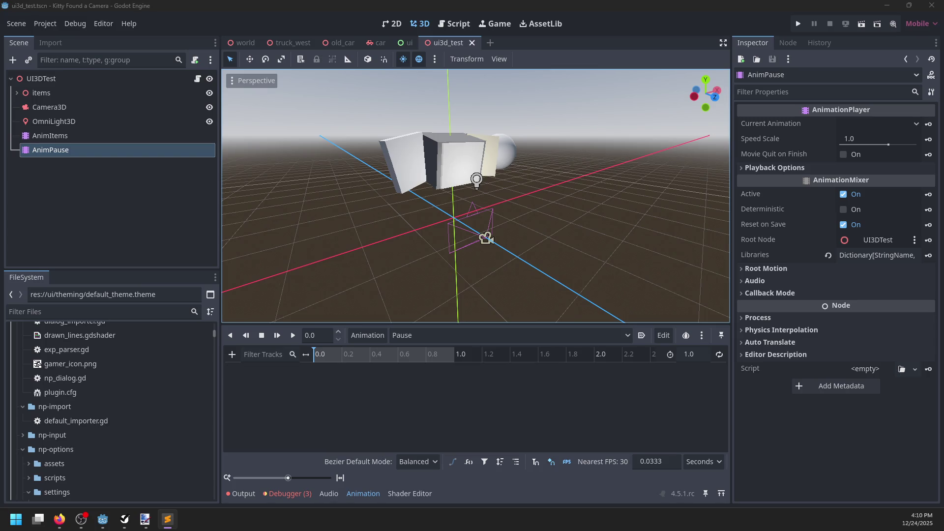
click(167, 519)
drag(114, 72, 178, 77)
key(super+Down)
key(super+Down)
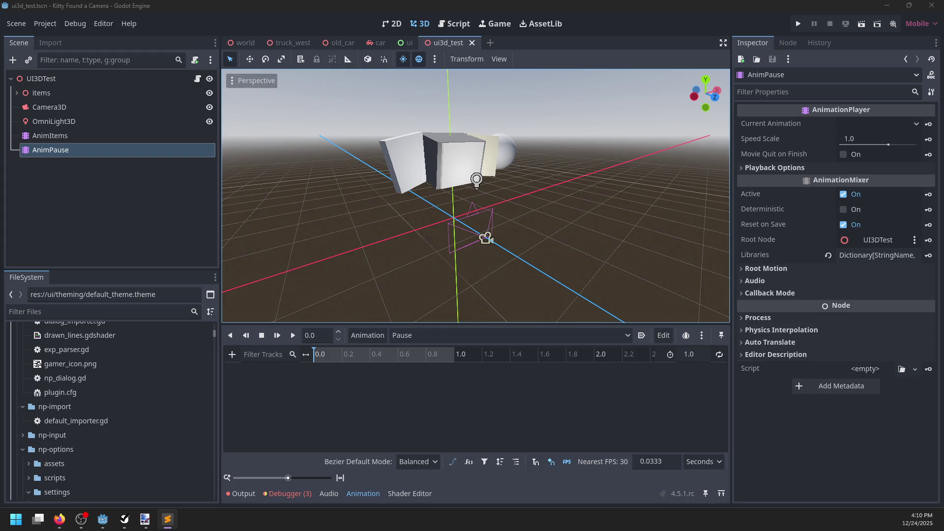
Step: In Sublime Text, open ui3d_test.tscn from the project's ui/3d folder via the sidebar
key(alt+Tab)
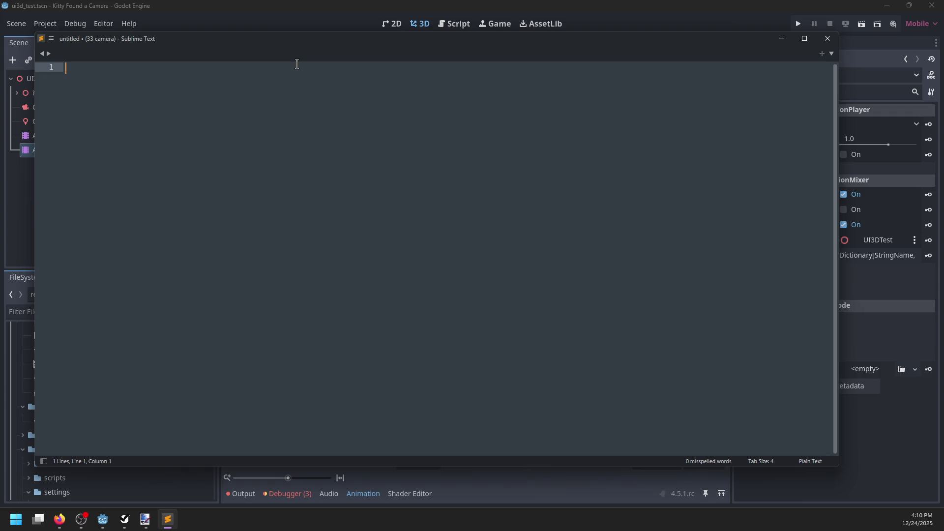
key(ctrl+k)
key(ctrl+b)
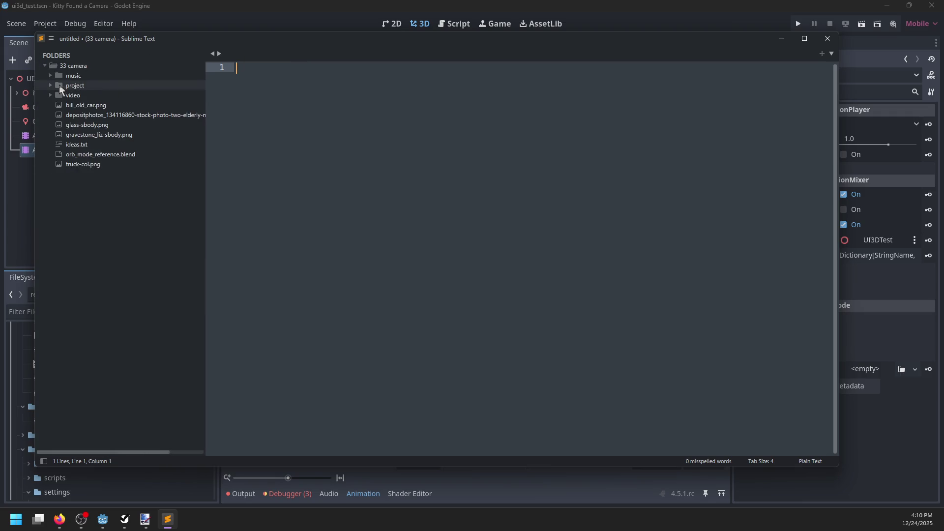
click(52, 85)
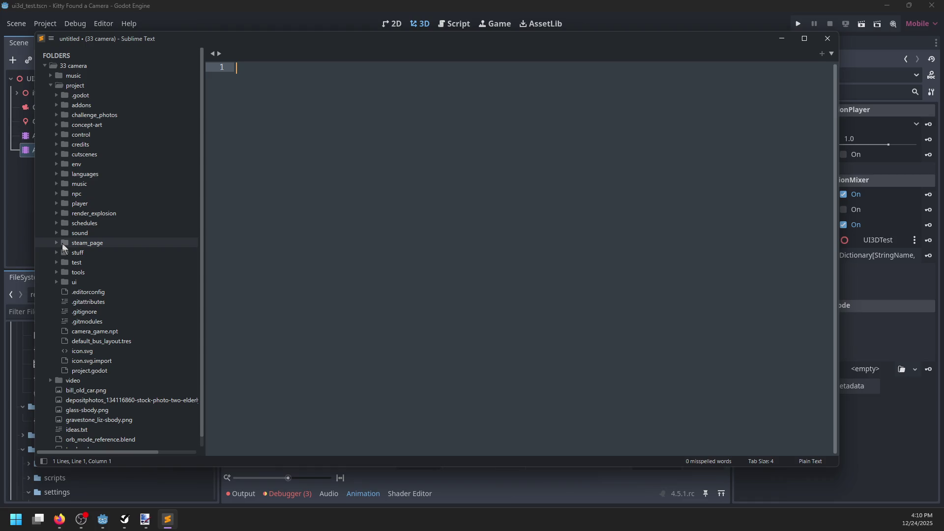
click(219, 11)
key(alt+Tab)
click(58, 282)
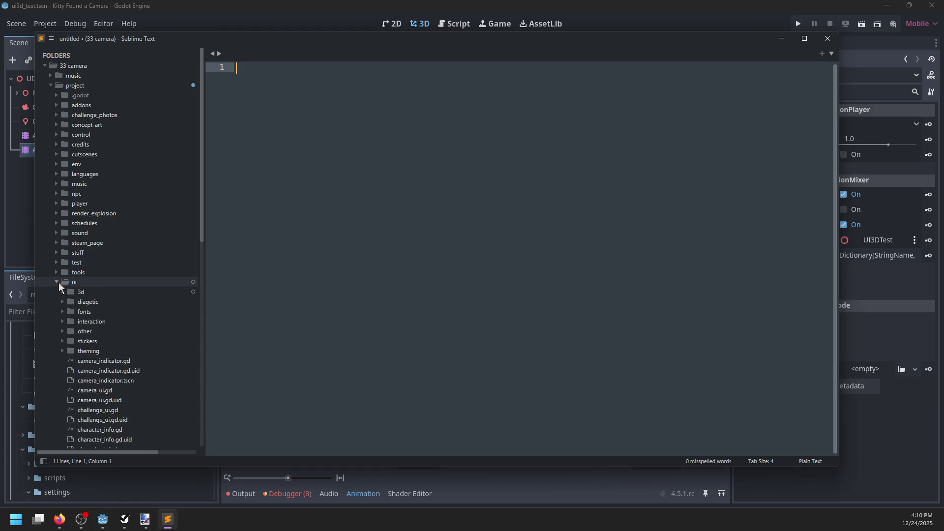
click(61, 292)
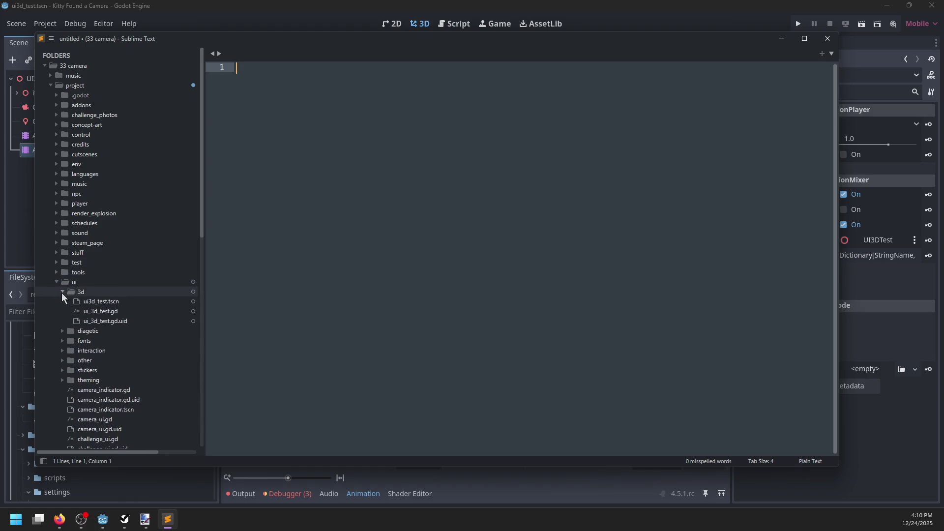
click(97, 303)
Step: Find the Pause animation resource and select 'Animation' on line 24
key(ctrl+f)
key(Escape)
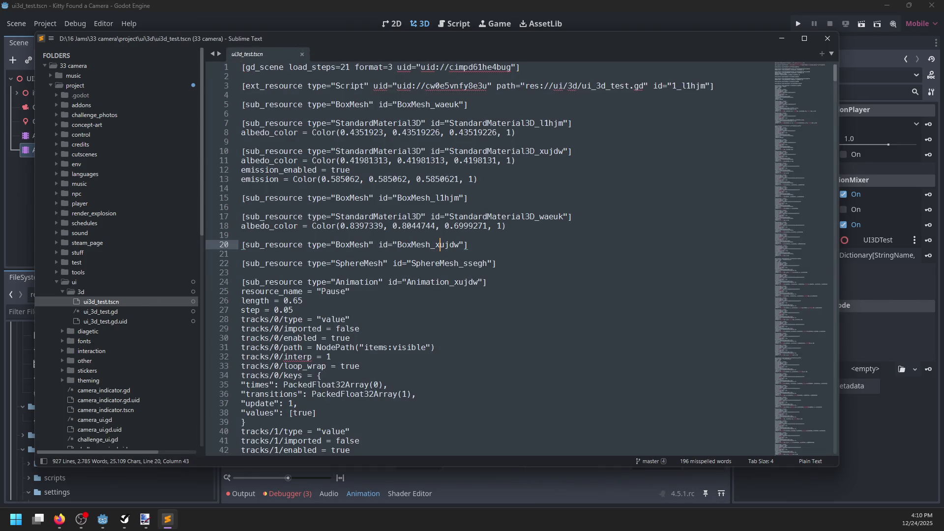
scroll(420, 233, down, 3)
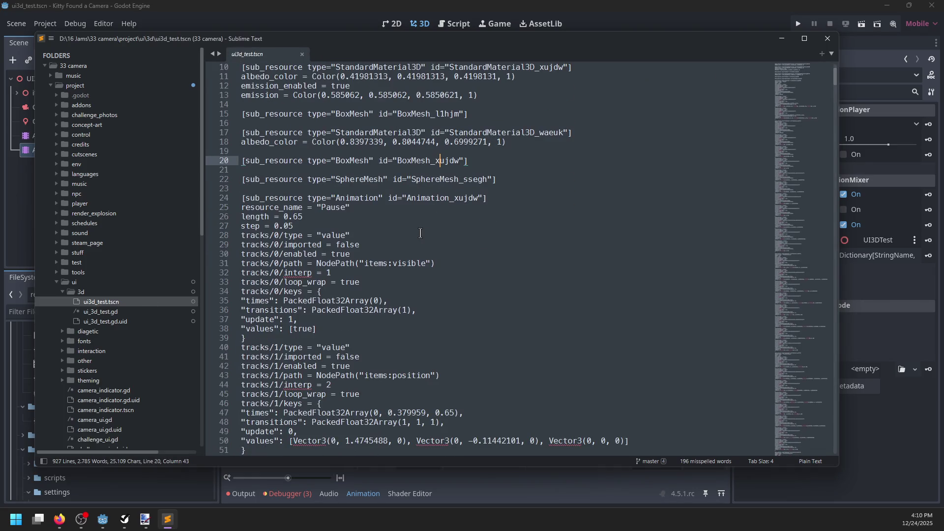
scroll(420, 234, down, 3)
scroll(420, 233, up, 3)
double_click(357, 199)
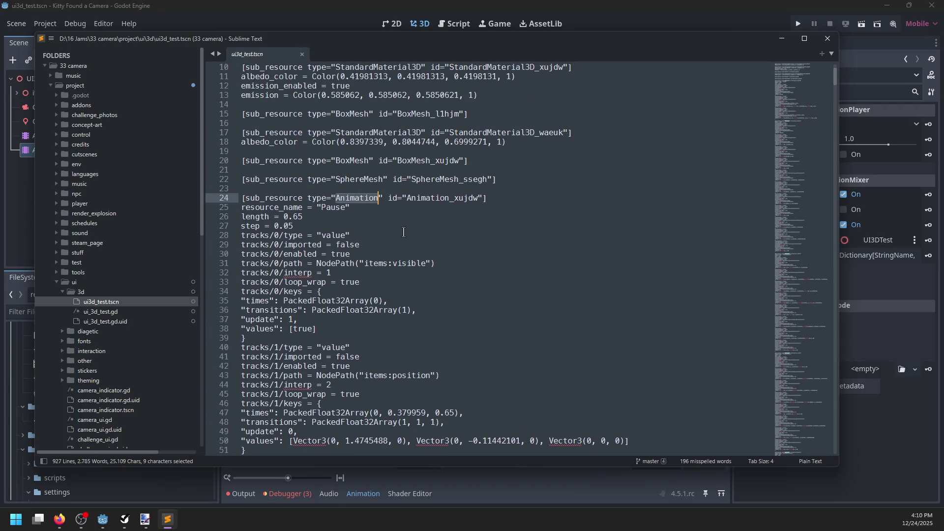
key(alt+Tab)
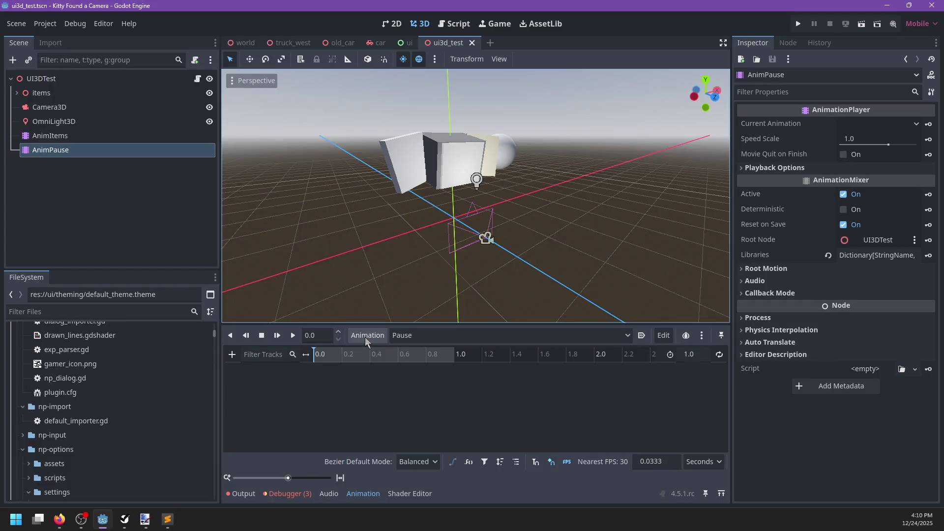
Step: Remove the Pause animation from the AnimPause player, confirm the deletion, and save
click(366, 336)
click(376, 408)
key(Escape)
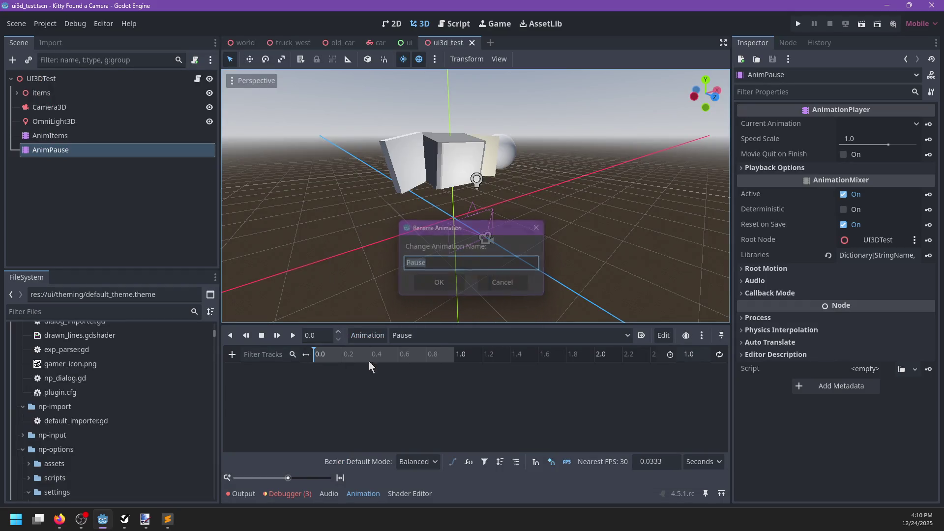
click(365, 335)
click(372, 454)
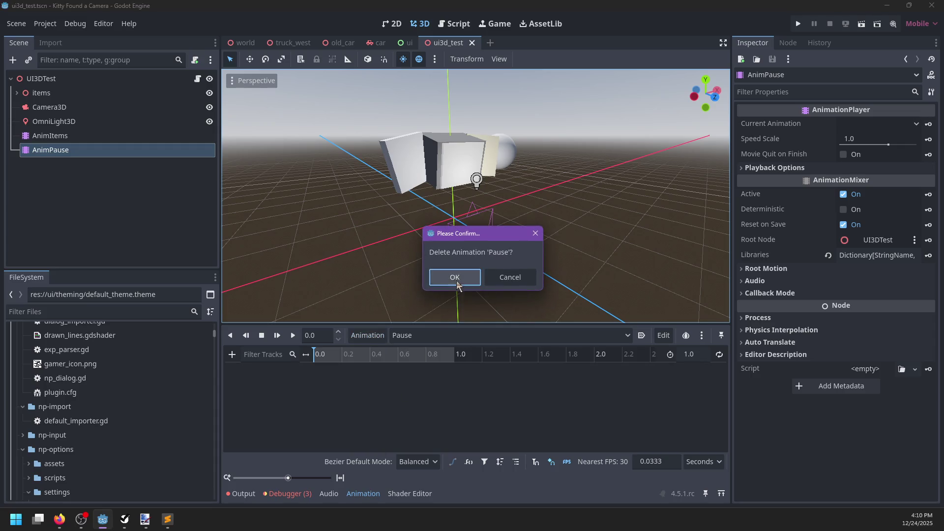
click(462, 285)
key(ctrl+s)
Step: Switch to the ui scene, then return to ui3d_test.tscn in Sublime Text to search it
click(411, 43)
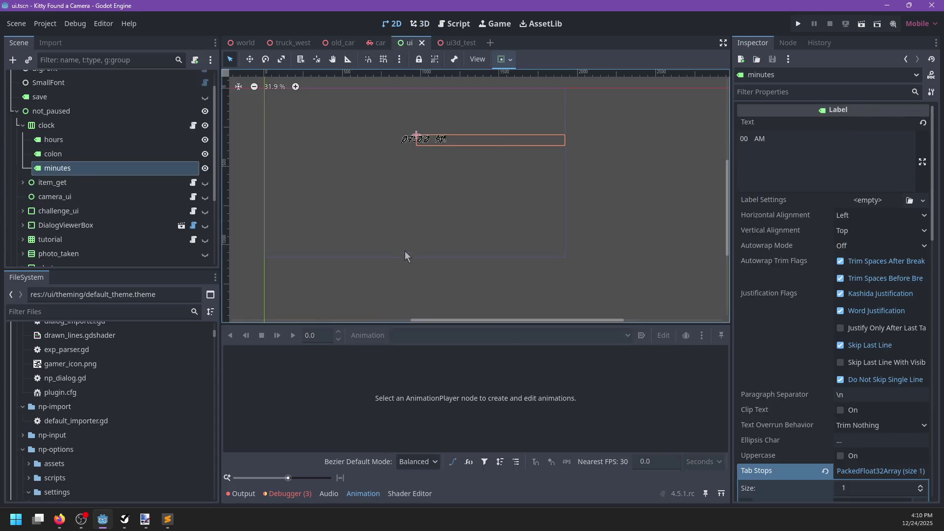
key(alt+Tab)
click(496, 254)
key(ctrl+f)
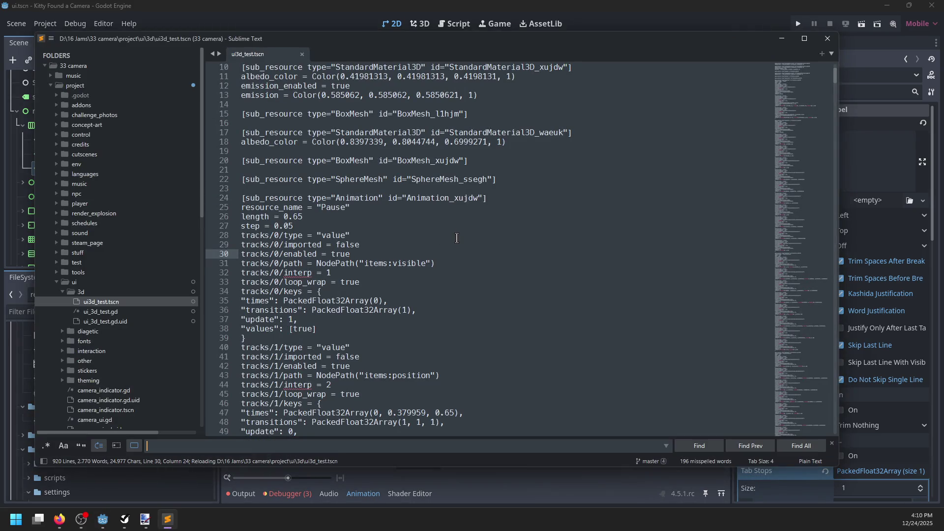
Step: Select the Animation_xujdw id and find its other use on line 853
double_click(349, 199)
double_click(448, 199)
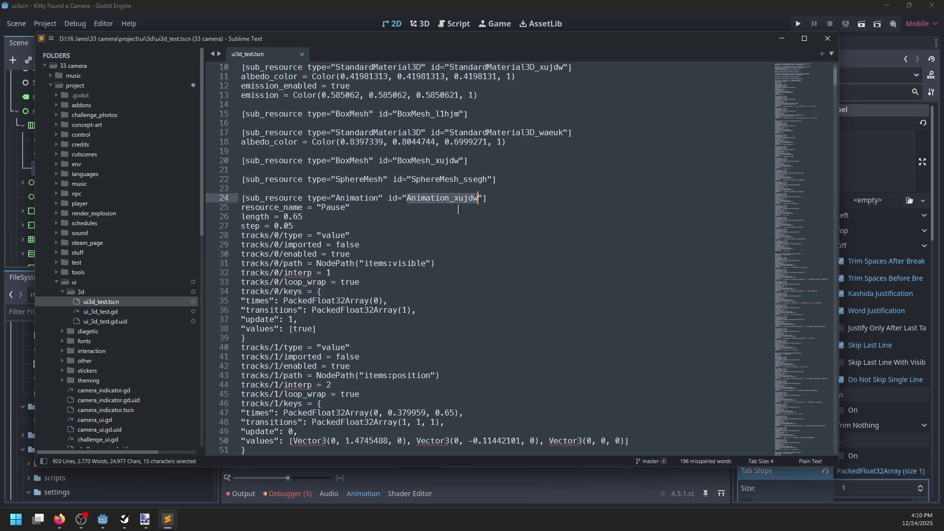
key(ctrl+f)
key(Escape)
key(ctrl+f)
key(Return)
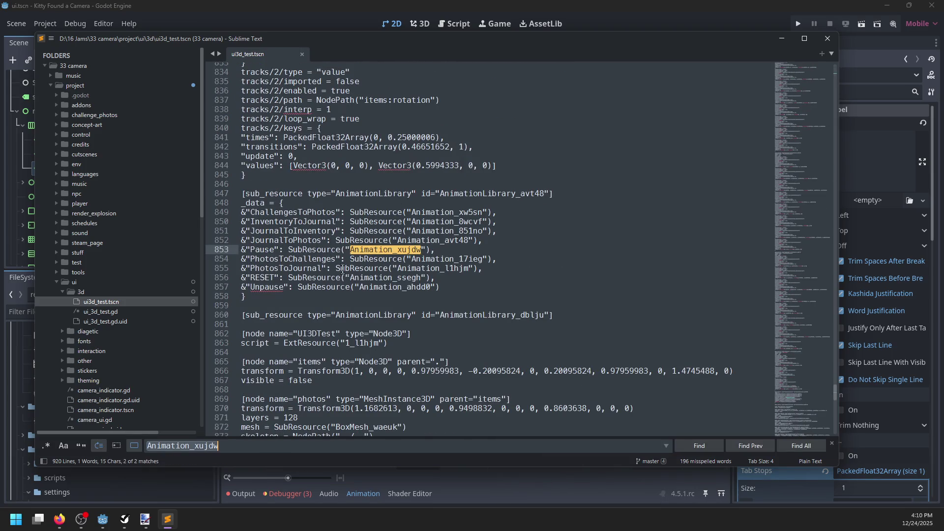
key(Escape)
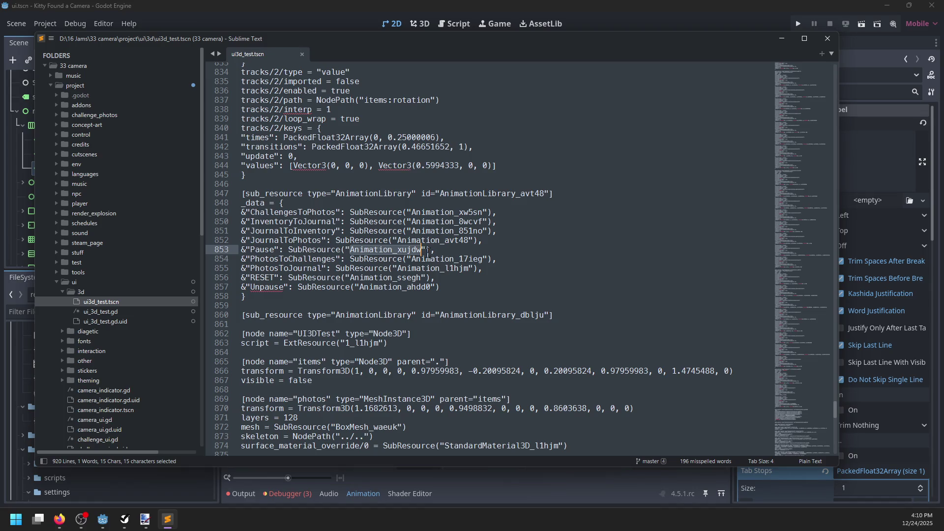
Step: Cut the Pause and Unpause entries from the first library's _data, keeping the RESET comma
drag(484, 240, 495, 249)
key(ctrl+x)
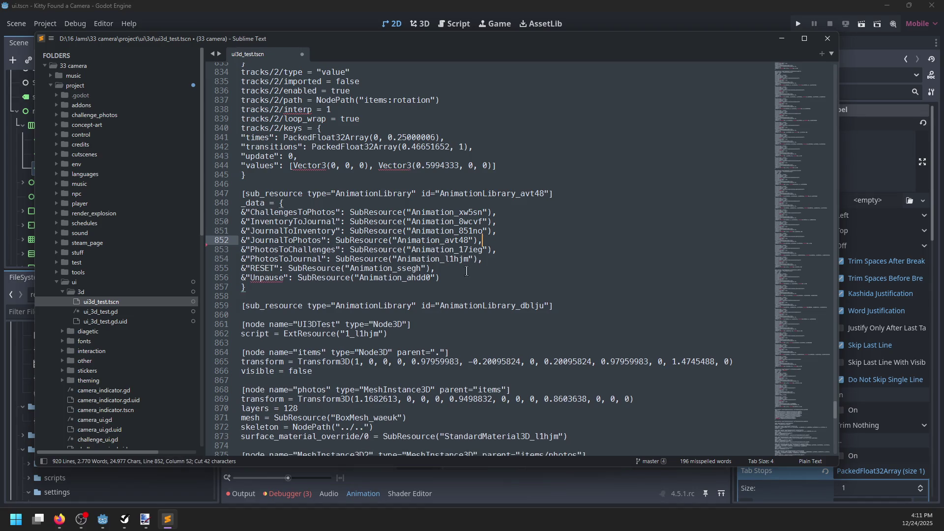
click(445, 277)
key(ctrl+v)
drag(453, 287, 452, 269)
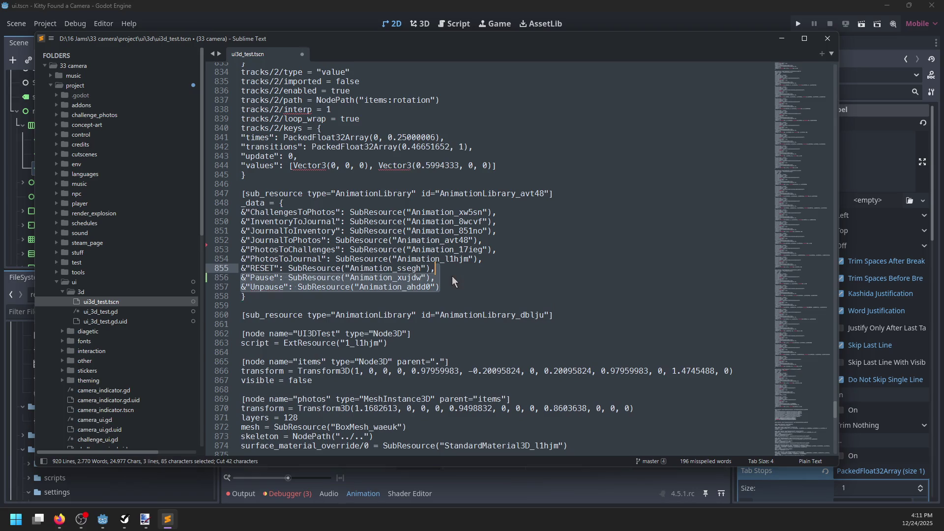
key(shift+Left)
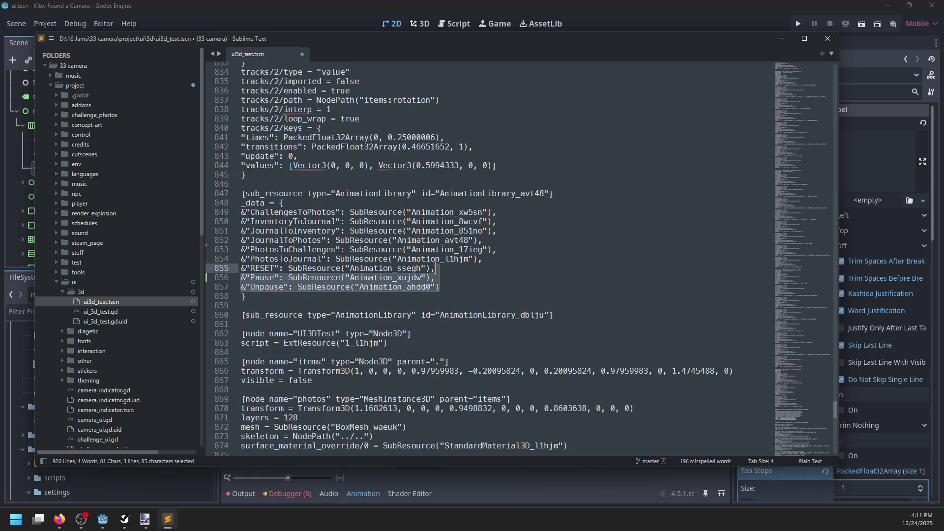
key(shift+Right)
key(ctrl+x)
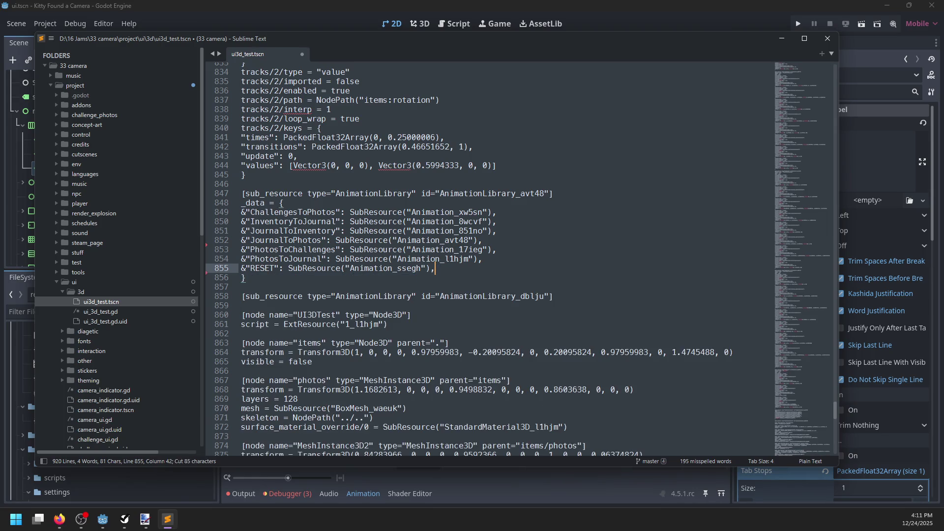
Step: Paste Pause and Unpause into a new _data { } block under AnimationLibrary_dblju and save
click(574, 294)
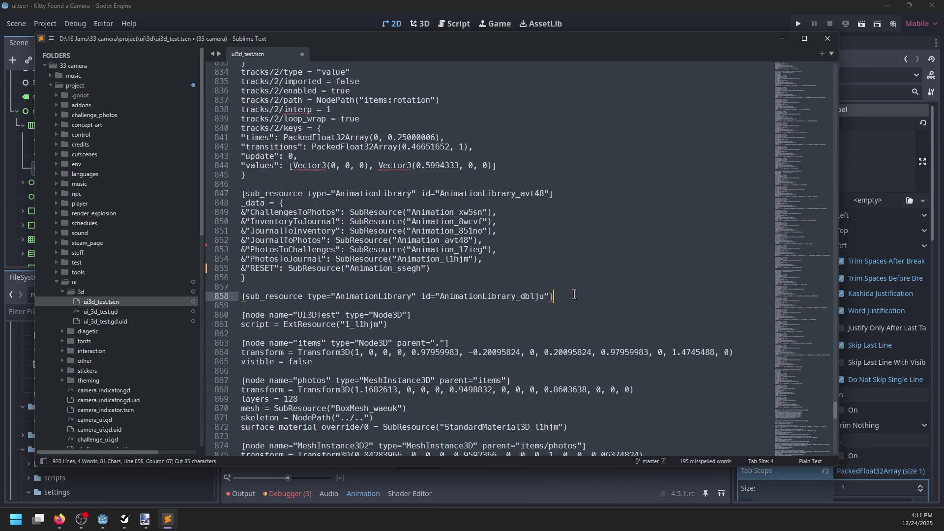
key(Return)
text(_date)
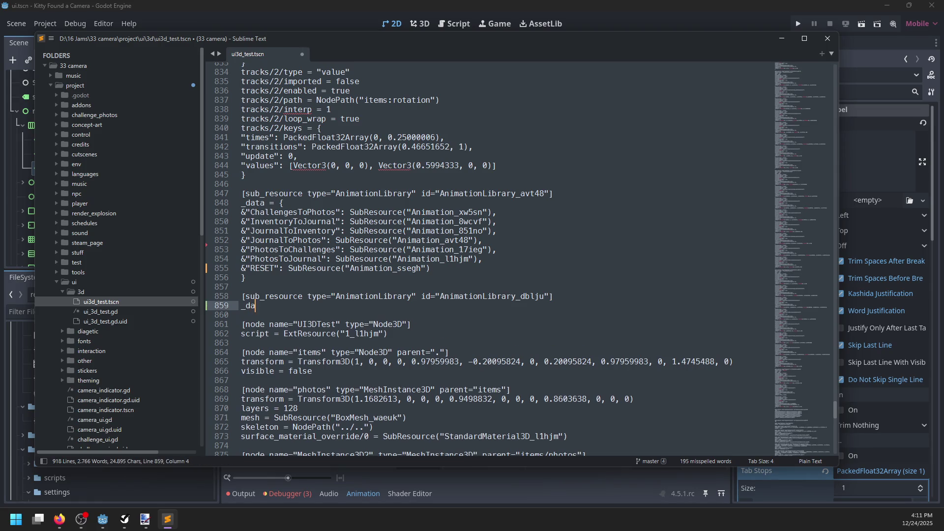
text({)
key(Return)
key(ctrl+v)
key(Return)
text(})
click(241, 314)
key(BackSpace)
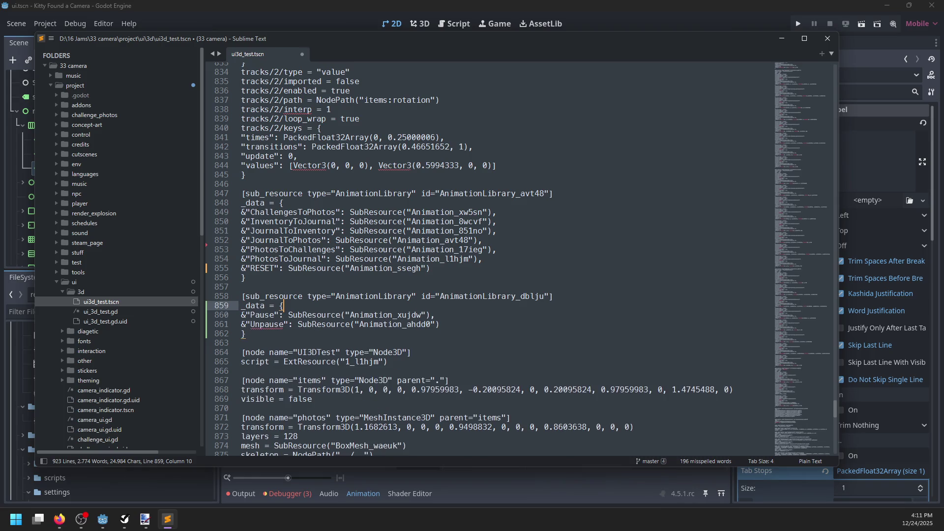
key(ctrl+s)
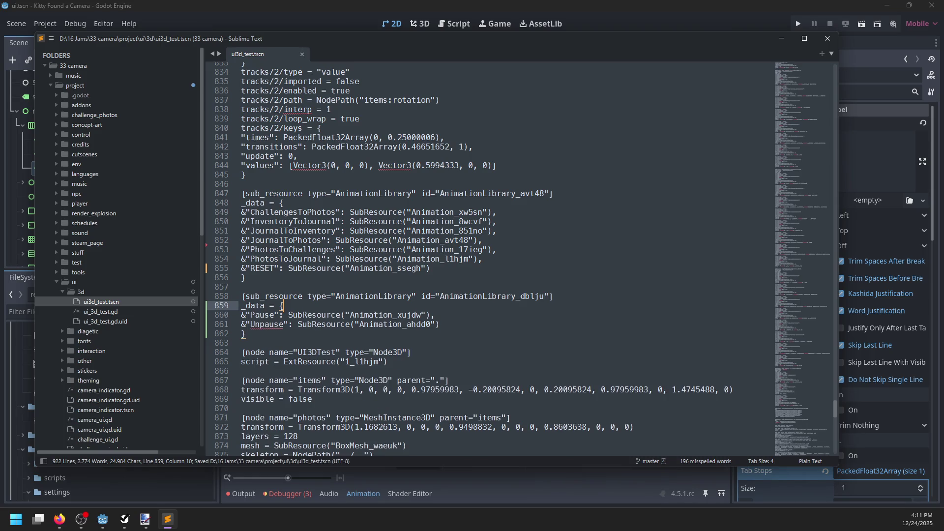
key(alt+Tab)
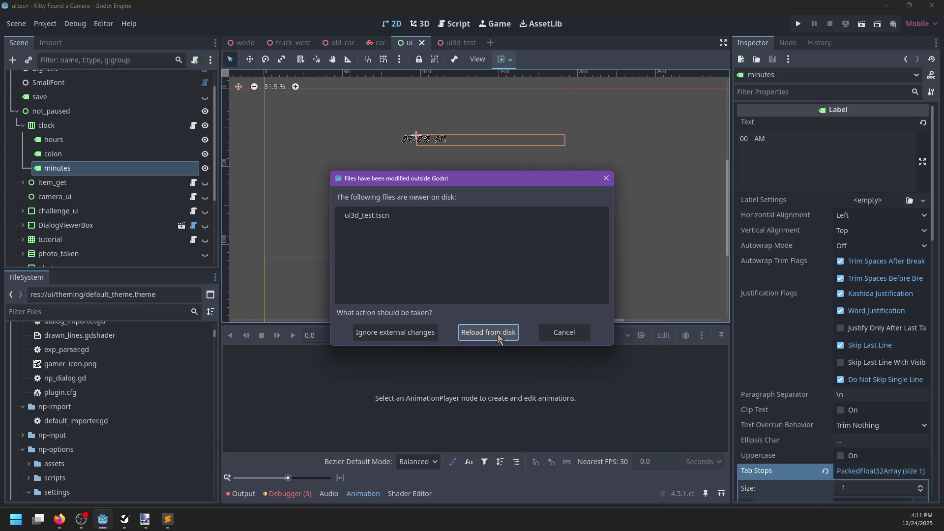
Step: Reload the changed scene from disk, open ui3d_test in the 3D view, and check AnimItems' animations
click(498, 333)
click(420, 24)
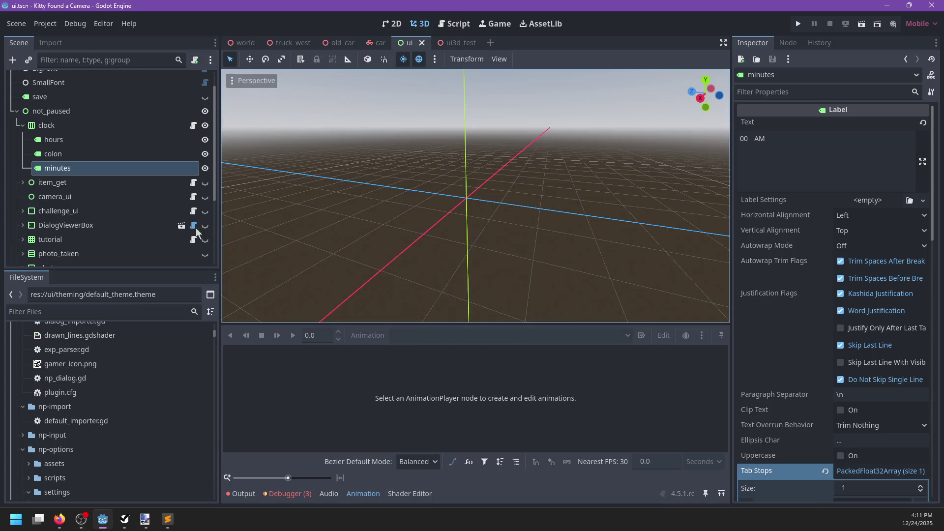
scroll(120, 213, down, 4)
click(455, 43)
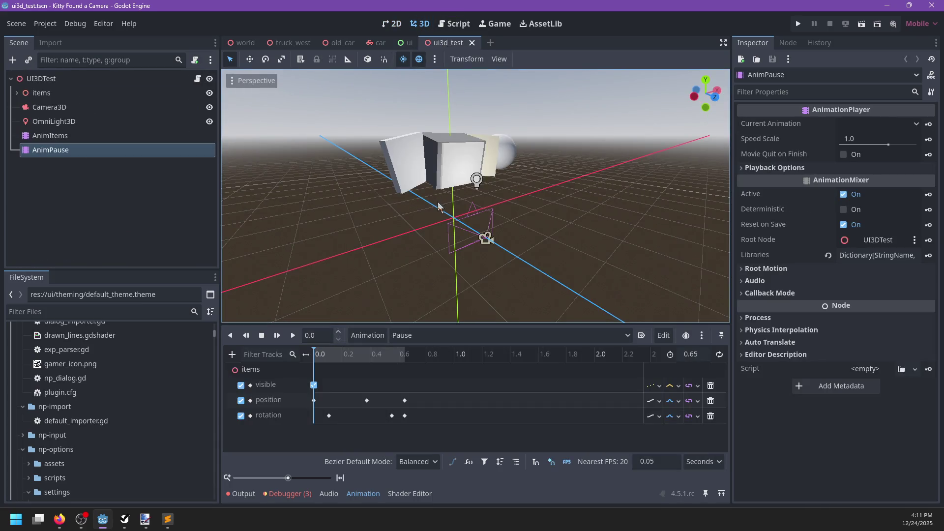
click(394, 335)
click(244, 232)
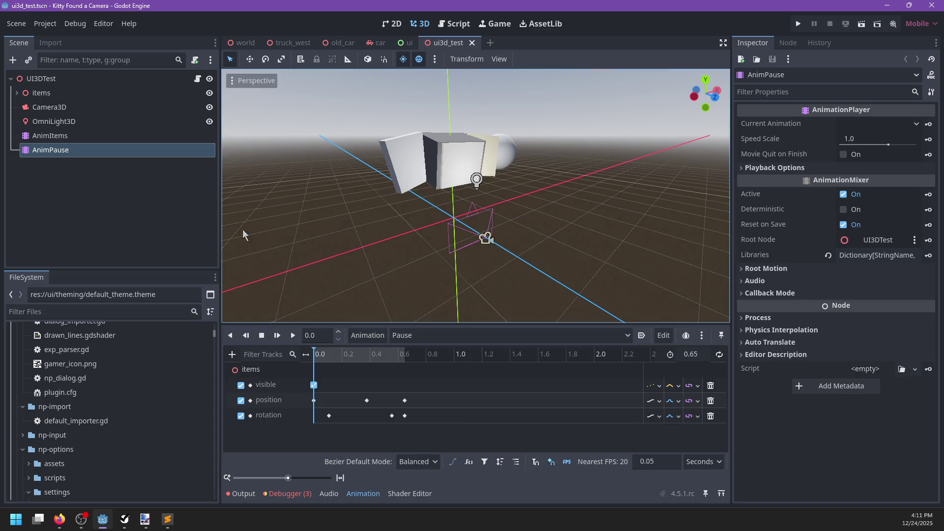
click(68, 136)
click(408, 336)
click(423, 349)
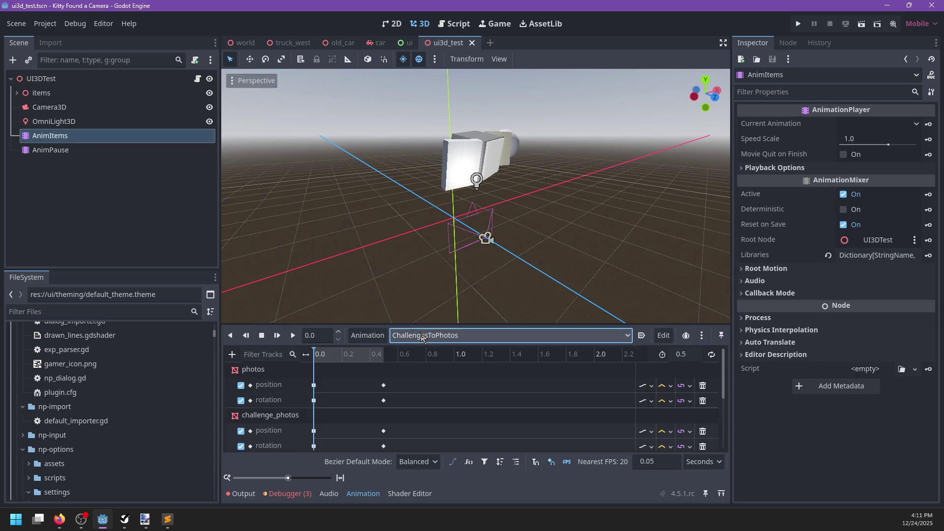
Step: Play the Pause animation, then set AnimItems to the PhotosToJournal animation
click(48, 155)
click(277, 336)
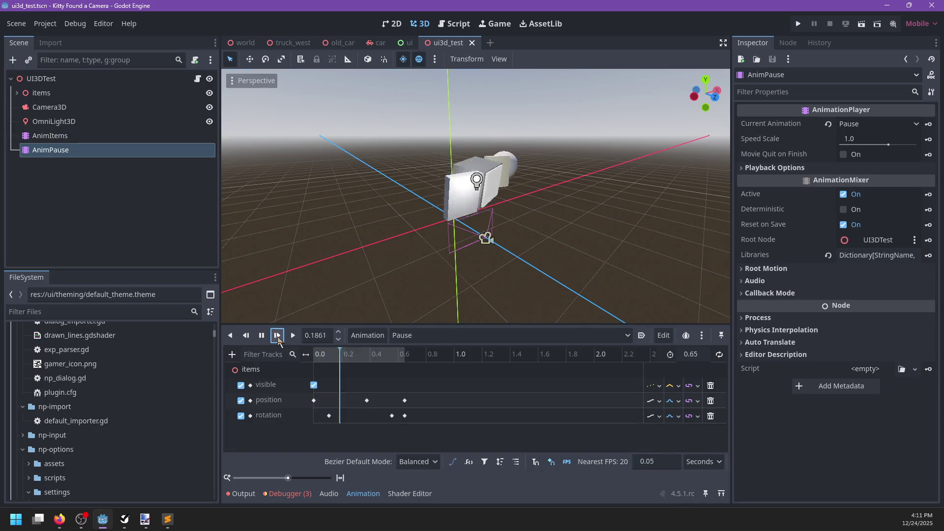
click(59, 136)
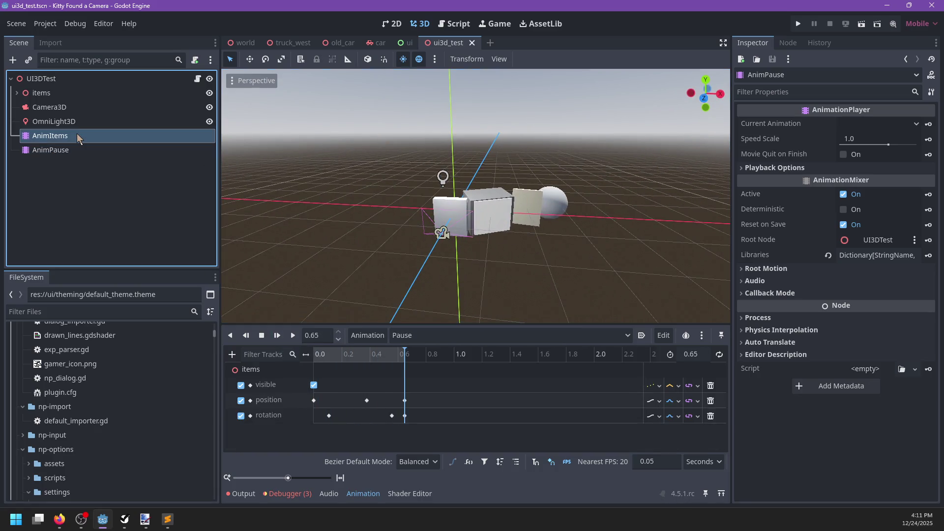
click(418, 335)
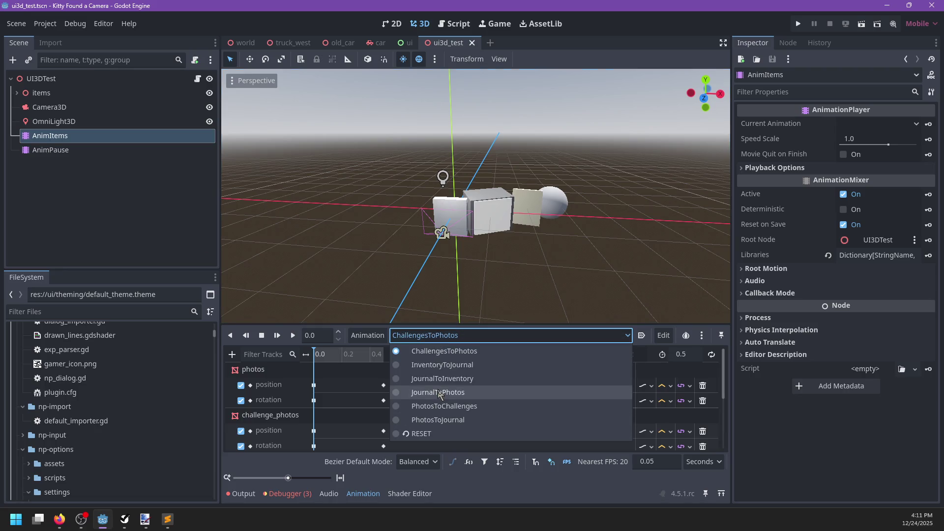
click(446, 421)
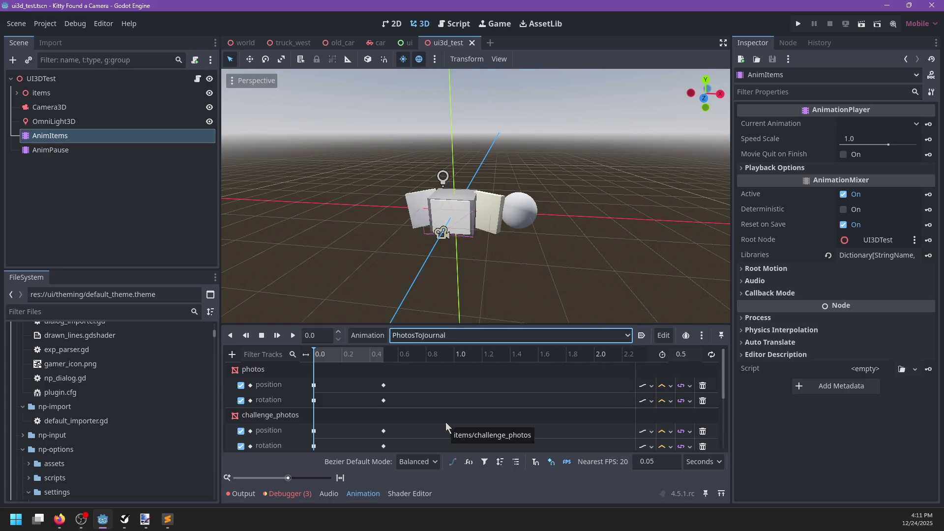
Step: Replay the Pause animation and orbit the 3D view to watch the UI3DTest scene move
click(172, 153)
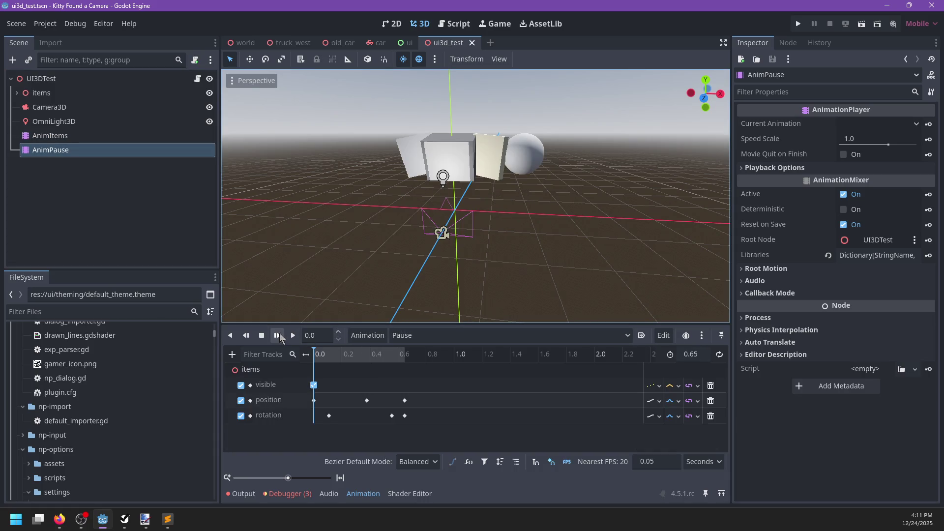
click(278, 338)
drag(364, 297, 506, 236)
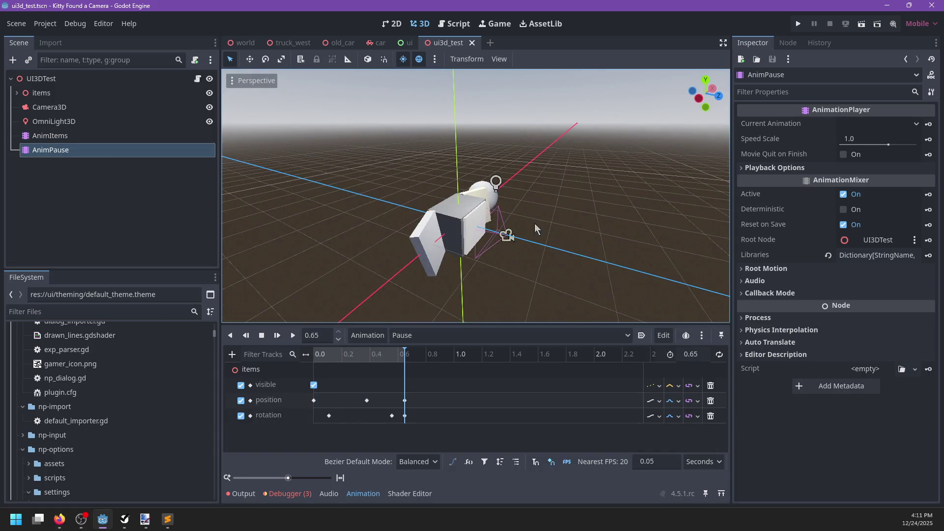
click(49, 136)
click(67, 152)
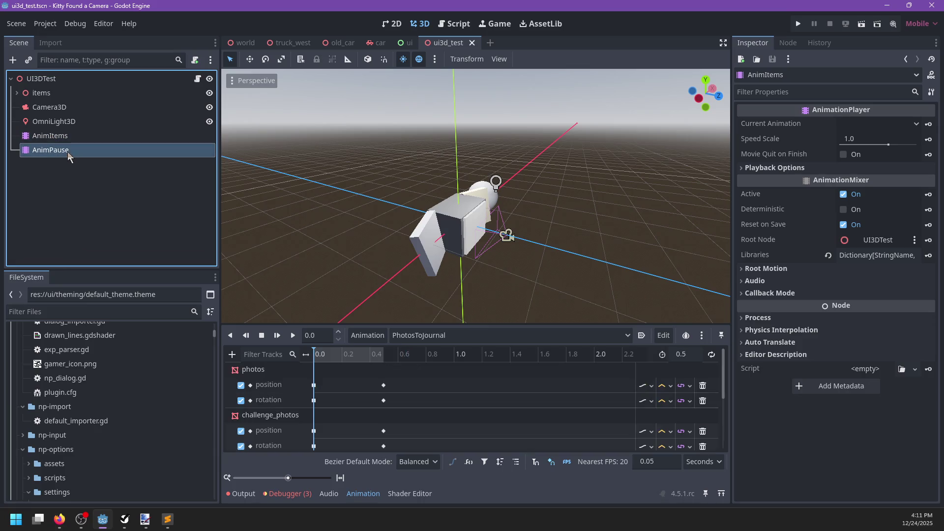
click(197, 79)
scroll(532, 201, down, 1)
scroll(532, 201, down, 1)
click(448, 226)
scroll(487, 222, up, 2)
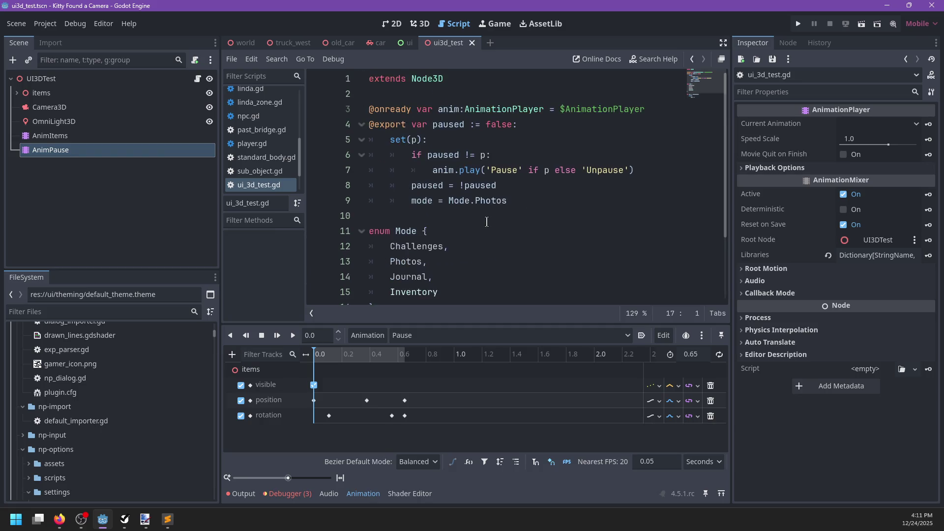
click(521, 94)
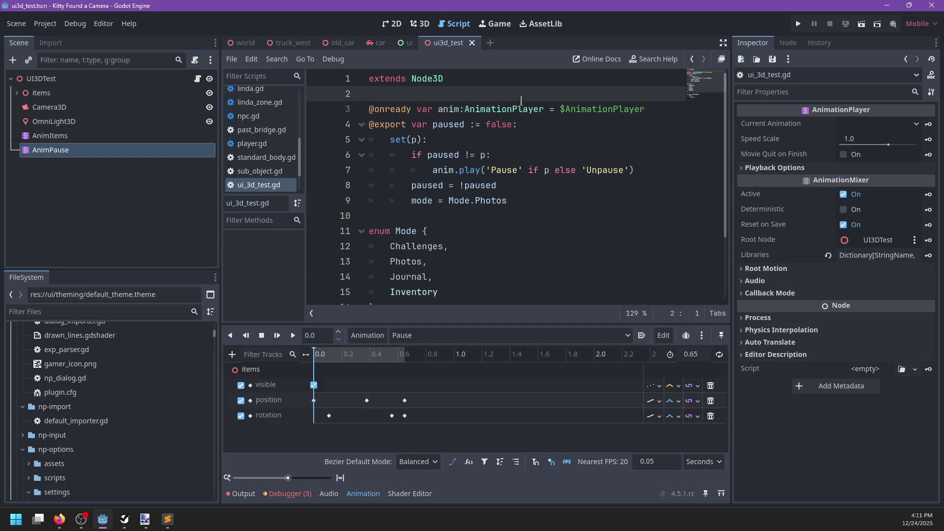
key(Down)
key(ctrl+shift+d)
Step: Change the first declaration to animPause = $AnimPause
click(460, 110)
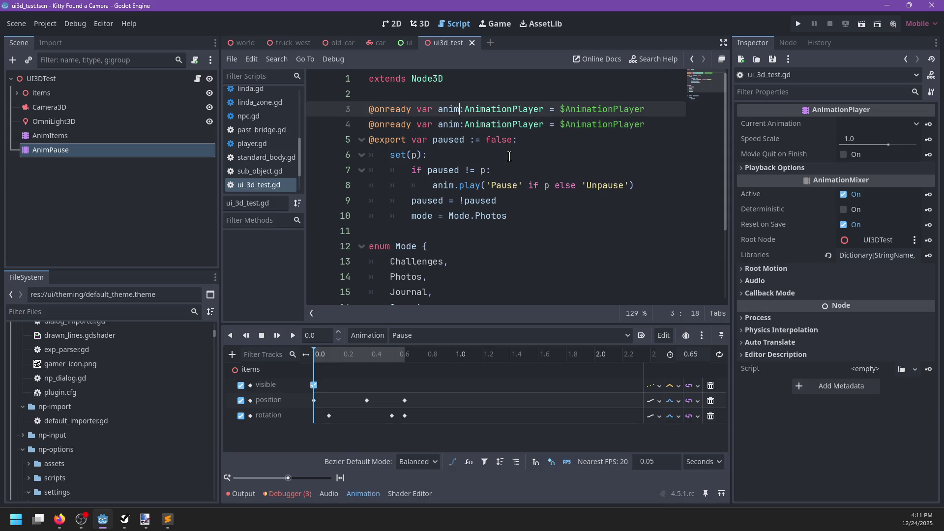
text(UI)
key(End)
key(ctrl+BackSpace)
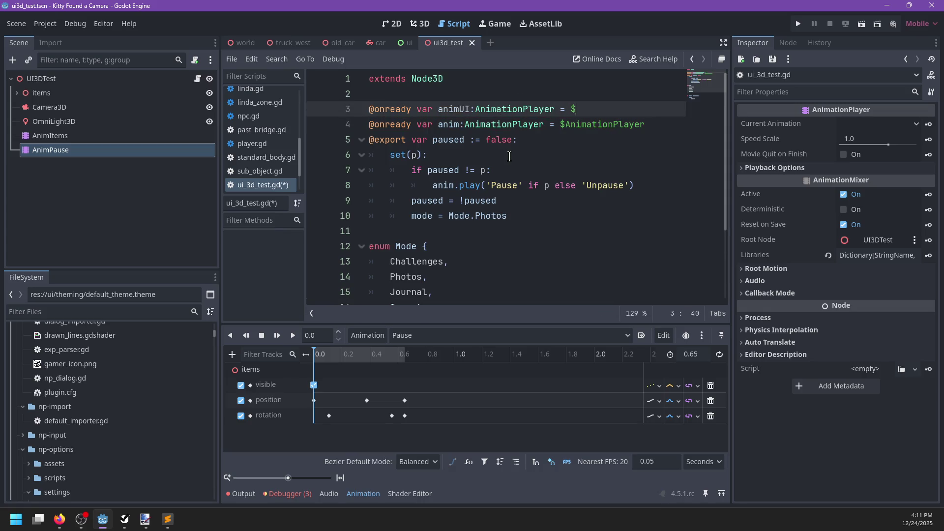
text(nuimn)
key(BackSpace)
key(BackSpace)
text(imPause)
key(Down)
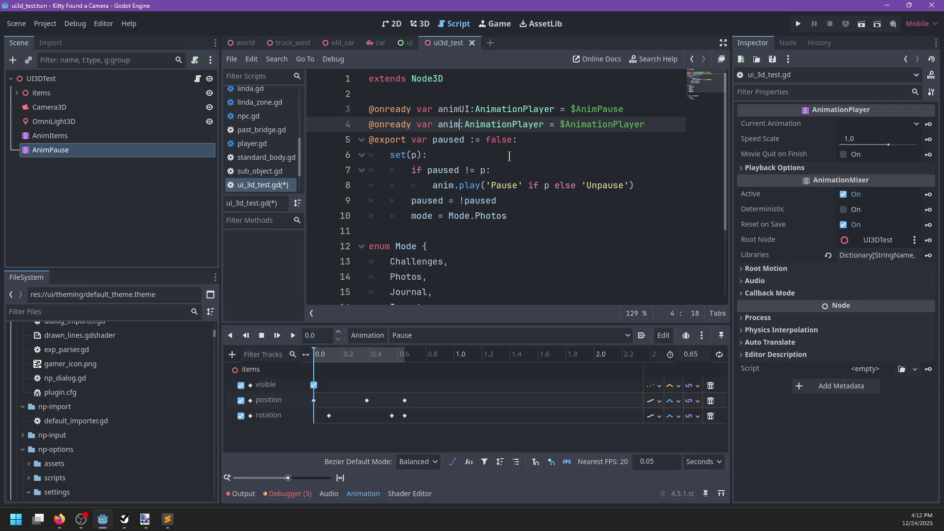
key(Up)
key(Delete)
key(BackSpace)
text(Pause)
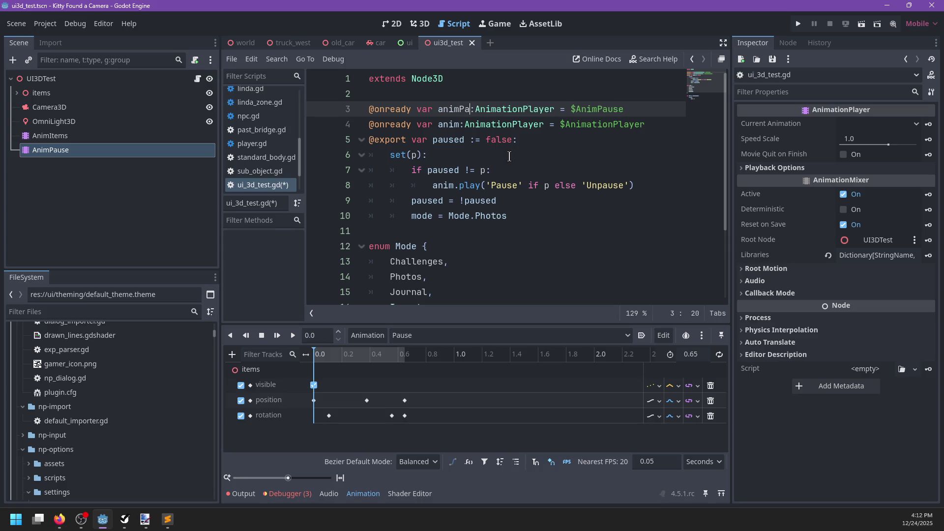
Step: Change the second declaration to animItems = $AnimItems
key(Down)
text(Items)
key(BackSpace)
key(BackSpace)
key(BackSpace)
text(iumIte)
key(Return)
Step: Rename the variables to anim_pause and anim_items, and fix the play call to use anim_pause
click(464, 109)
key(BackSpace)
text(_p)
key(Down)
key(BackSpace)
text(_i)
click(455, 185)
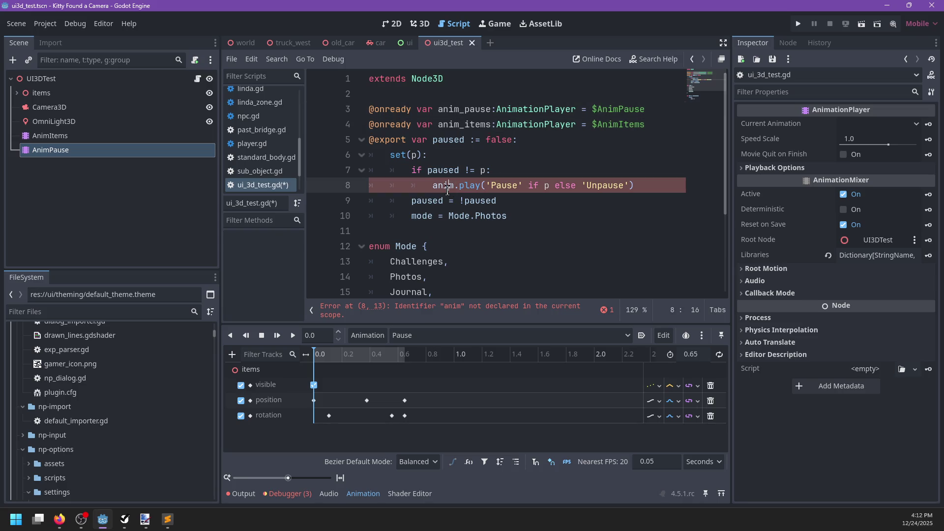
text(_pause)
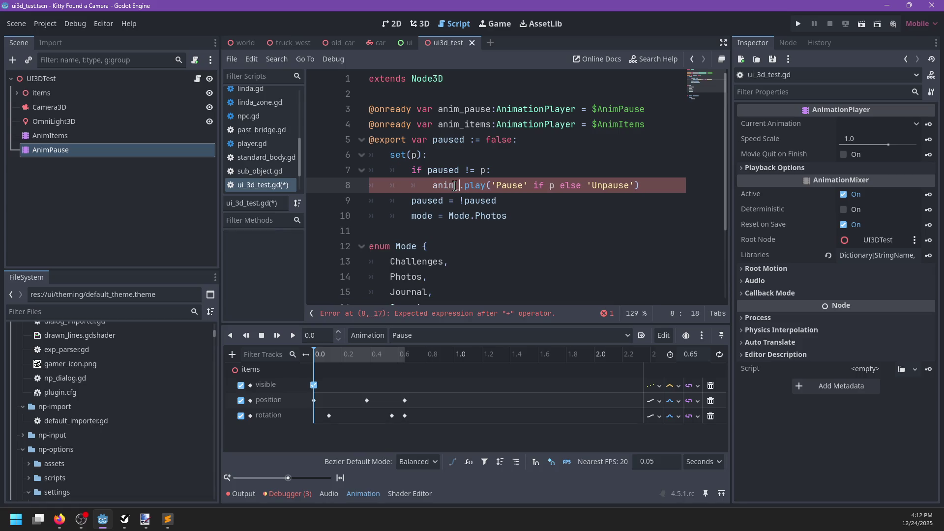
Step: Declare var old_mode above the mode = m line in the mode setter
scroll(455, 186, down, 3)
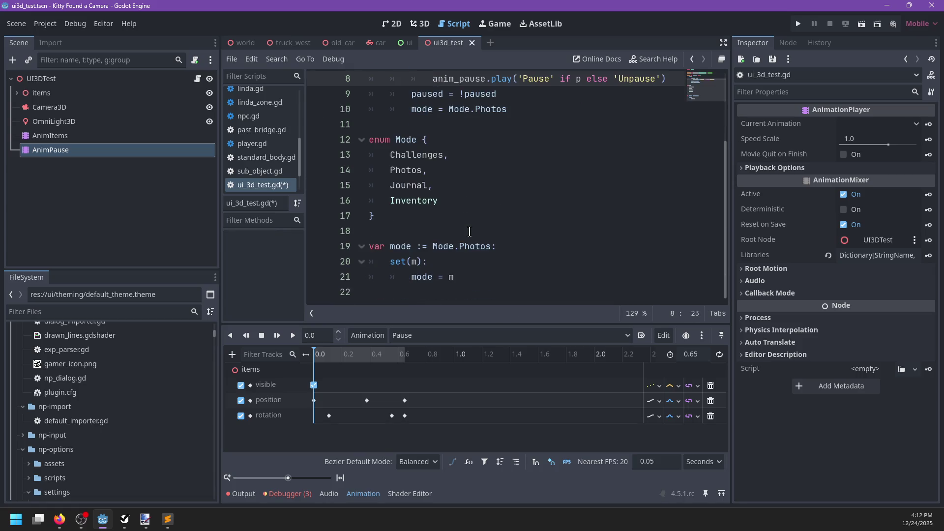
click(495, 270)
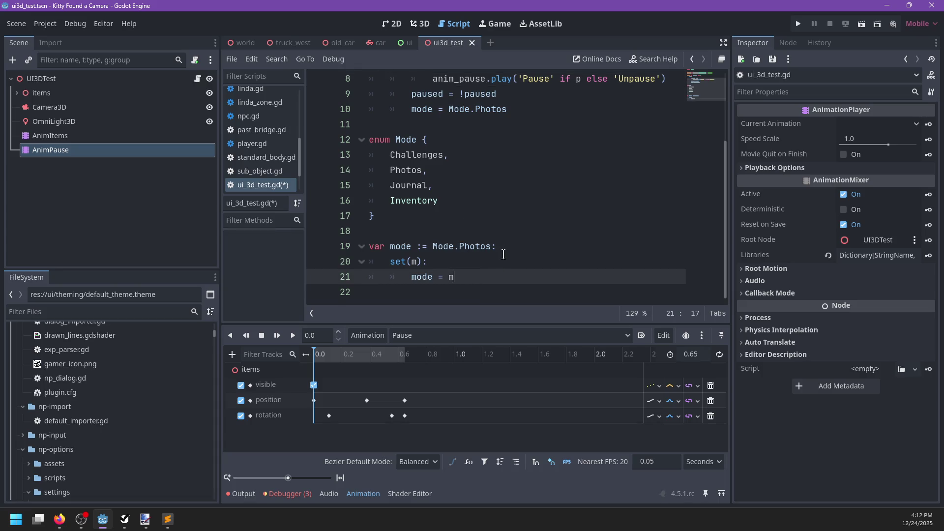
key(Return)
key(alt+Up)
text(let ol)
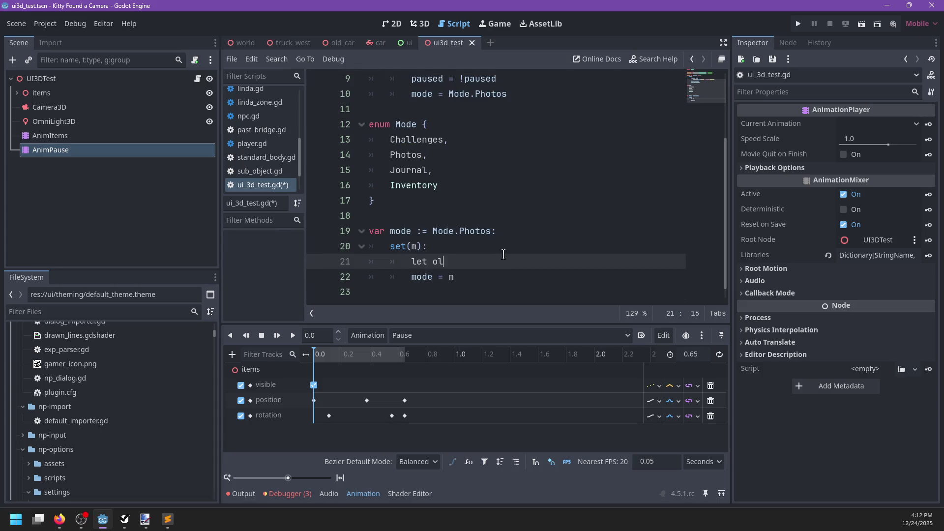
key(BackSpace)
key(BackSpace)
key(BackSpace)
text(var)
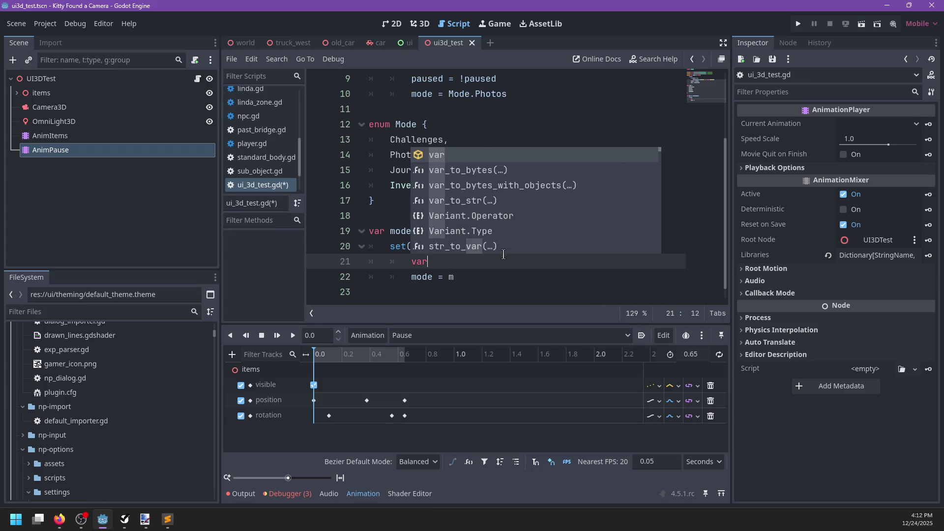
text( old_mdoe =)
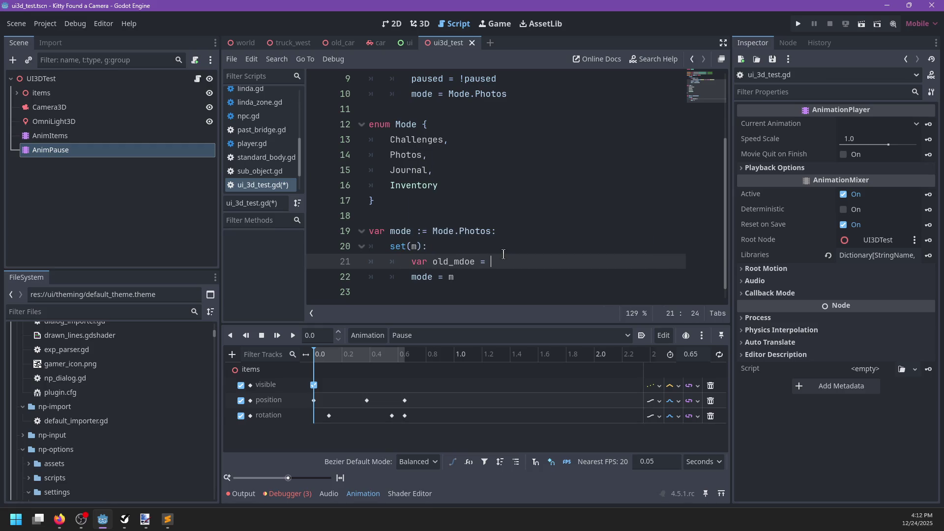
key(ctrl+BackSpace)
key(ctrl+BackSpace)
key(ctrl+z)
key(ctrl+z)
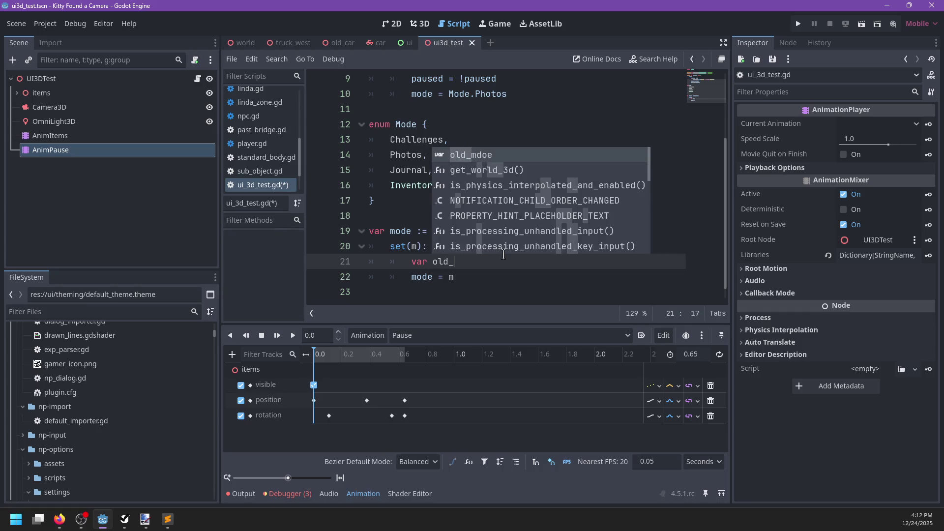
text(mode)
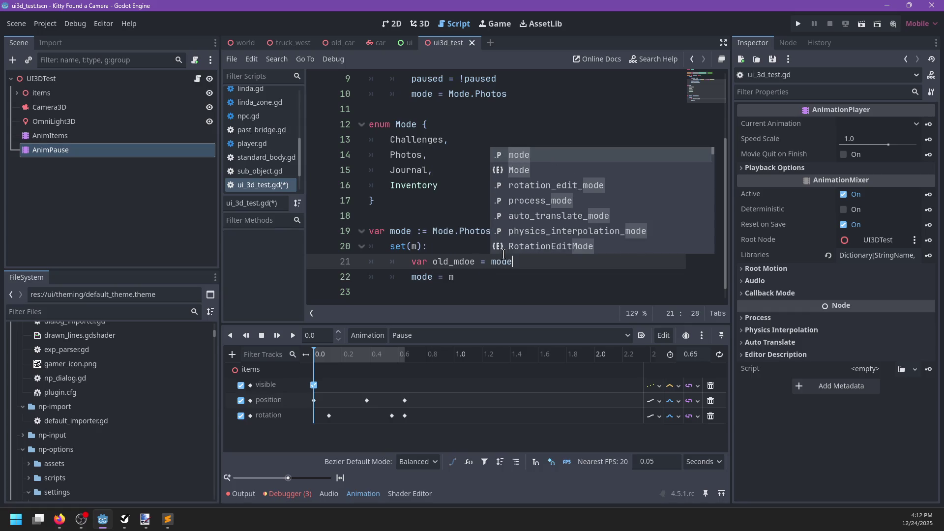
key(Left)
key(Left)
key(Left)
key(BackSpace)
key(BackSpace)
text(ode :)
key(Down)
key(End)
Step: Add if old_mode > mode / elif old_mode < mode branches adjusting old_mode by ±1, then view warnings
key(Return)
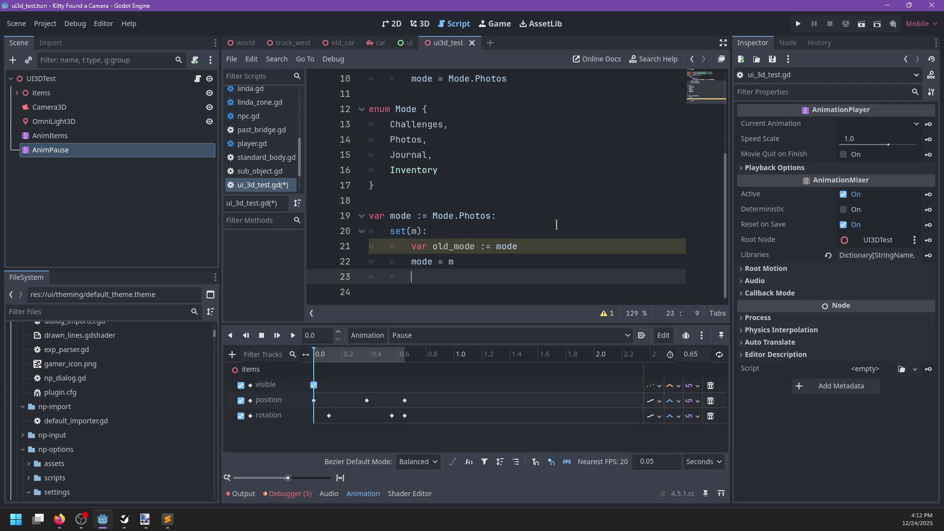
text(f old_m)
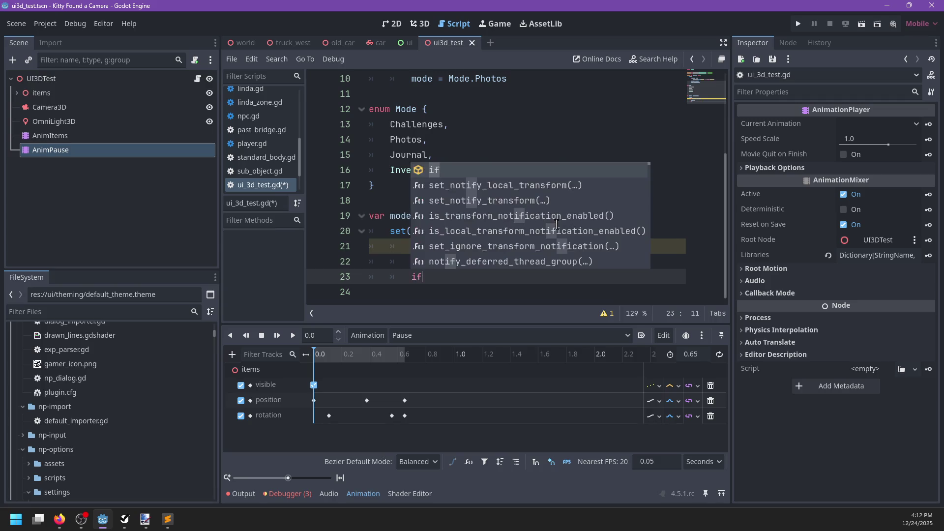
text(ode > )
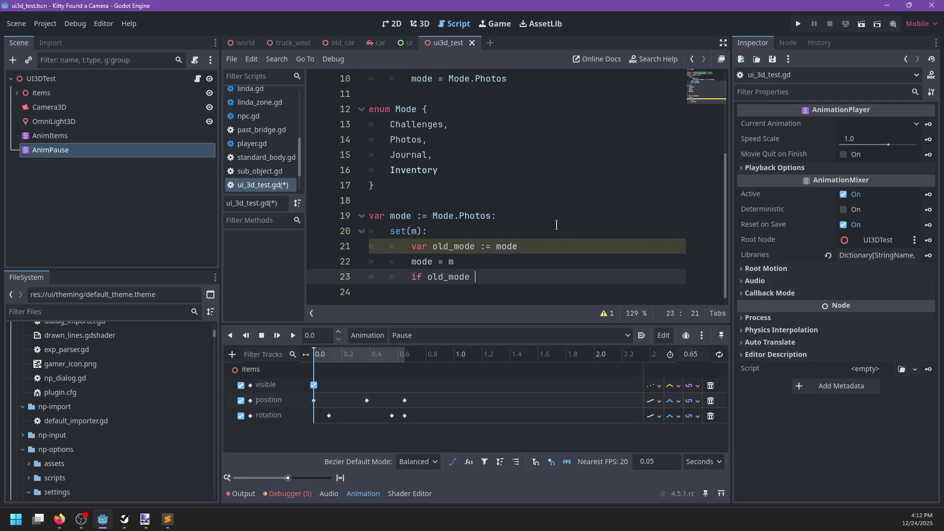
text(mode:)
key(Return)
text(old_mode = mode + 1)
key(Return)
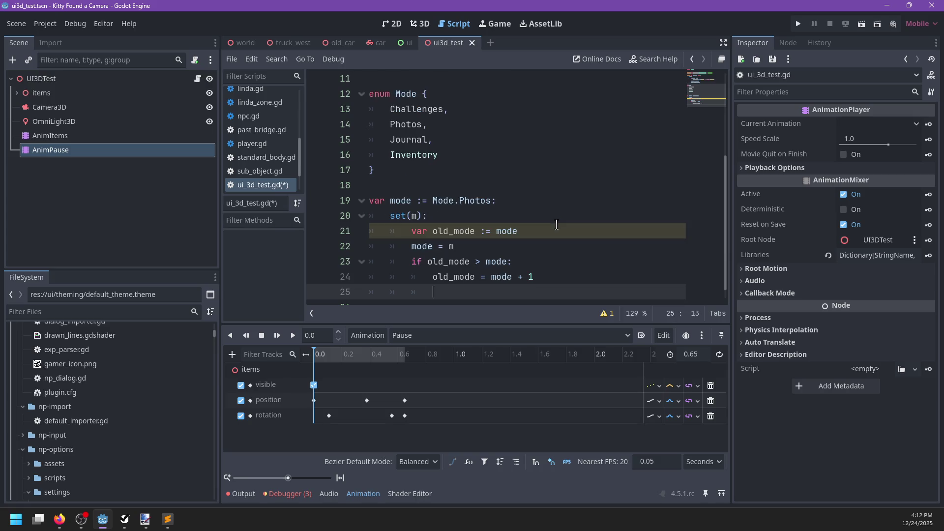
text(elif old_m)
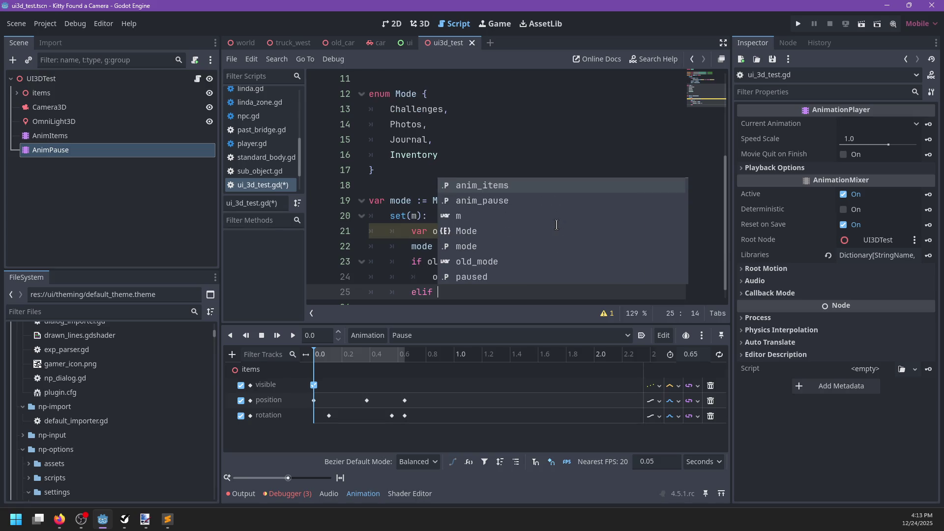
text(ode < mode:)
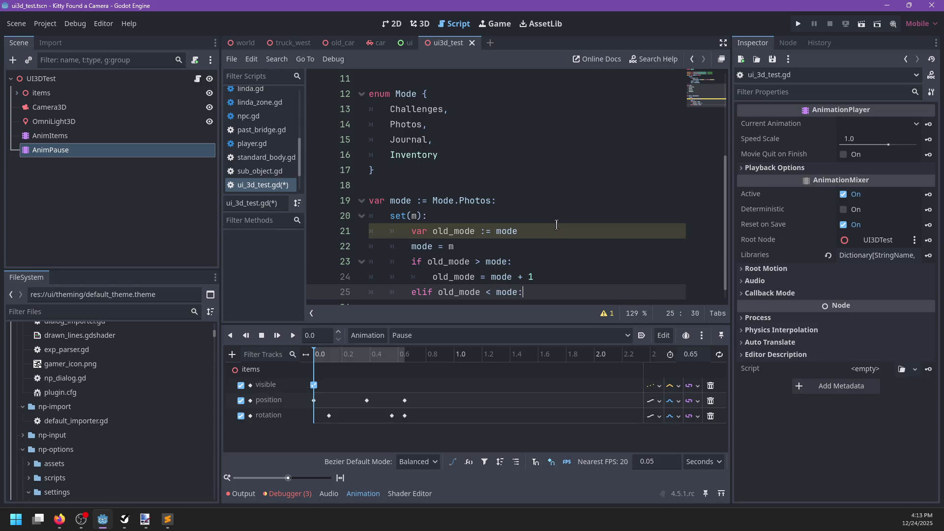
key(Return)
text(ld_mode = mode - 1)
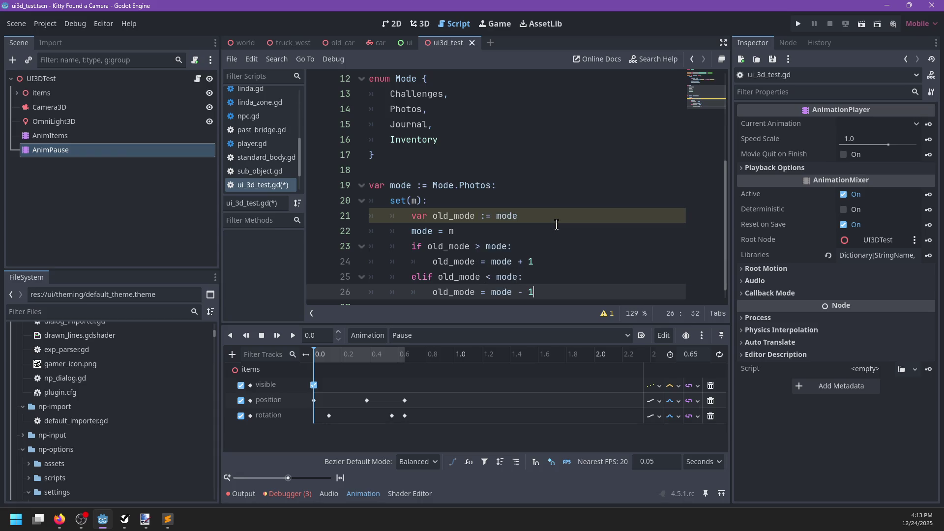
key(Return)
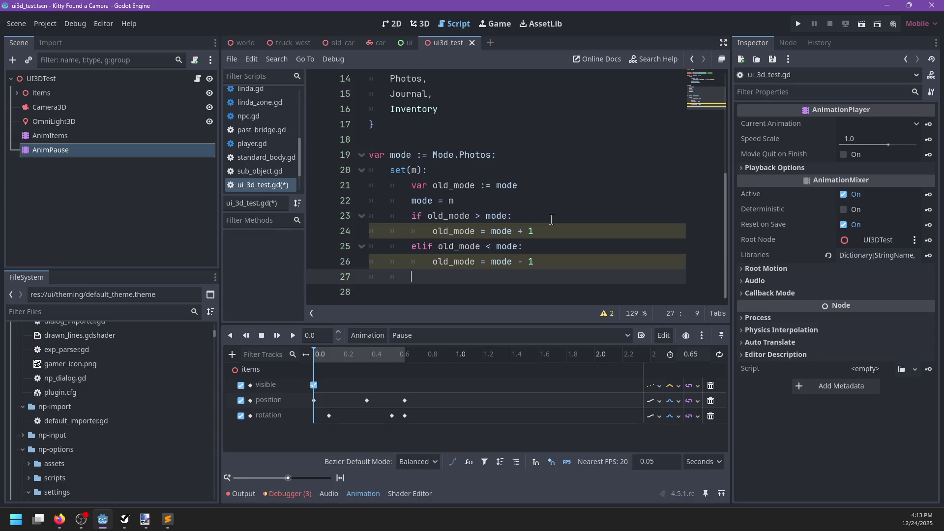
click(605, 314)
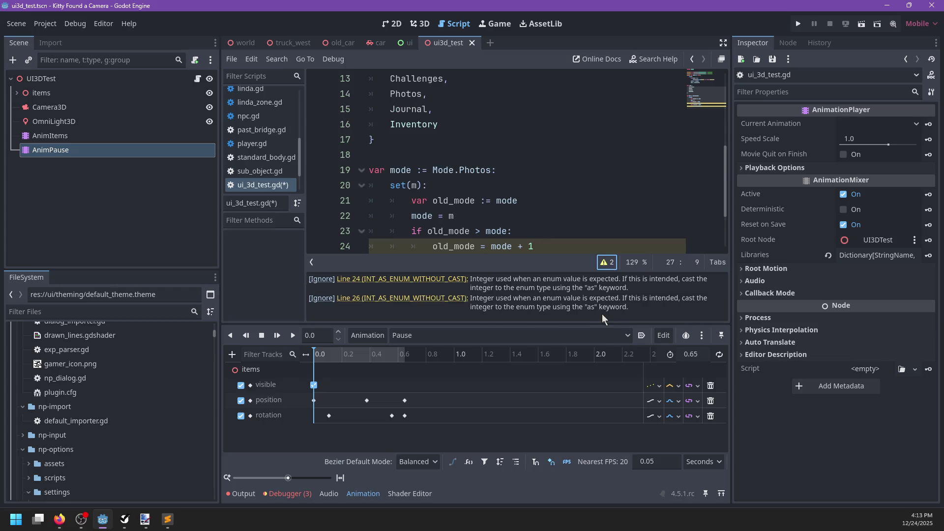
Step: Append 'as int' to old_mode on line 21, undoing a stray cast typed on line 24
click(607, 262)
click(557, 248)
text(as )
text(ode)
key(ctrl+BackSpace)
key(ctrl+BackSpace)
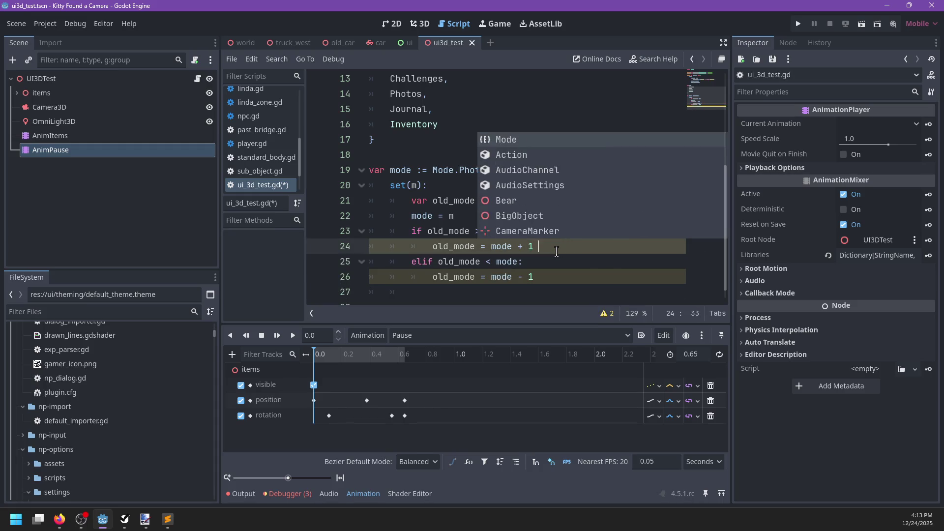
key(Escape)
click(481, 201)
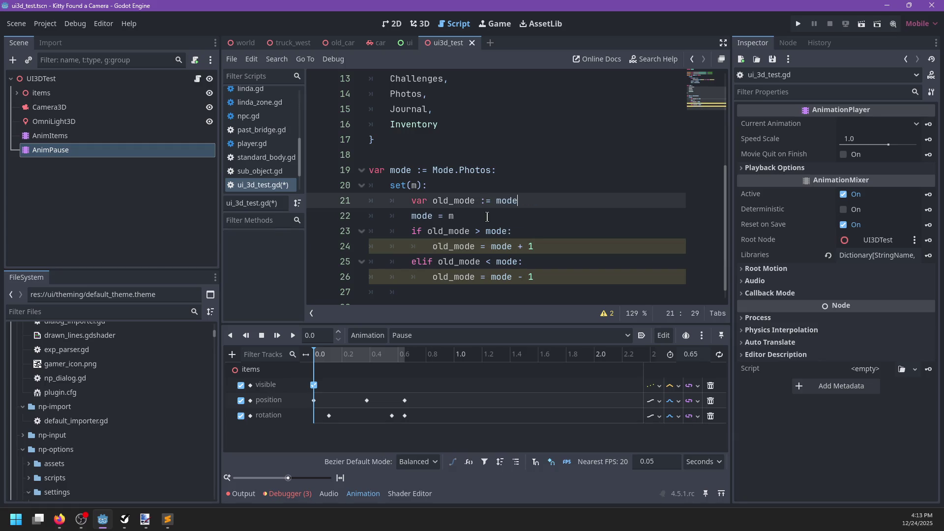
text(as int)
Step: Write the condition 'if old_mode == mode || old_mode < 0 || old_mode > Mode.Inventory:' on line 27
click(519, 288)
scroll(514, 289, down, 1)
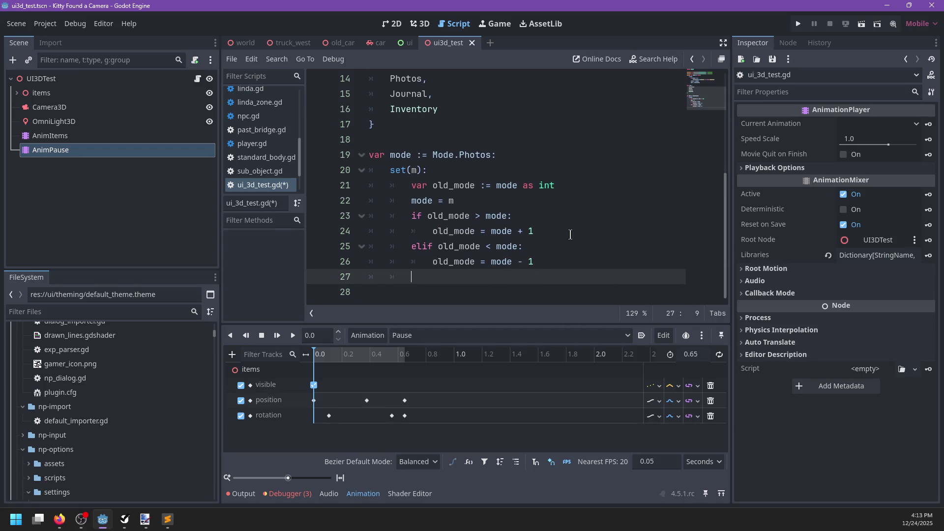
text(if()
text(old_mode < 0)
text(|| old_mode)
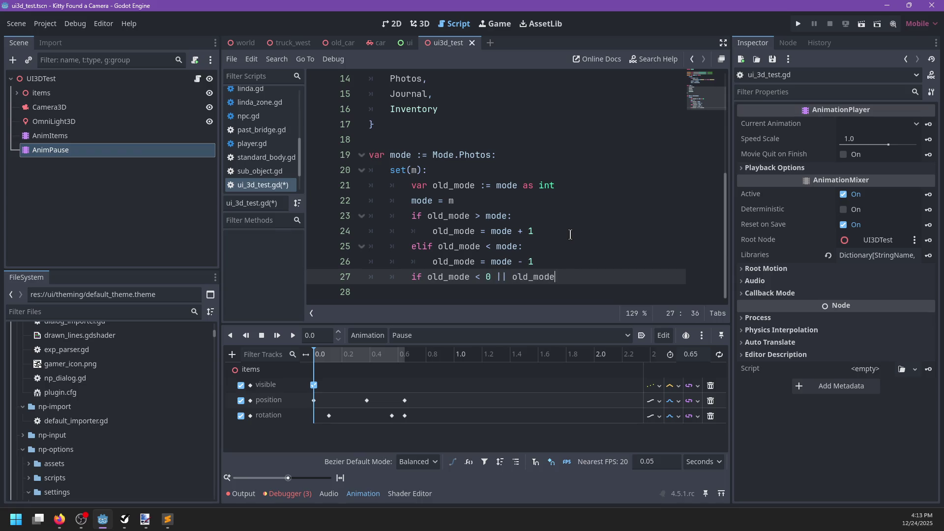
click(427, 277)
text(old_mode == mode |)
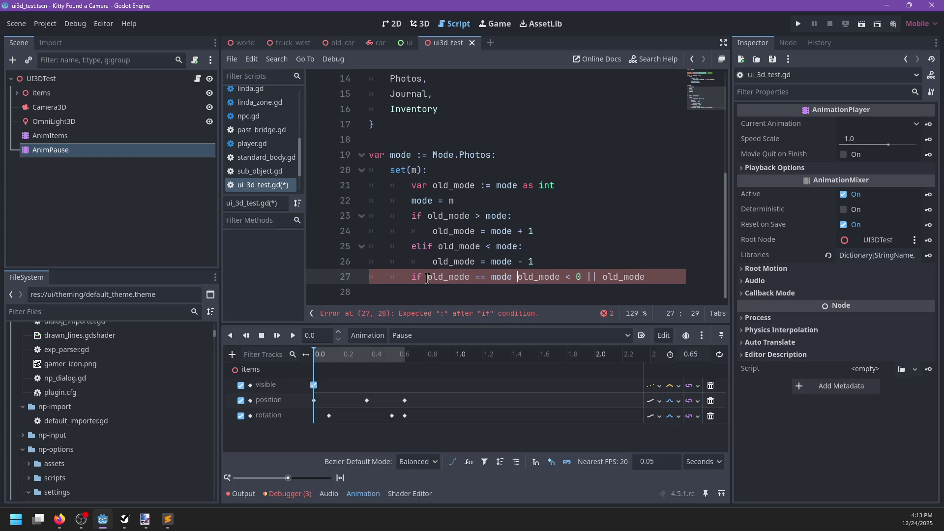
text(|)
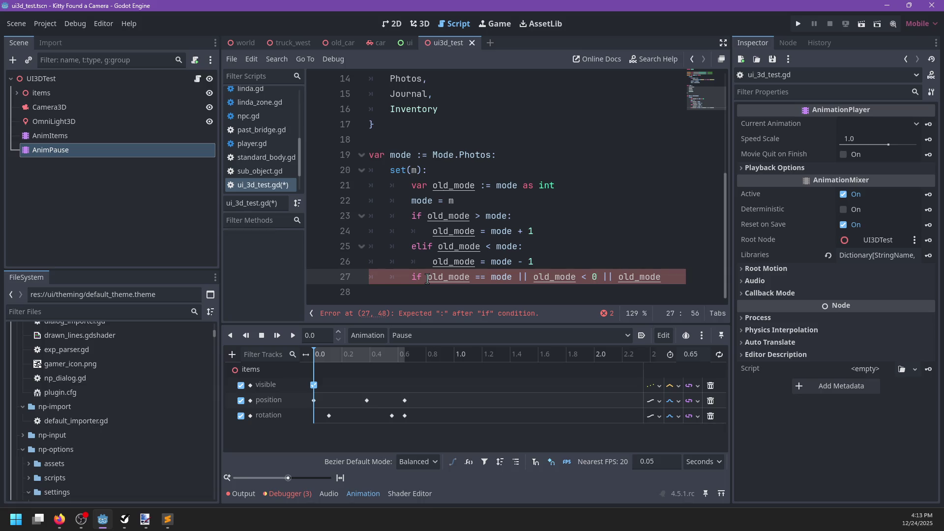
scroll(568, 254, up, 1)
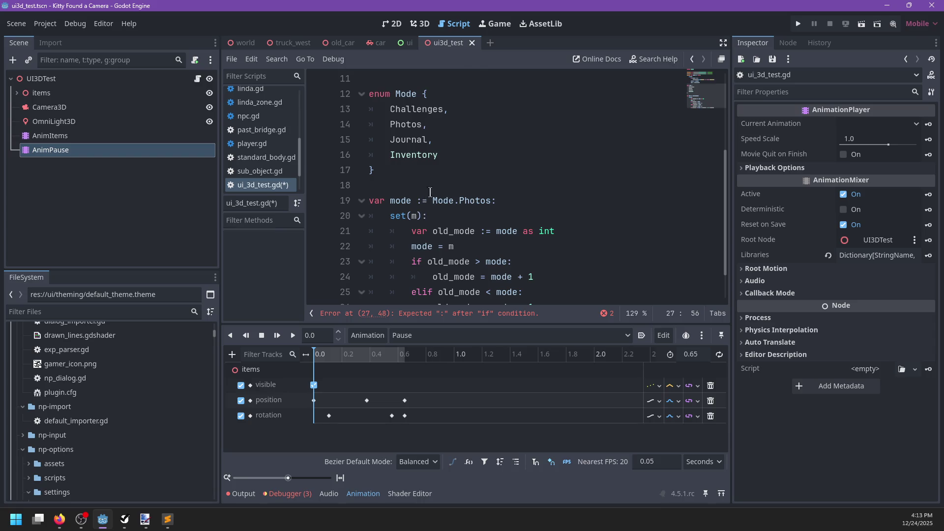
scroll(430, 193, up, 1)
scroll(463, 214, down, 2)
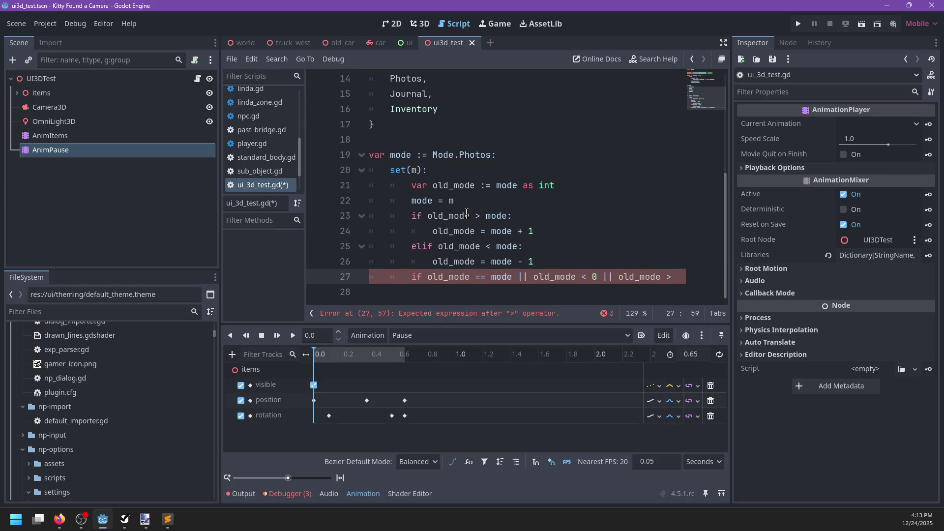
text(Mode.I)
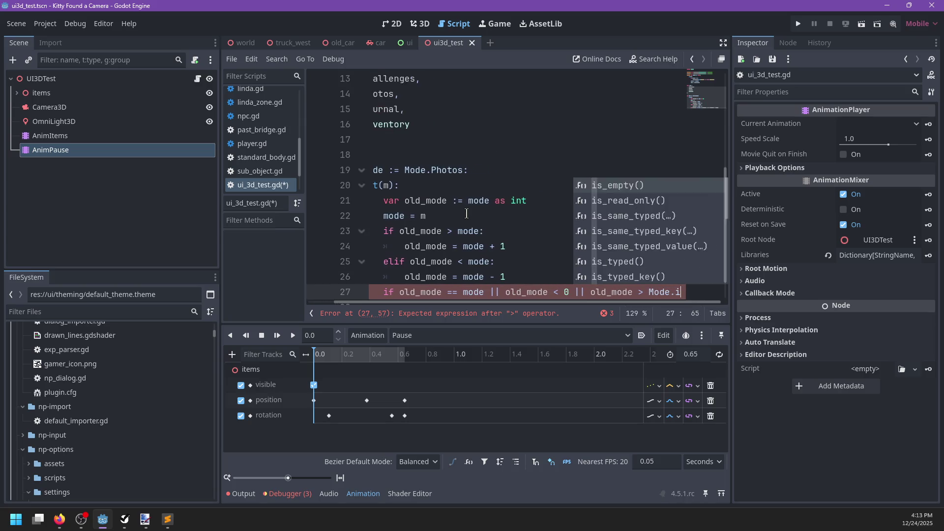
key(Return)
text(:)
key(Return)
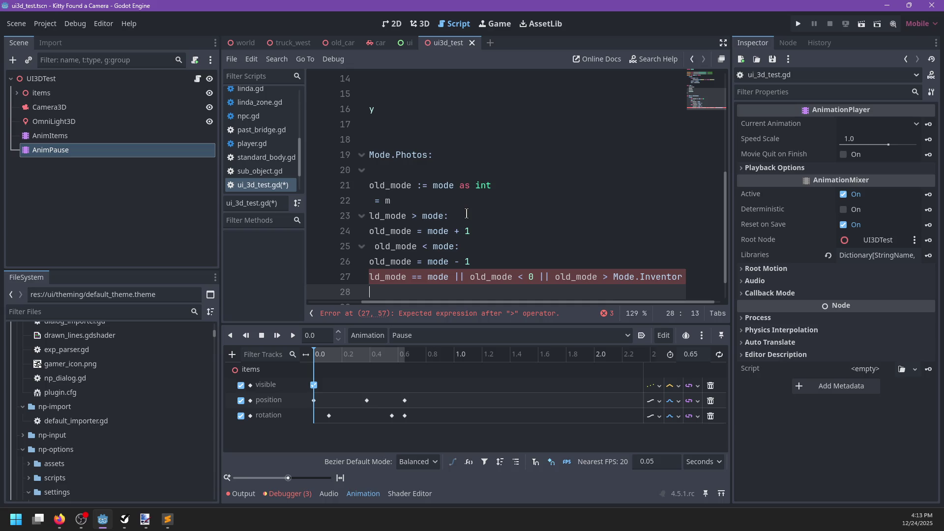
Step: Add 'return' under the if, then an else branch starting anim_items.play(Mode.keys()[old_mode] ...)
scroll(477, 220, down, 1)
scroll(477, 240, right, 2)
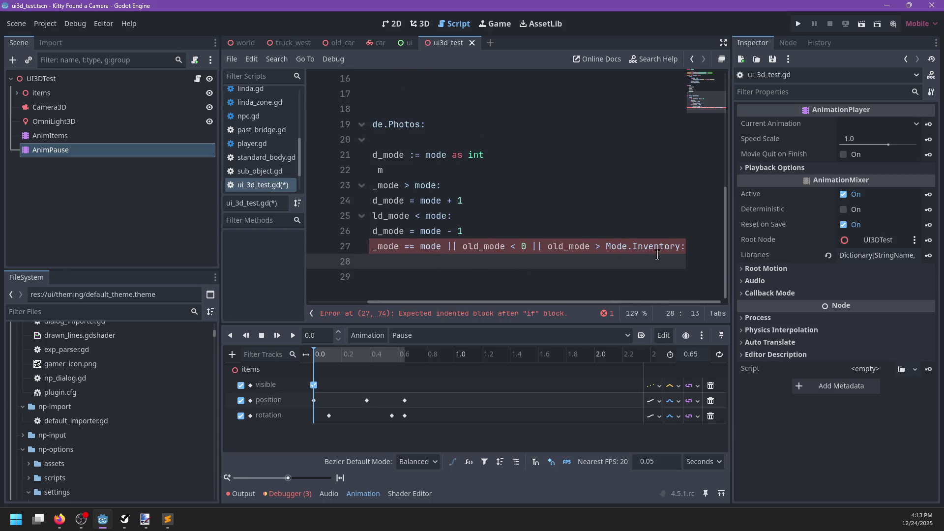
scroll(659, 254, left, 2)
scroll(658, 254, right, 2)
scroll(662, 255, left, 2)
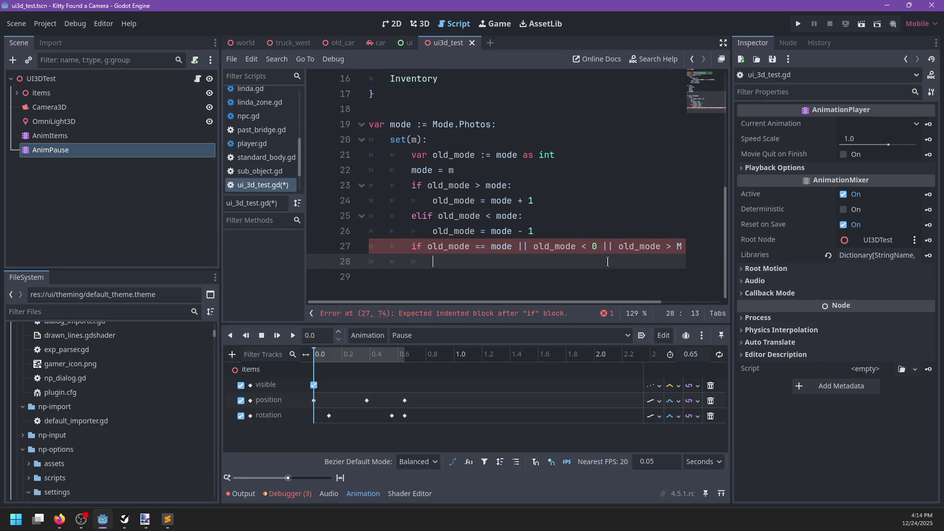
text(return)
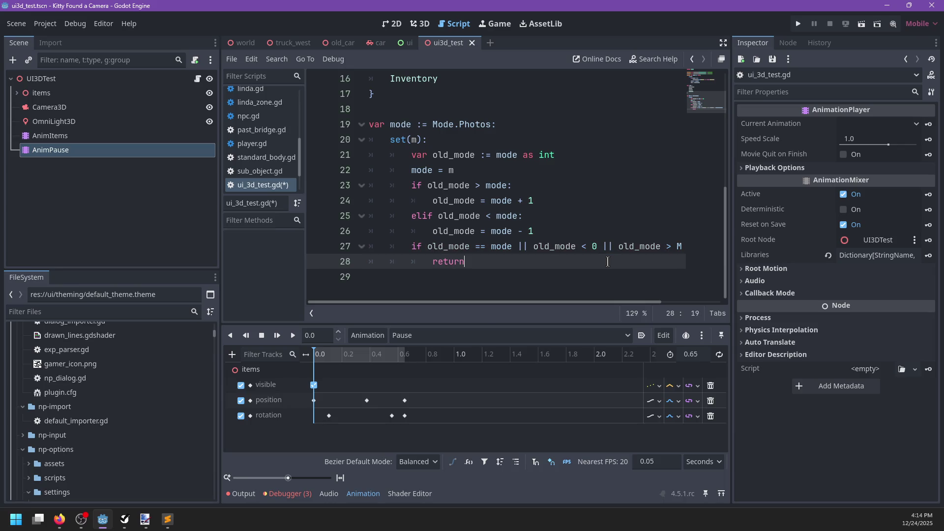
scroll(530, 229, right, 2)
scroll(530, 229, left, 2)
key(Return)
text(else:)
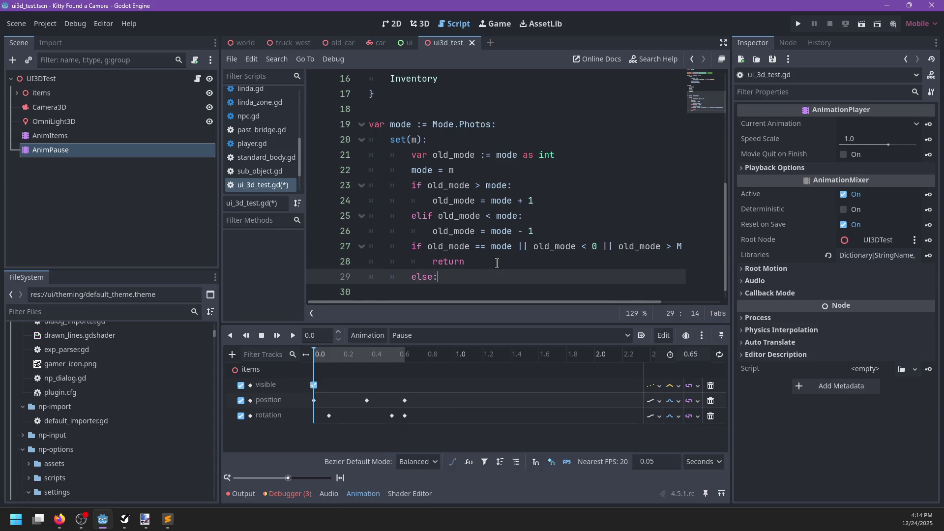
key(Return)
text(nim)
key(Return)
text(.play(')
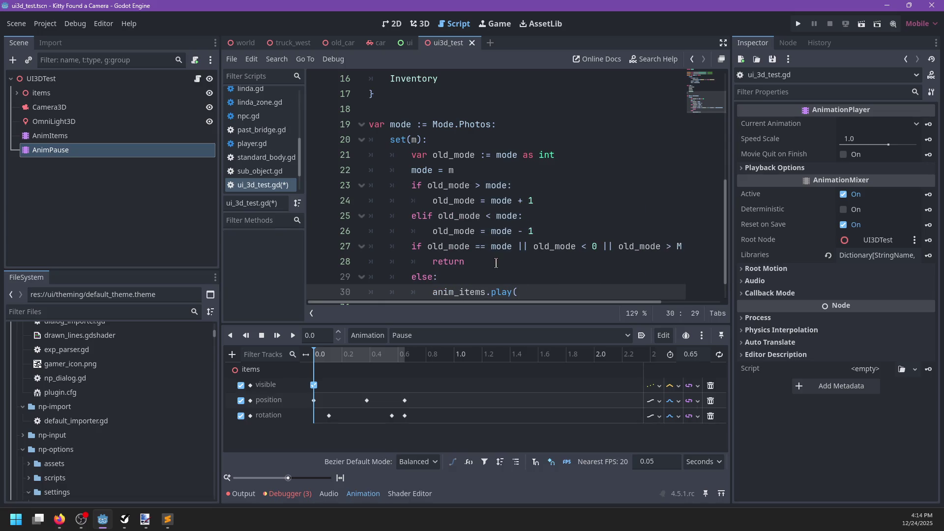
text(Mode)
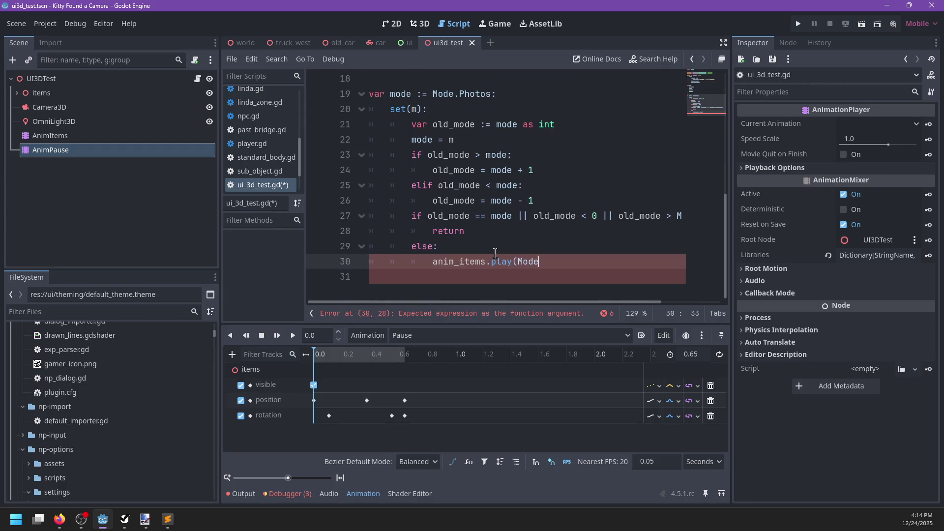
text(.keys()[)
text(old_mode])
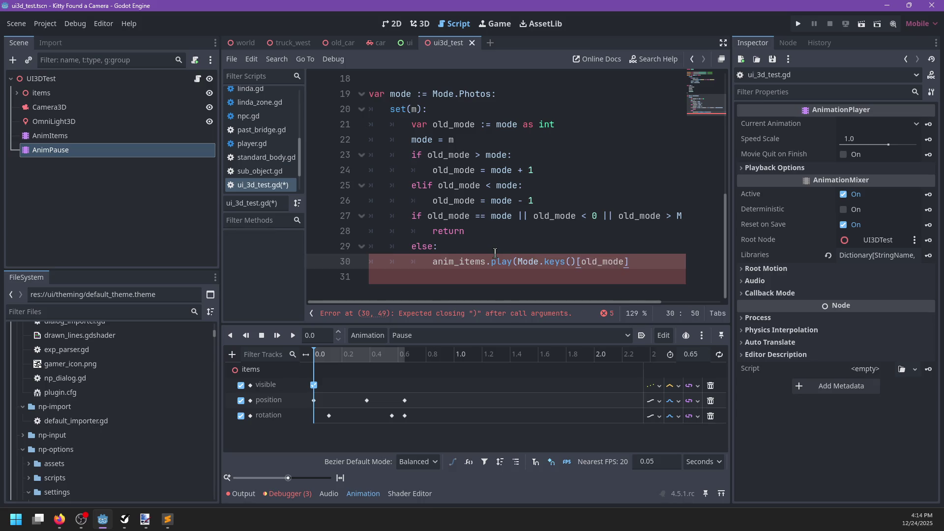
text(To)
text( + Mo)
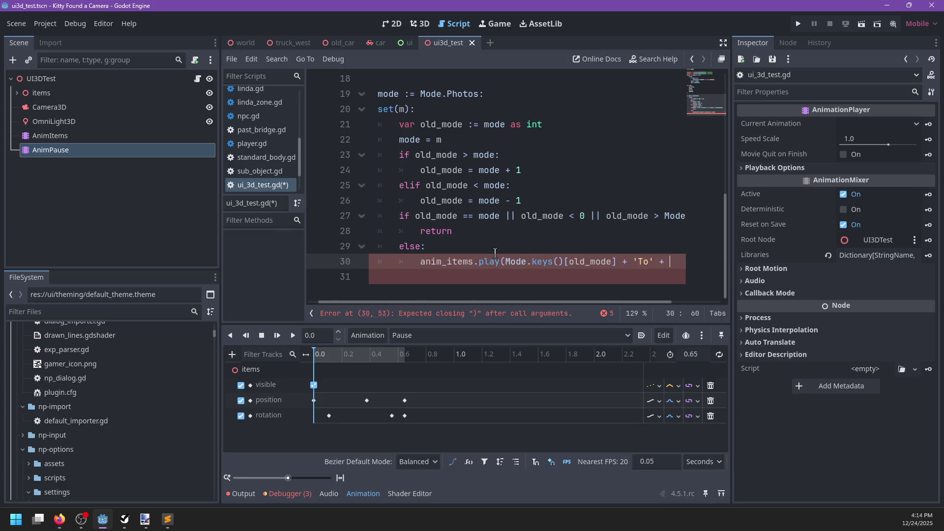
text(de.keys()[)
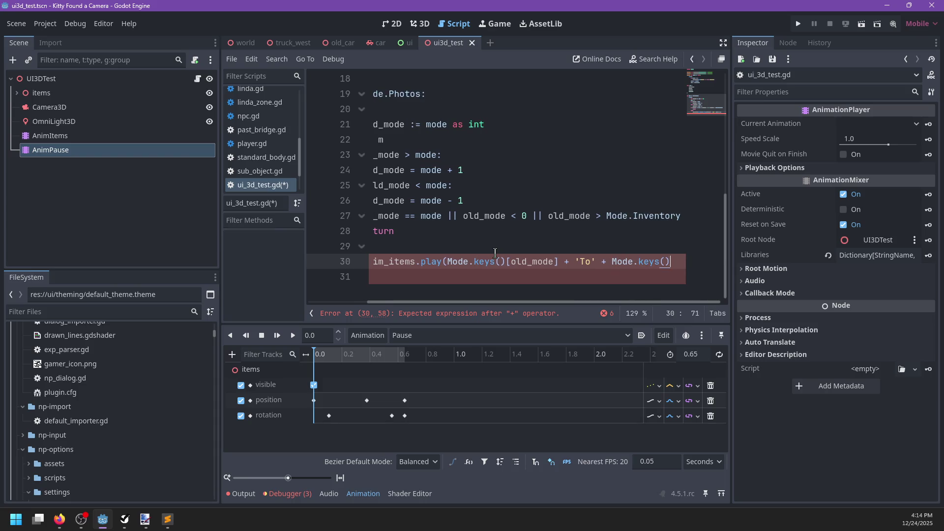
text(mode]))
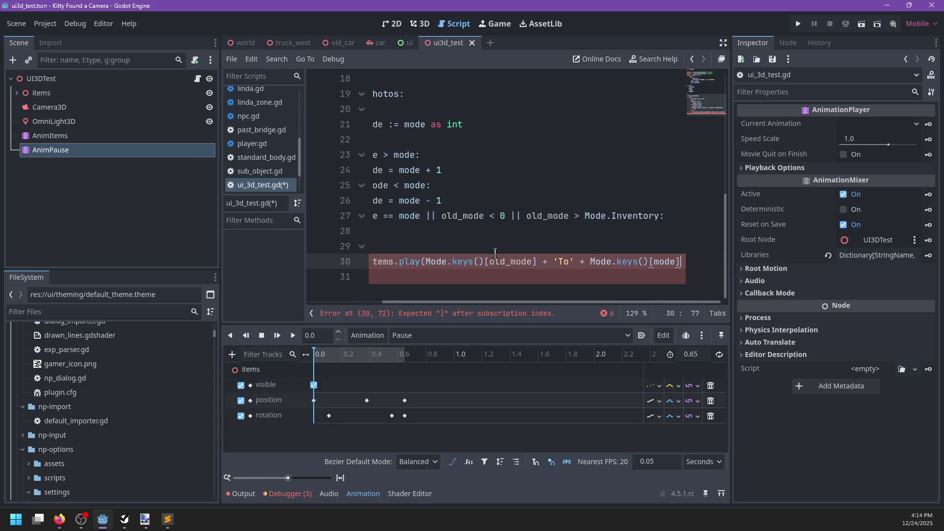
Step: Save ui_3d_test.gd with the play call using Mode.keys()[old_mode] + 'To' + Mode.keys()[mode]
key(ctrl+s)
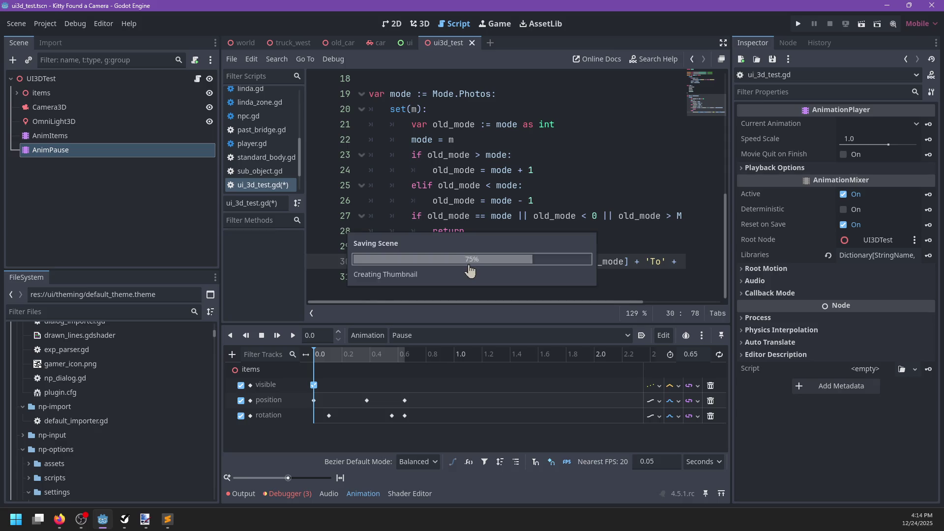
drag(427, 216, 317, 265)
click(496, 265)
Step: Review lines 20–22 and double-click mode on line 22 to check its possible values
click(449, 114)
scroll(467, 145, up, 5)
scroll(451, 113, down, 5)
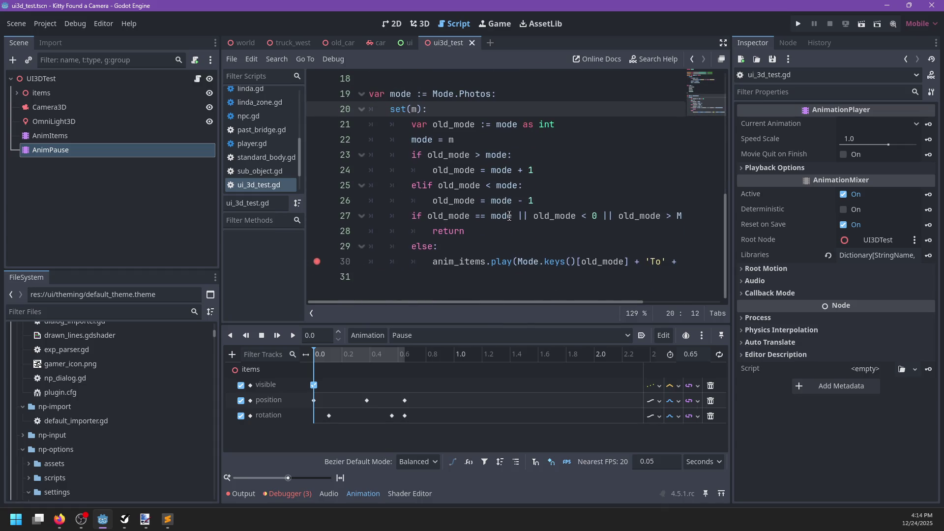
click(452, 125)
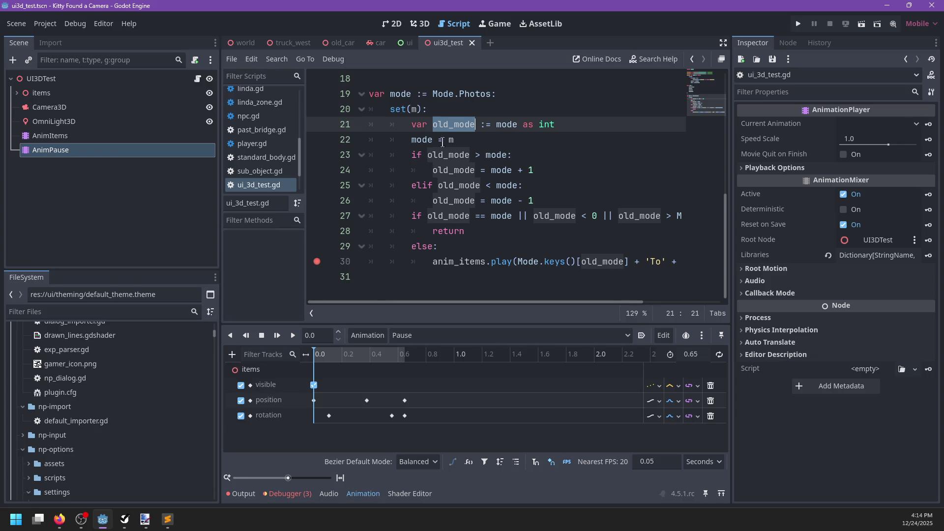
click(424, 140)
double_click(424, 140)
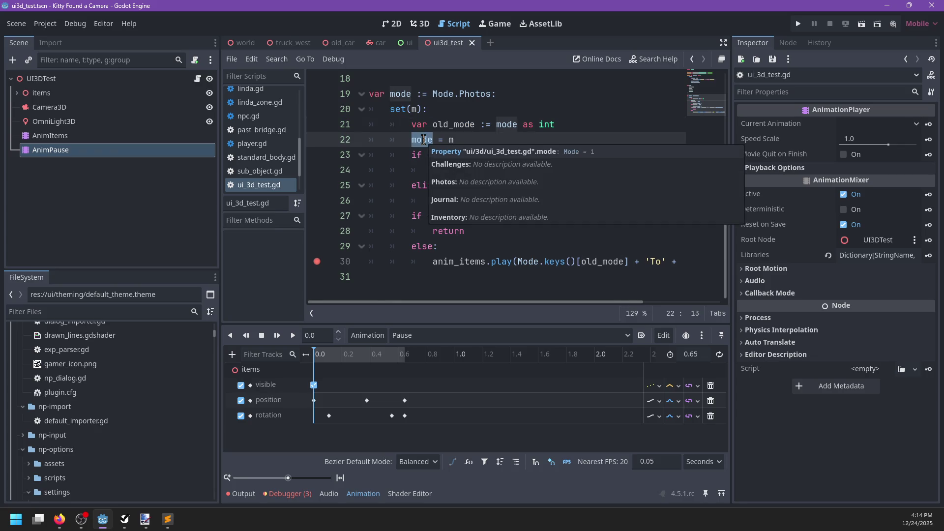
Step: Select the AnimItems player and preview the ChallengesToPhotos and JournalToInventory animations in 3D
click(415, 333)
click(414, 349)
click(49, 135)
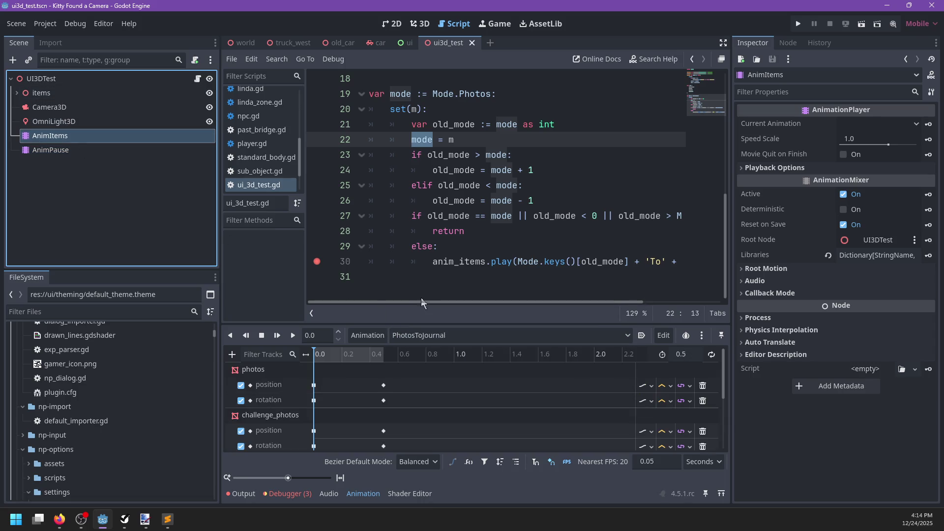
click(421, 24)
click(410, 336)
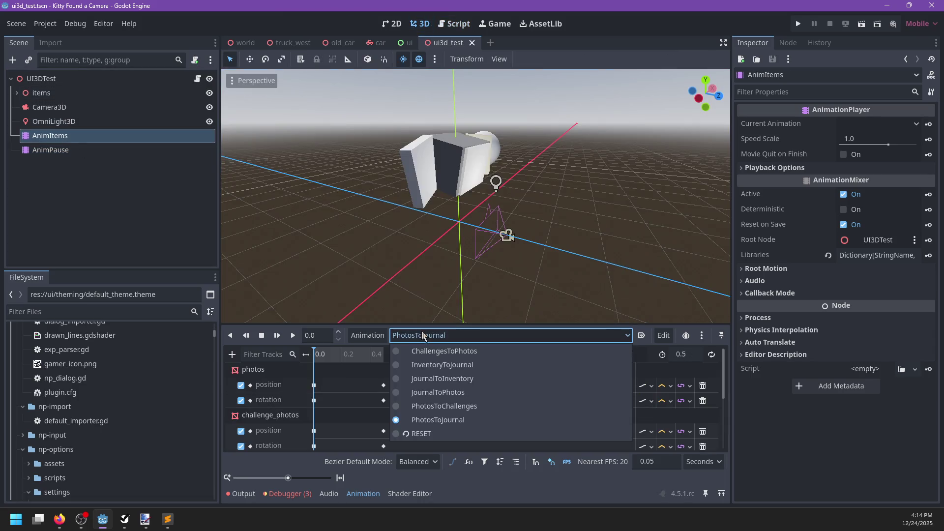
click(442, 352)
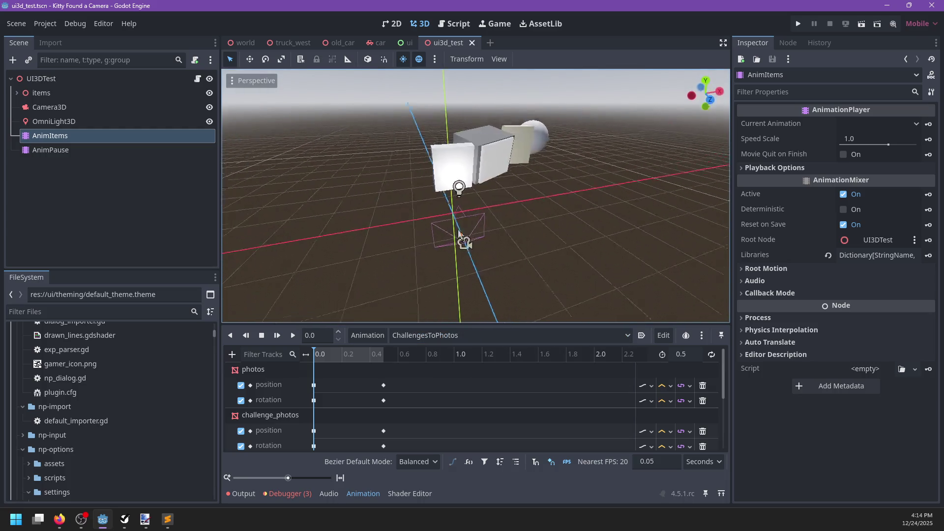
click(457, 334)
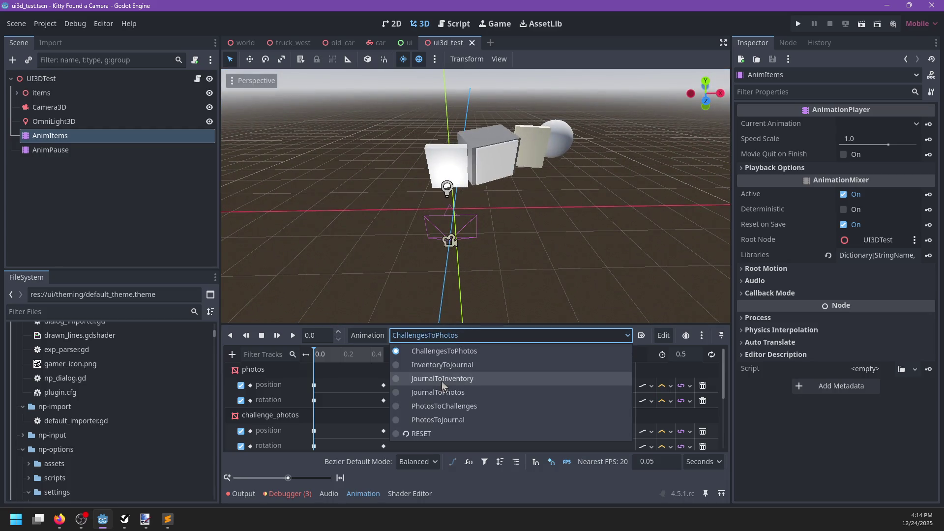
click(442, 379)
Step: Keep JournalToInventory current, play it to 0.5 s, orbit the view, and open ui_3d_test.gd
click(446, 337)
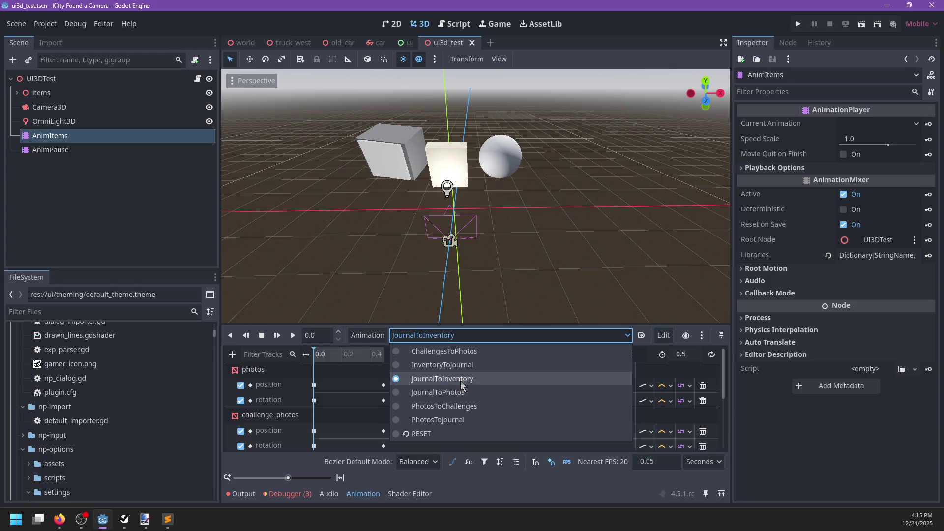
click(335, 376)
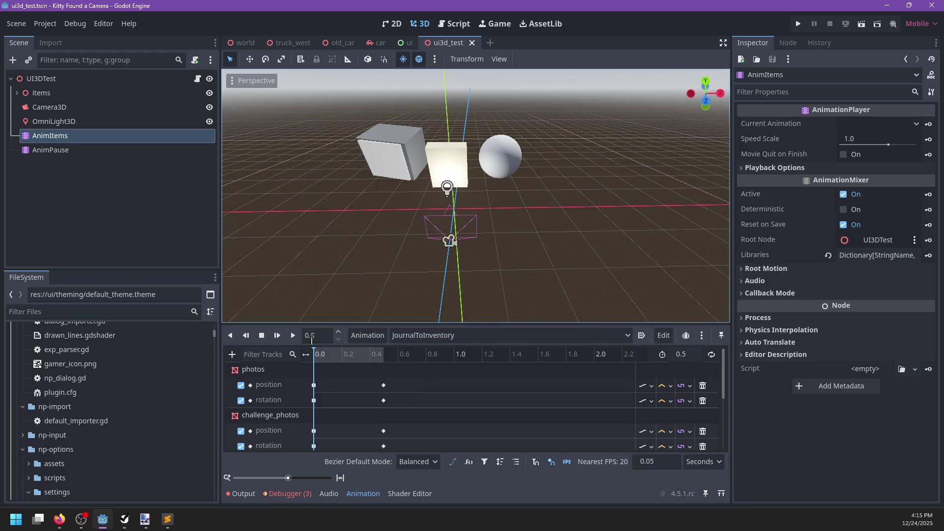
click(277, 335)
mouse_move(421, 214)
mouse_down()
mouse_move(468, 210)
mouse_move(384, 224)
mouse_up()
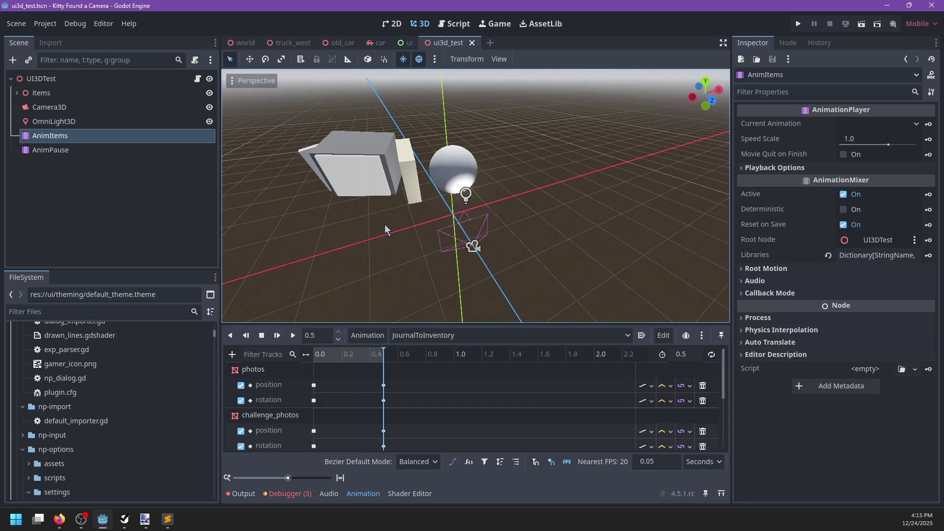
key(alt+Tab)
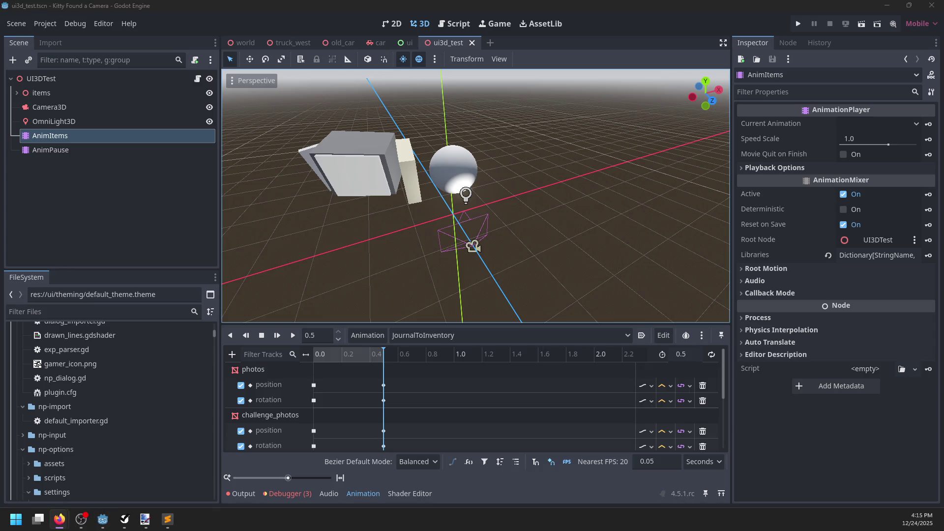
key(alt+Tab)
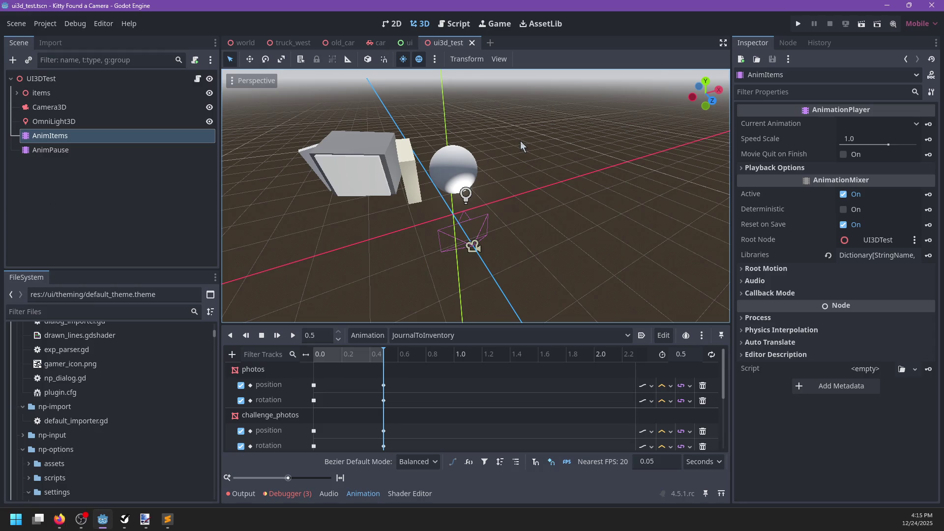
key(ctrl+F3)
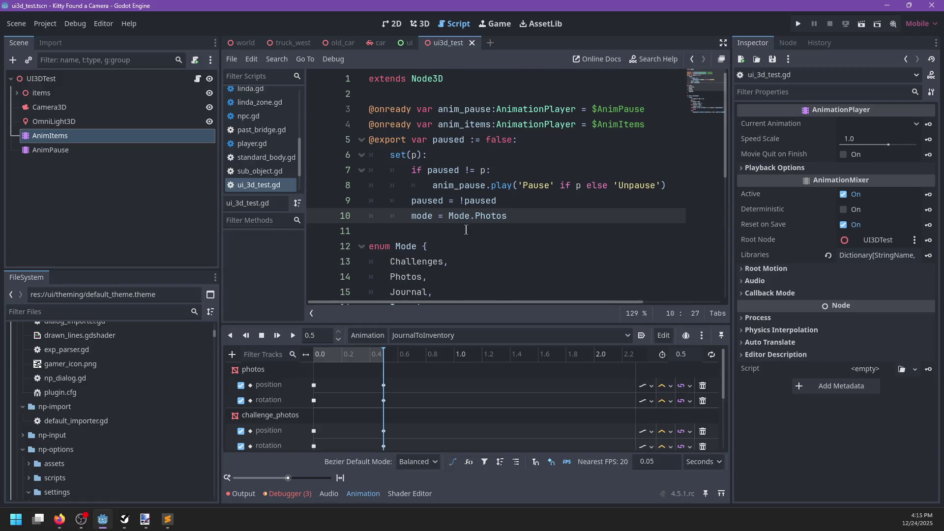
Step: Fold the var mode setter block and delete the empty line 18
scroll(424, 236, down, 5)
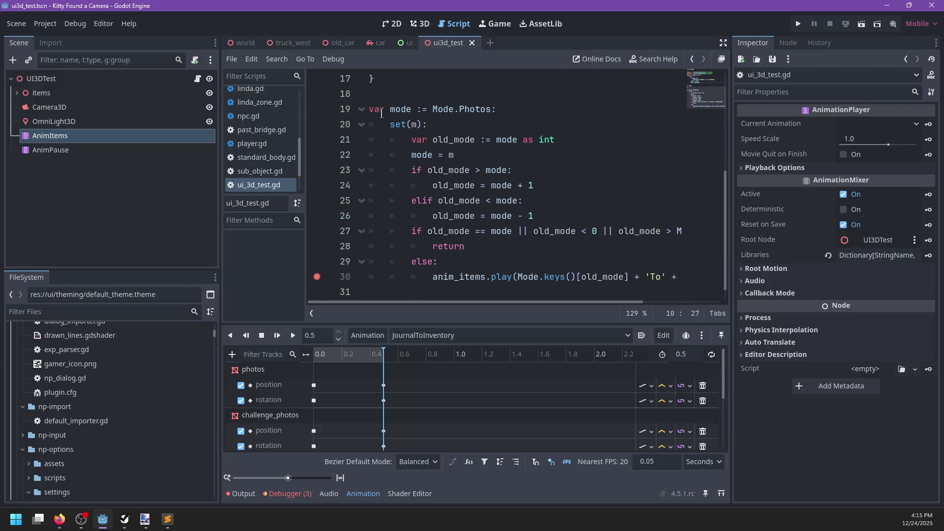
click(362, 110)
click(396, 182)
scroll(399, 182, up, 5)
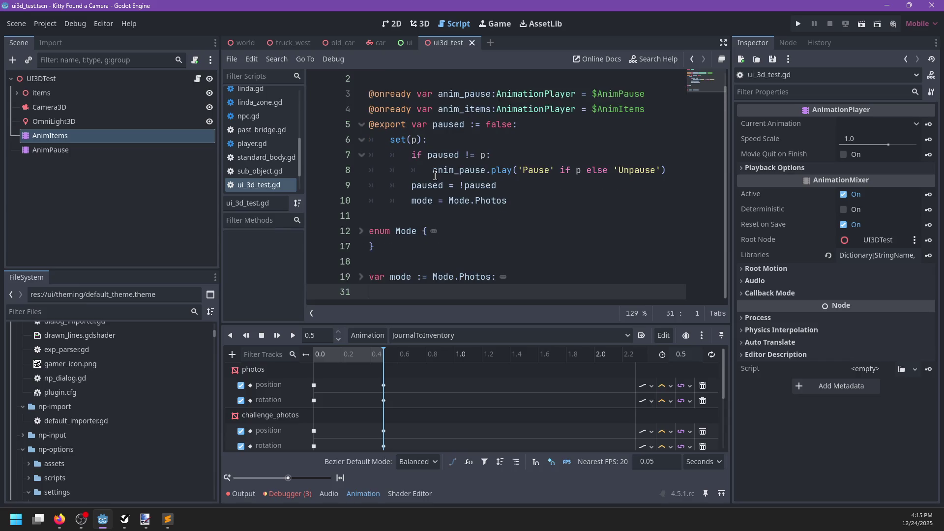
click(397, 266)
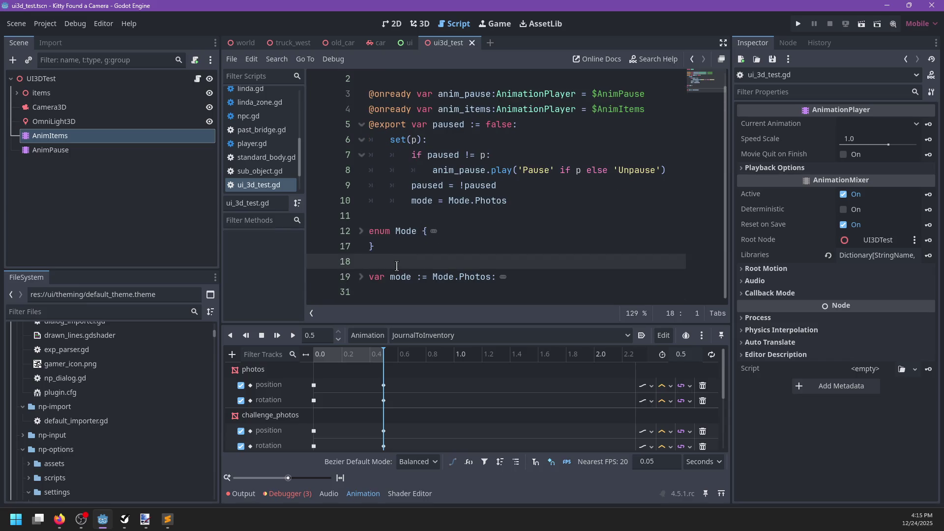
scroll(398, 266, up, 1)
key(BackSpace)
click(387, 294)
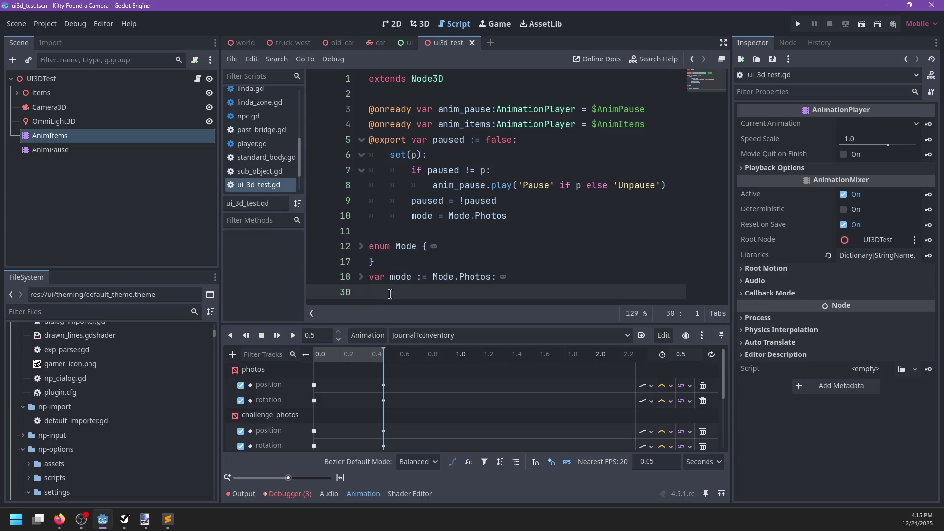
Step: Add a final line declaring func _input(event: InputEvent) -> void: via autocomplete
key(Return)
text(unc _input)
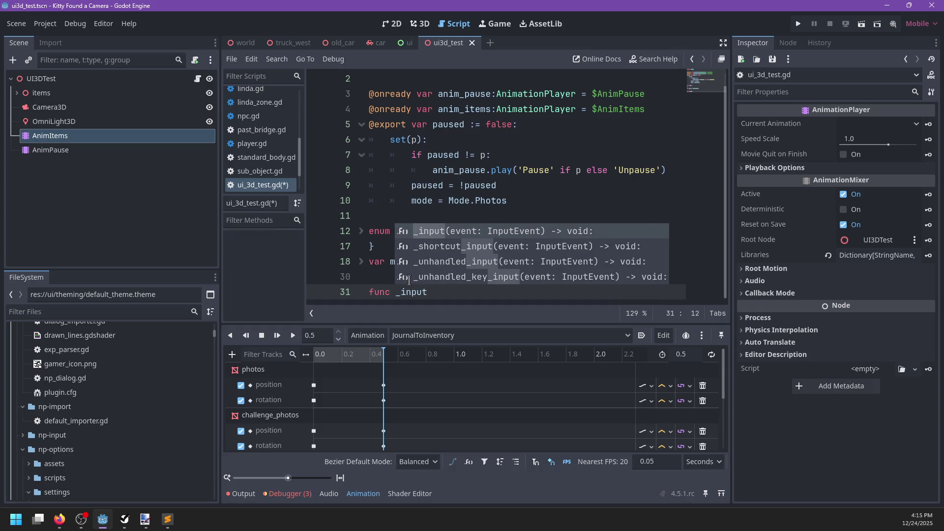
key(Return)
key(Return)
click(420, 24)
Step: Make InventoryToJournal the current AnimItems animation and orbit the 3D view
scroll(435, 243, up, 5)
scroll(373, 235, down, 4)
click(429, 335)
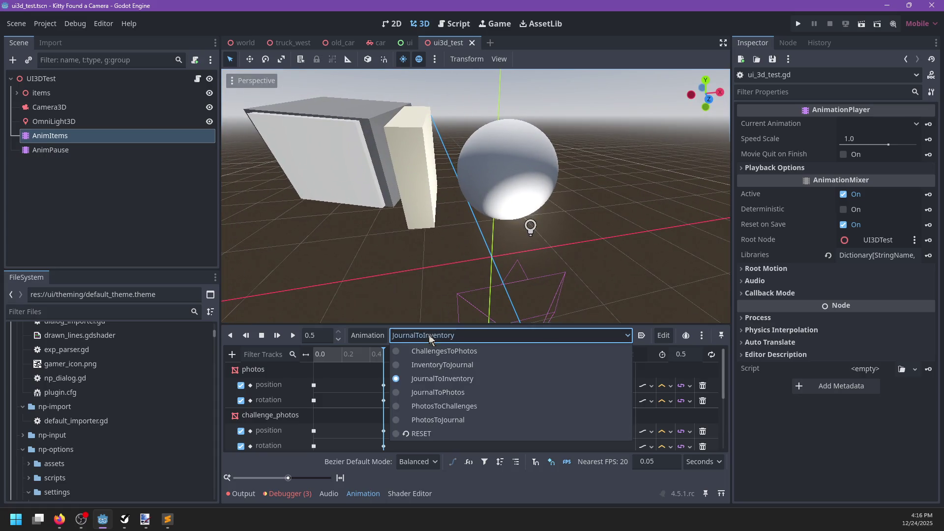
click(428, 366)
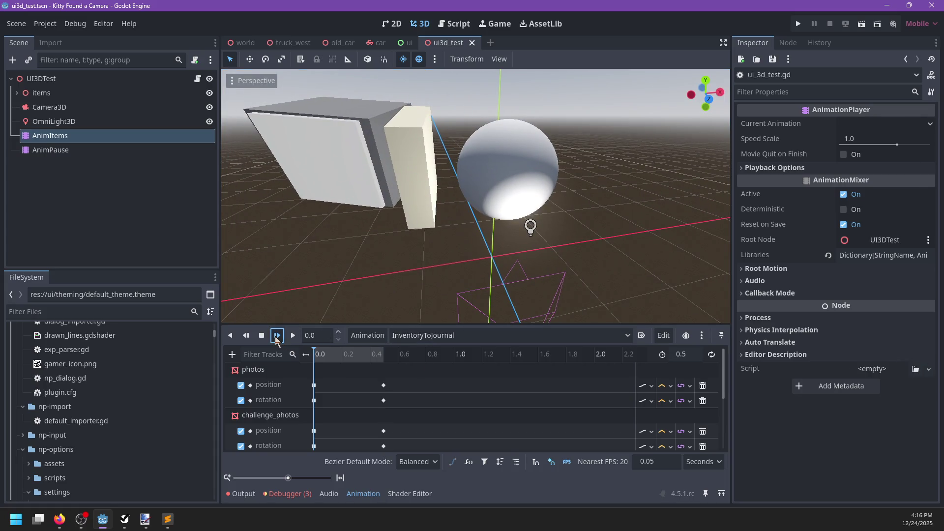
scroll(497, 223, down, 2)
mouse_move(447, 203)
mouse_down()
mouse_move(601, 193)
mouse_move(496, 291)
mouse_up()
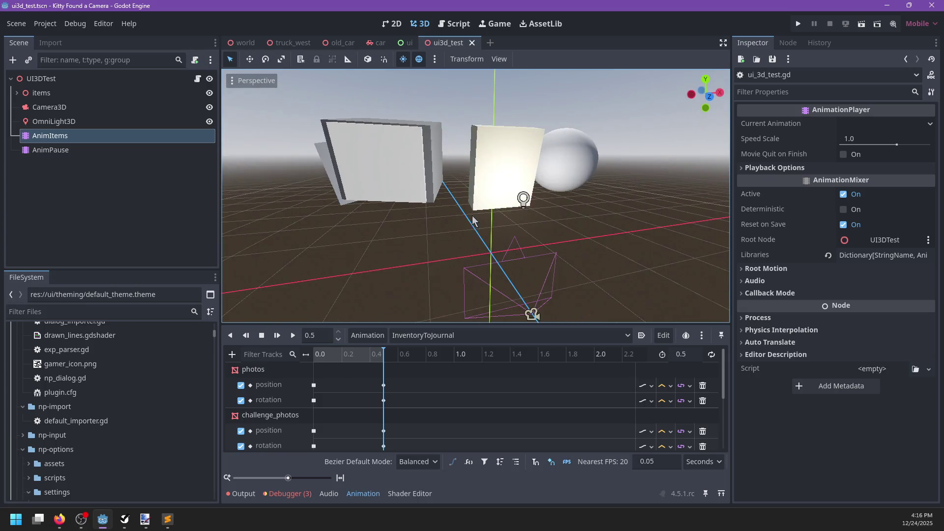
Step: Play AnimPause's Pause animation to 0.65 s, then return to ui_3d_test.gd
click(52, 149)
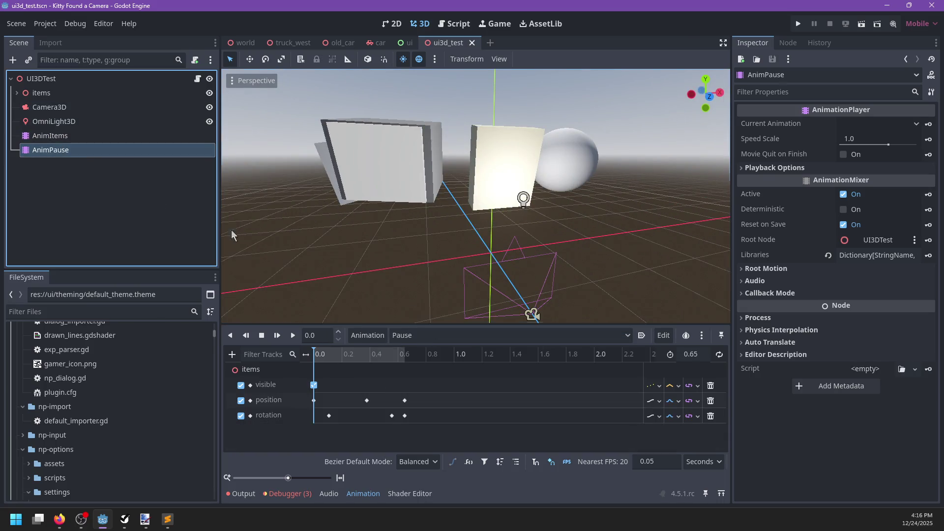
click(292, 337)
mouse_move(516, 207)
mouse_down()
mouse_move(566, 172)
mouse_move(557, 160)
mouse_up()
click(454, 23)
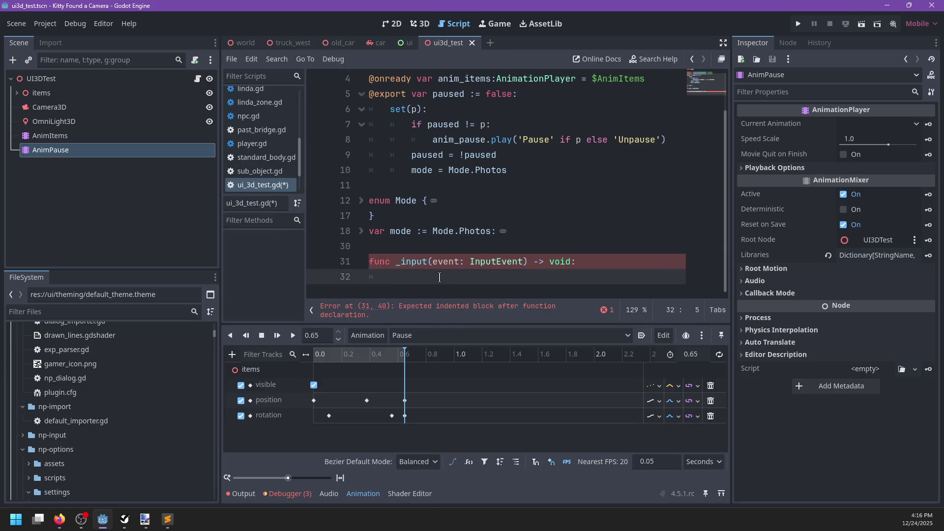
Step: Write 'if event.is_action_pressed('pause'): paused = !paused' followed by 'elif paused:'
text(event.is_)
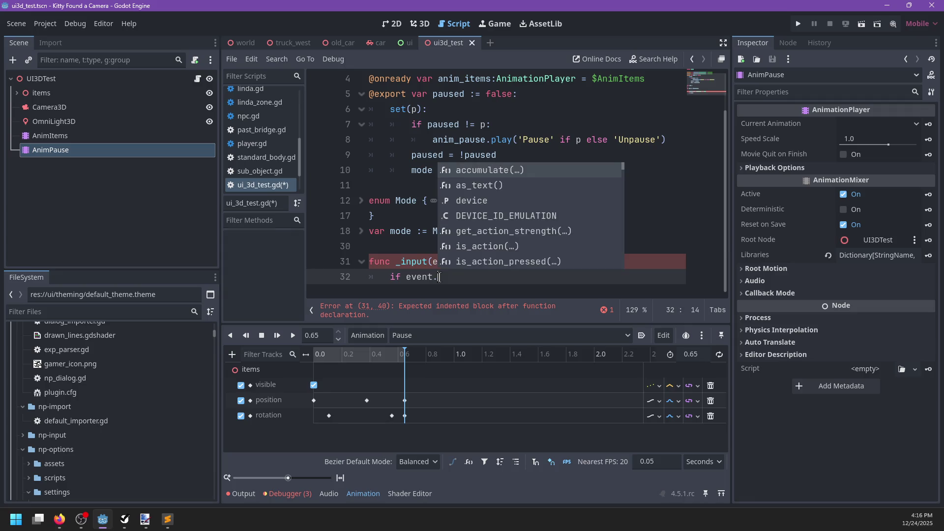
key(Down)
key(Return)
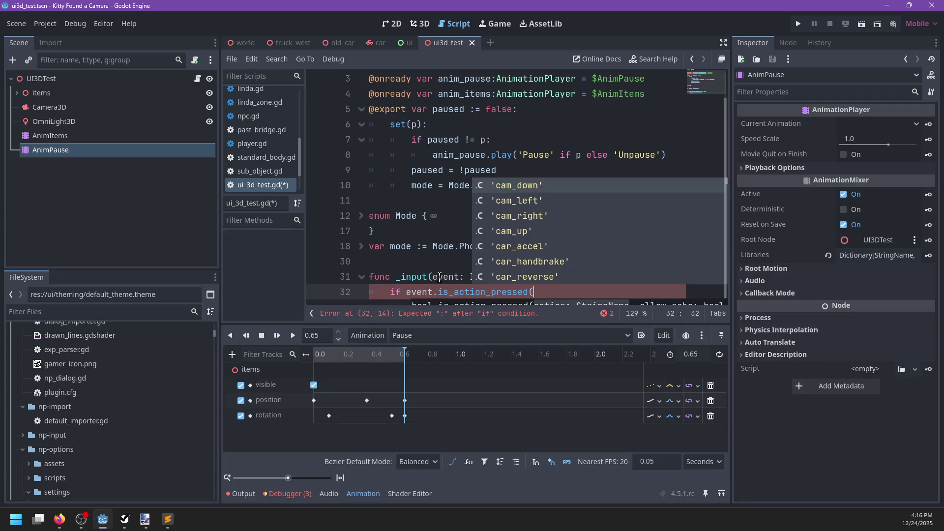
text('pause'))
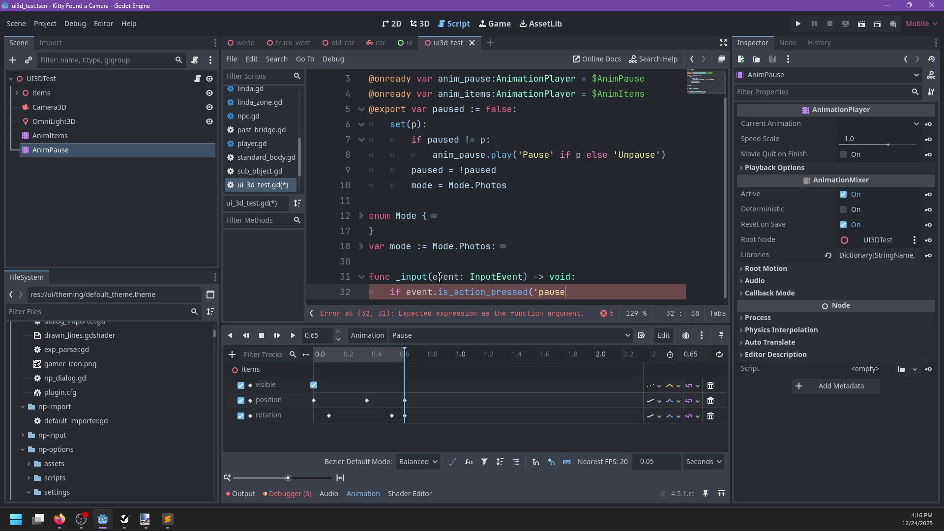
text(:)
key(Return)
text(paused = !)
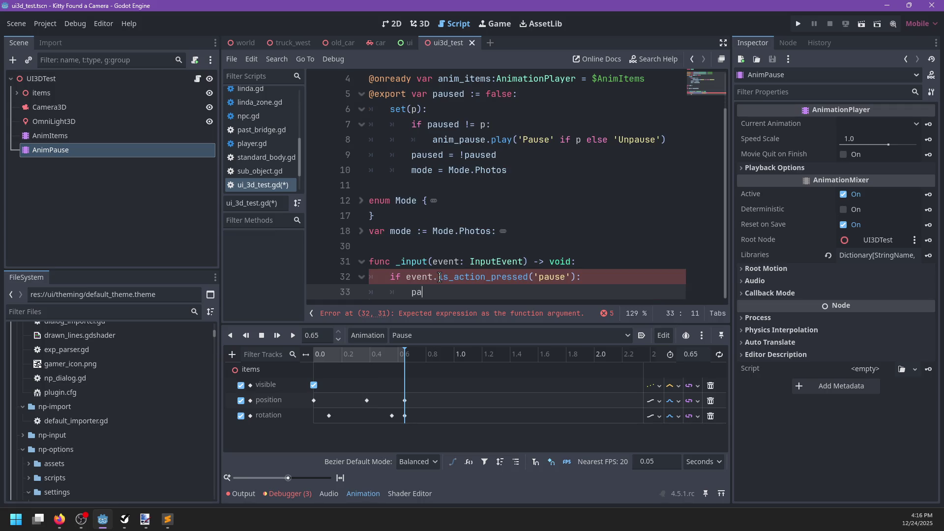
text(pau)
key(Return)
key(Return)
text(lif paused:)
key(Return)
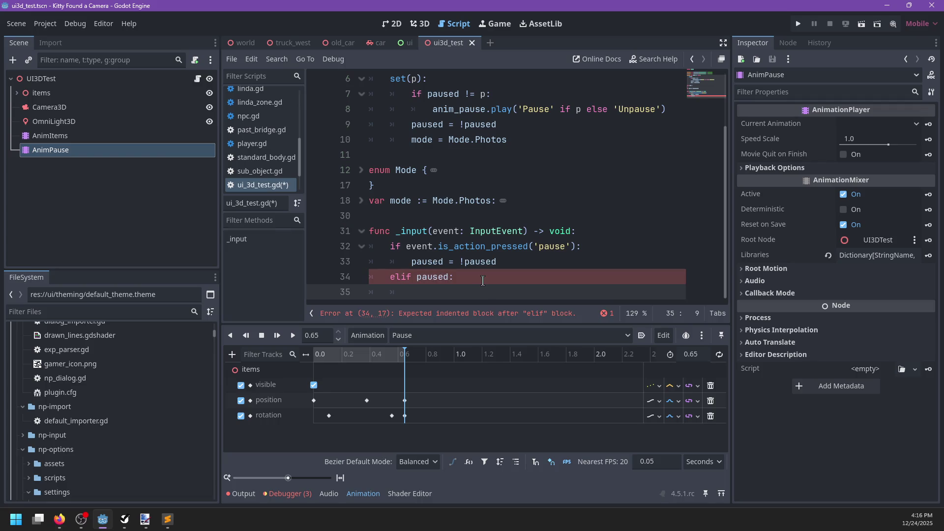
Step: Under elif paused, add the 'ui_page_up' check and begin 'if mode > Mode.Challenges:'
text(it)
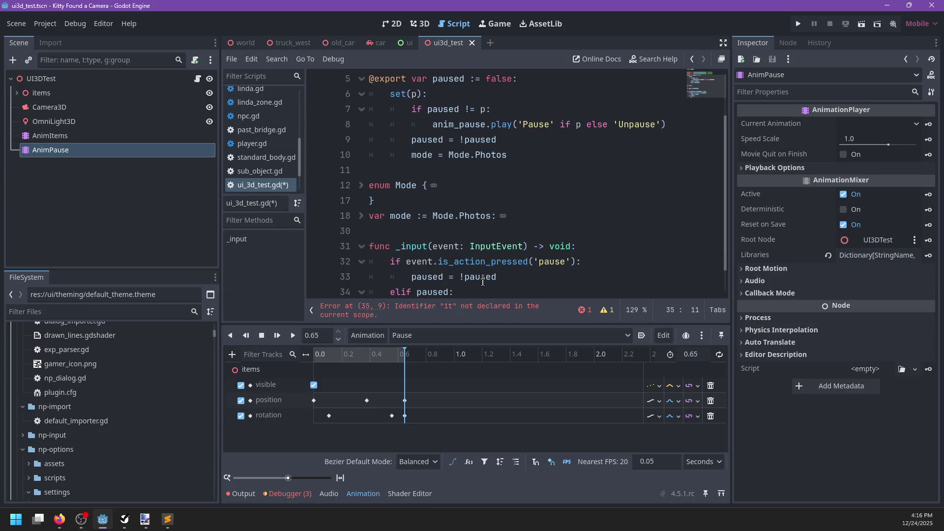
drag(484, 326, 485, 355)
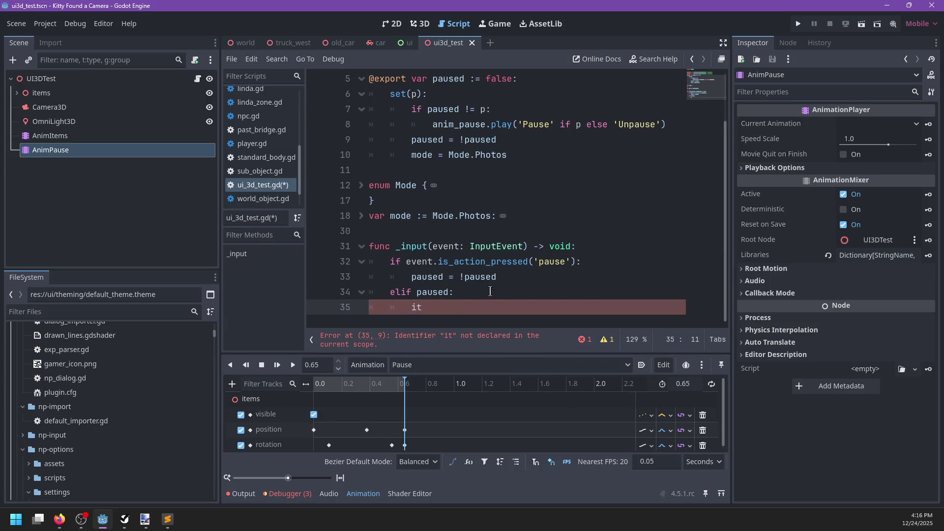
key(BackSpace)
text(f e)
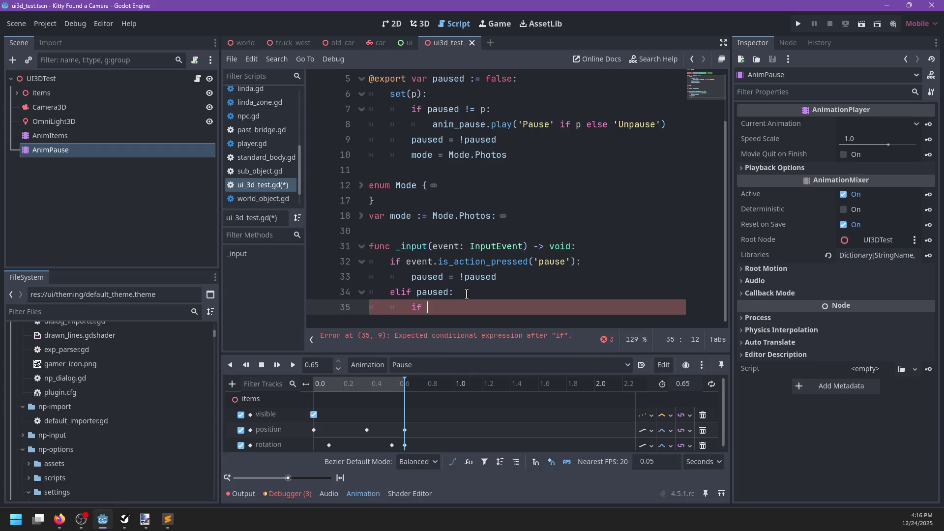
text(vent.is_action_)
text(pressed(')
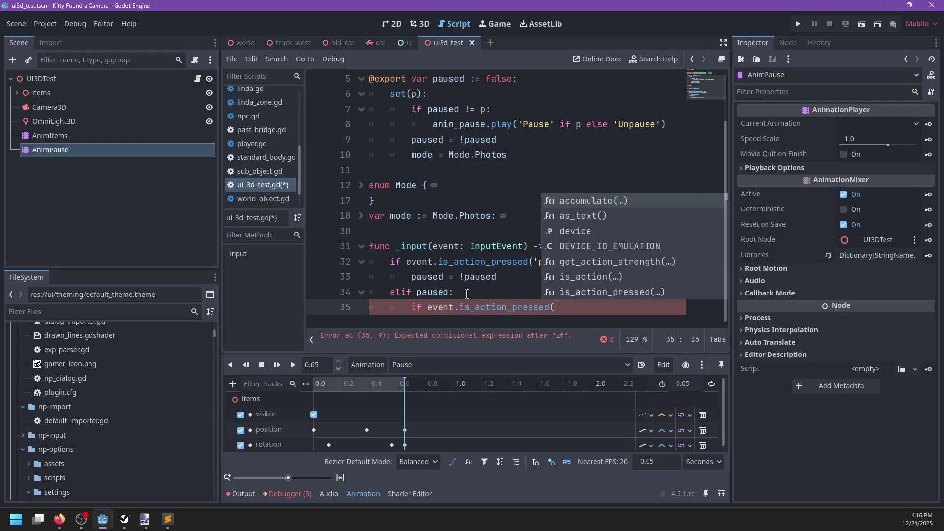
text(ui_page_up')
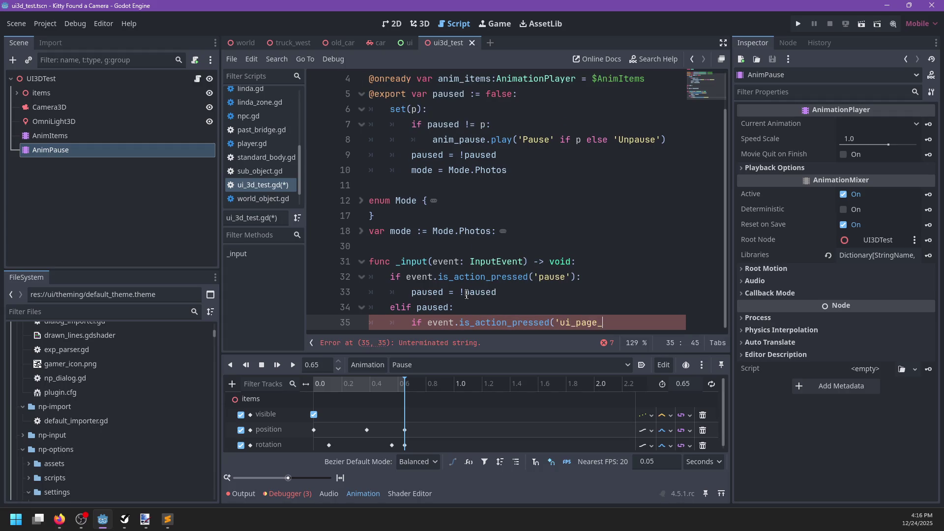
text():)
key(Return)
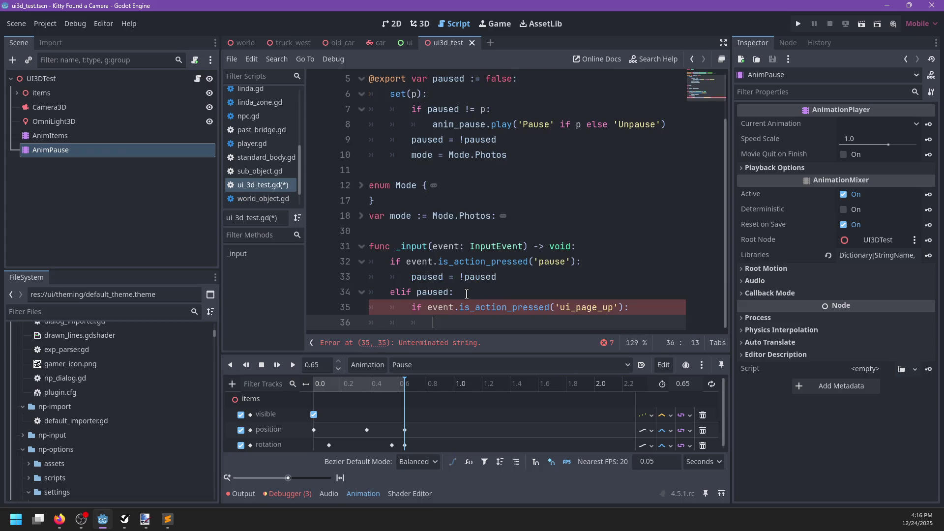
text(moo)
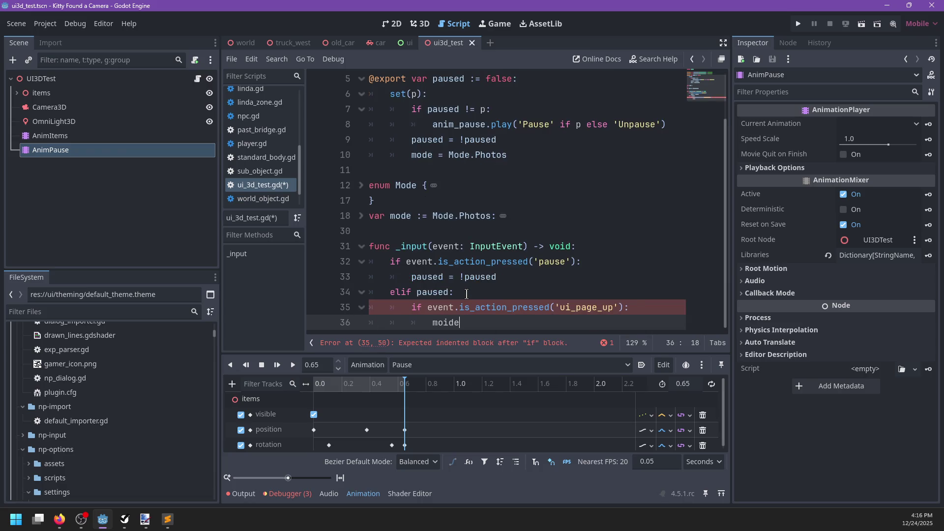
key(BackSpace)
text(de =)
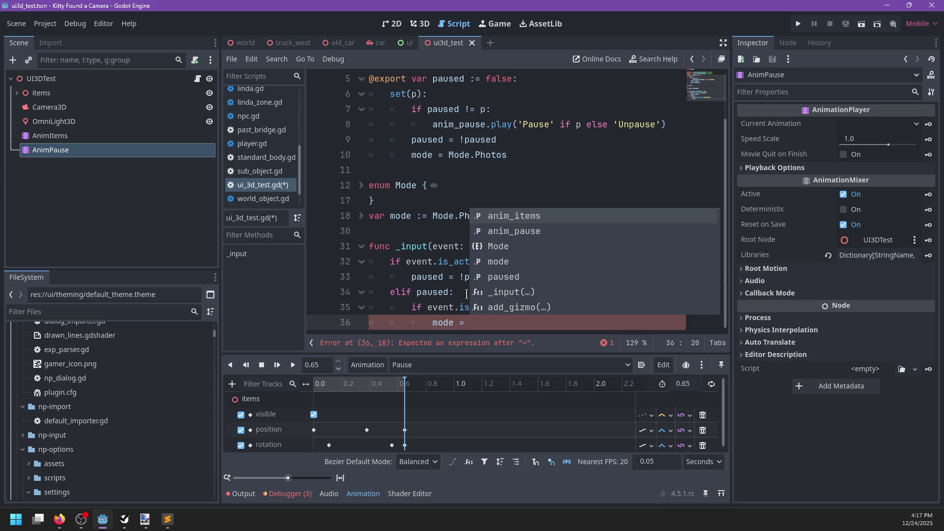
key(Escape)
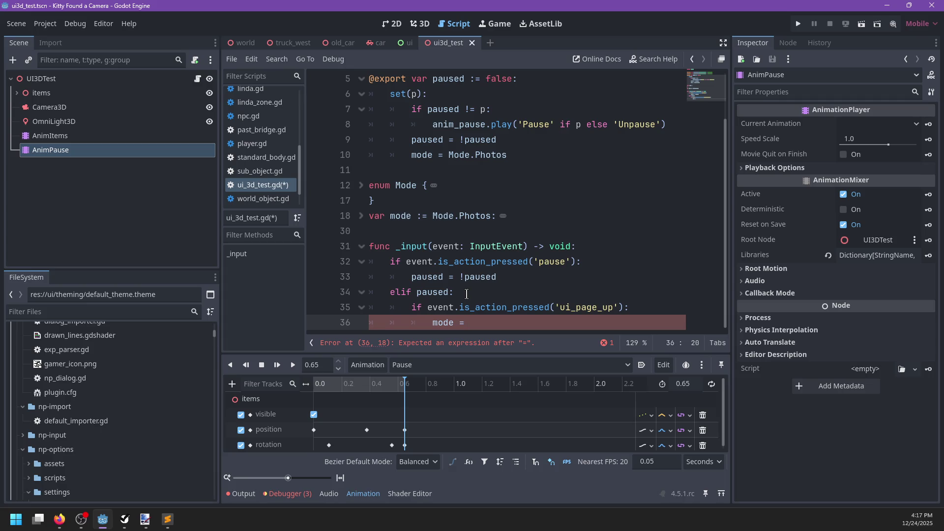
key(ctrl+BackSpace)
key(ctrl+BackSpace)
key(ctrl+BackSpace)
text(if )
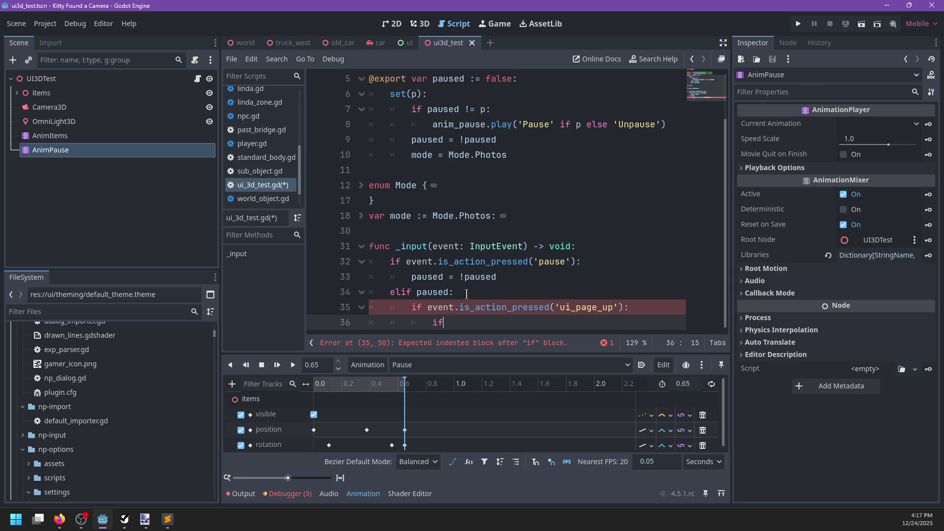
text(mode > Mode.)
key(Return)
Step: Change the page-up condition to 'if mode < Mode.Inventory:' with mode += 1 in its body
text(:)
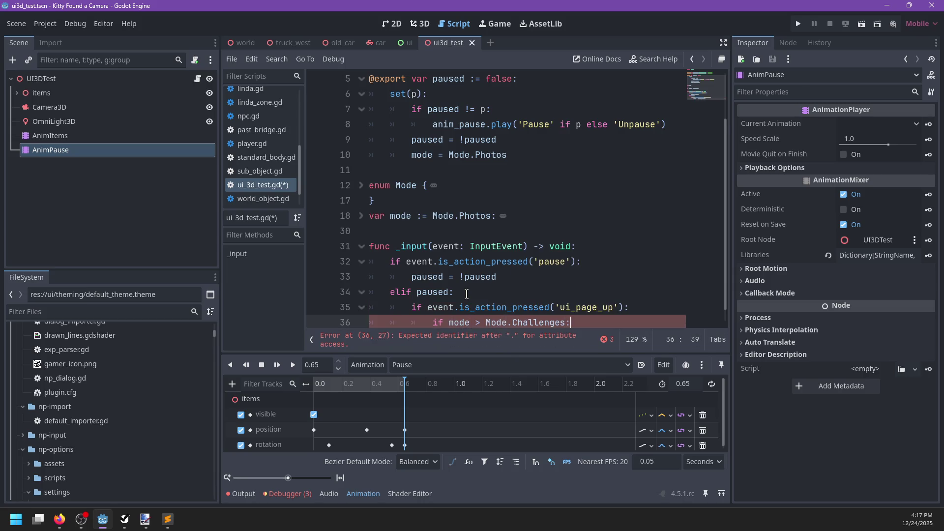
key(Return)
text(mo)
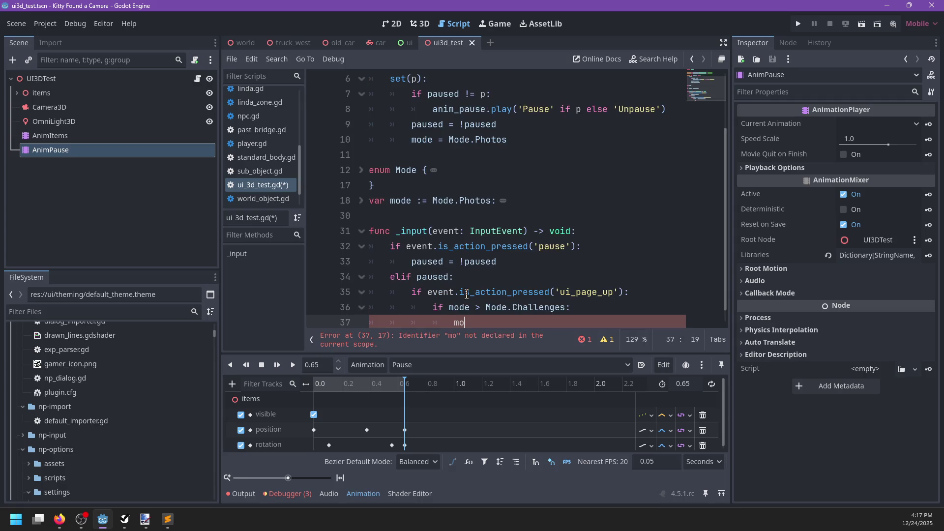
key(Up)
key(Right)
key(Right)
key(Right)
key(BackSpace)
text(<)
key(ctrl+Right)
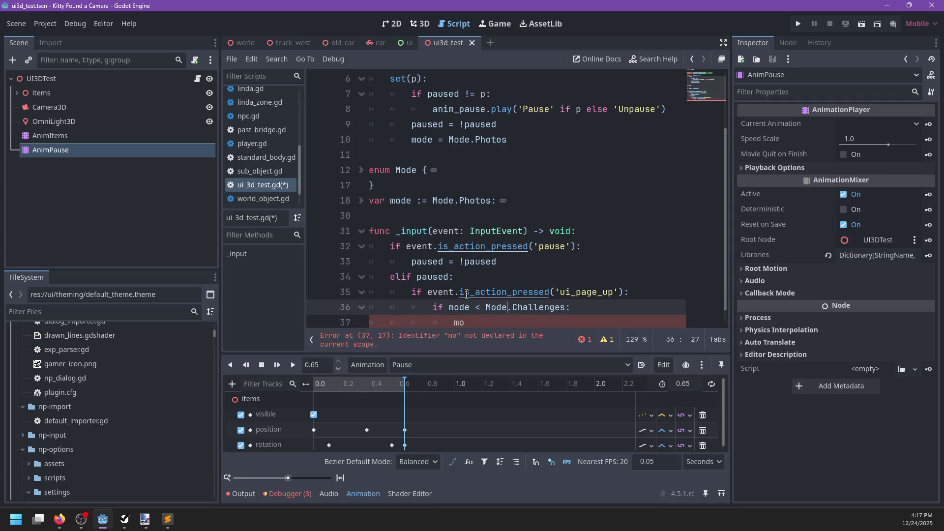
key(ctrl+BackSpace)
scroll(467, 295, up, 2)
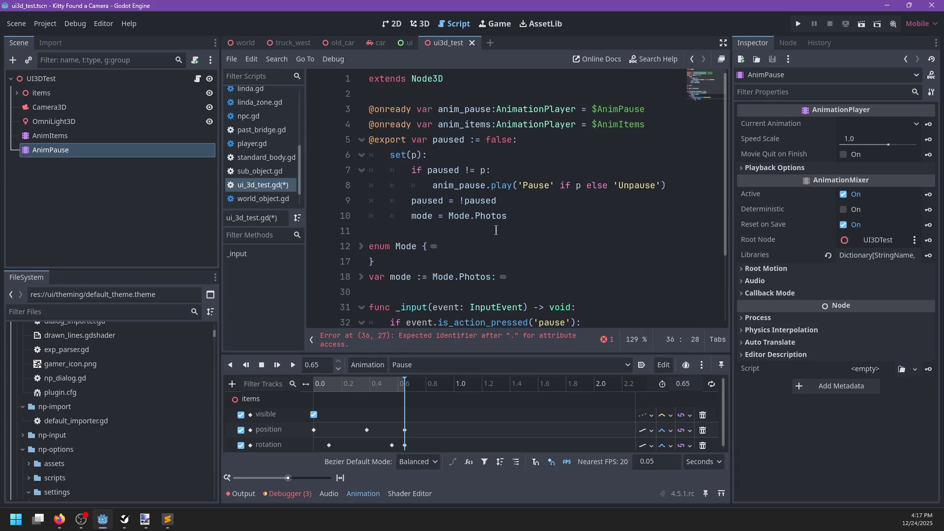
scroll(500, 249, down, 2)
scroll(504, 268, up, 2)
scroll(492, 305, down, 2)
text(tory:)
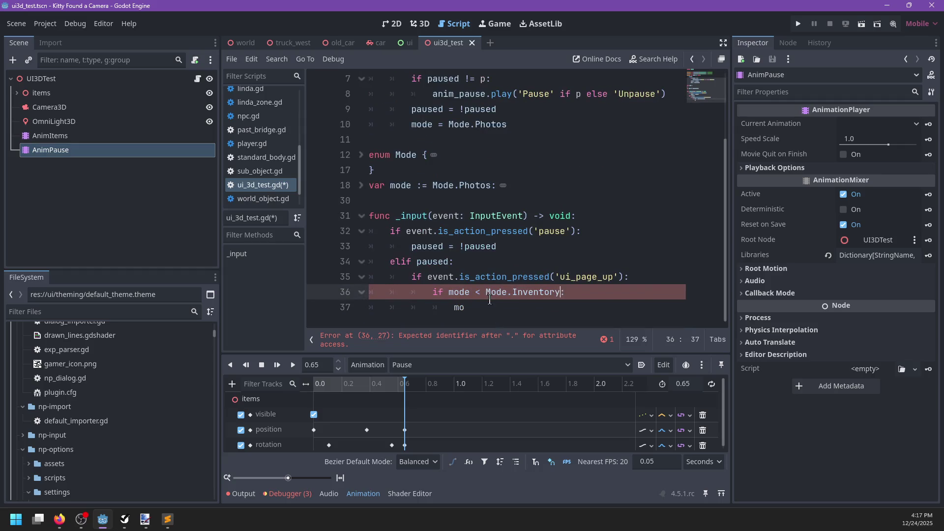
key(Down)
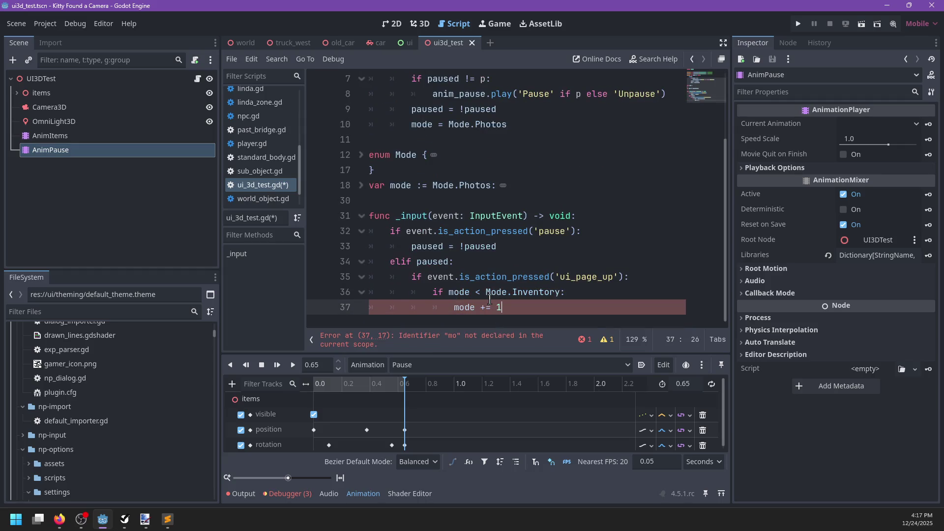
Step: Add an elif 'ui_page_down' branch lowering mode while above Mode.Challenges, and save
key(Return)
text(elif event.)
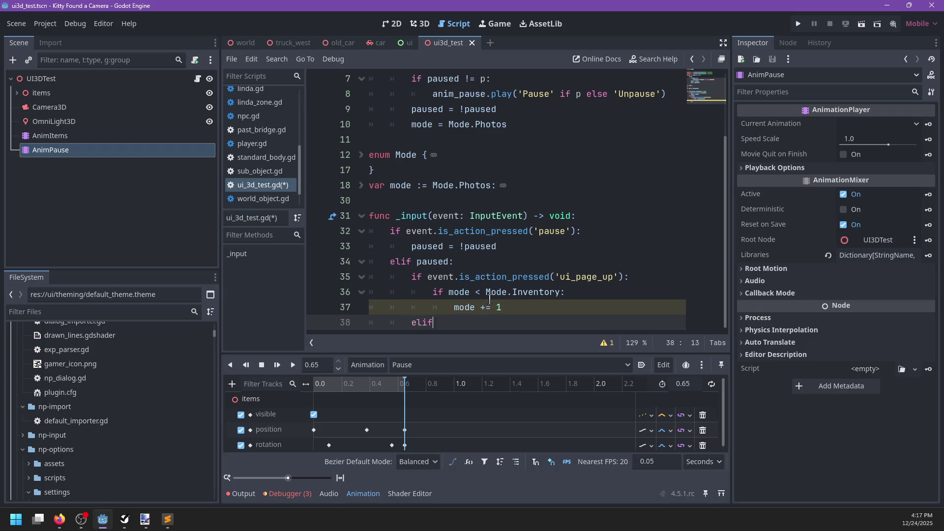
text(is)
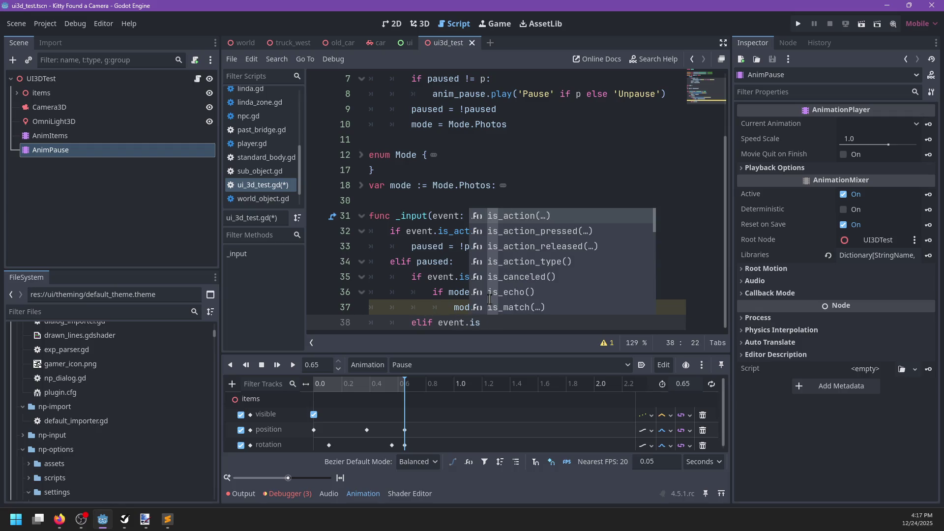
key(Down)
key(Return)
text('ui)
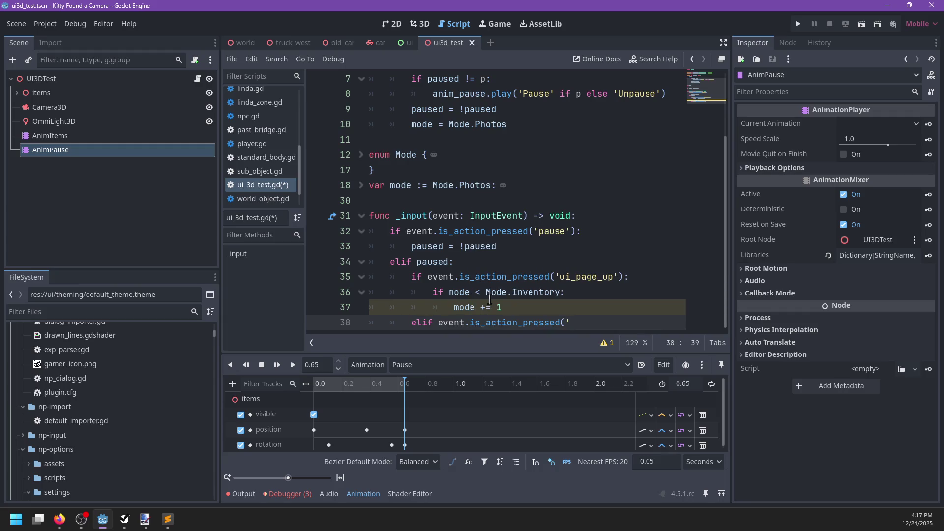
text(_page_down'))
text(:)
key(Return)
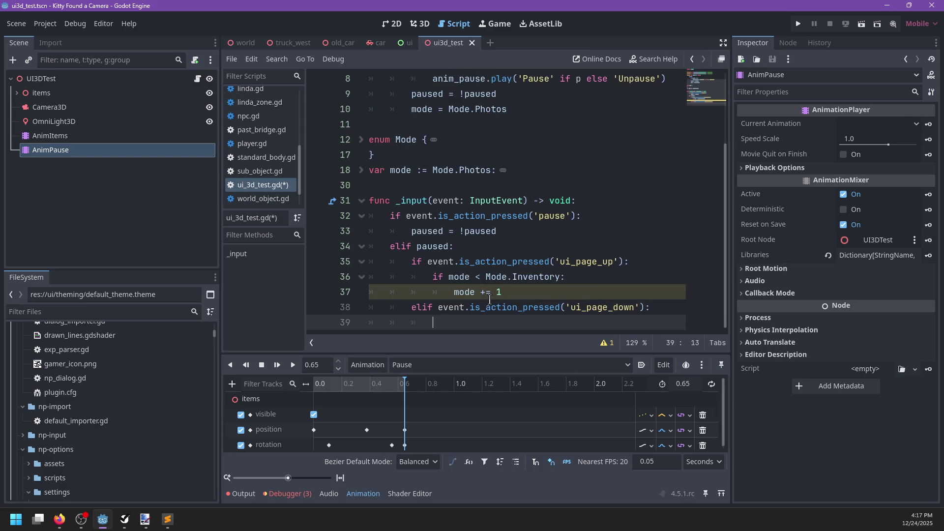
text(mode > )
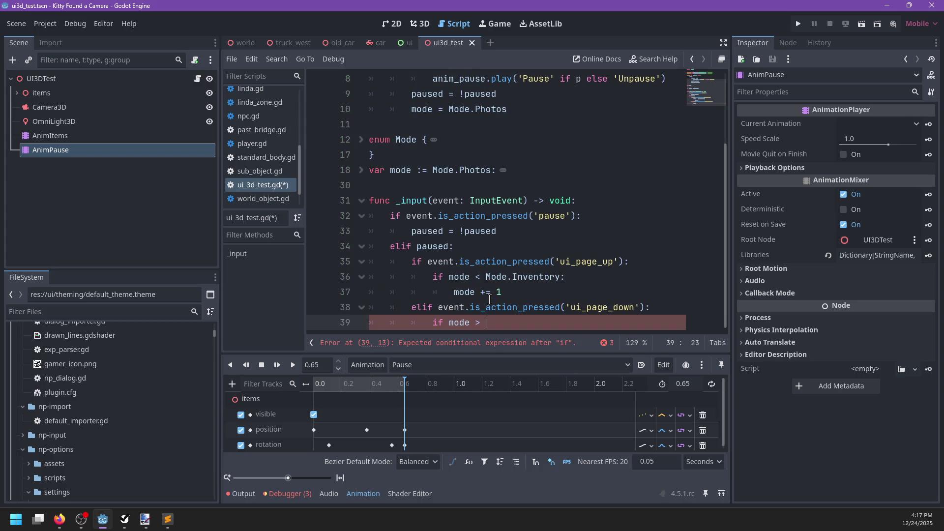
text(Mode.Challenges:)
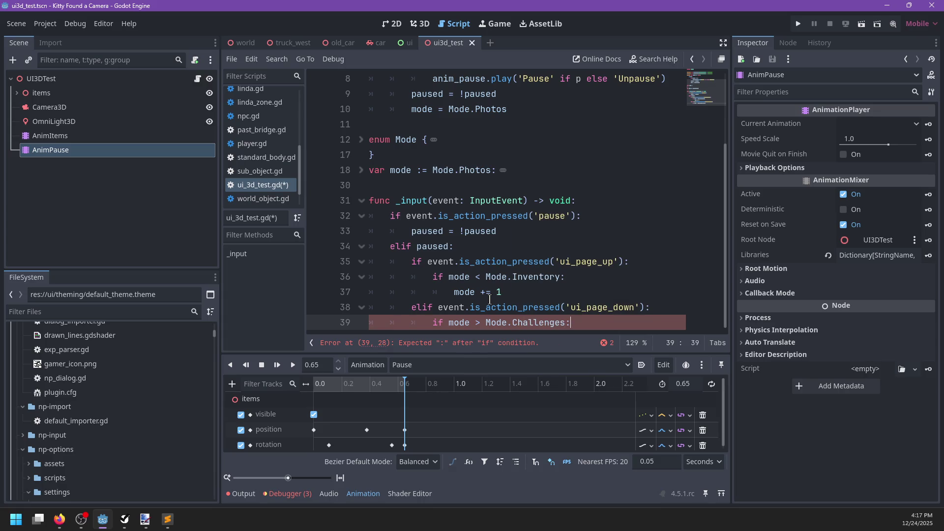
key(Return)
text(mode 0-)
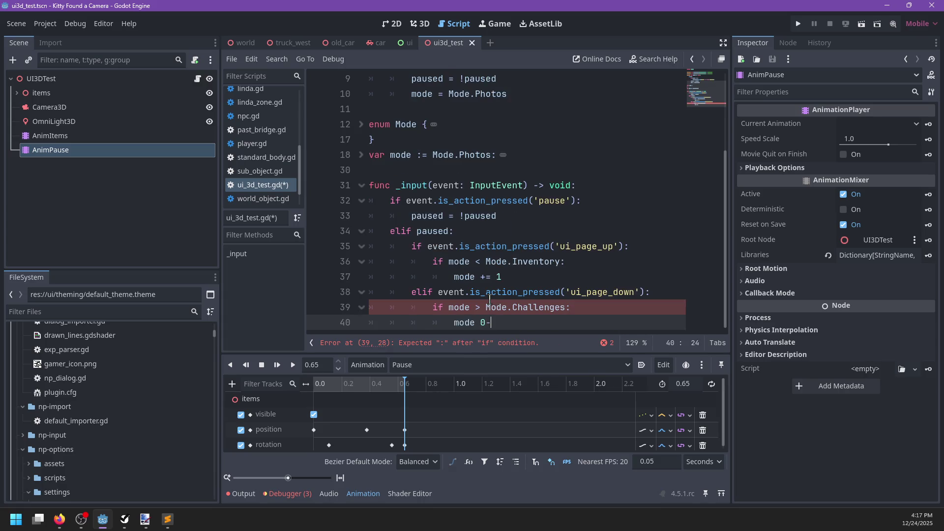
key(BackSpace)
key(BackSpace)
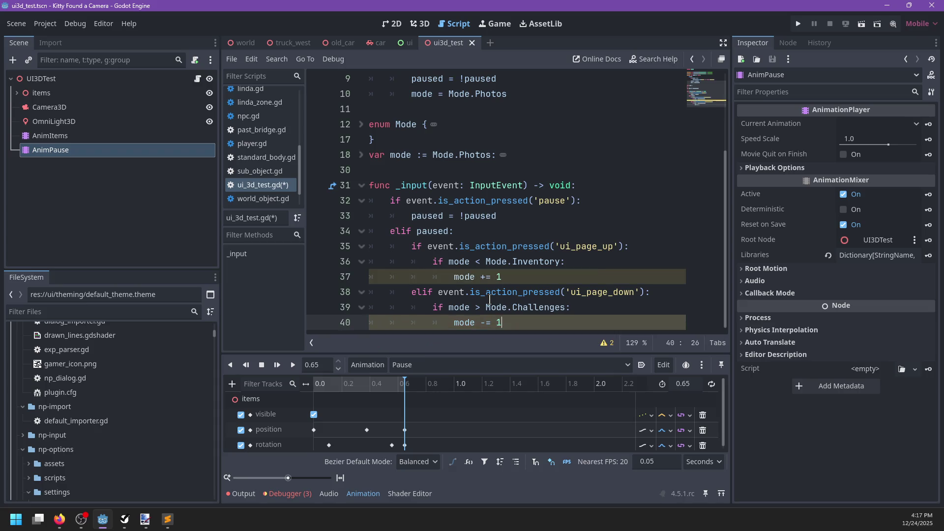
key(ctrl+s)
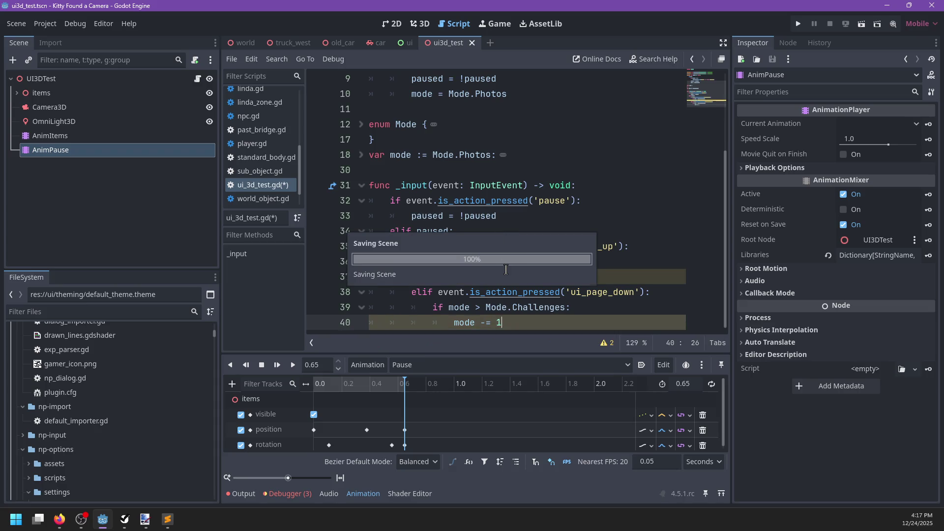
Step: Try appending 'as Mode' to line 37, undo it, and review the script warnings list
click(526, 275)
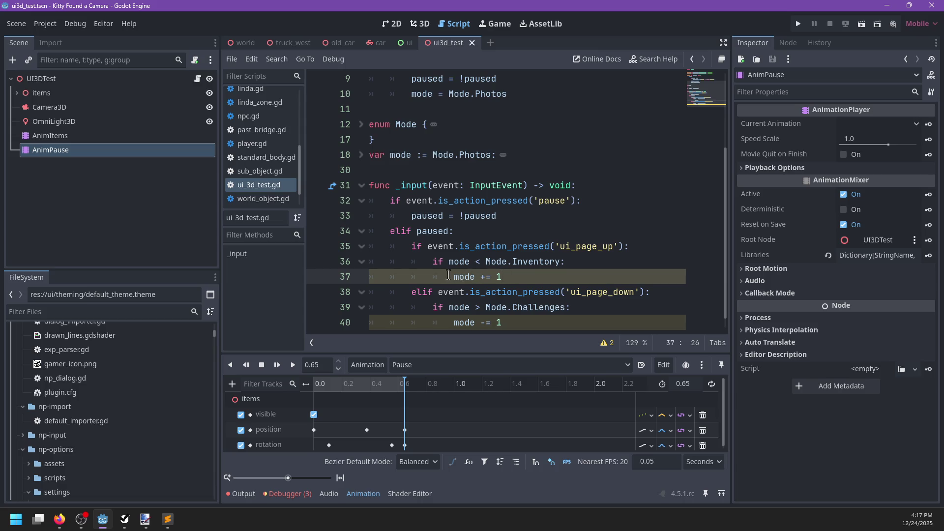
text(as Mode)
key(ctrl+z)
click(604, 343)
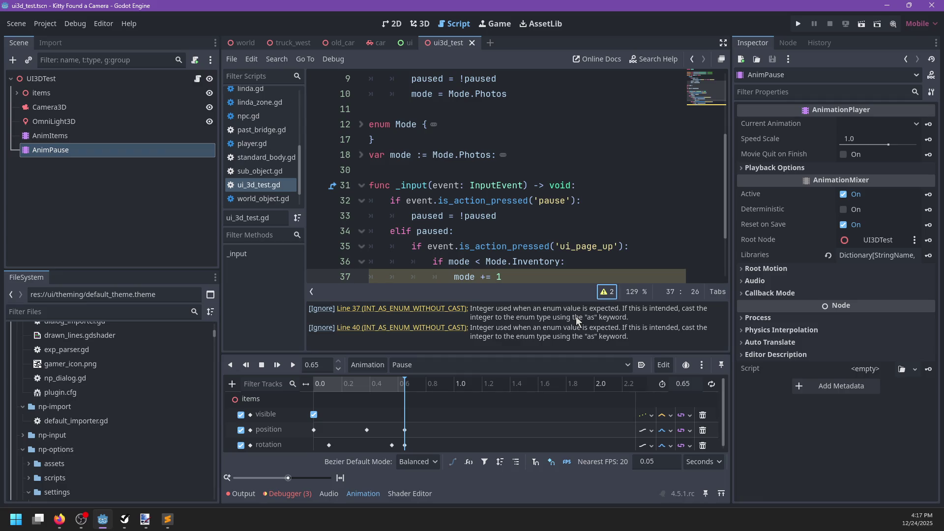
click(606, 292)
Step: Rewrite line 37 as 'mode = mode + 1 as Mode'
key(Left)
key(Left)
key(Left)
key(BackSpace)
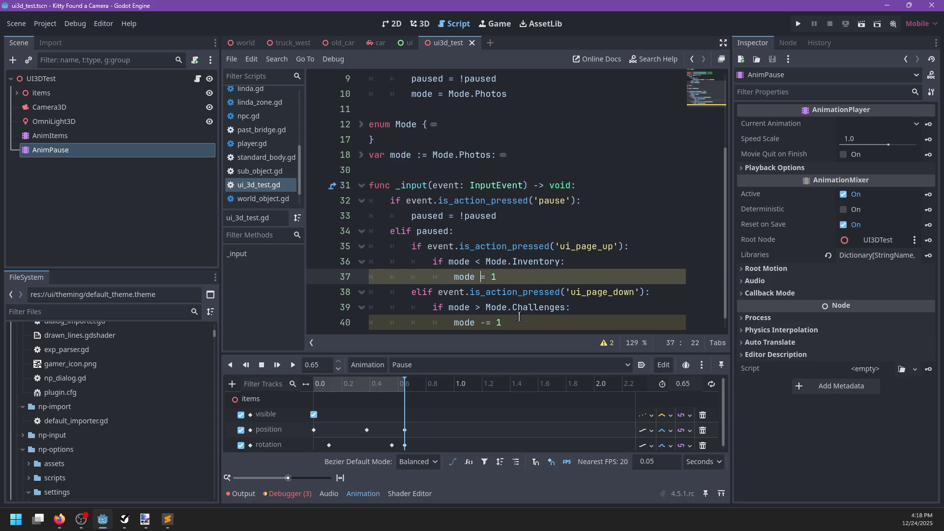
text(mode + 1 as )
text(Mode)
click(497, 277)
key(BackSpace)
Step: Rewrite line 40 as 'mode = mode - 1 as Mode' and save ui_3d_test.gd
click(490, 323)
key(BackSpace)
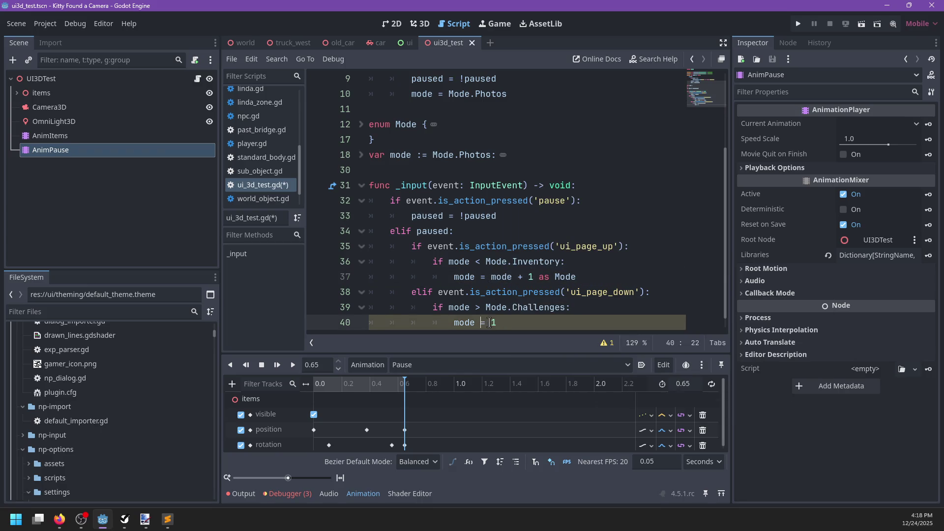
text(mode -)
key(End)
text(as)
key(Return)
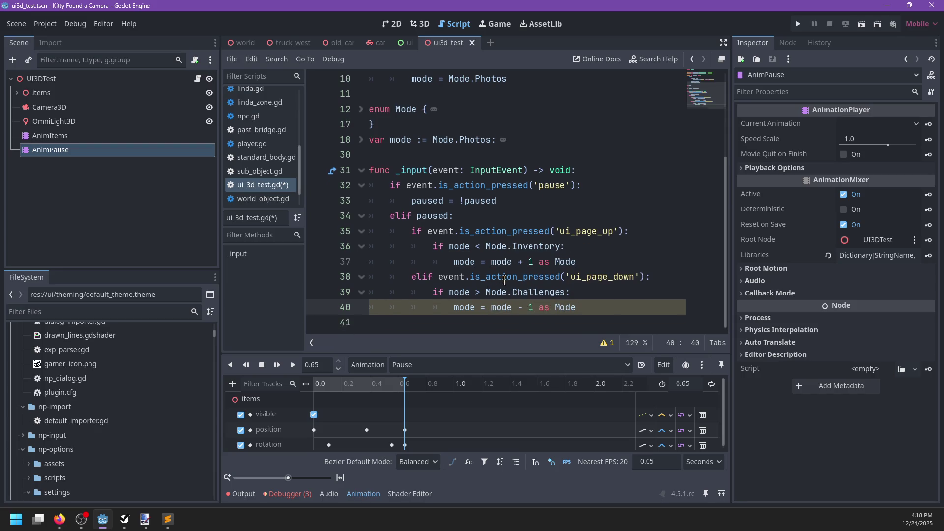
key(ctrl+s)
scroll(580, 303, up, 5)
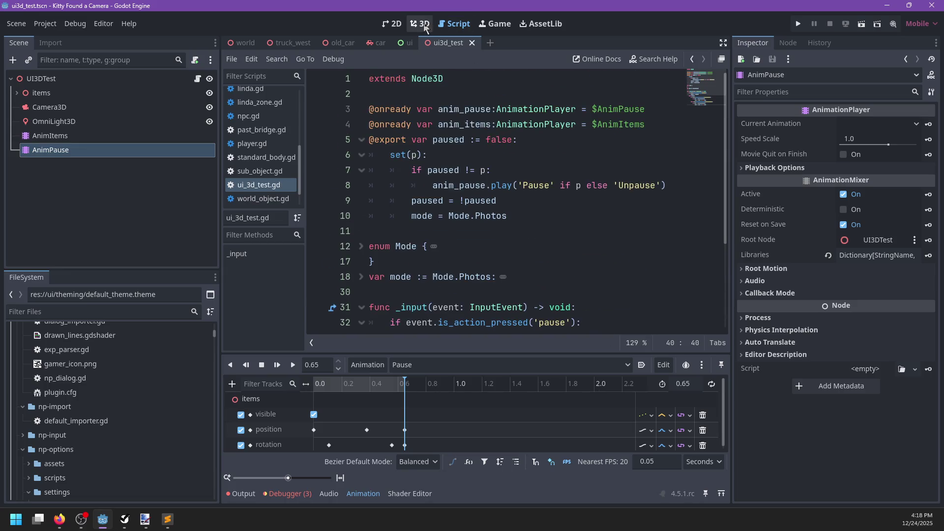
Step: From the 3D view, run the UI3DTest scene with F6, stop it, and run it again
click(419, 23)
key(F6)
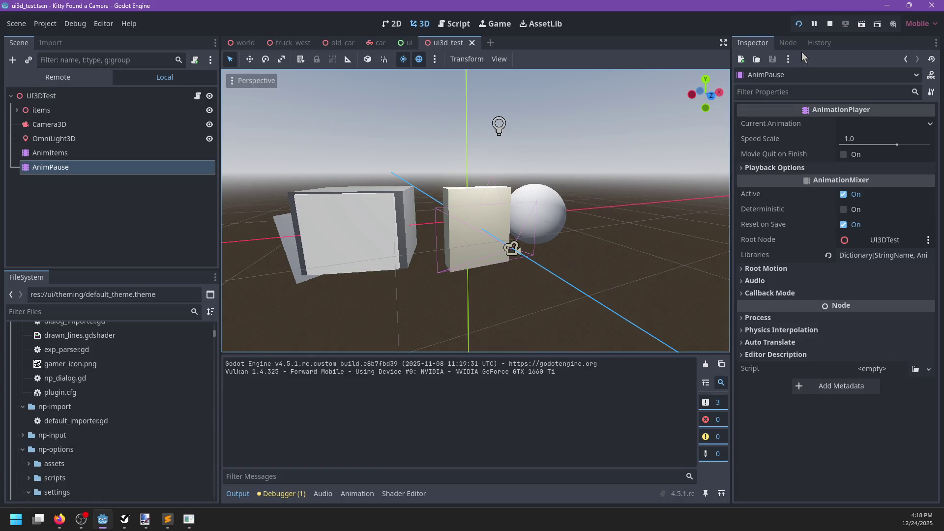
click(826, 26)
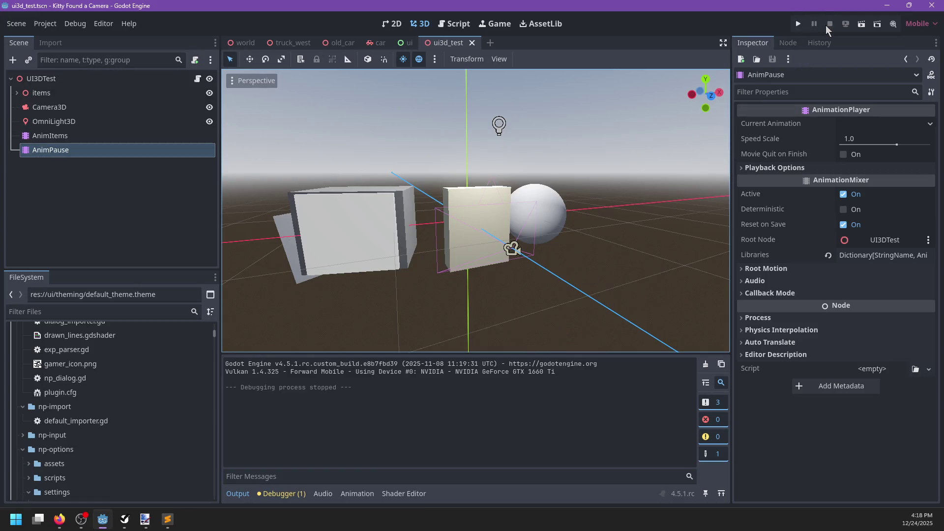
key(F6)
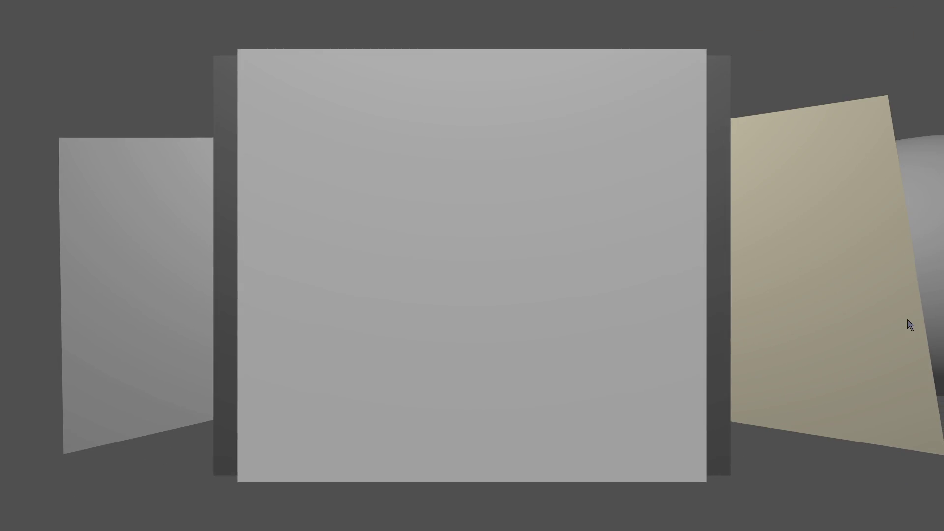
Step: Hit the line 29 breakpoint with Page Up, remove it, resume, and close the game
key(Page_Up)
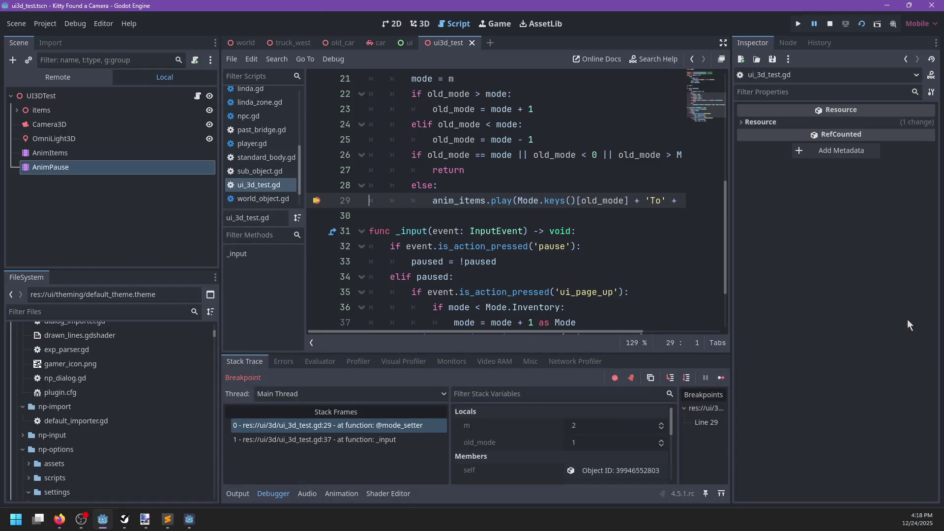
scroll(583, 199, right, 3)
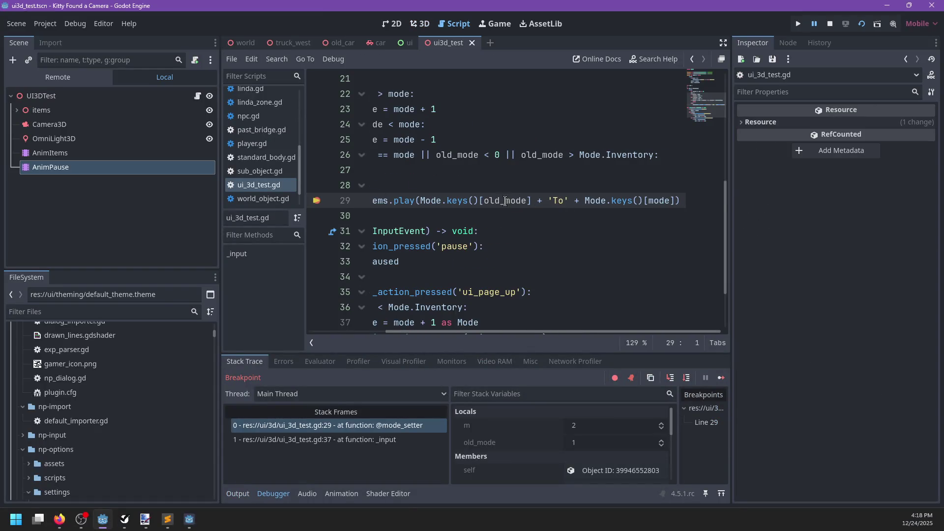
scroll(506, 207, left, 3)
drag(316, 200, 566, 279)
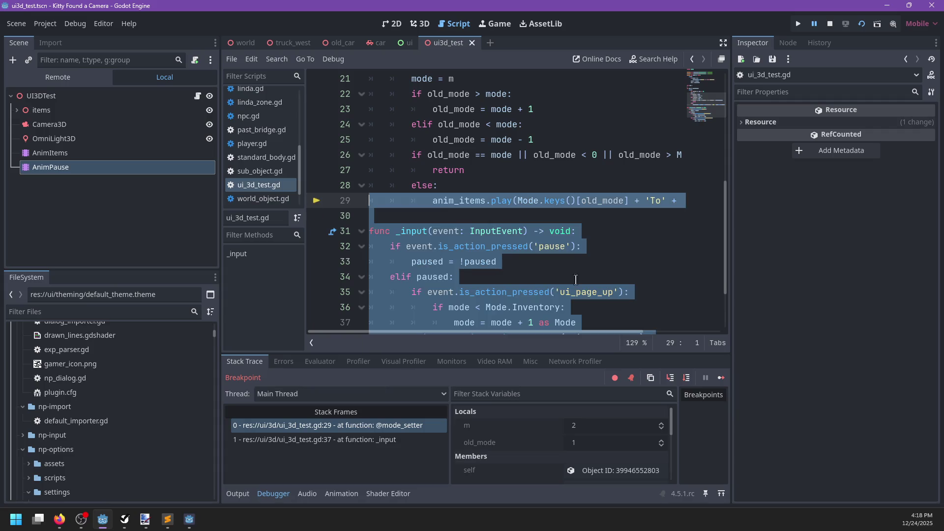
click(553, 249)
key(F12)
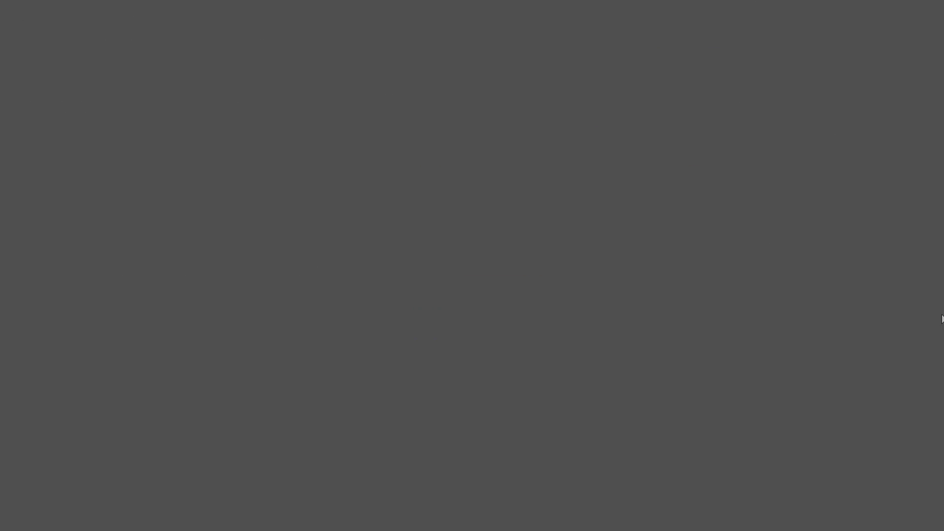
key(alt+F4)
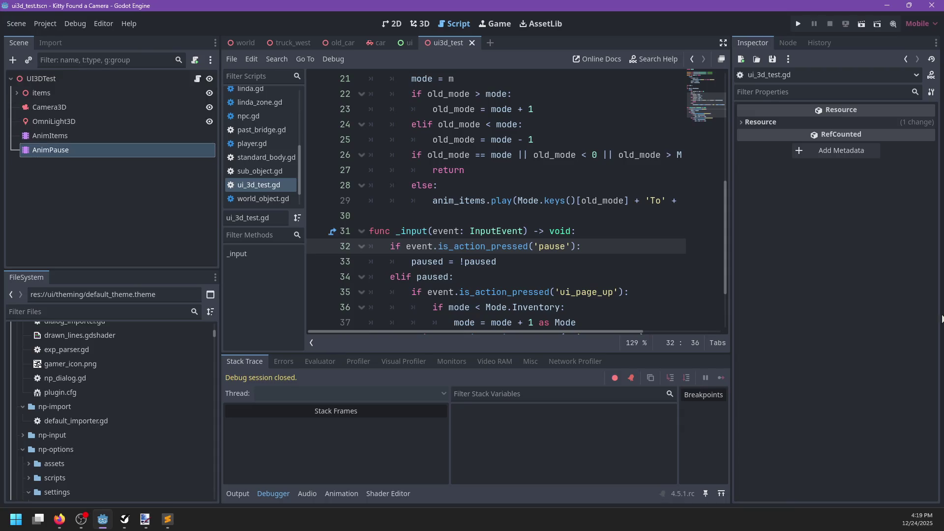
Step: Cut the mode assignment line and paste it below the anim_pause.play call
scroll(519, 237, up, 7)
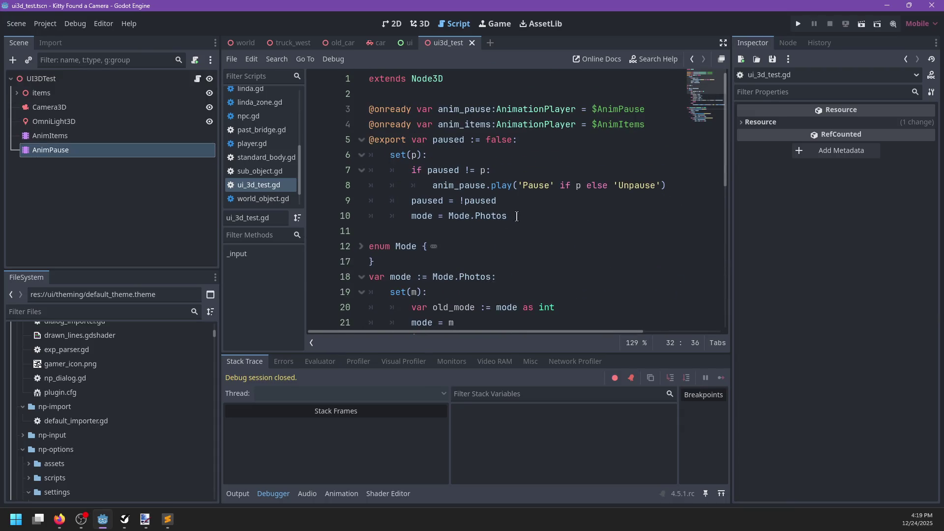
drag(516, 217, 521, 205)
key(ctrl+c)
key(BackSpace)
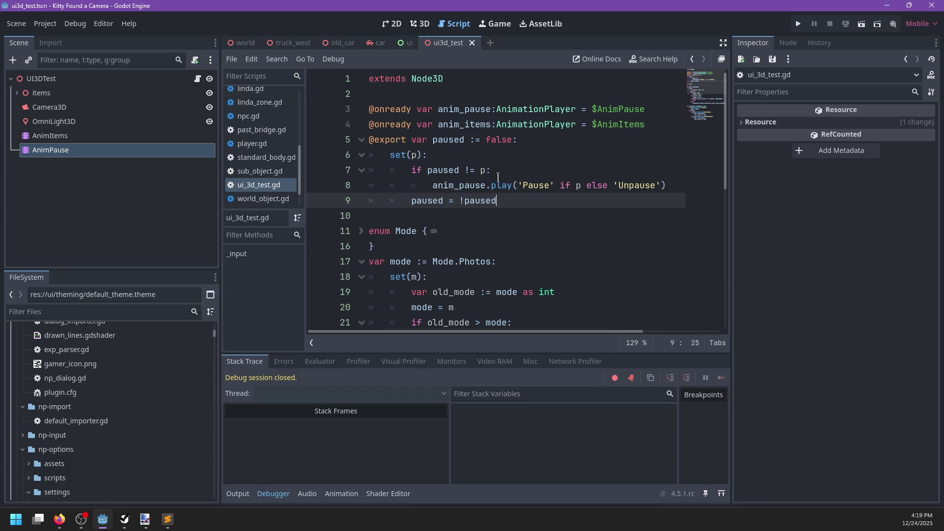
click(672, 186)
key(Return)
key(ctrl+v)
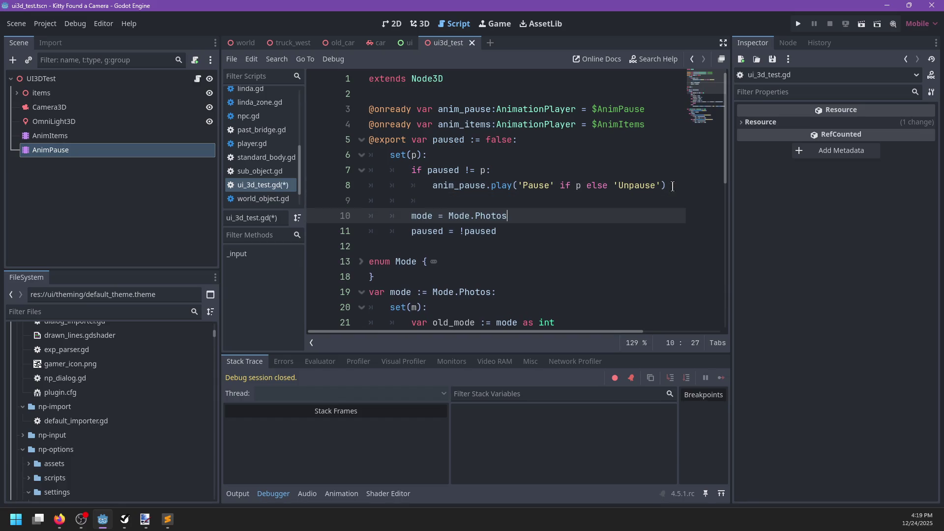
Step: Move the mode assignment to just below 'paused = !paused'
click(407, 216)
drag(536, 217, 537, 208)
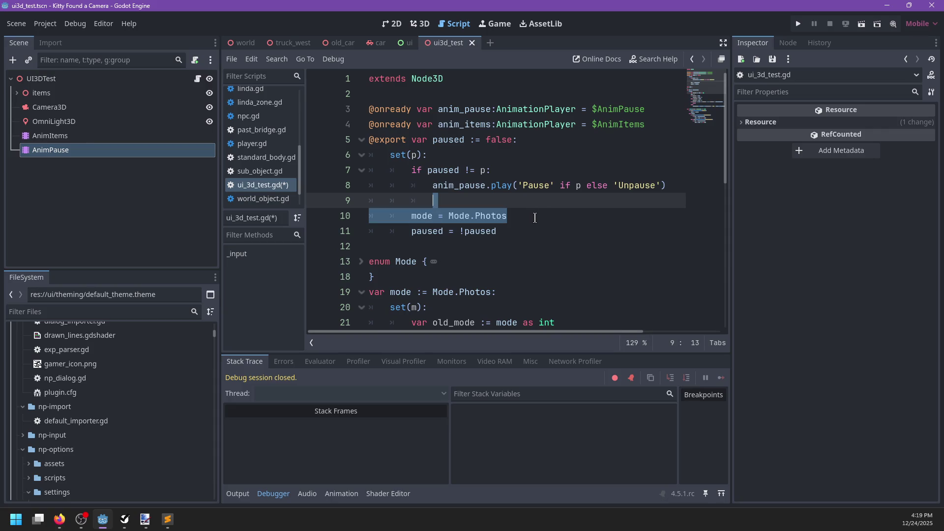
key(BackSpace)
click(520, 216)
key(Return)
key(ctrl+v)
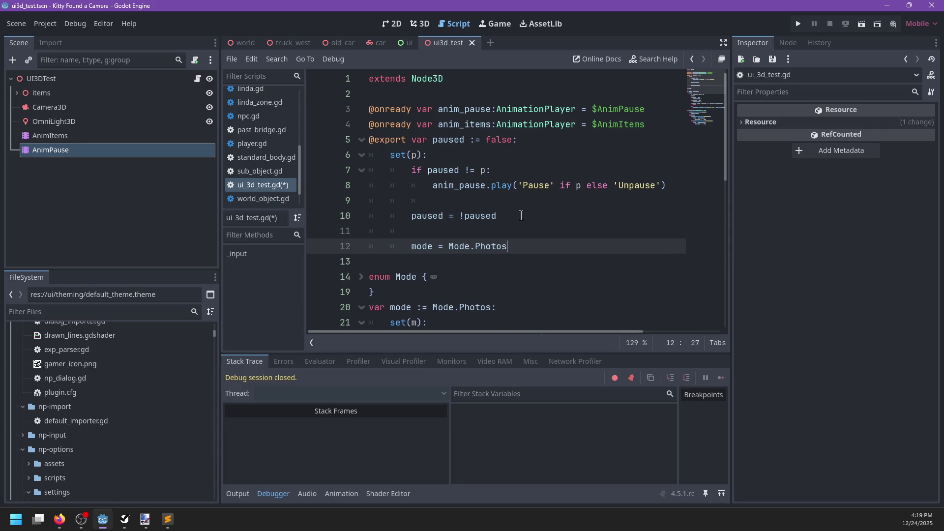
Step: Wrap the mode assignment in an 'if paused:' condition, indent it, and save
key(Up)
text(if pause)
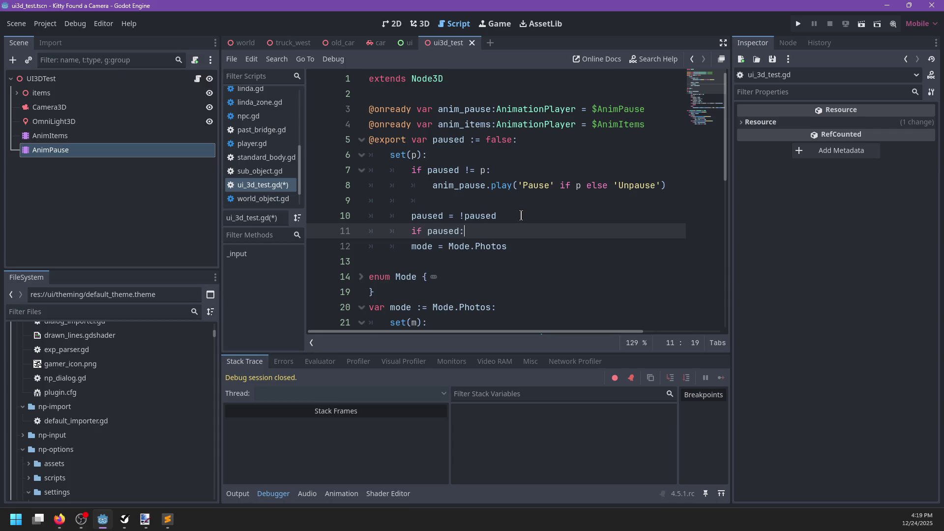
key(Down)
key(Home)
key(Tab)
key(ctrl+s)
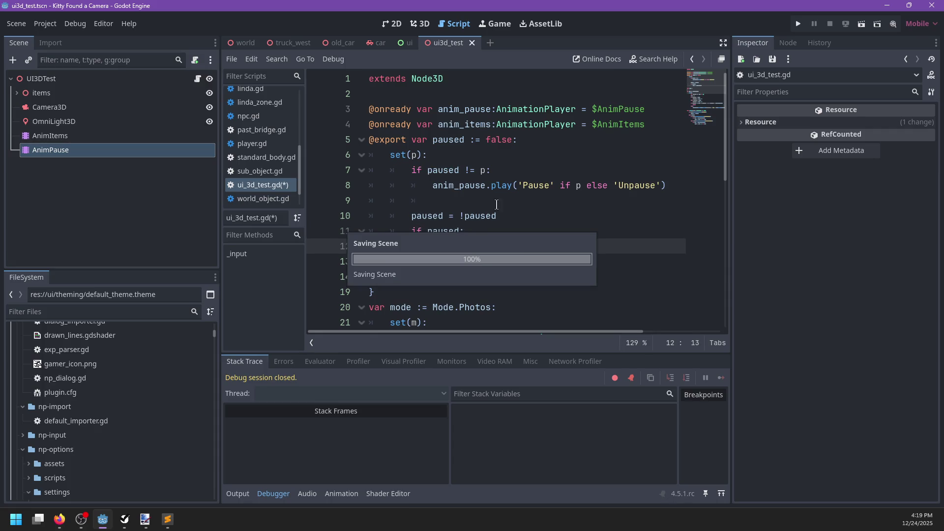
Step: Delete the leftover blank line 9, save the script, and run the scene with F6
click(483, 200)
key(BackSpace)
key(BackSpace)
key(BackSpace)
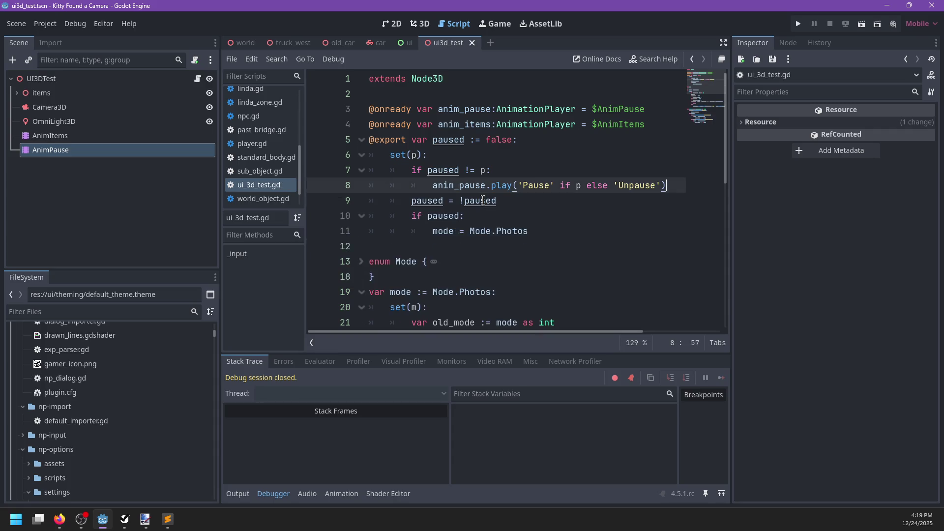
key(ctrl+s)
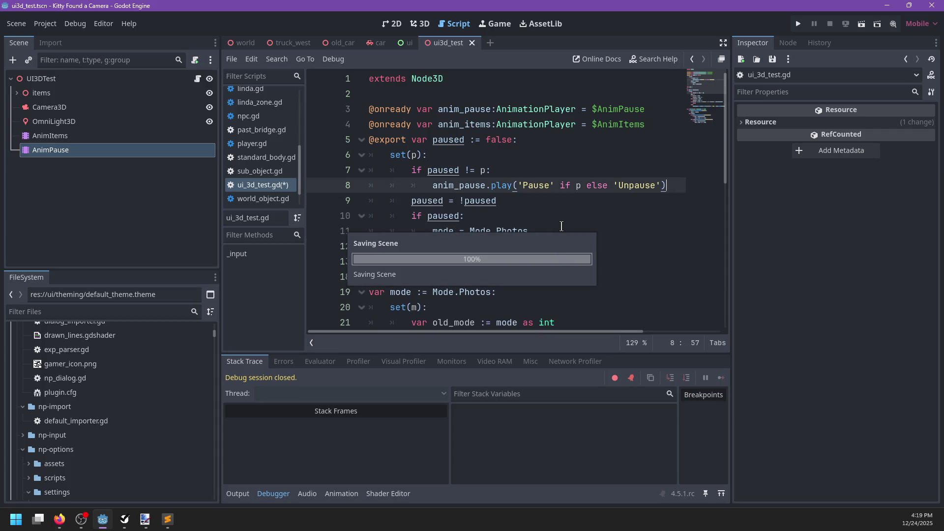
key(F6)
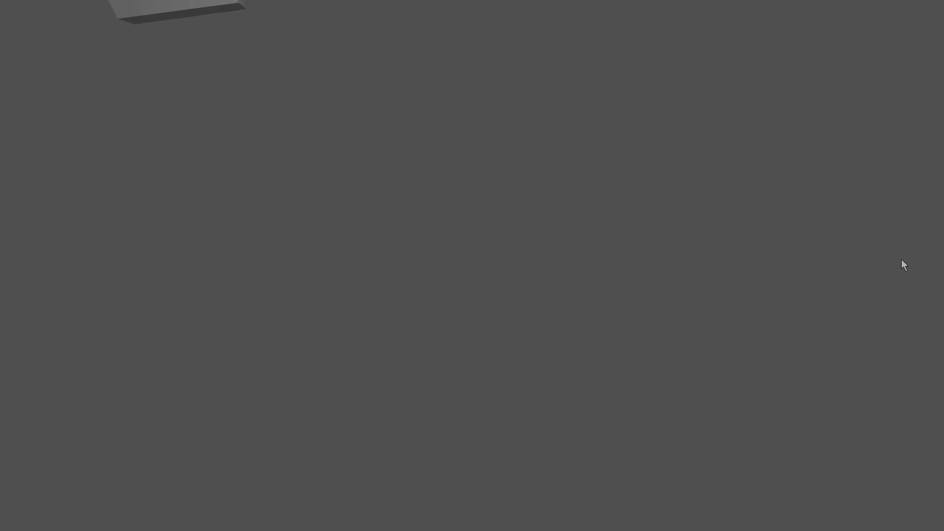
Step: Close the UI3DTest game window with Alt+F4 to return to the editor
key(alt+F4)
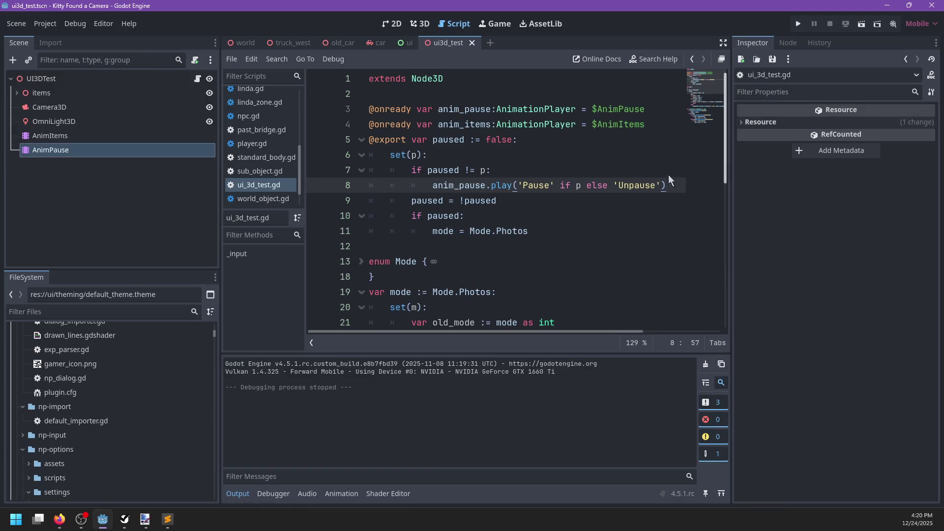
Step: Frame Camera3D in the UI3DTest 3D view, orbit around it, then run the full project with F5
click(420, 24)
scroll(450, 212, down, 3)
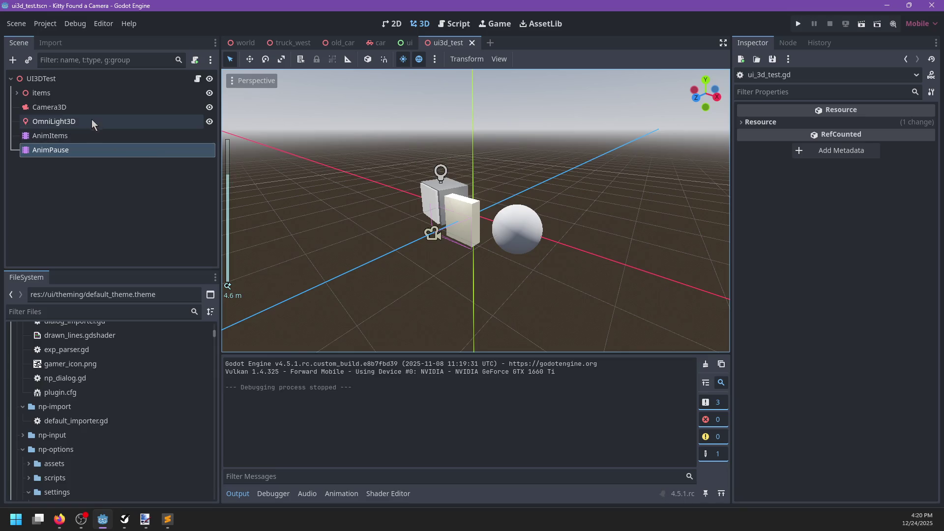
click(80, 105)
key(f)
mouse_move(458, 308)
mouse_down()
mouse_move(571, 277)
mouse_move(524, 297)
mouse_move(569, 271)
mouse_up()
drag(372, 100, 346, 203)
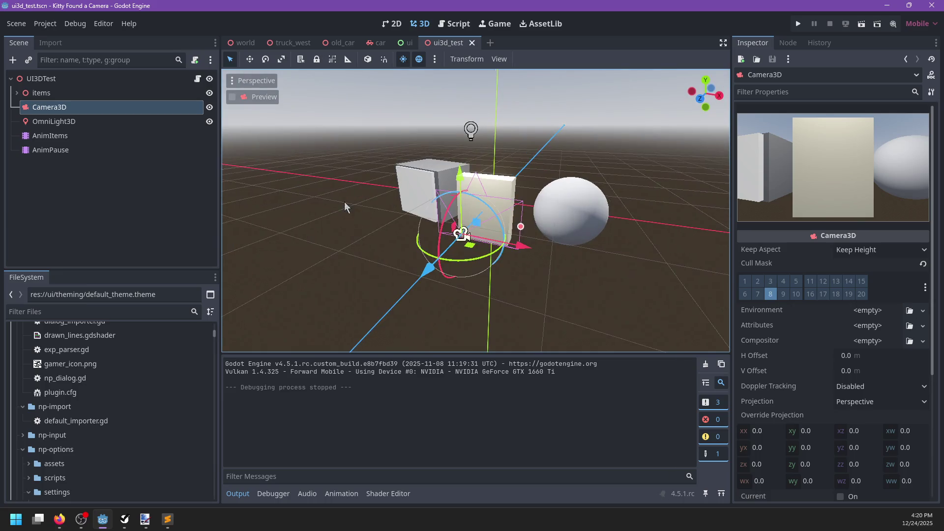
key(F5)
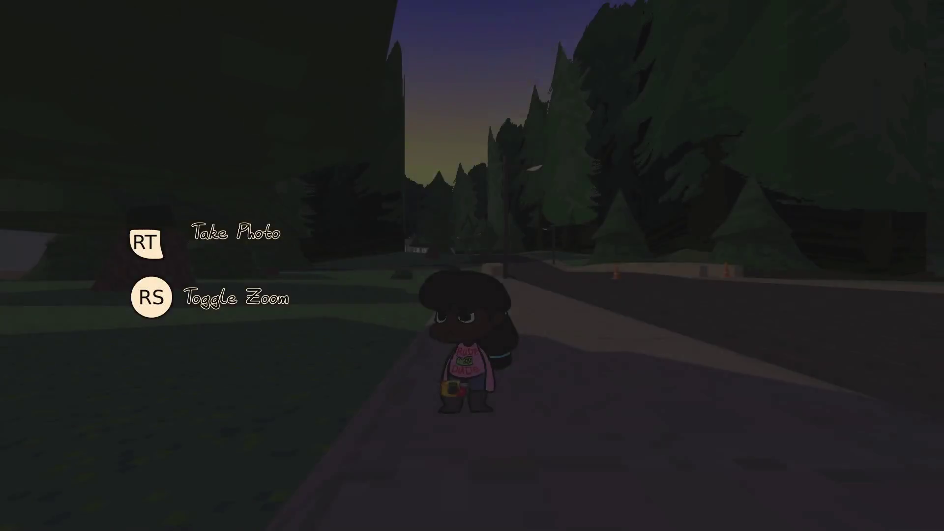
Step: Walk to the porch, zoom the camera in, and photograph the old man
key(w)
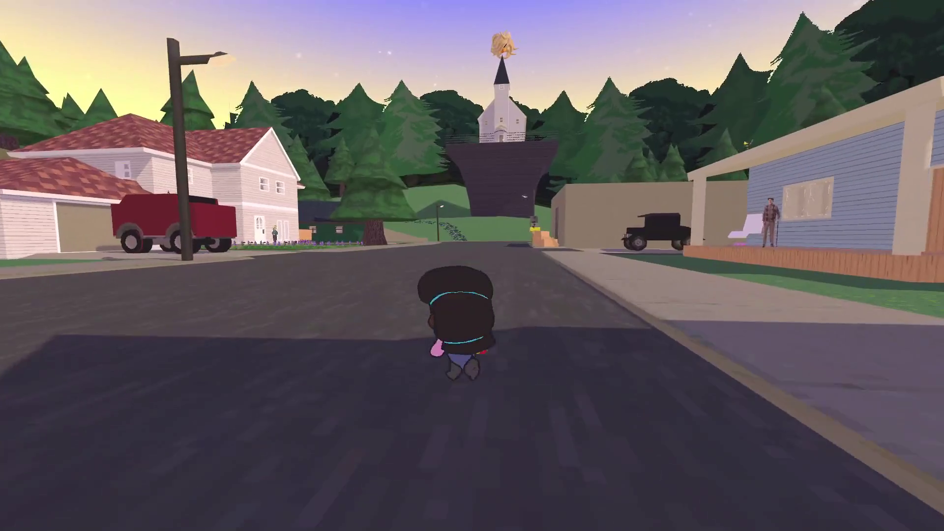
key(d)
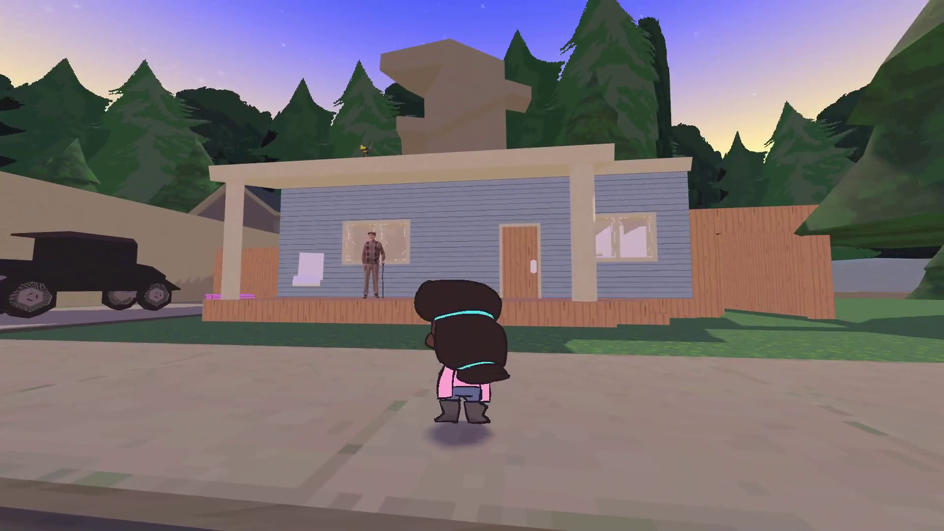
right_click(471, 265)
click(472, 265)
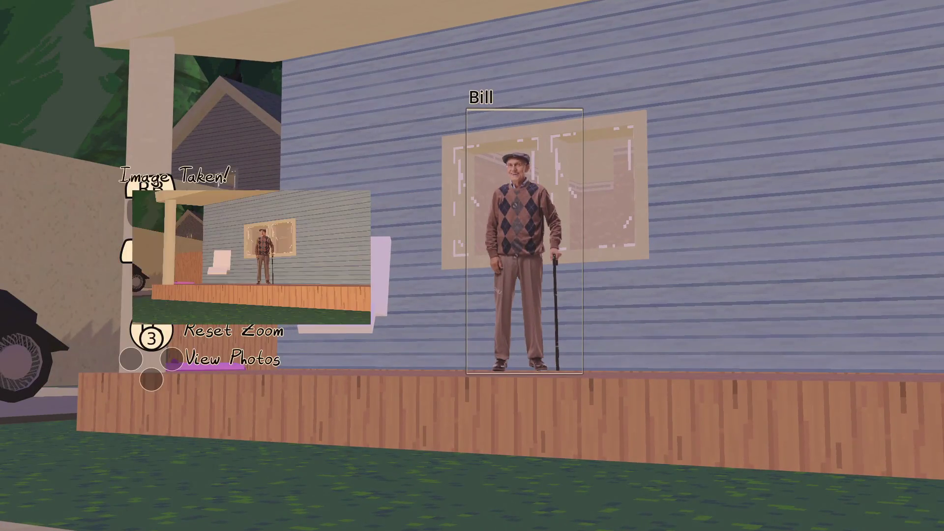
middle_click(472, 266)
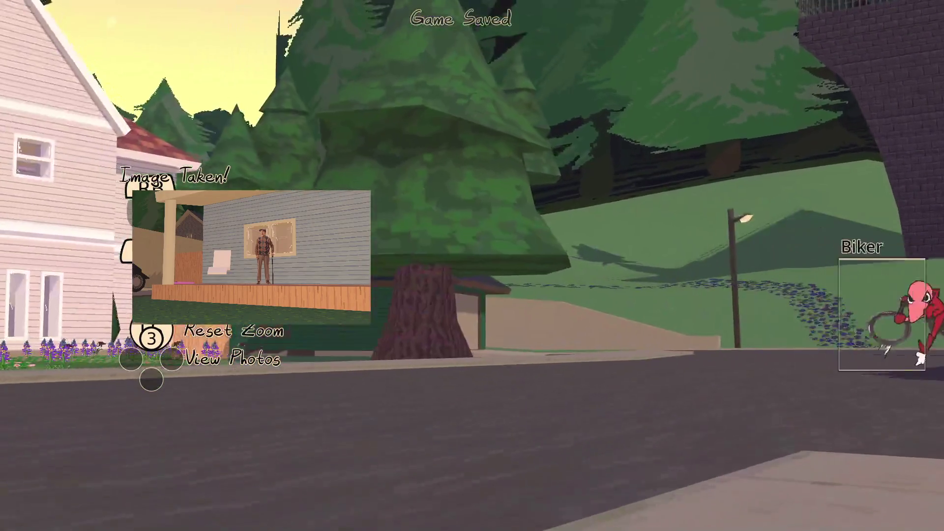
right_click(472, 265)
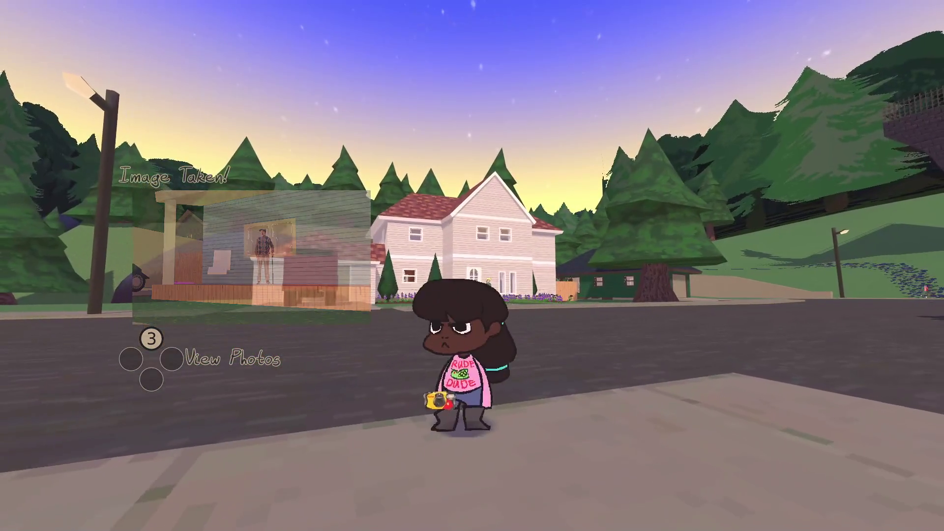
Step: Open the pause menu and browse the journal's People and Junk pages
key(Escape)
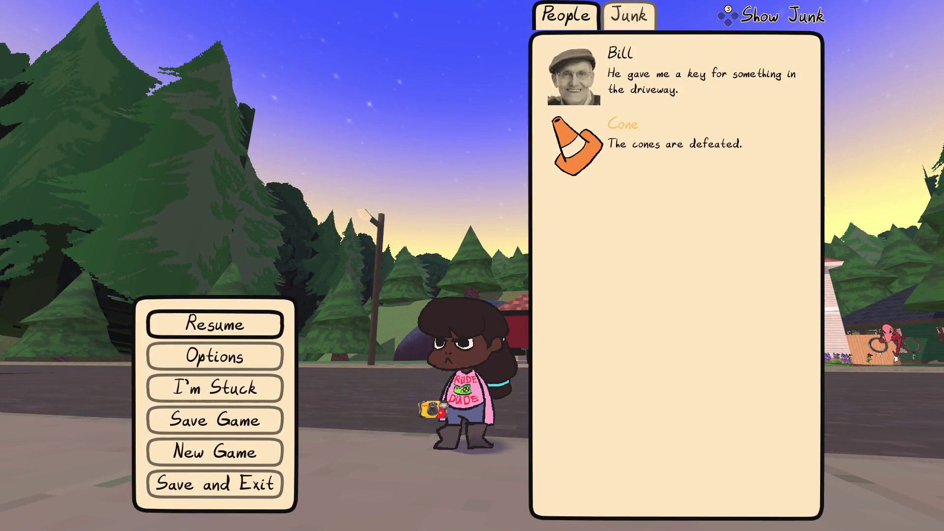
key(Down)
key(Up)
key(Up)
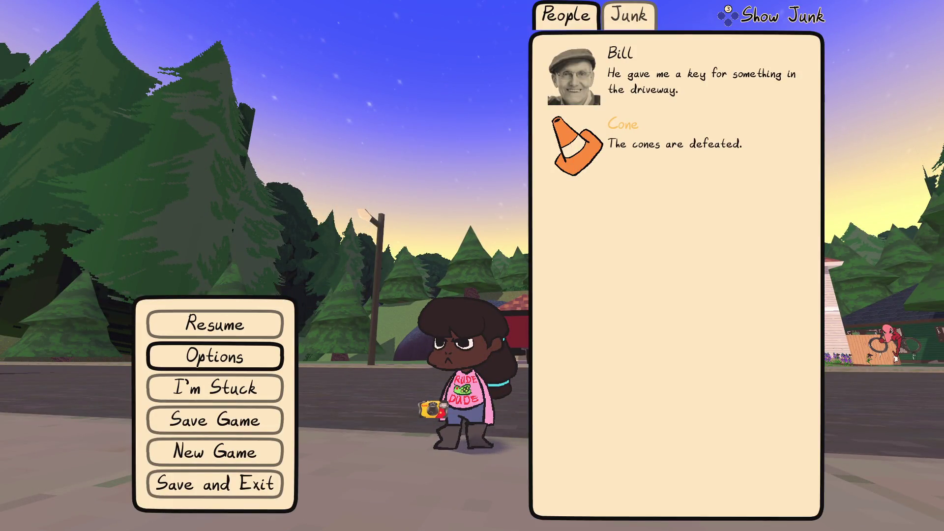
key(e)
key(q)
key(Down)
key(Up)
Step: Browse the Options categories, including Audio and Graphics, then close the menus
key(Return)
key(e)
key(e)
key(e)
key(q)
key(q)
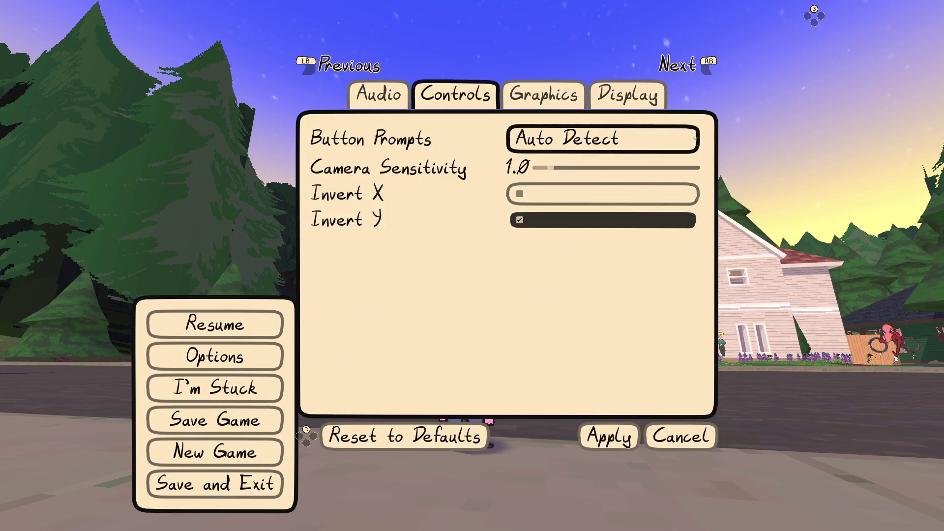
key(q)
key(e)
key(e)
key(Down)
key(Down)
key(Down)
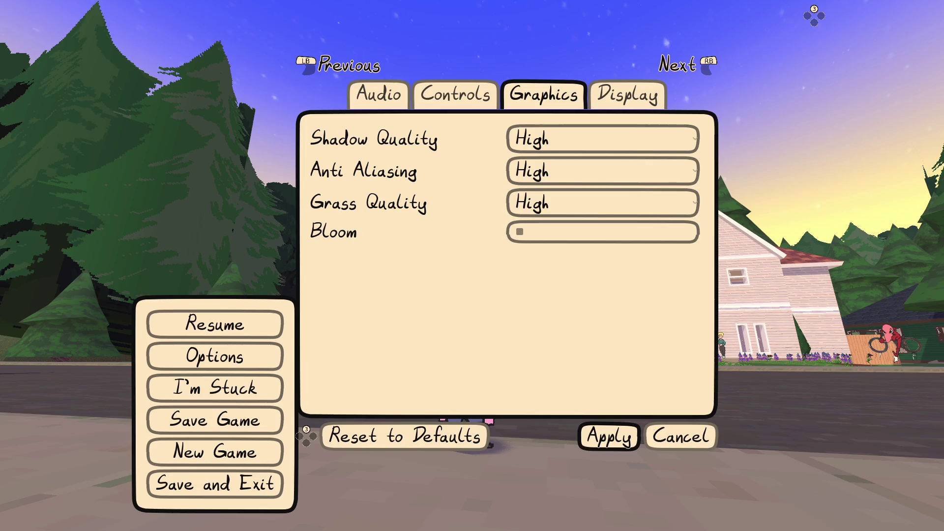
key(Escape)
key(Escape)
Step: Open the photo gallery, enlarge the third photo, then return to the game
key(g)
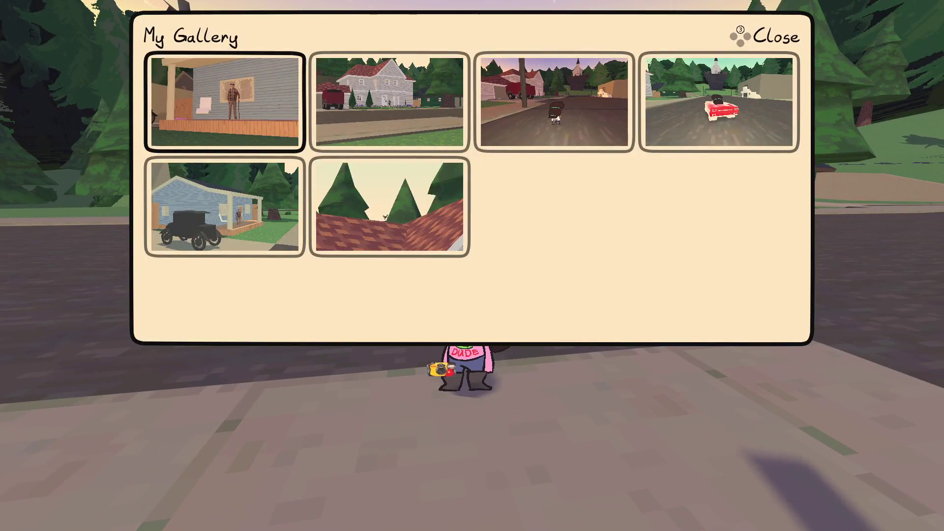
key(Right)
key(Right)
key(Return)
key(Right)
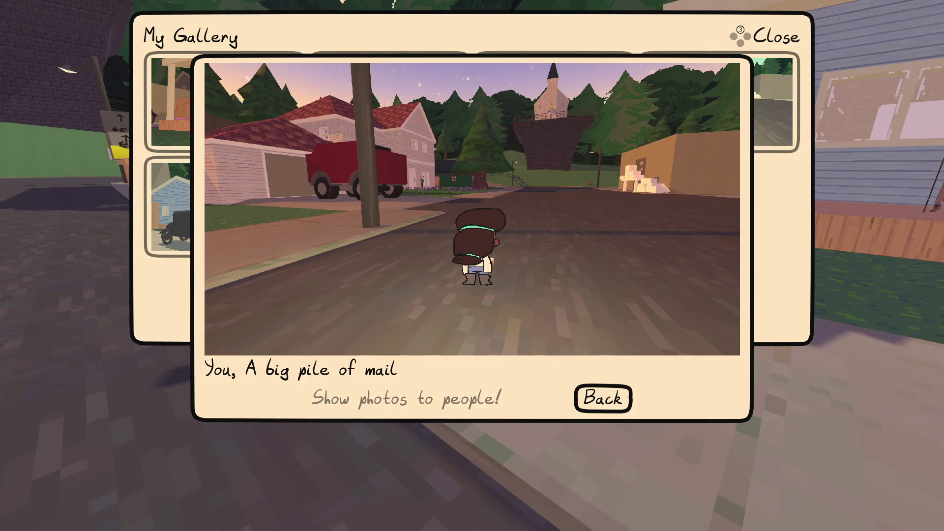
key(Left)
key(Right)
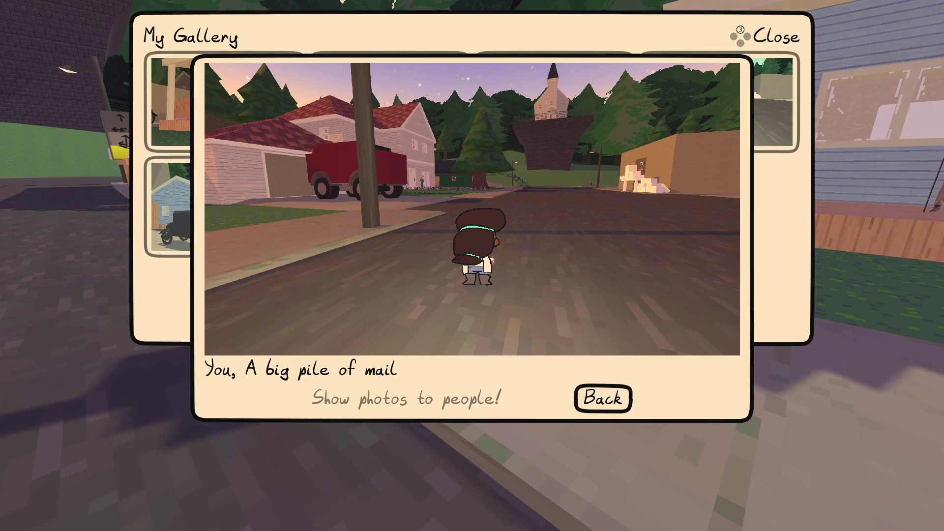
key(Left)
key(Right)
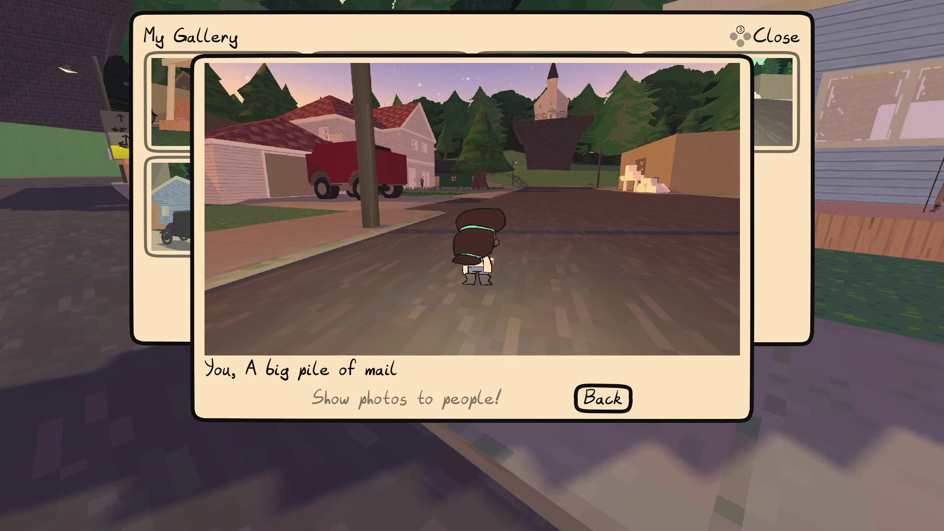
key(Escape)
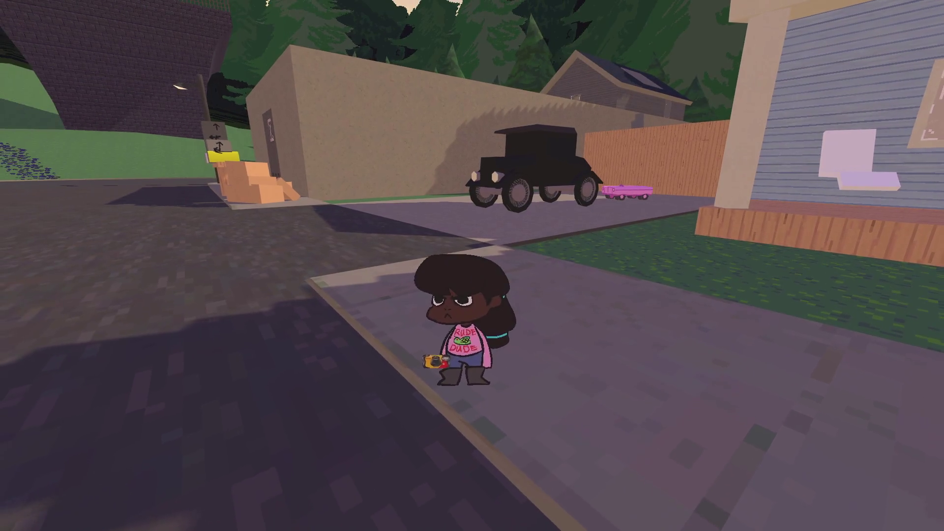
Step: Drive the pink toy car along the street onto the grass, then pause and choose Save and Exit
key(w)
key(w)
key(e)
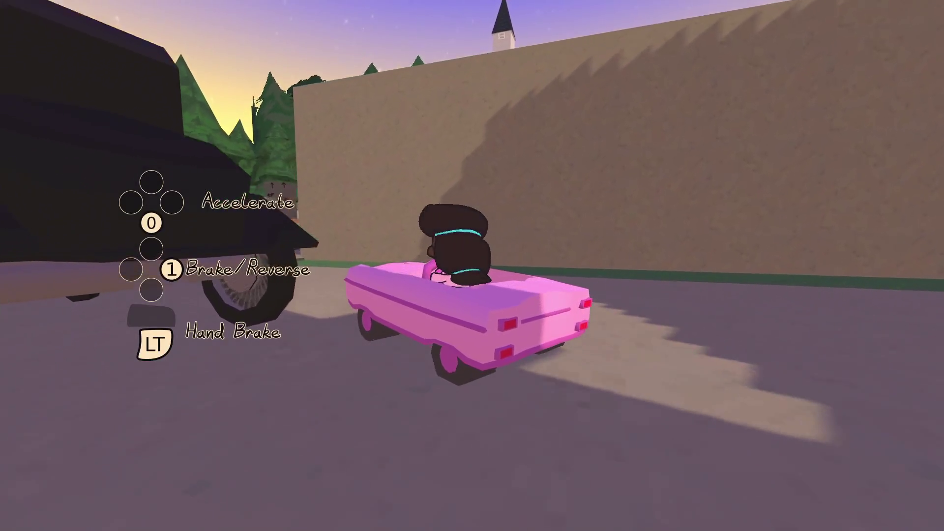
key(s)
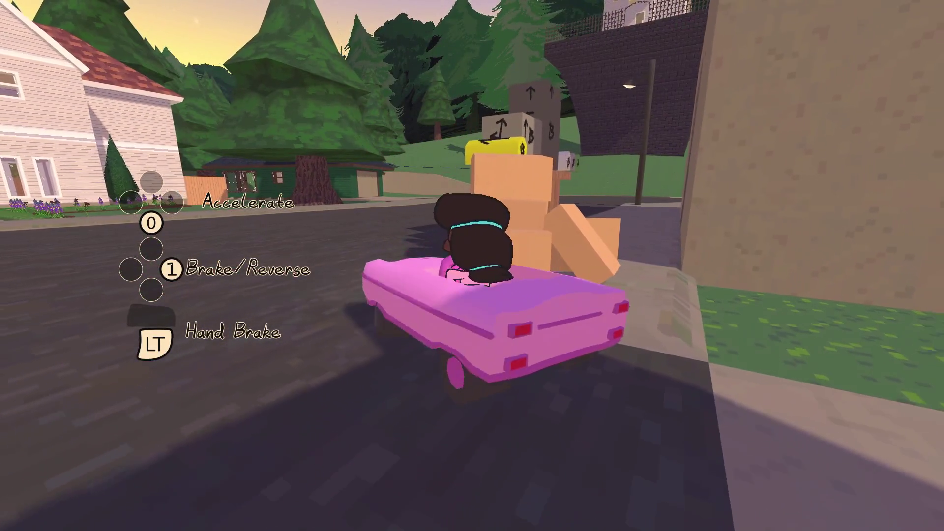
key(w)
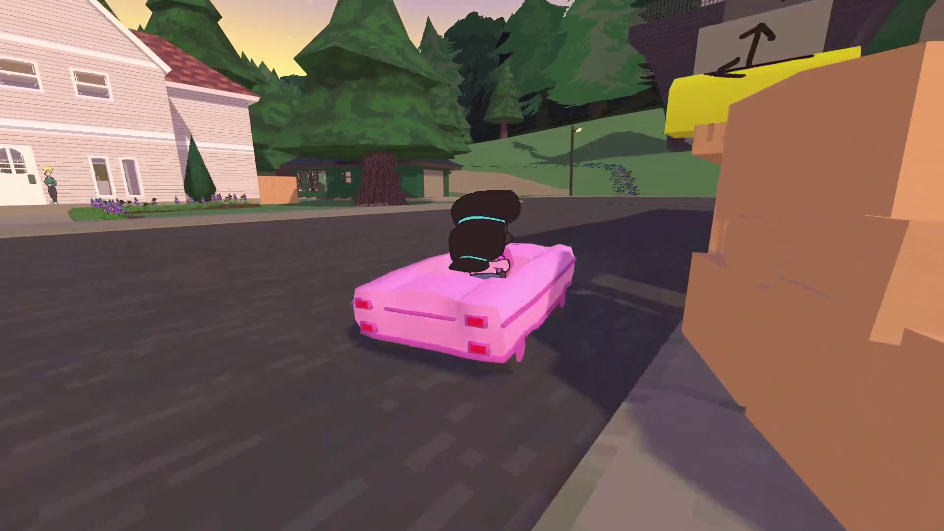
key(d)
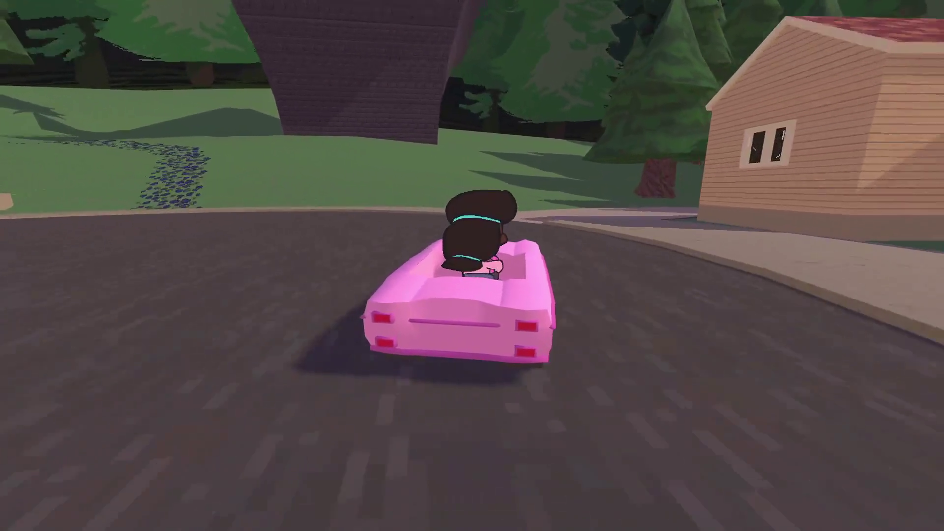
key(a)
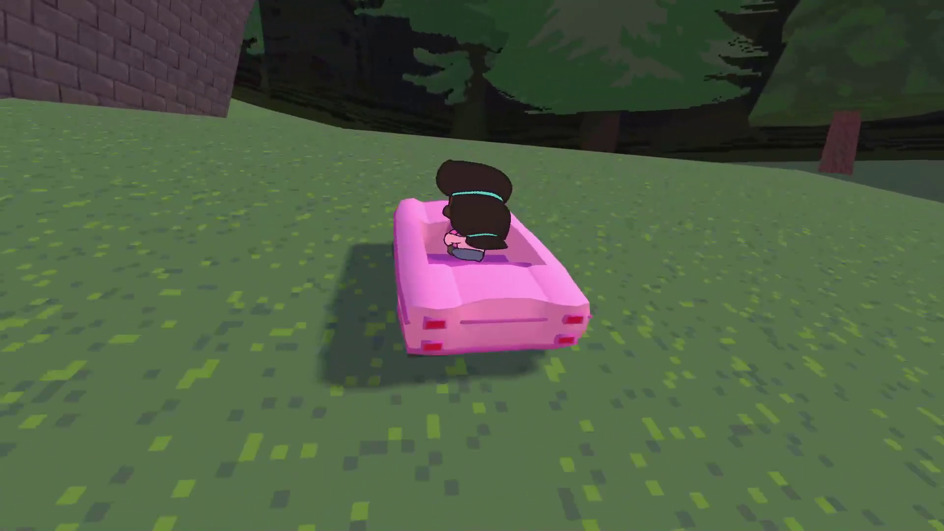
key(d)
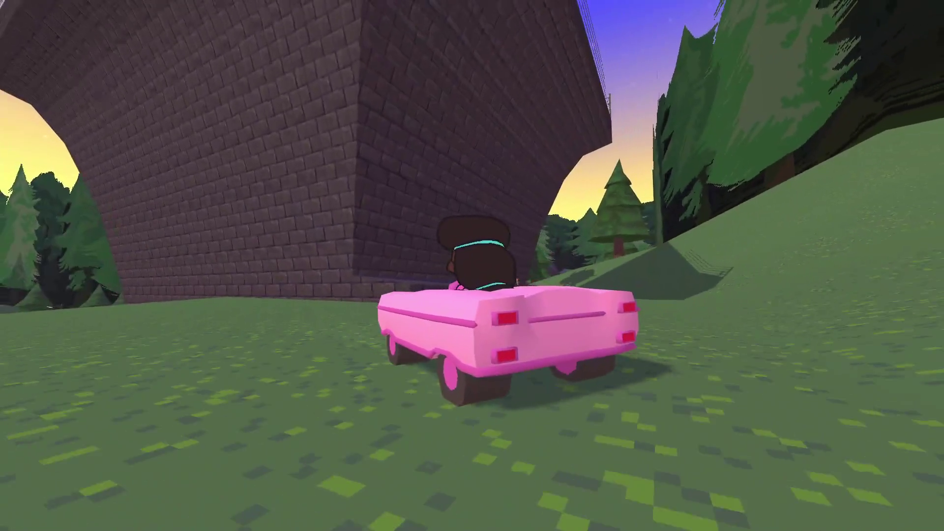
key(a)
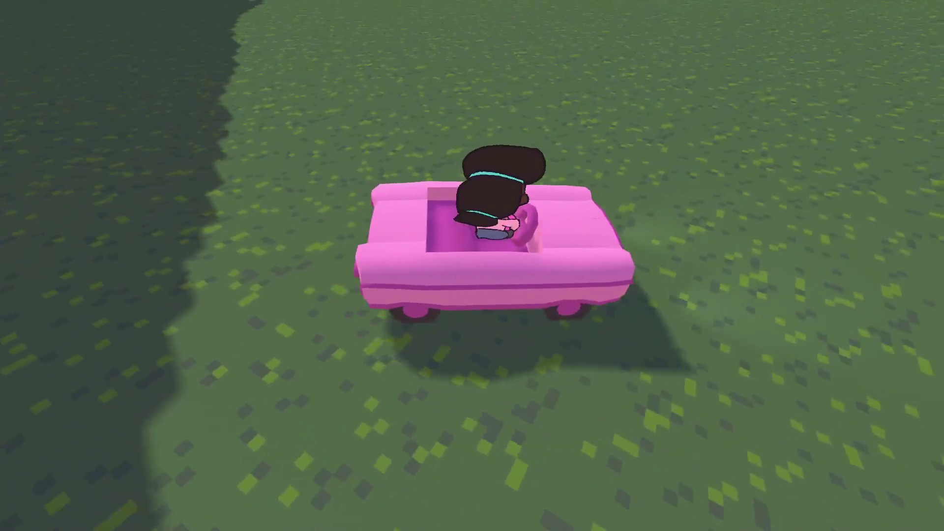
key(Escape)
key(Down)
key(Down)
key(Down)
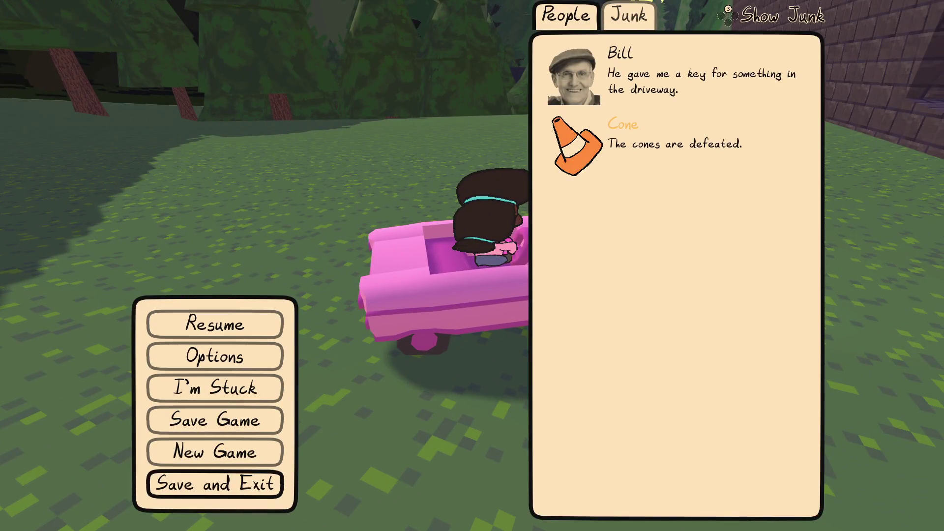
key(Return)
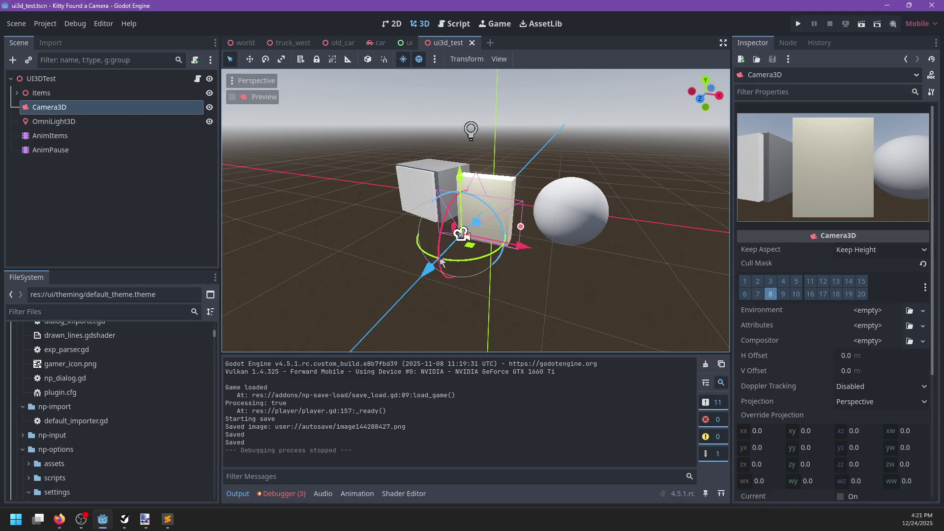
Step: Switch to the world scene, zoom the viewport onto the house, and bring up NP-ToDo
scroll(473, 240, down, 3)
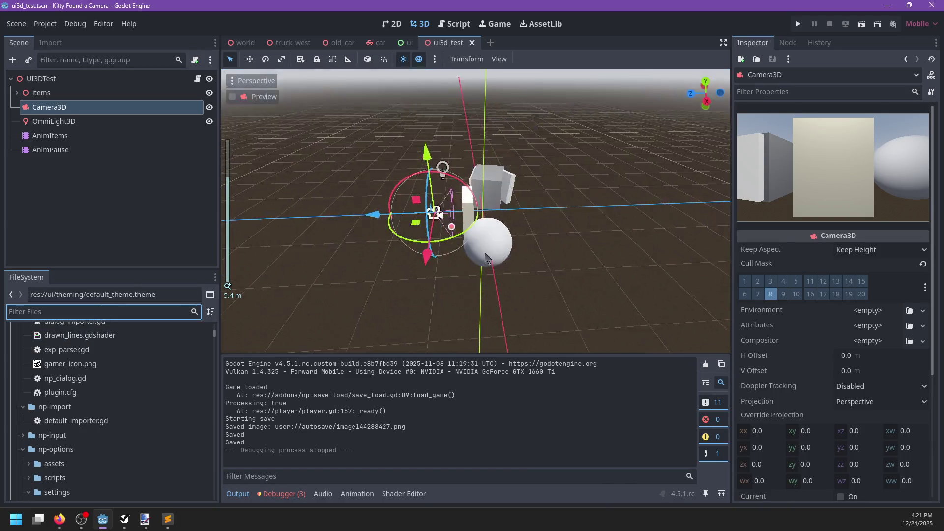
scroll(521, 269, up, 4)
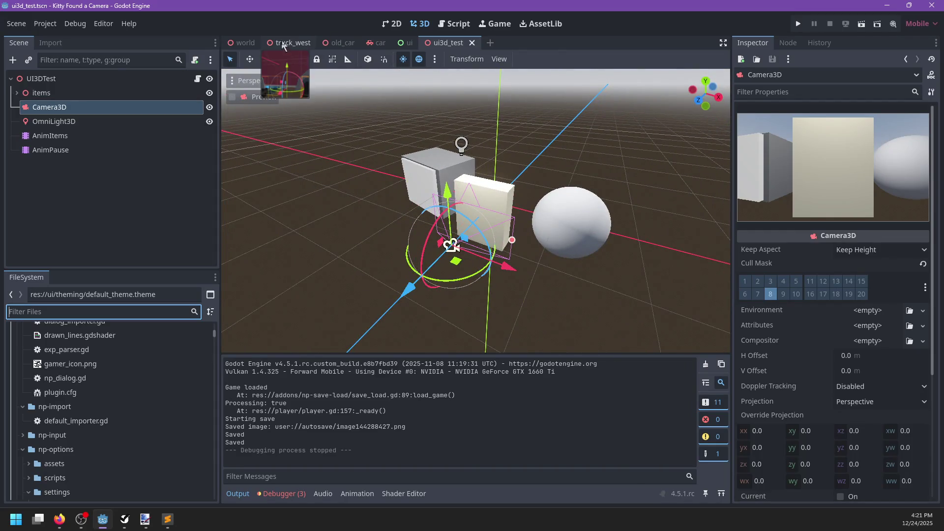
click(243, 44)
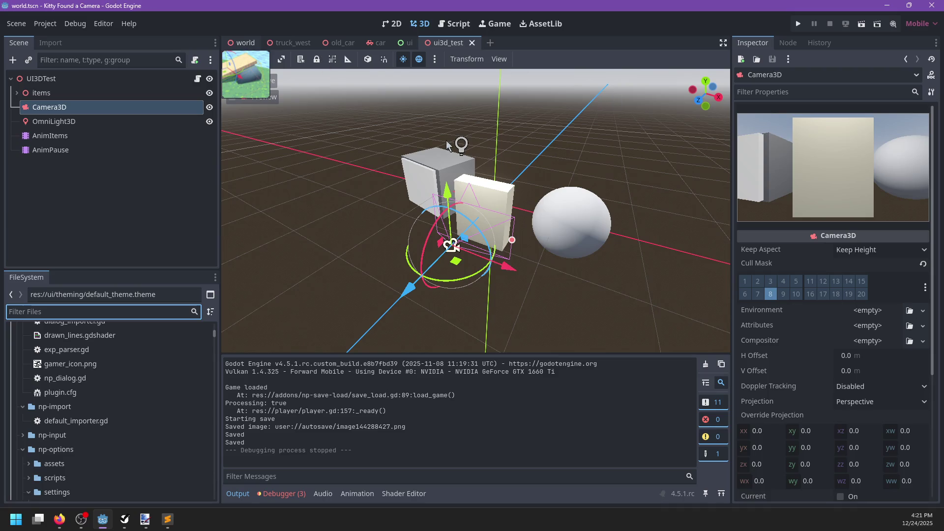
scroll(447, 144, down, 10)
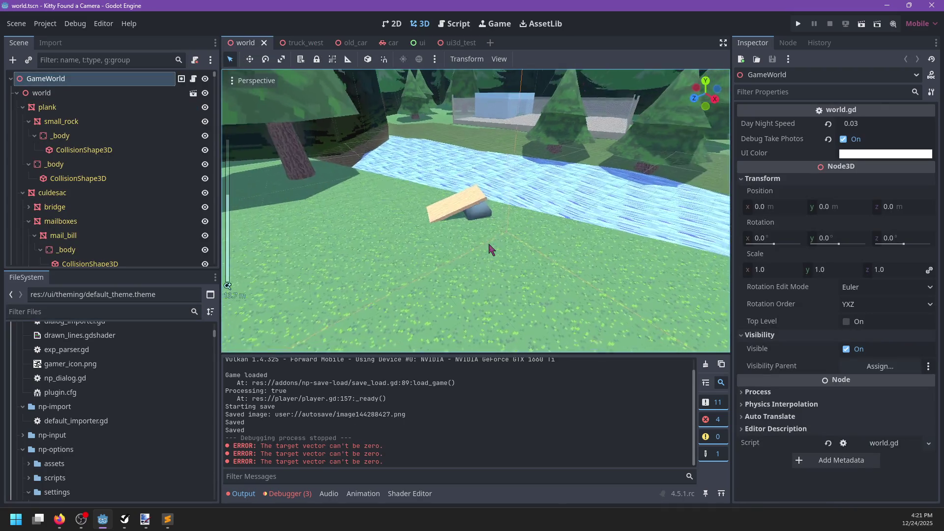
scroll(446, 188, up, 10)
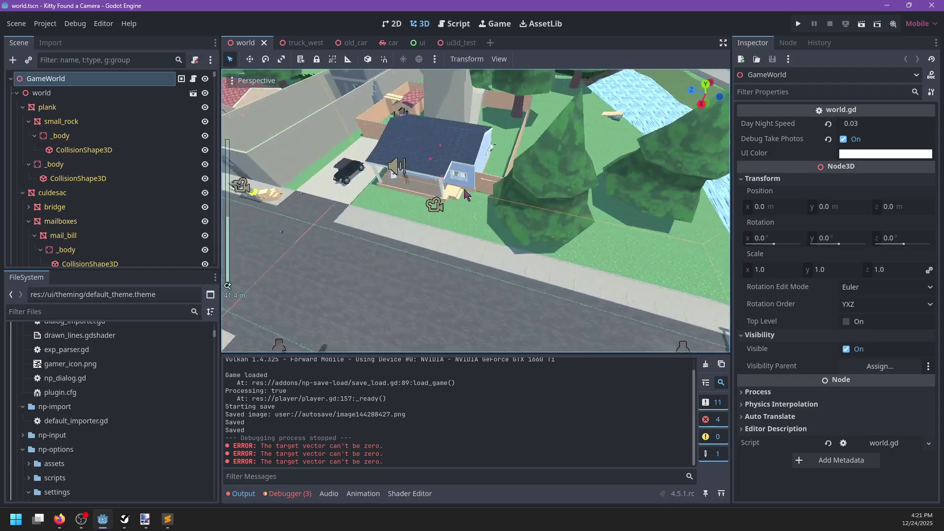
click(124, 519)
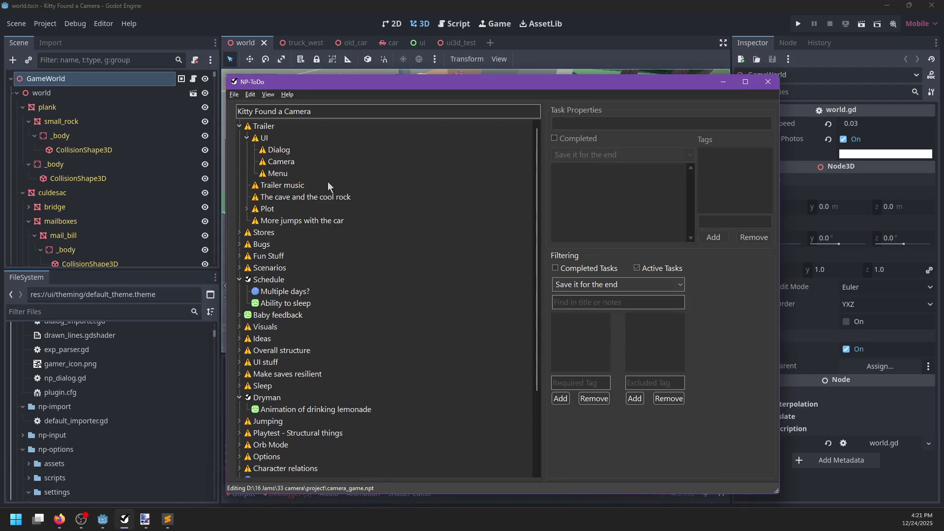
Step: Collapse the Dryman, Trailer, Schedule and Visuals task groups
scroll(276, 363, down, 3)
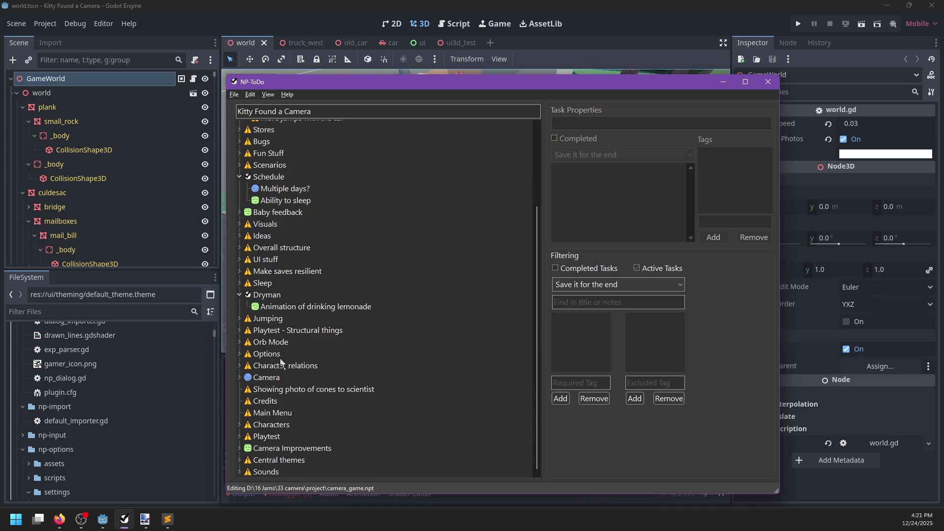
click(240, 295)
scroll(346, 330, up, 2)
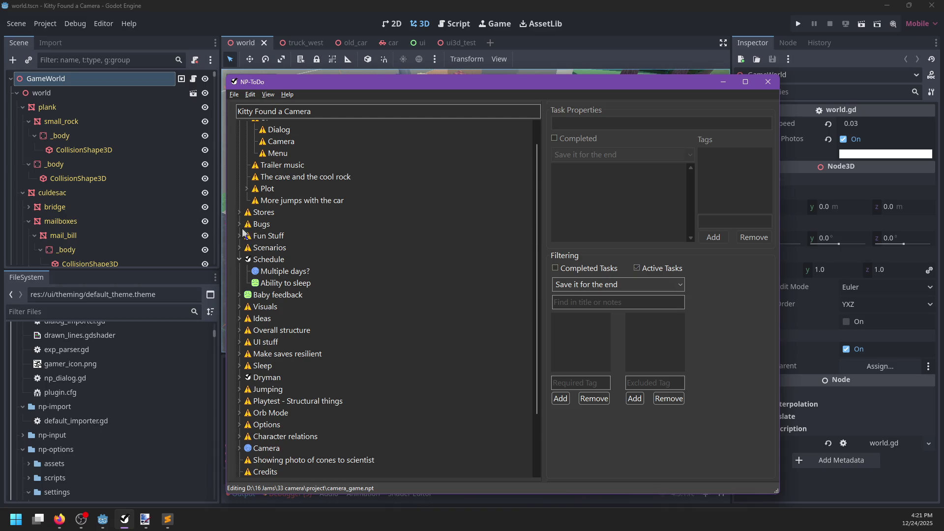
scroll(261, 176, up, 1)
click(240, 126)
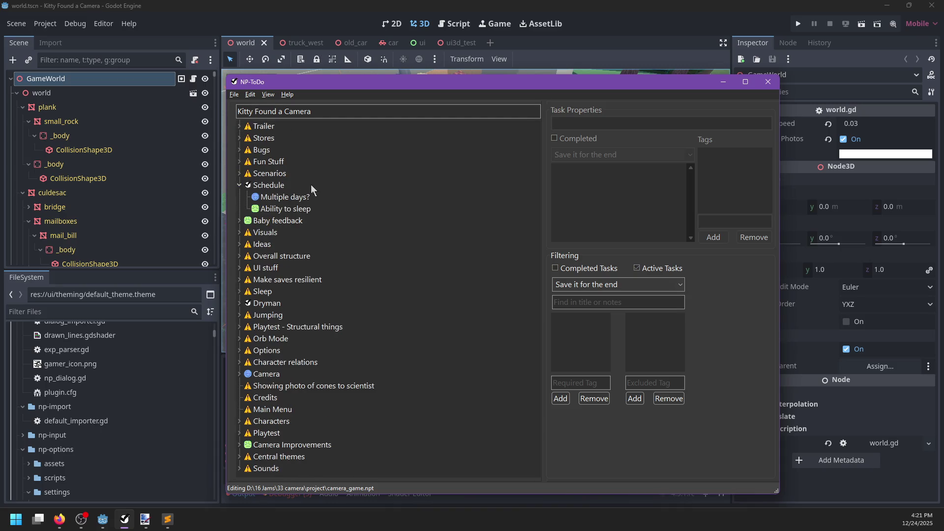
click(241, 185)
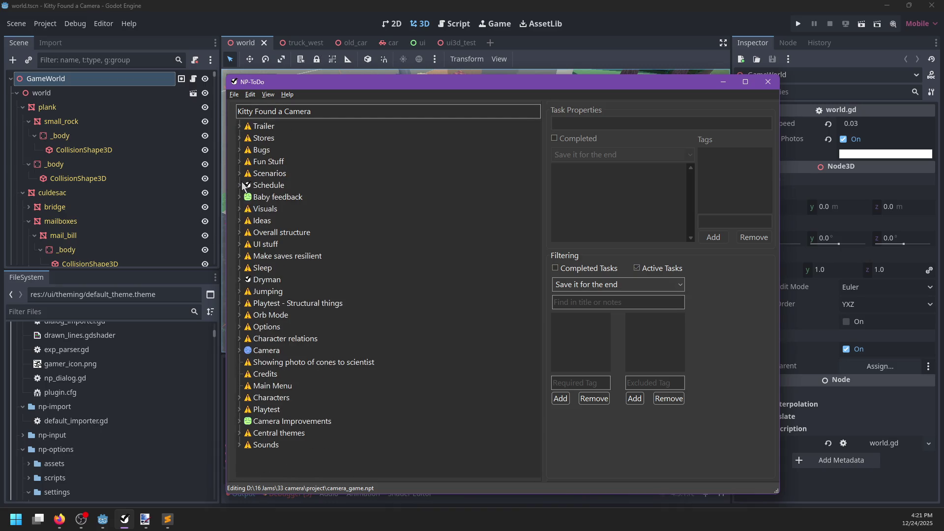
click(240, 209)
click(240, 209)
Step: Add the Bugs task 'Don't walk in dialog or while showing the photos list'
click(258, 150)
key(ctrl+n)
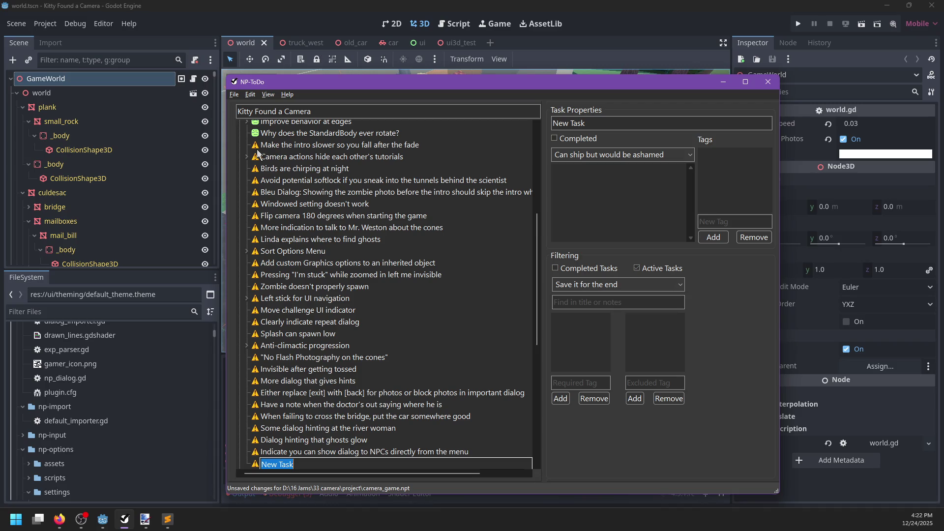
text(Don't leave dialog)
key(Return)
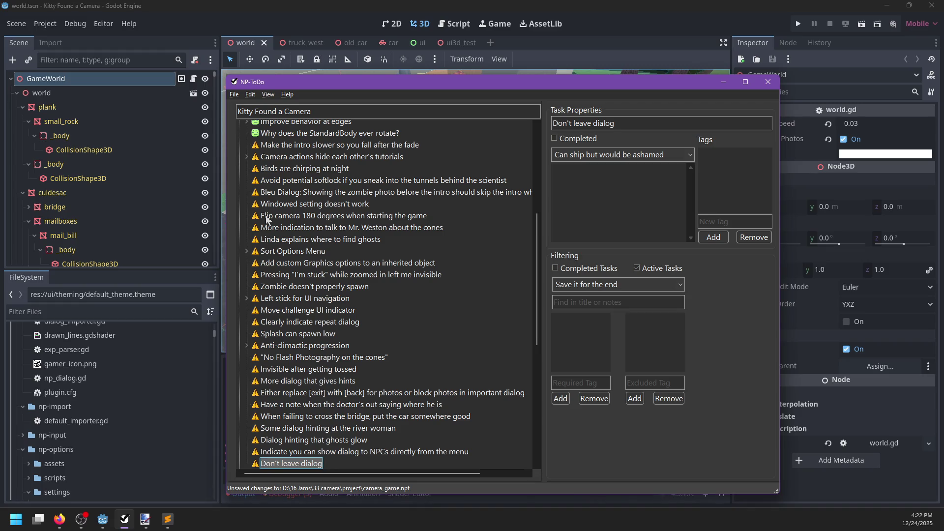
key(Return)
key(End)
key(ctrl+BackSpace)
key(ctrl+BackSpace)
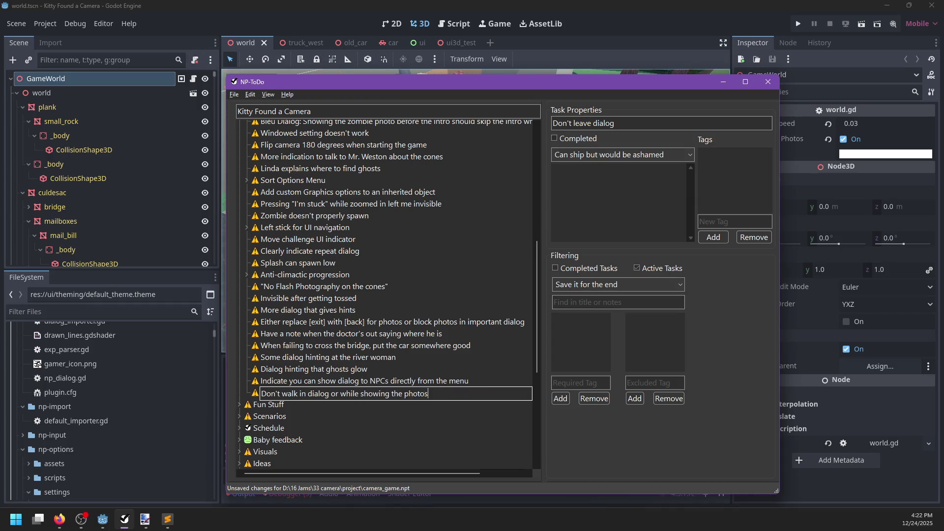
text(t)
key(Return)
Step: Add the subtask 'Have the B button for exiting dialog' under it, then return to Godot
key(Insert)
text(H)
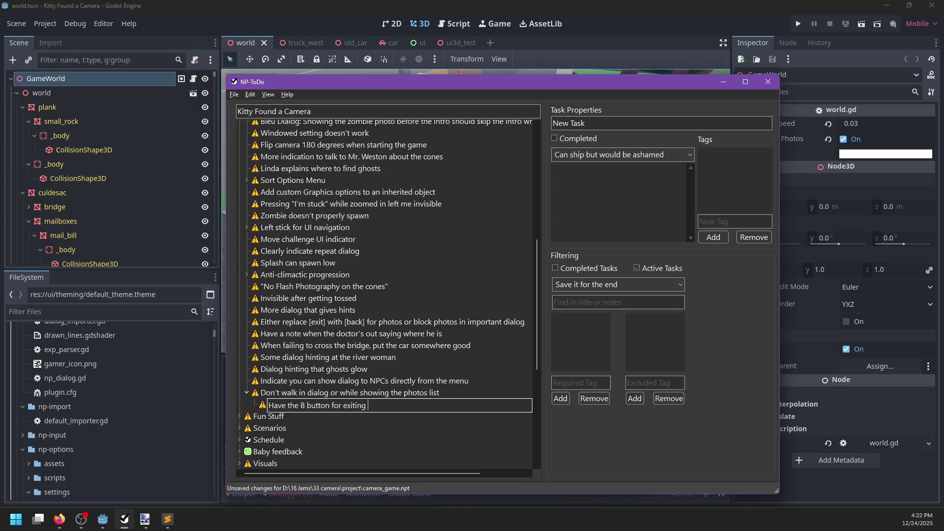
text(og)
key(Return)
key(alt+Tab)
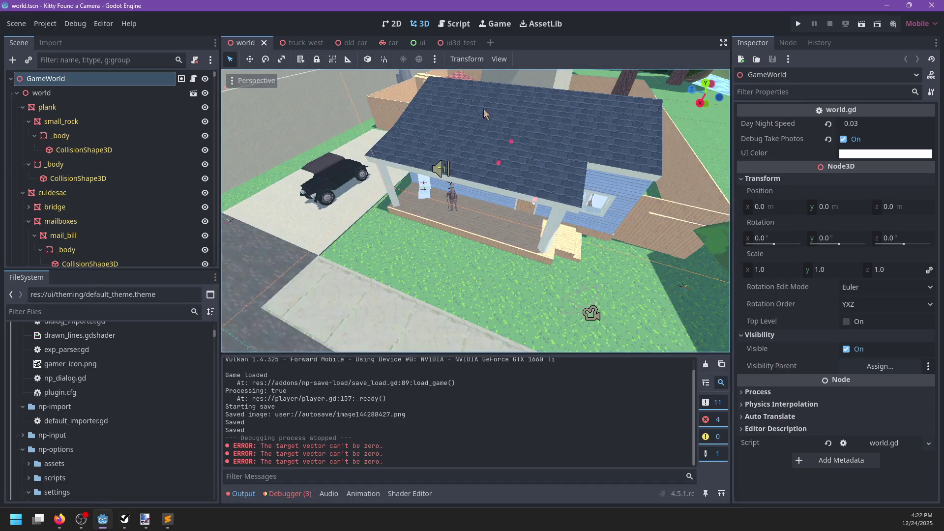
Step: Filter the project files for 'player', open the player scene and select its root node
scroll(442, 245, down, 5)
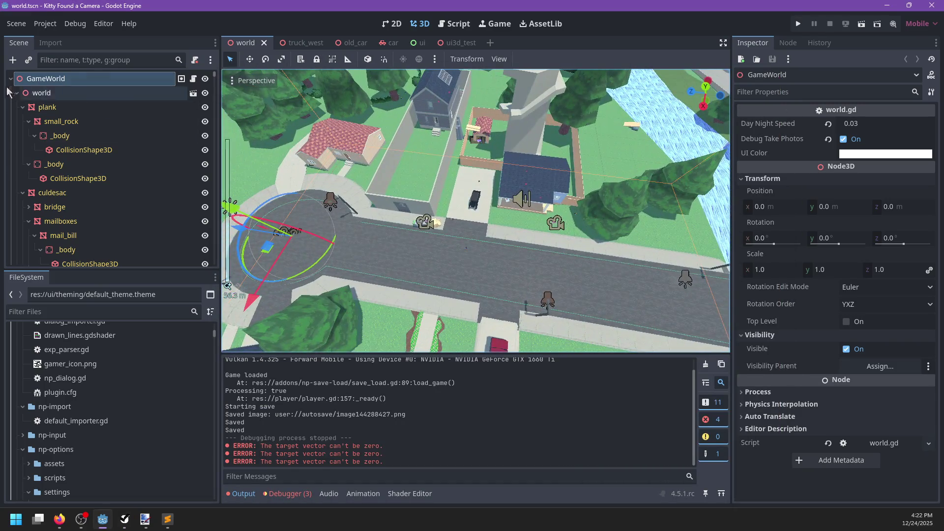
click(136, 307)
text(player)
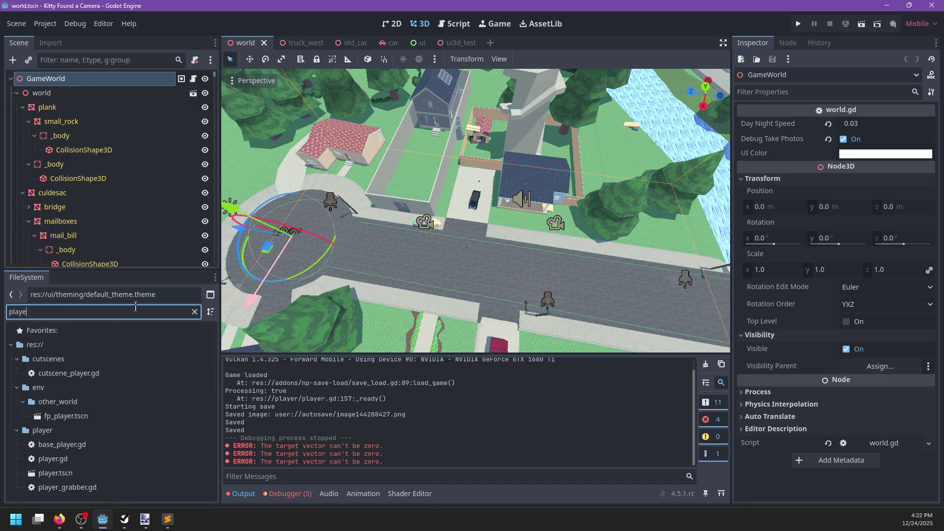
double_click(55, 472)
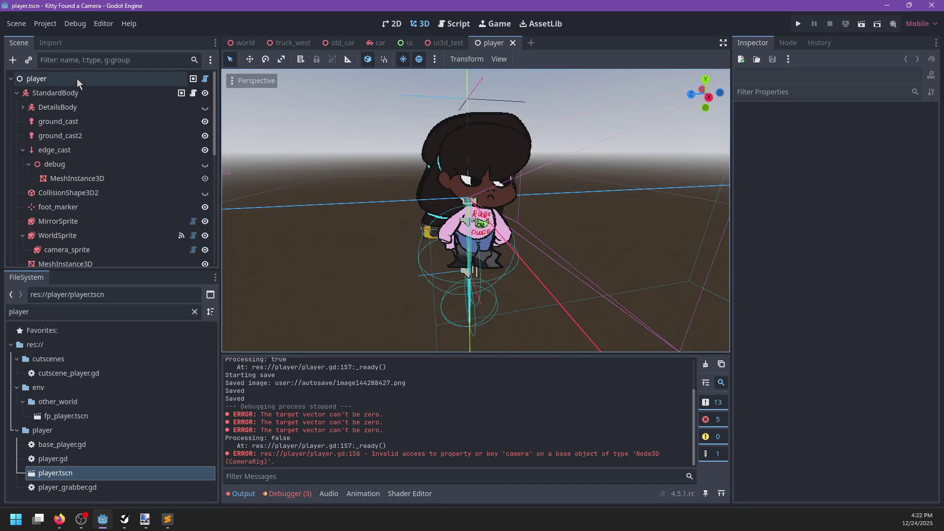
click(37, 79)
Step: Filter the files for 'ui' and drag the UI3DTest scene into the player scene
click(110, 311)
key(ctrl+a)
key(BackSpace)
text(ui)
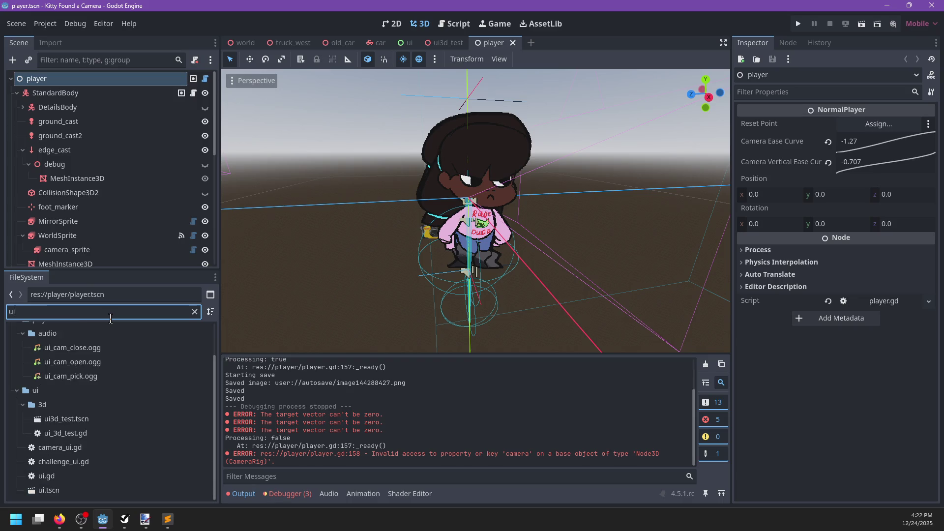
mouse_move(69, 421)
mouse_down()
mouse_move(54, 91)
mouse_move(44, 80)
mouse_up()
scroll(455, 278, down, 5)
mouse_move(455, 278)
mouse_down()
mouse_move(507, 267)
mouse_move(511, 294)
mouse_move(295, 236)
mouse_up()
Step: Add a SubViewport as a child of the AspectRatioContainer
click(68, 202)
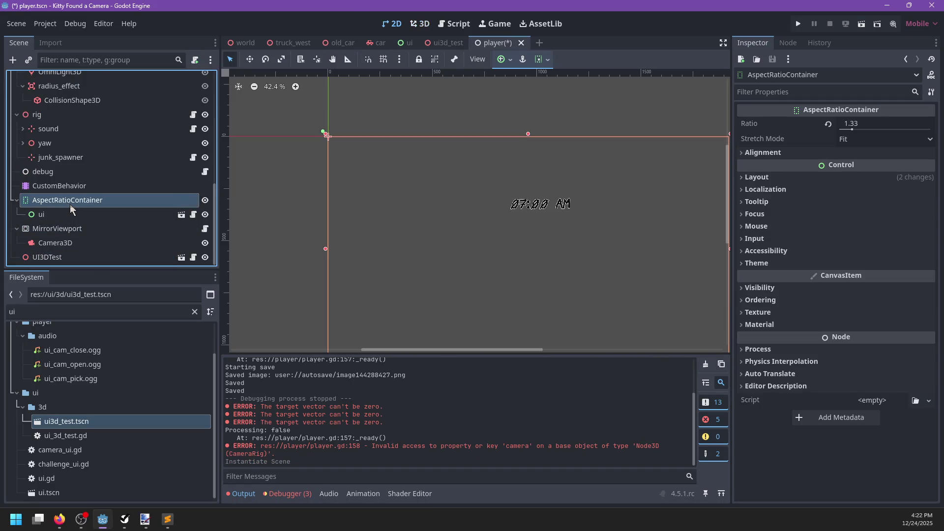
key(ctrl+a)
text(sub)
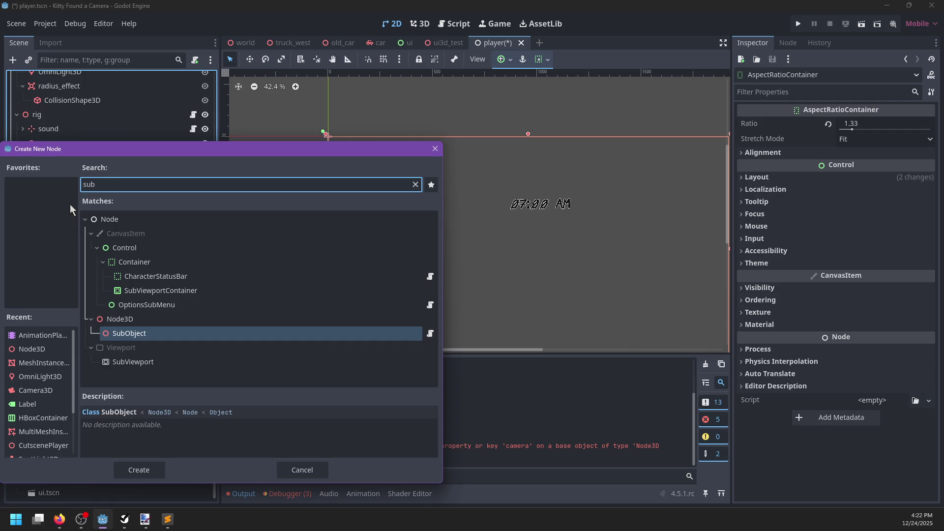
text(v)
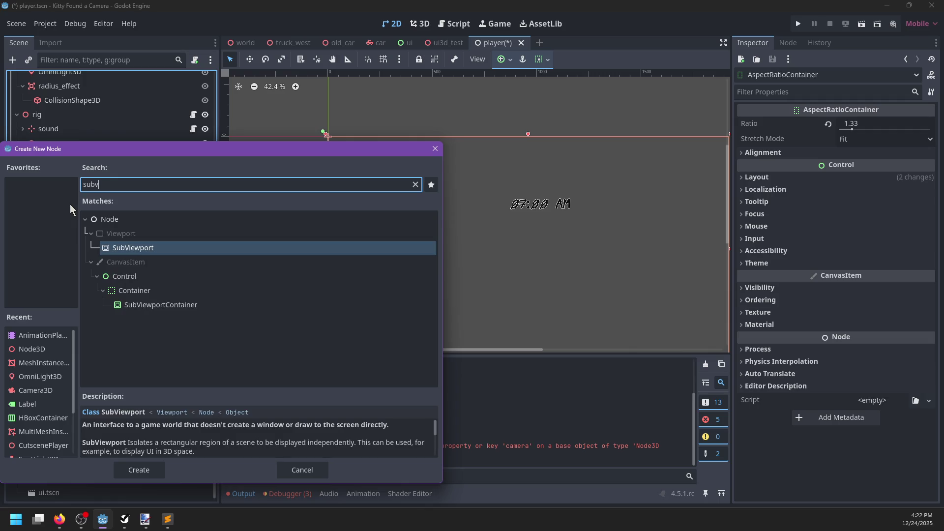
key(Return)
Step: Move the new SubViewport out of the AspectRatioContainer to sit alongside it
scroll(428, 183, down, 5)
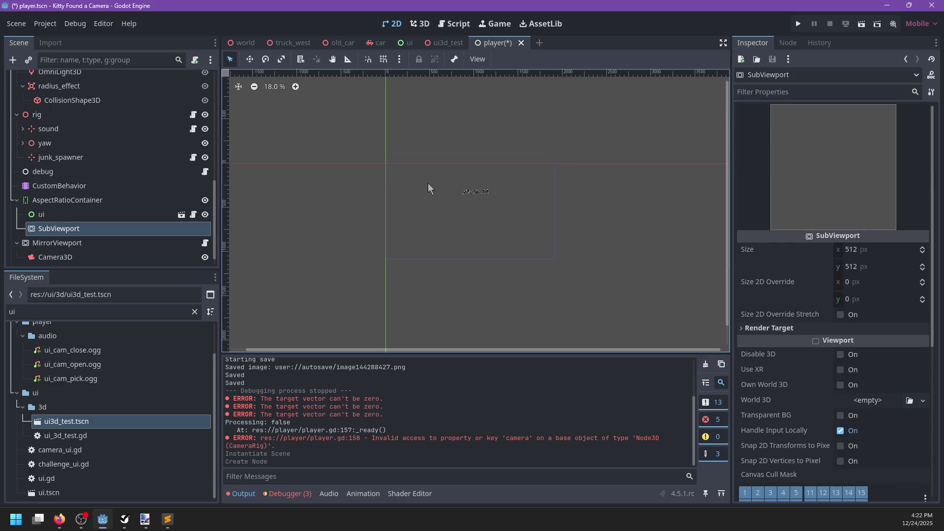
click(127, 203)
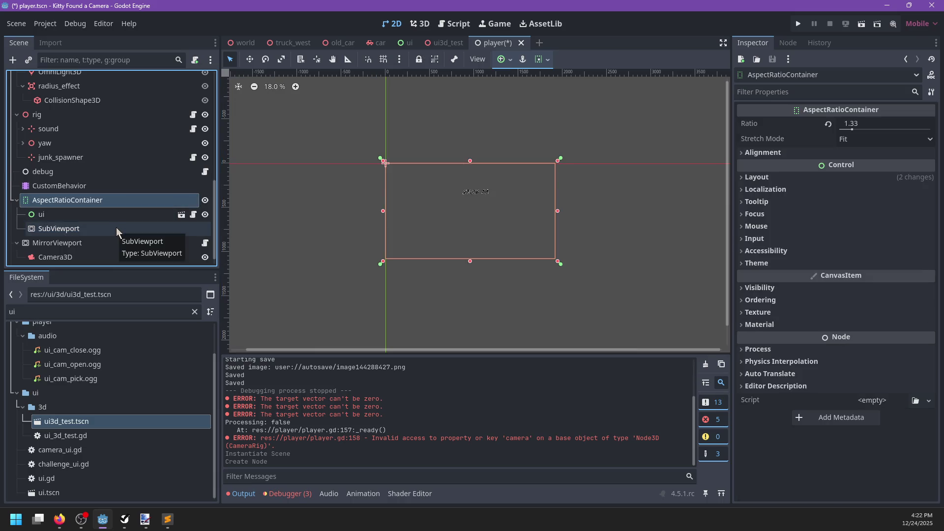
click(116, 228)
mouse_move(71, 226)
mouse_down()
mouse_move(61, 237)
mouse_move(54, 201)
mouse_move(37, 242)
mouse_up()
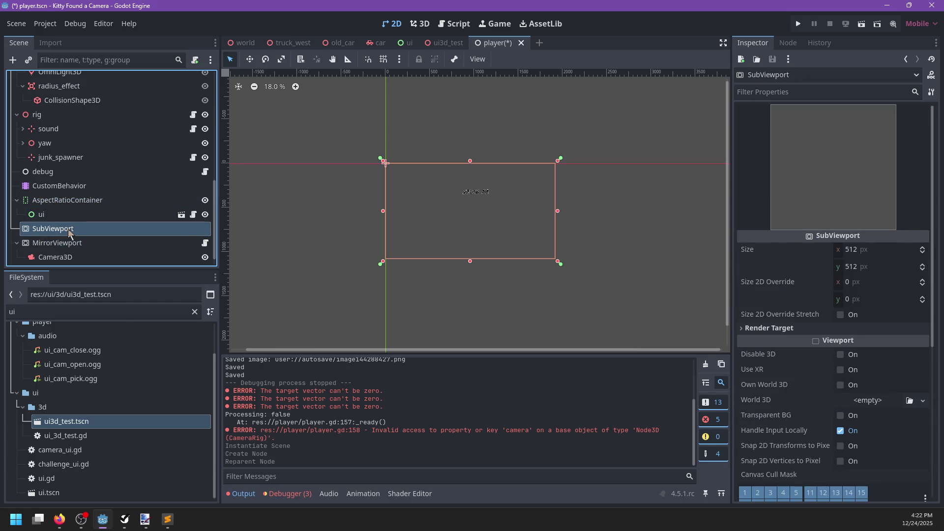
click(64, 203)
click(58, 231)
click(68, 200)
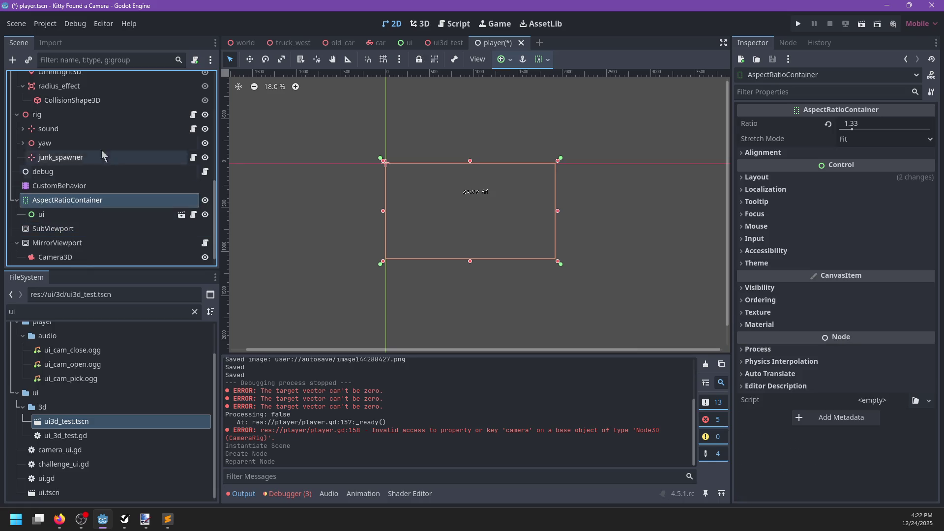
scroll(91, 164, up, 10)
Step: Add a SubViewportContainer under the player root, placed below the AspectRatioContainer
click(67, 79)
key(ctrl+a)
text(re)
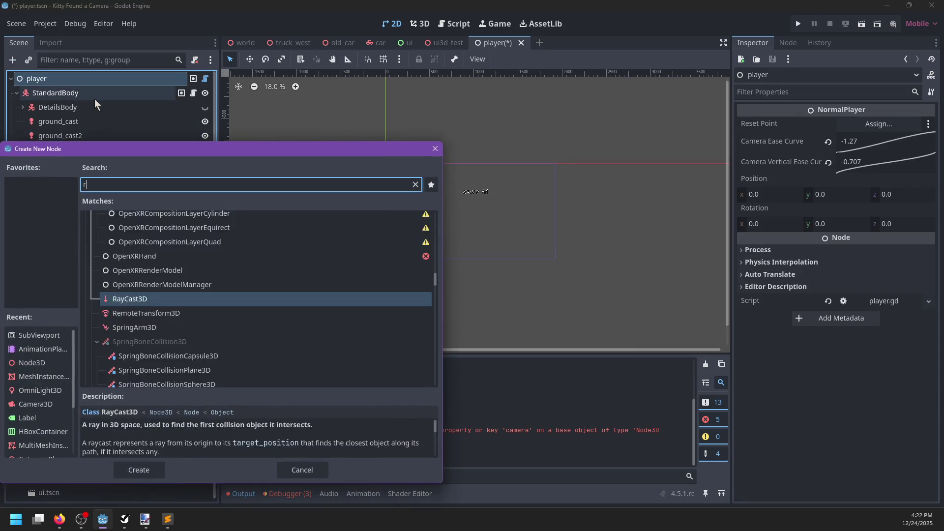
key(BackSpace)
key(BackSpace)
text(viewport)
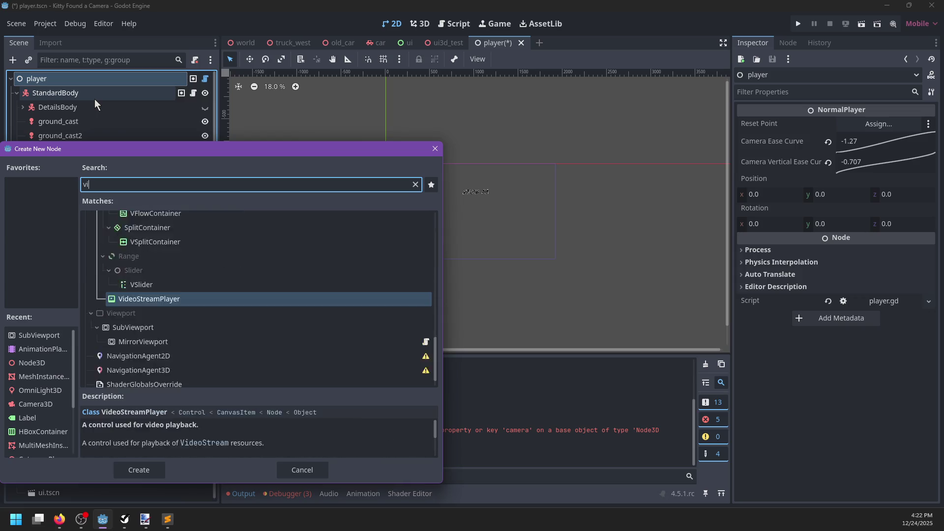
key(Down)
key(Down)
key(Down)
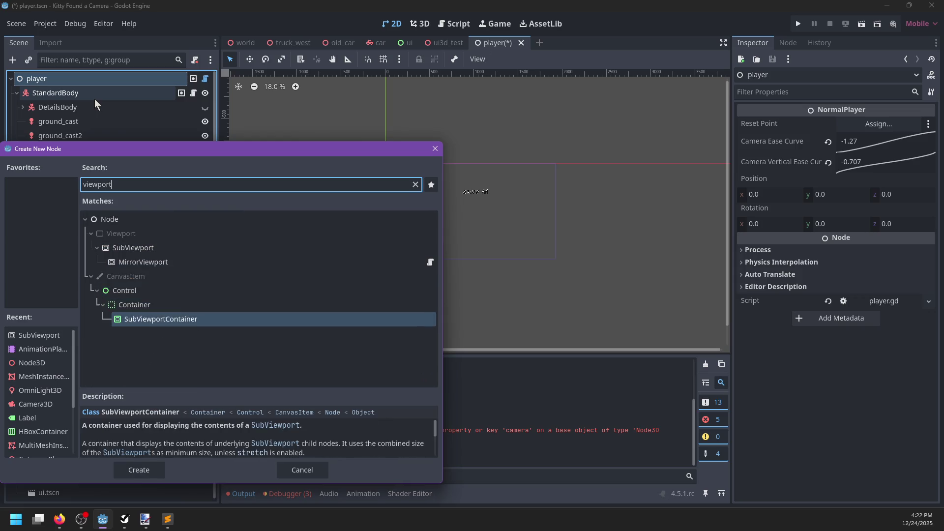
key(Return)
mouse_move(73, 259)
mouse_down()
mouse_move(63, 170)
mouse_move(63, 189)
mouse_up()
Step: Put the SubViewport inside the SubViewportContainer and set the container's anchor preset to Full Rect
click(47, 215)
drag(44, 220, 55, 206)
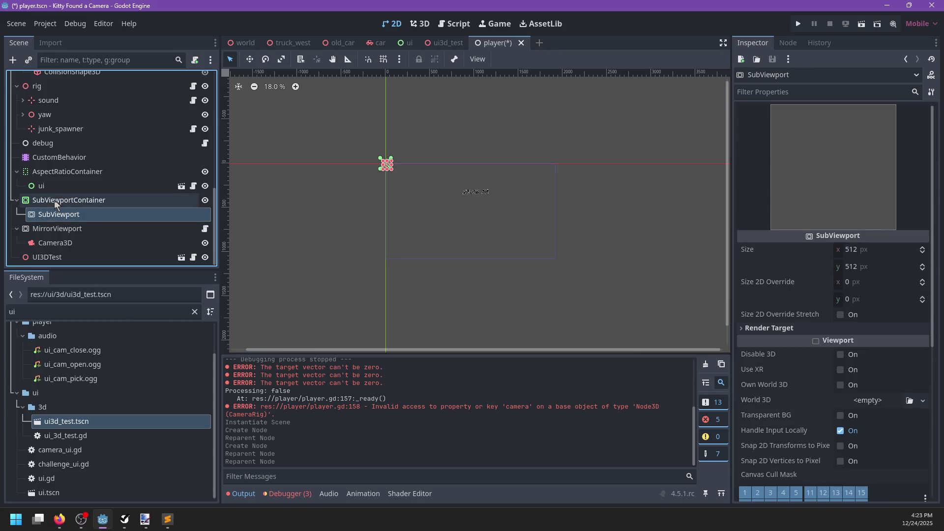
click(72, 201)
click(74, 215)
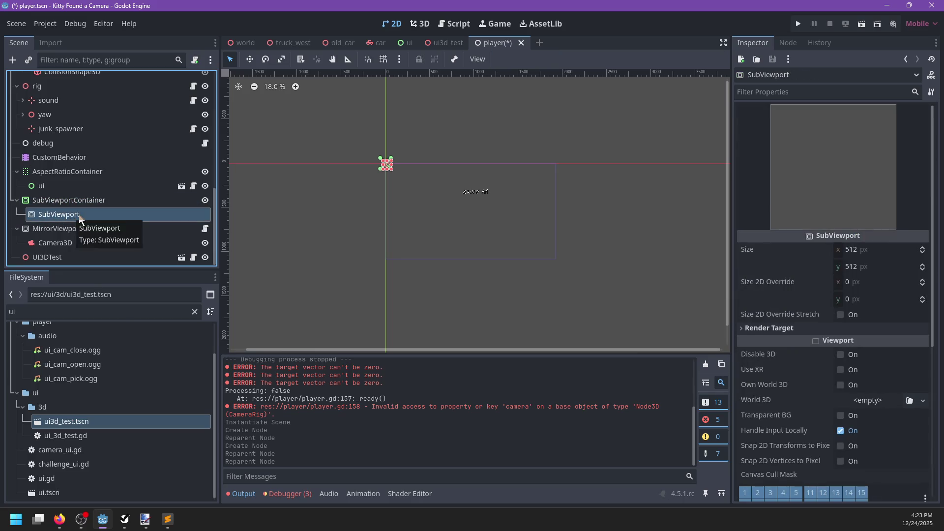
click(84, 202)
click(501, 59)
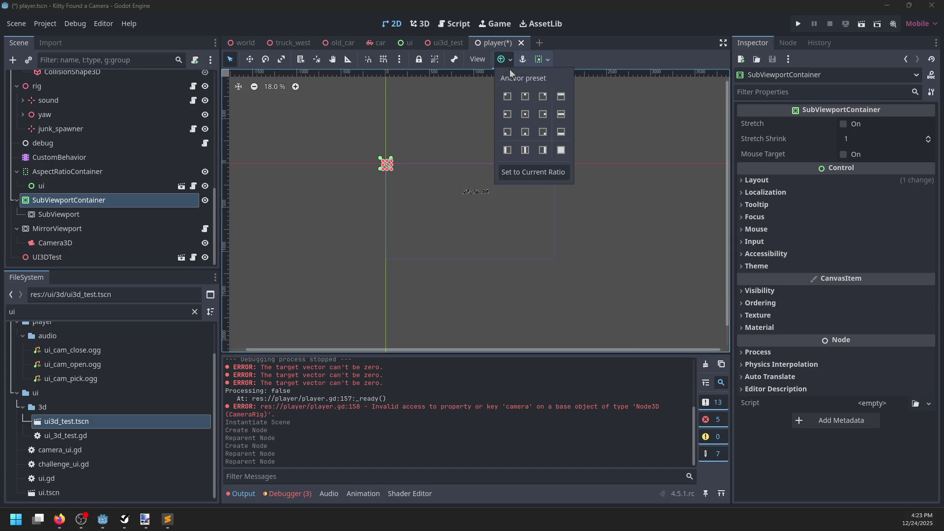
click(561, 150)
Step: Rename the SubViewportContainer to 'Status' and place UI3DTest inside the SubViewport
click(94, 199)
click(90, 202)
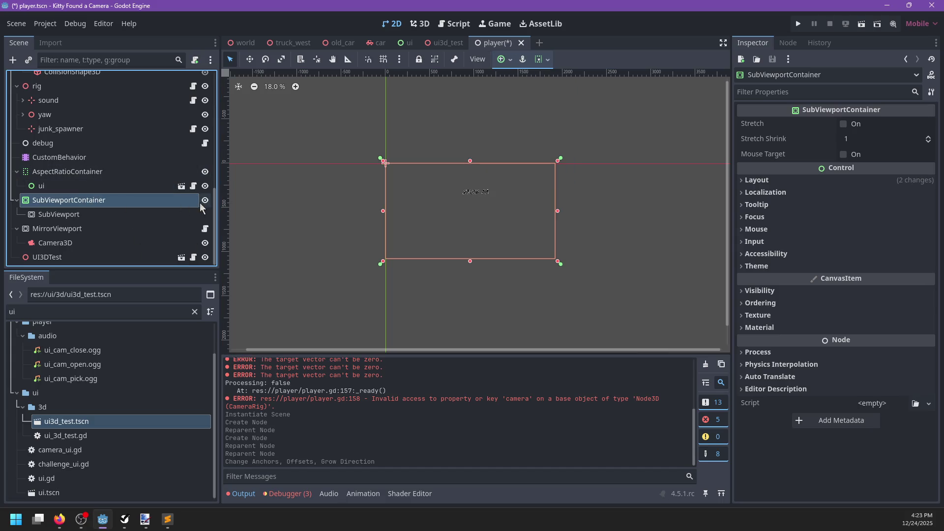
click(174, 201)
key(ctrl+a)
key(BackSpace)
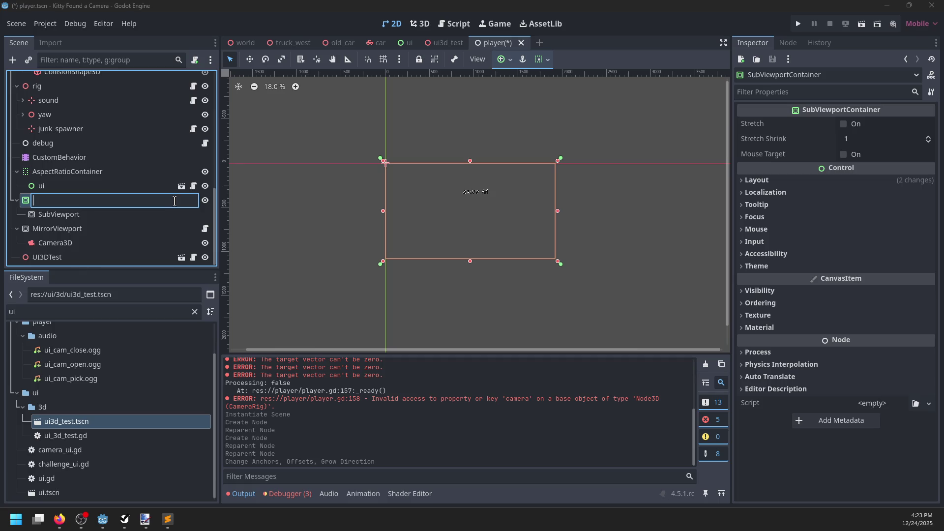
key(Return)
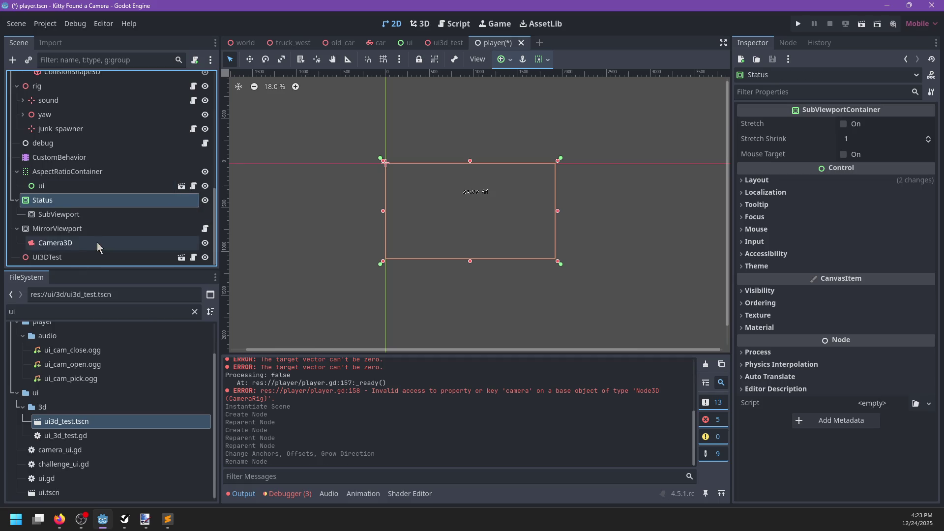
drag(49, 256, 74, 214)
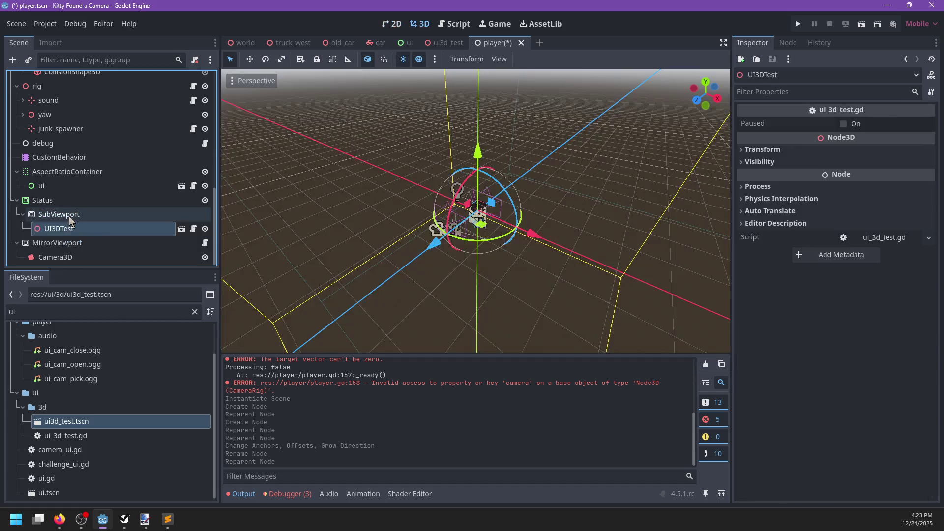
Step: Inspect the Status container and SubViewport, previewing the UI3DTest scene in 3D and 2D
click(51, 199)
click(72, 219)
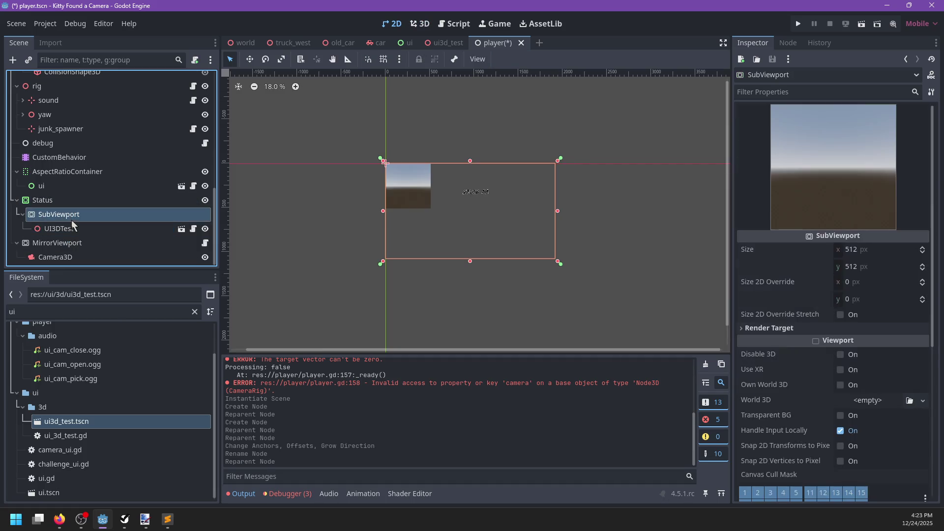
click(72, 235)
click(72, 215)
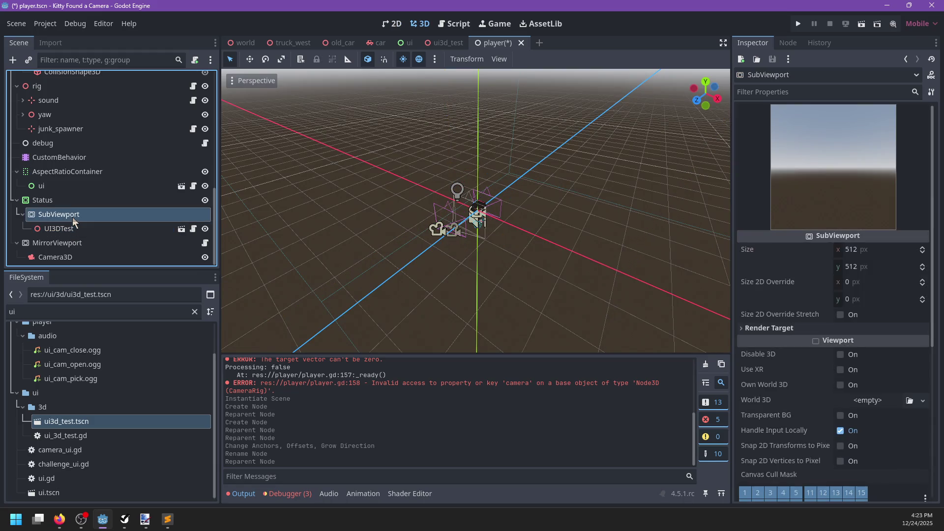
click(88, 202)
click(84, 214)
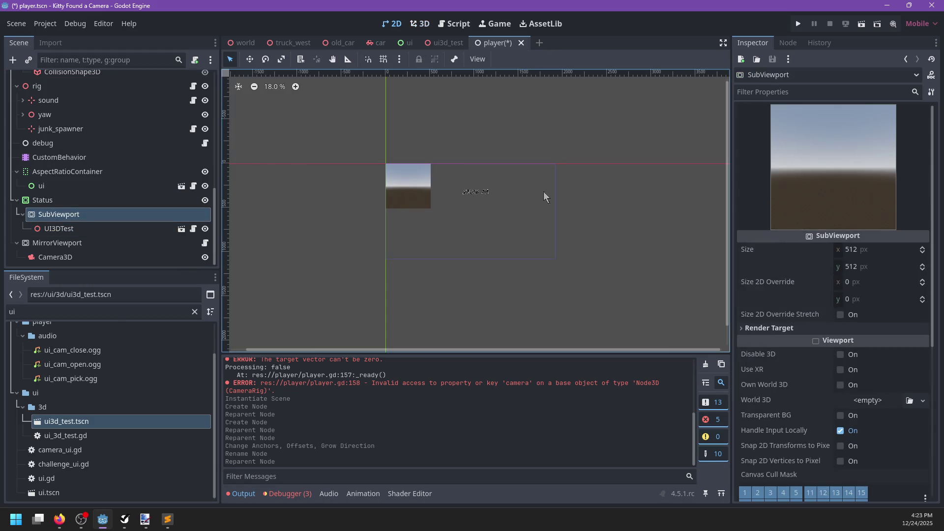
Step: Set the SubViewport size to 1928 × 1080 in the Inspector
click(863, 251)
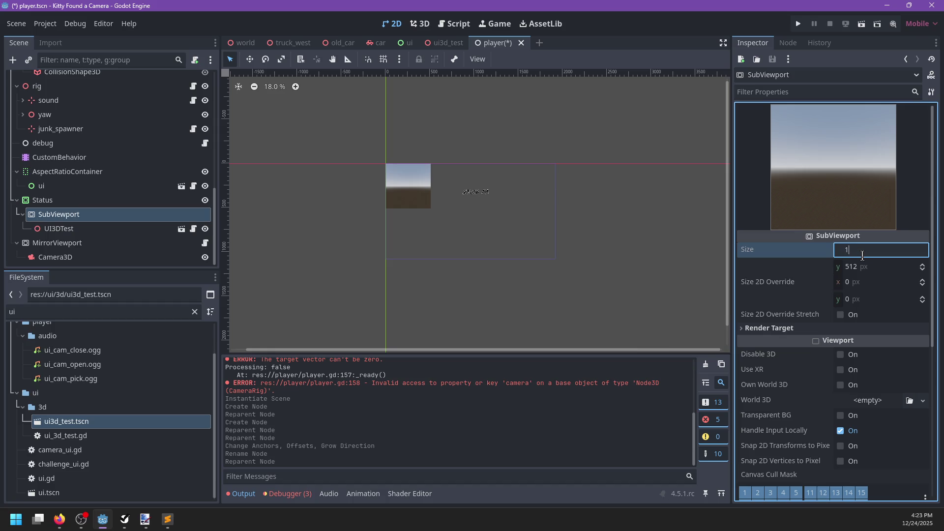
key(Tab)
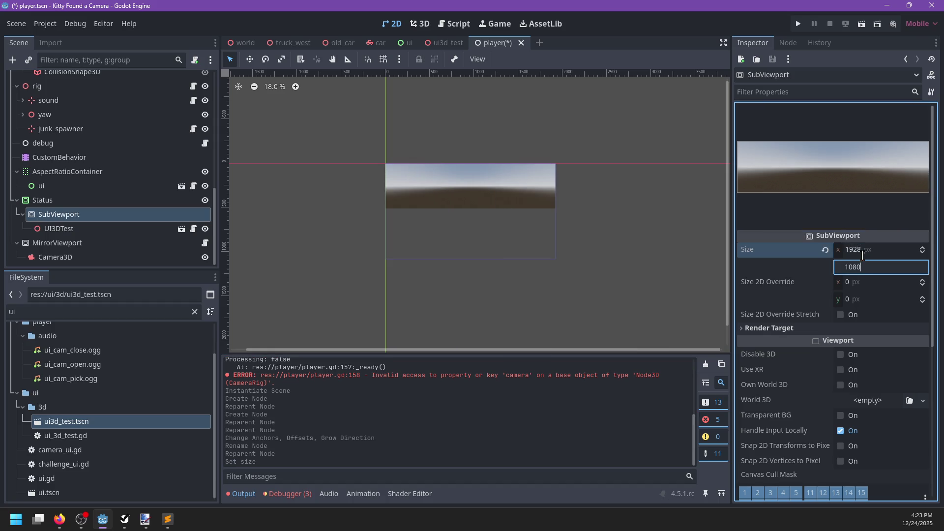
key(Return)
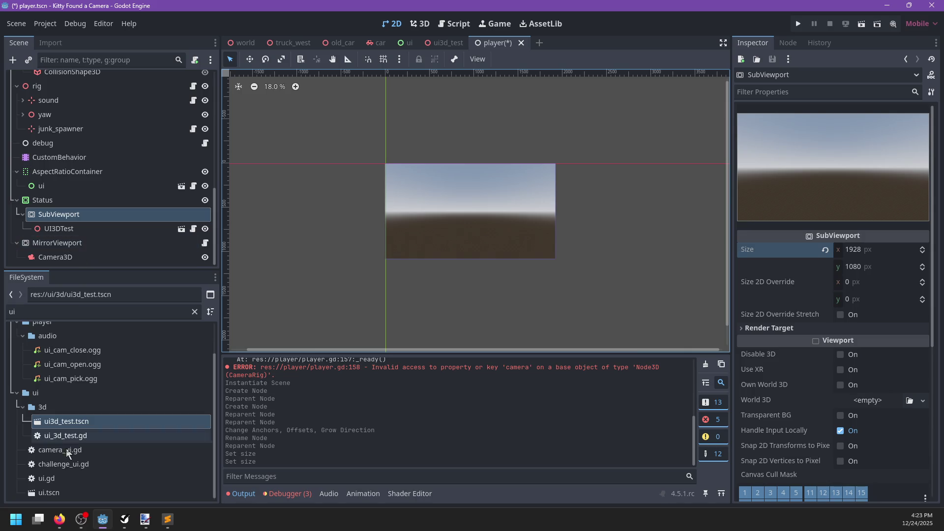
mouse_move(59, 519)
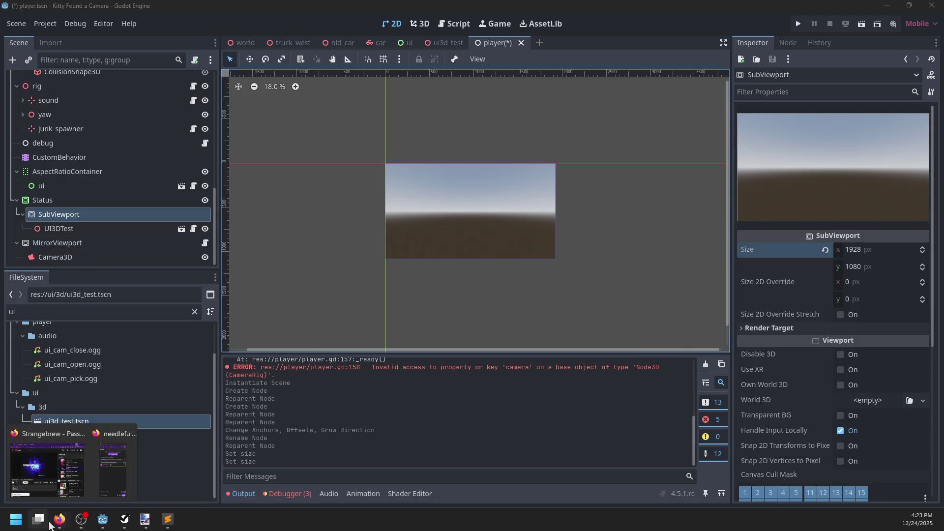
click(42, 202)
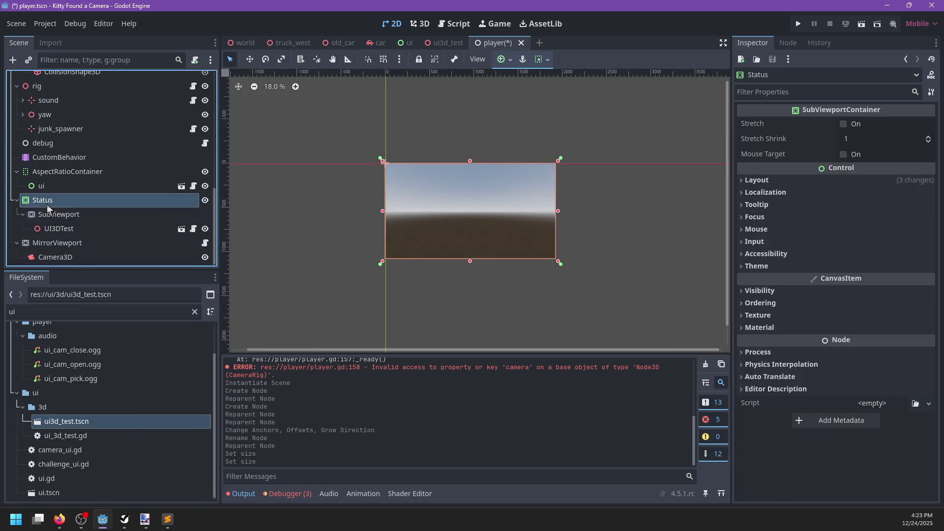
right_click(46, 204)
click(93, 321)
text(Canvas)
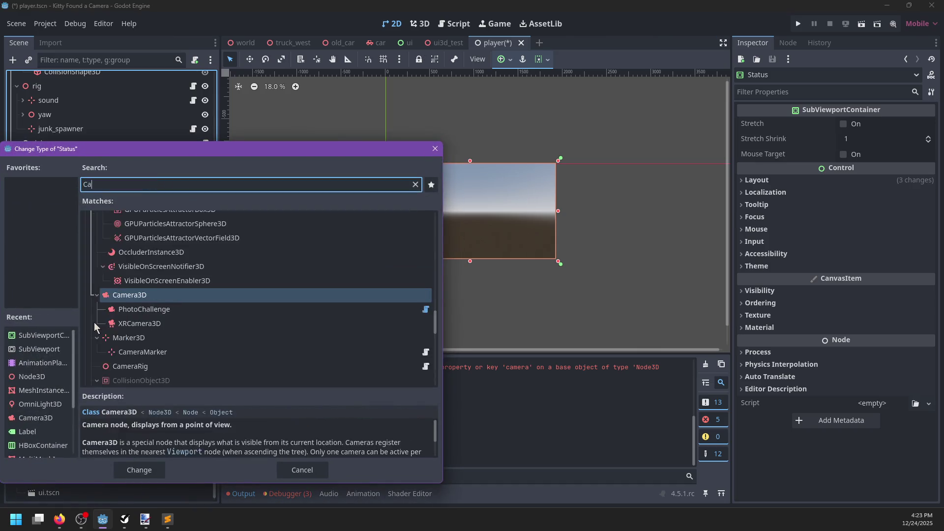
key(Down)
key(Down)
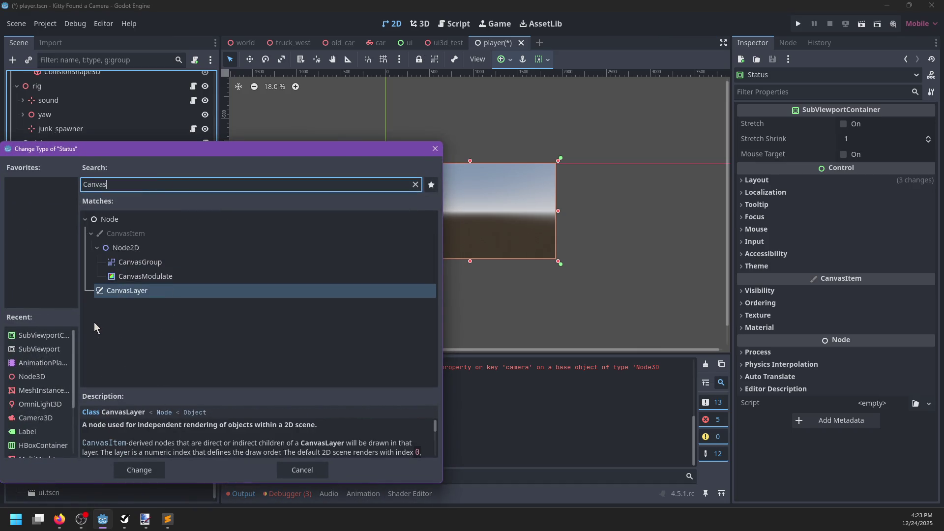
scroll(220, 435, down, 3)
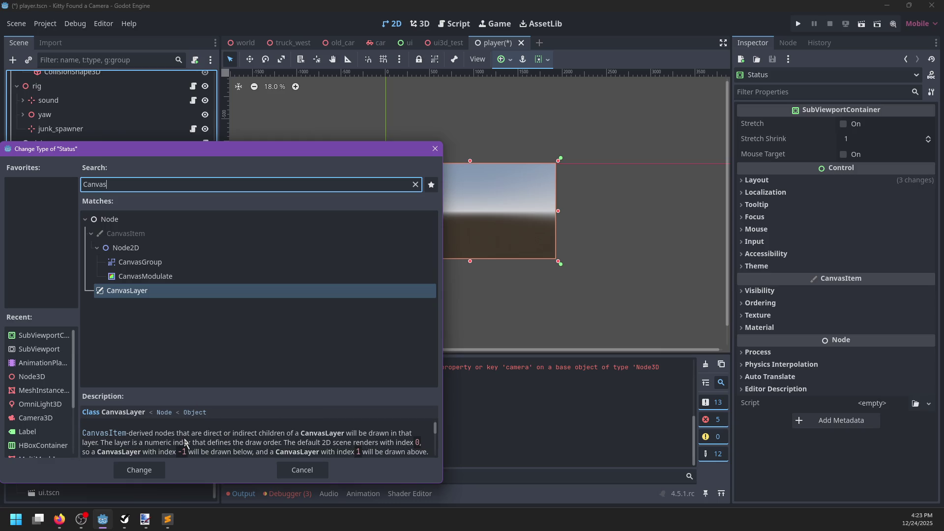
scroll(196, 439, down, 1)
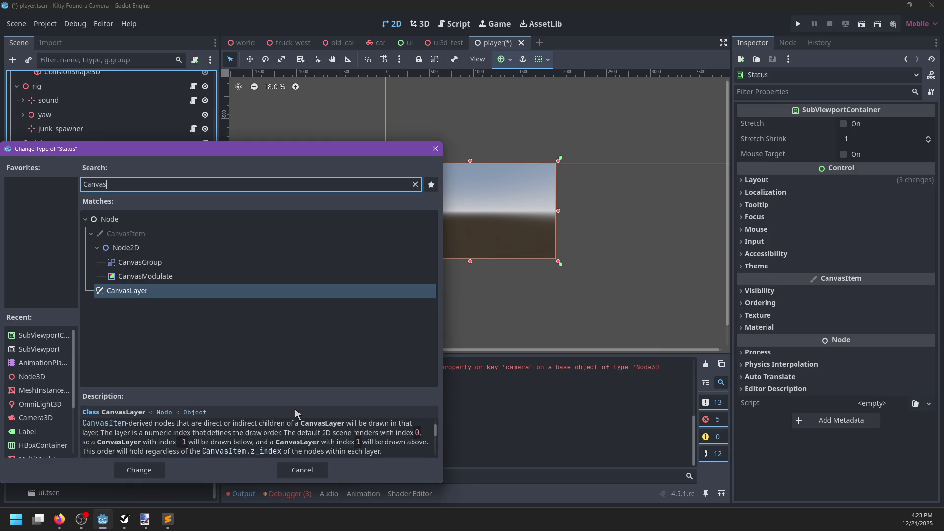
scroll(185, 433, down, 3)
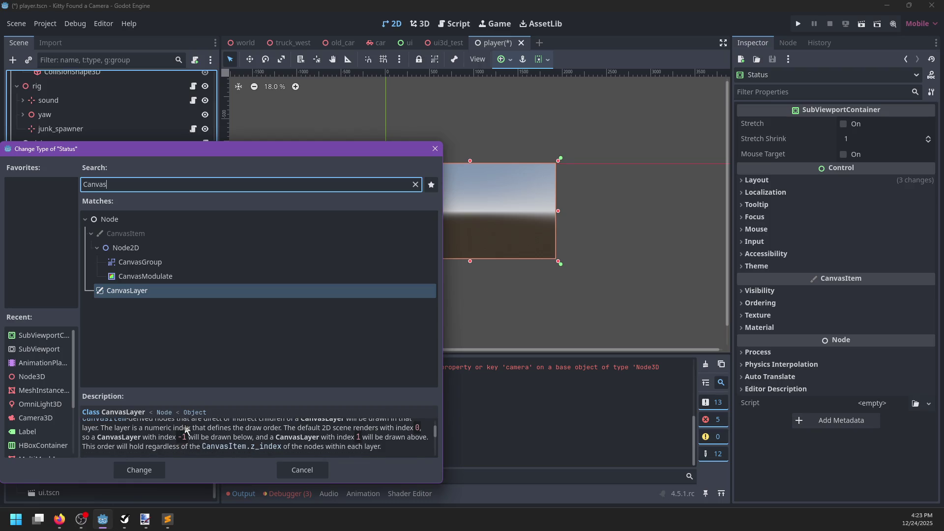
scroll(231, 443, down, 5)
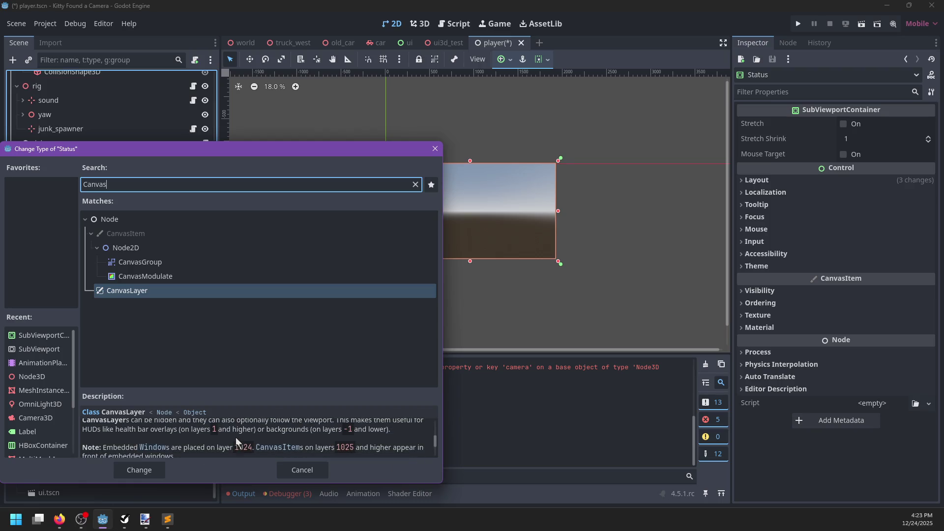
scroll(204, 449, down, 1)
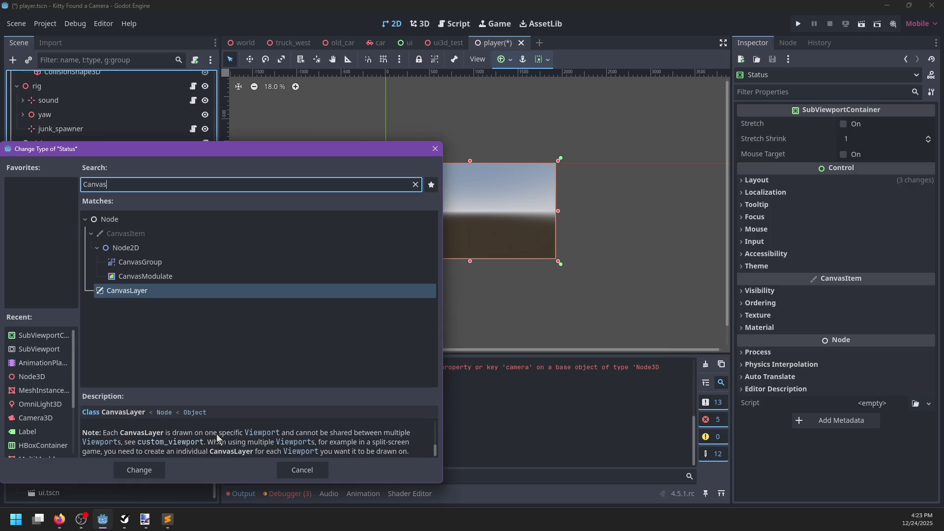
click(301, 470)
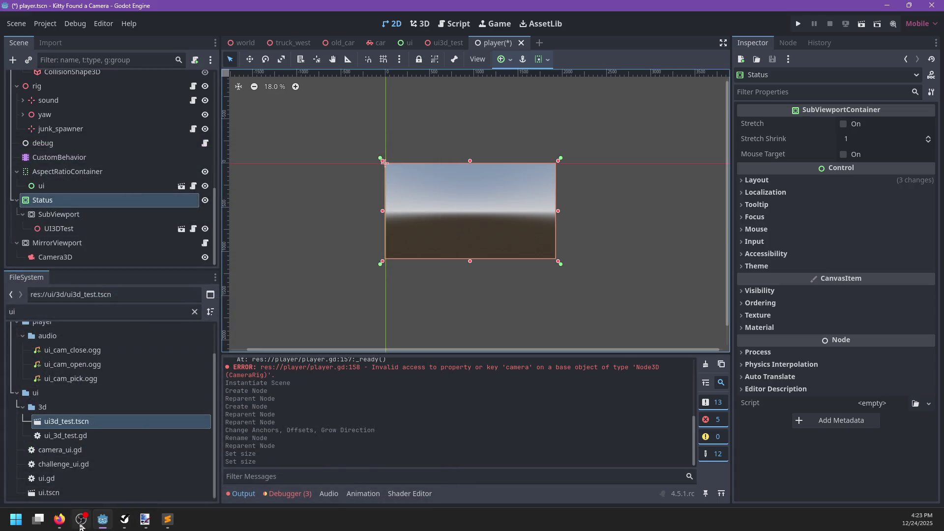
click(46, 479)
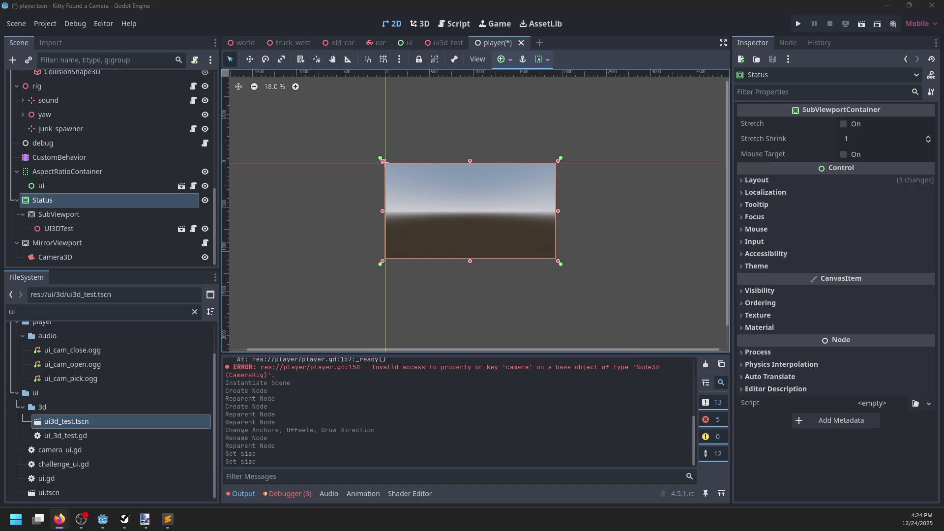
Step: Open the Godot Forum thread '3D GUI that still draws on top?' from the results and read its replies
key(alt+Tab)
click(97, 185)
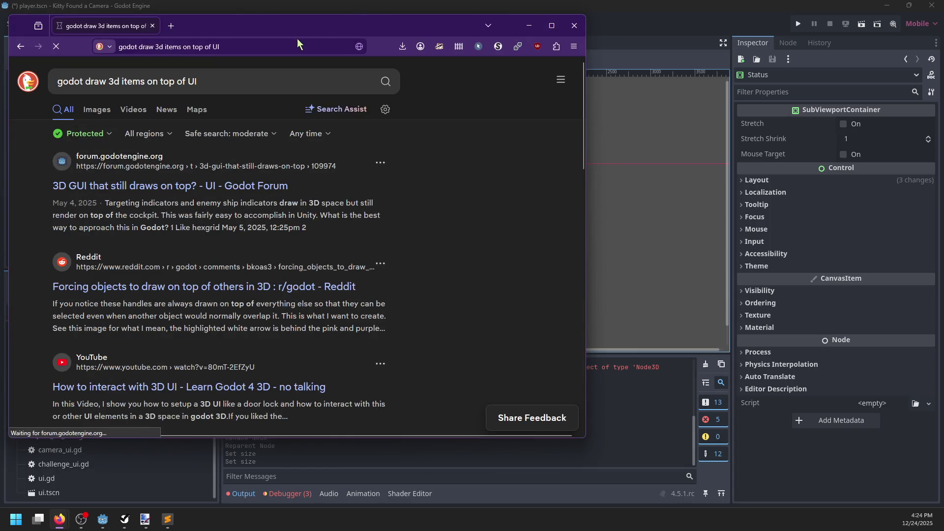
drag(295, 32, 442, 52)
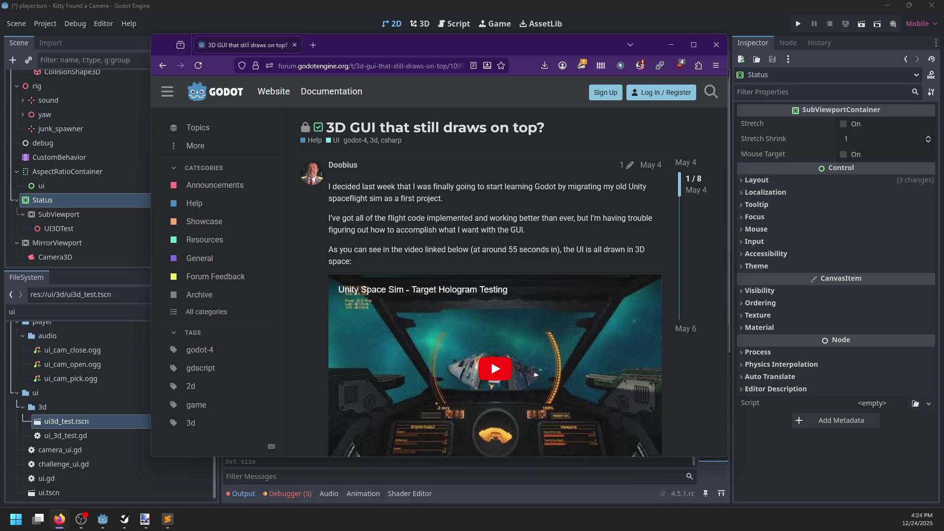
scroll(306, 239, down, 7)
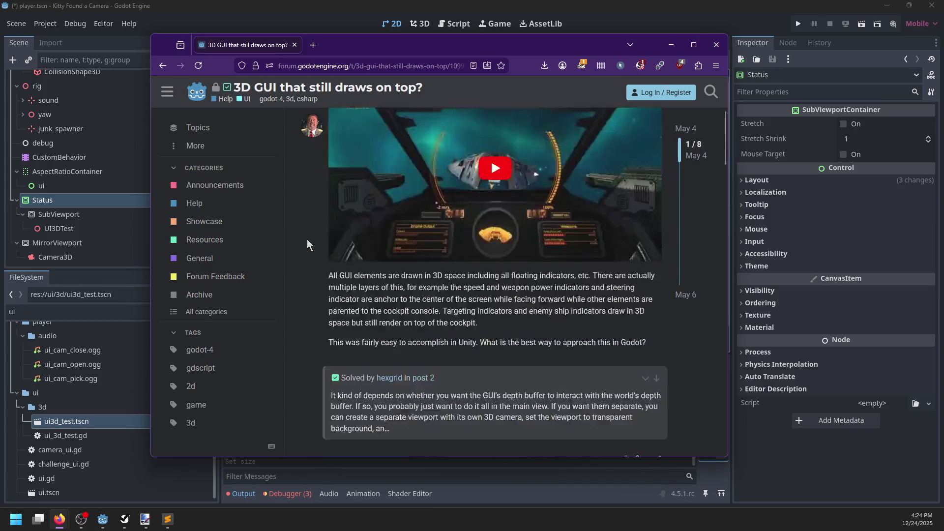
scroll(307, 239, up, 4)
scroll(306, 240, down, 1)
scroll(314, 279, down, 1)
scroll(315, 281, down, 5)
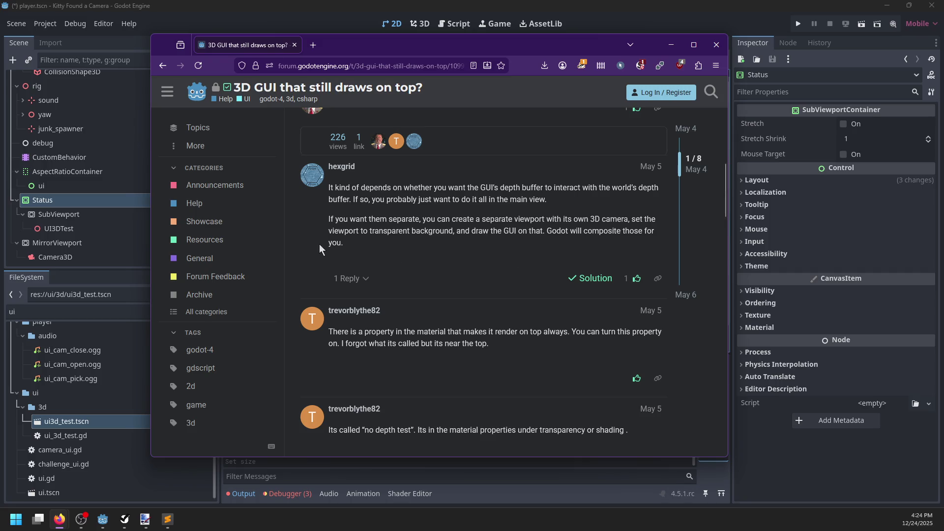
scroll(319, 244, down, 2)
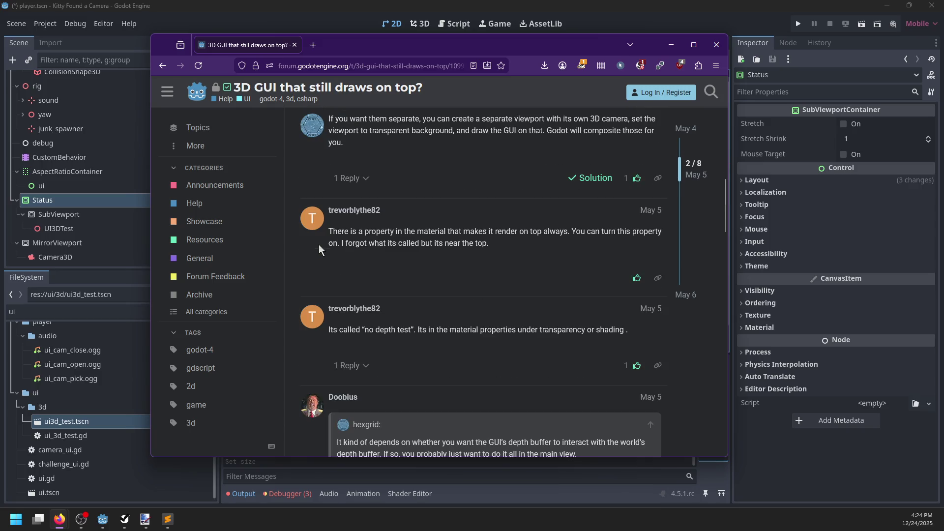
click(57, 225)
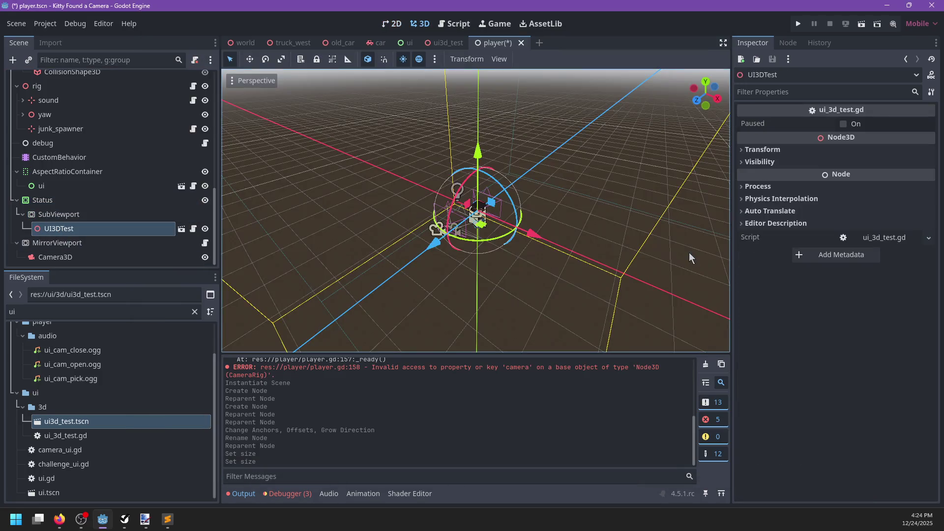
Step: Enable Transparent BG on the SubViewport node, then return to the forum thread
click(84, 220)
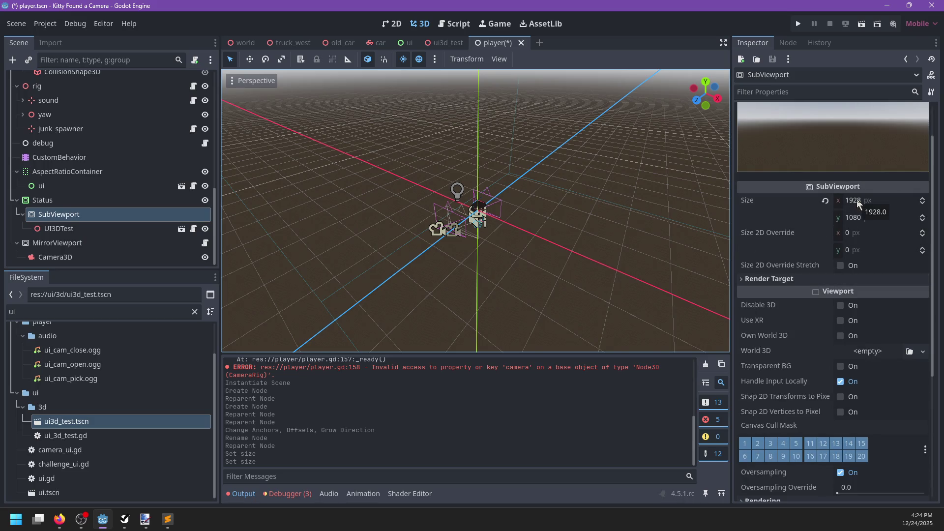
click(841, 367)
scroll(385, 250, up, 3)
mouse_move(382, 267)
mouse_down()
mouse_move(517, 225)
mouse_move(391, 213)
mouse_move(302, 223)
mouse_move(291, 237)
mouse_move(433, 249)
mouse_move(401, 258)
mouse_move(479, 249)
mouse_move(403, 246)
mouse_up()
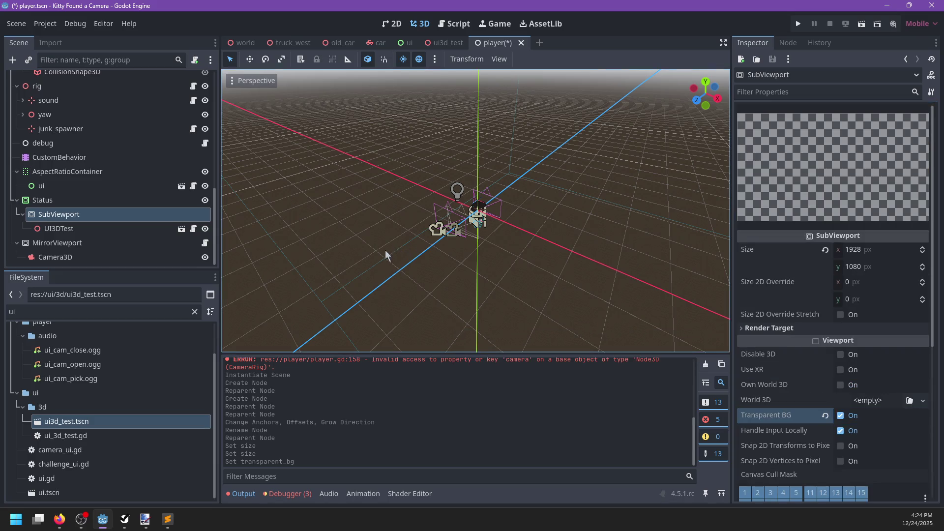
key(alt+Tab)
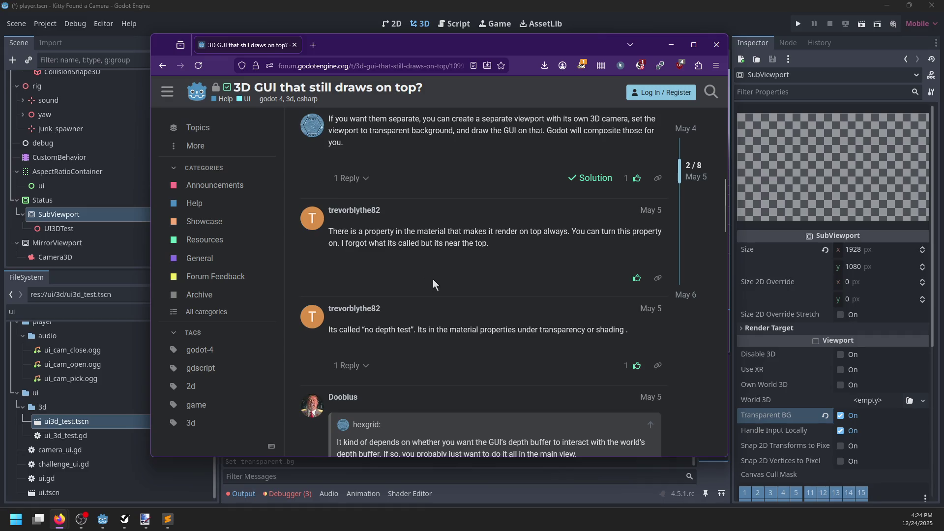
scroll(432, 279, down, 10)
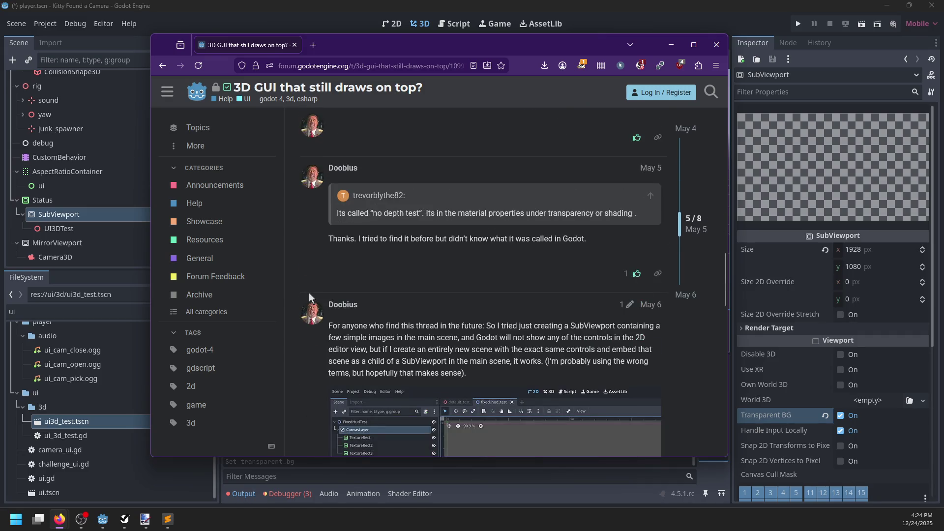
scroll(309, 298, down, 3)
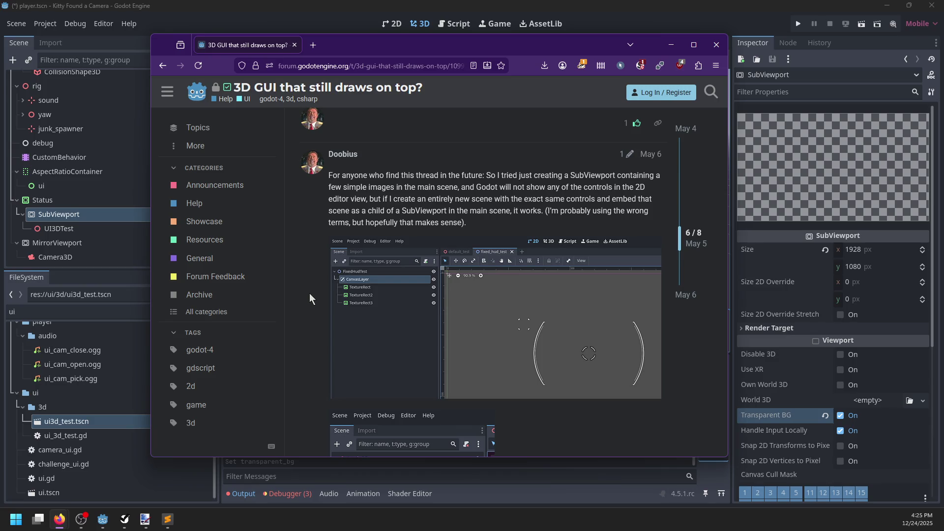
Step: Select UI3DTest and open its ui_3d_test.gd script
click(108, 241)
click(113, 229)
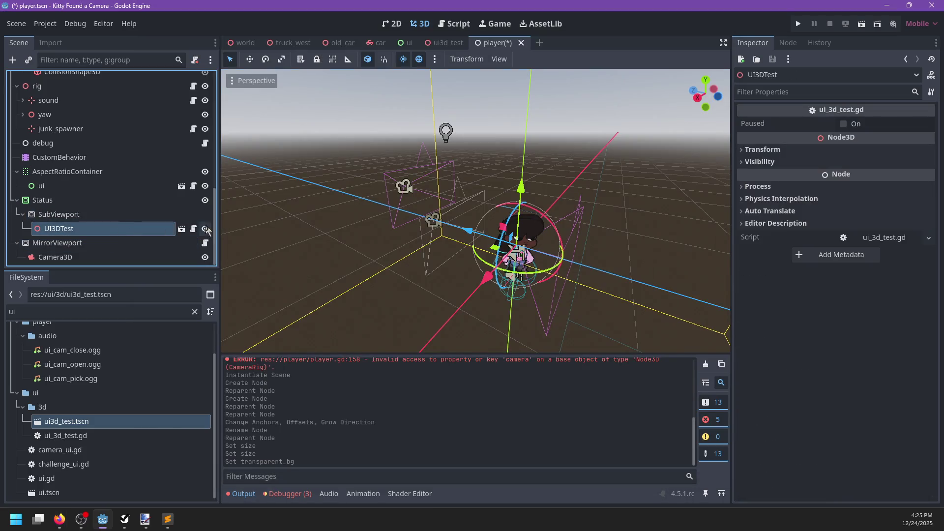
click(194, 229)
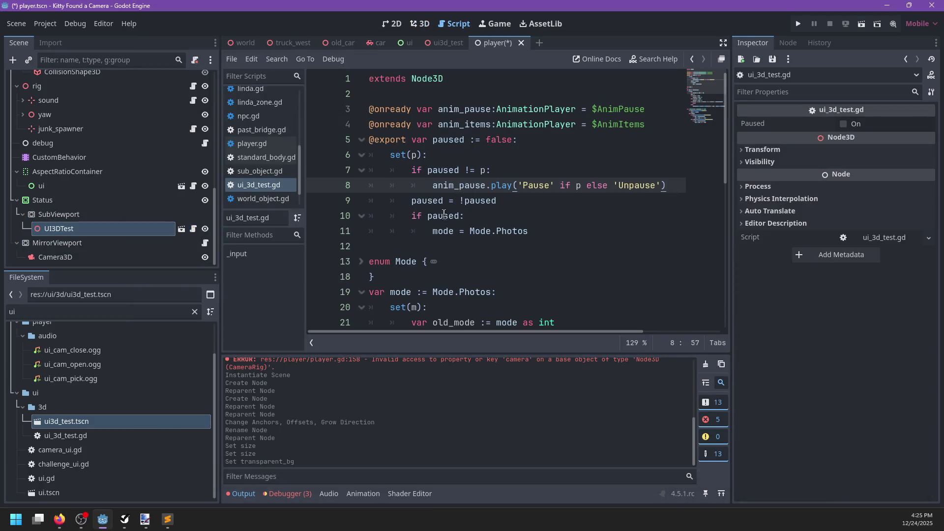
scroll(446, 210, down, 3)
scroll(442, 202, down, 5)
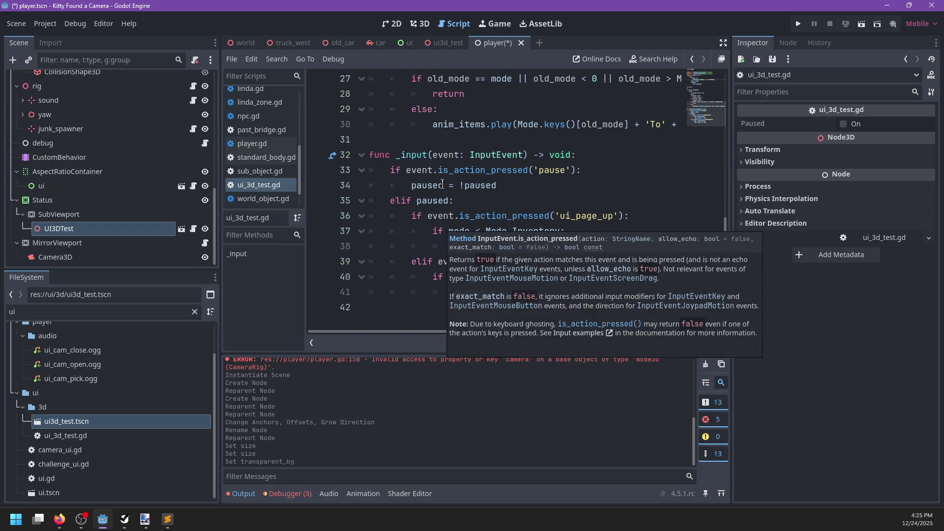
Step: In _input, delete the pause-handling lines, change 'elif paused:' to 'if visible:', and save
click(432, 154)
click(509, 183)
drag(514, 184, 332, 169)
key(BackSpace)
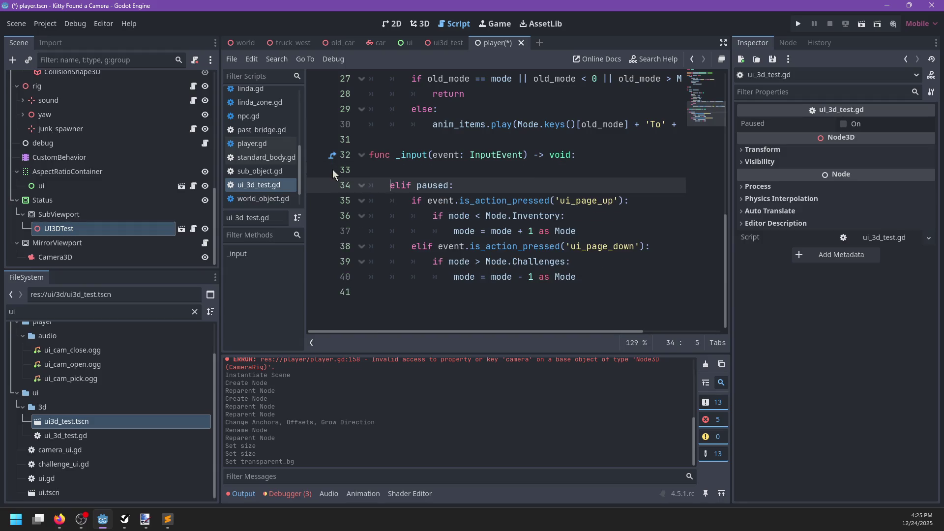
key(BackSpace)
key(BackSpace)
key(Delete)
key(Delete)
key(Delete)
text(if)
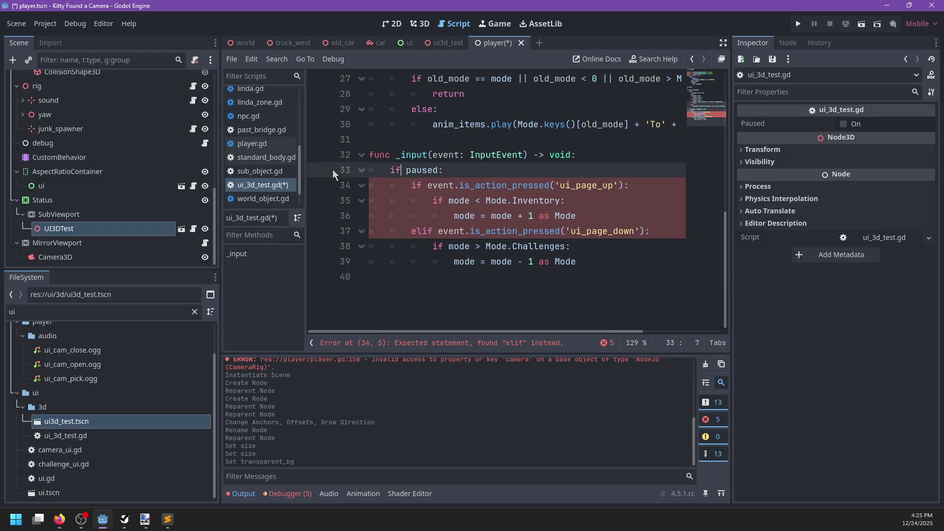
key(ctrl+Delete)
text(visible)
key(ctrl+s)
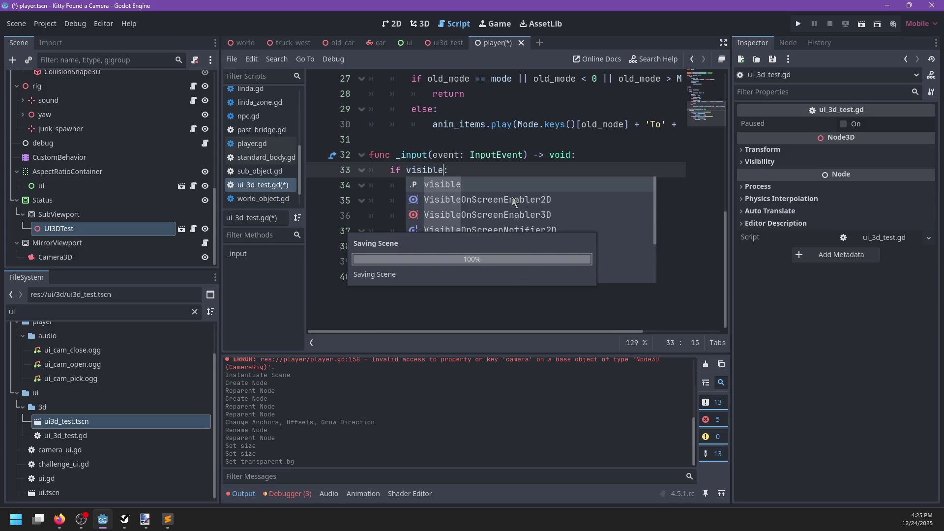
Step: Hide the UI3DTest node in the editor and save the scene
key(Right)
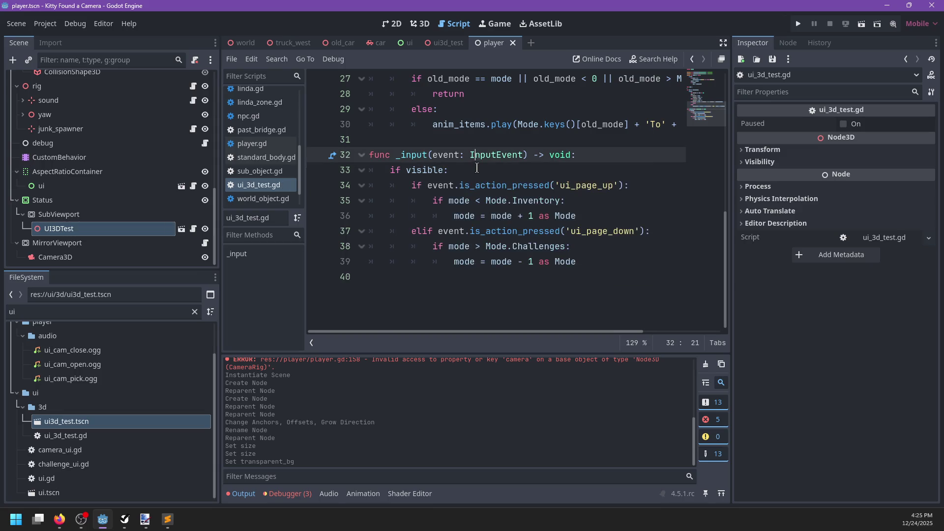
scroll(472, 189, up, 8)
click(205, 229)
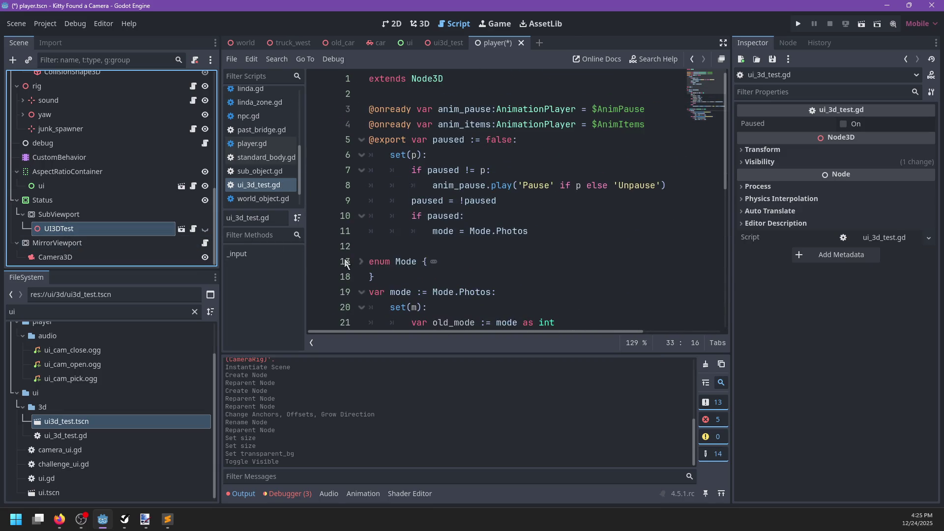
scroll(339, 230, down, 8)
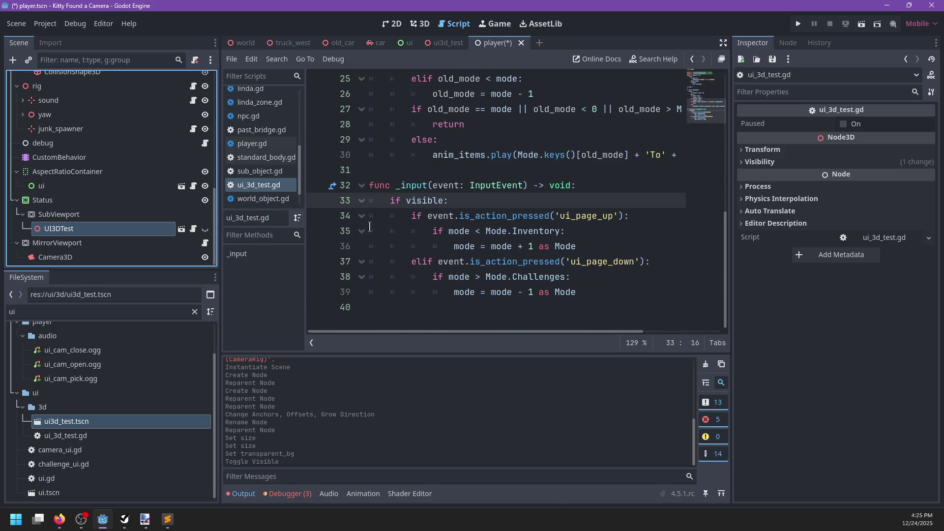
key(ctrl+s)
scroll(122, 206, up, 10)
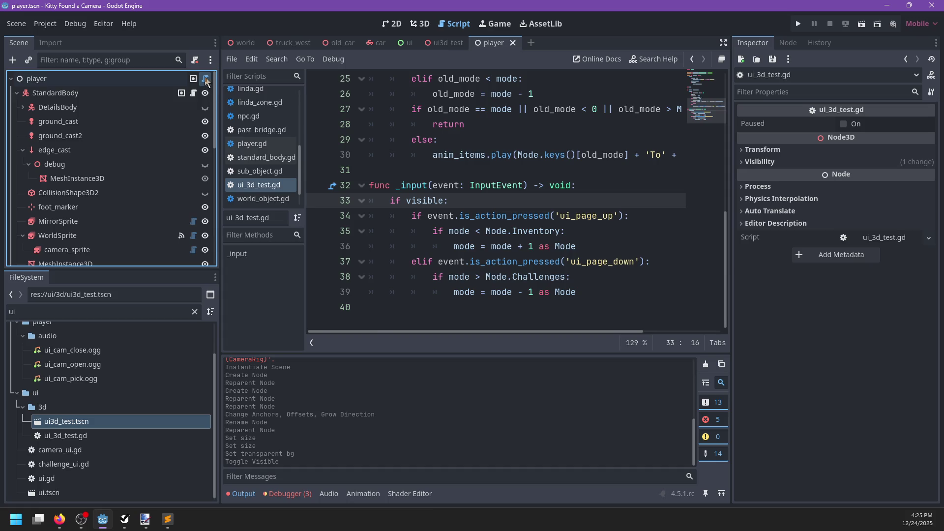
Step: Open player.gd and search it for 'photos'
click(206, 82)
scroll(709, 167, up, 10)
drag(709, 171, 631, 107)
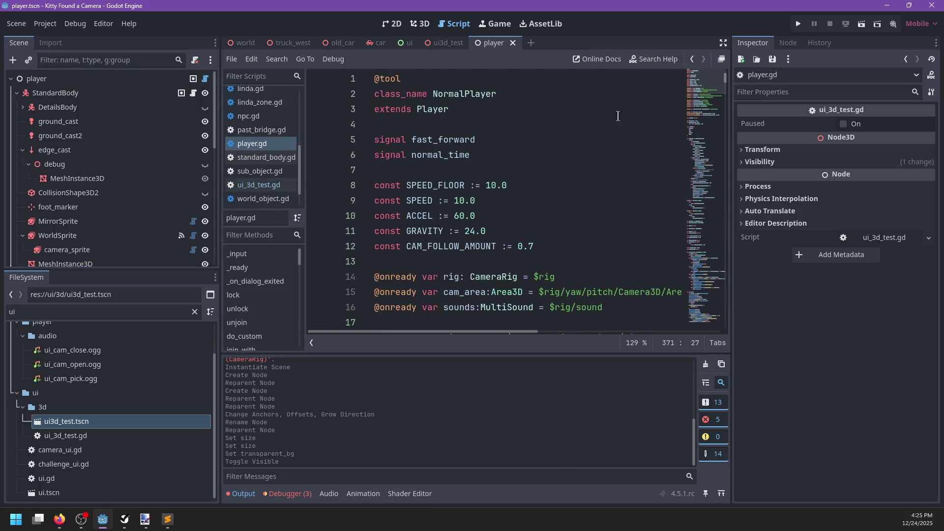
scroll(551, 192, down, 6)
click(568, 206)
key(ctrl+f)
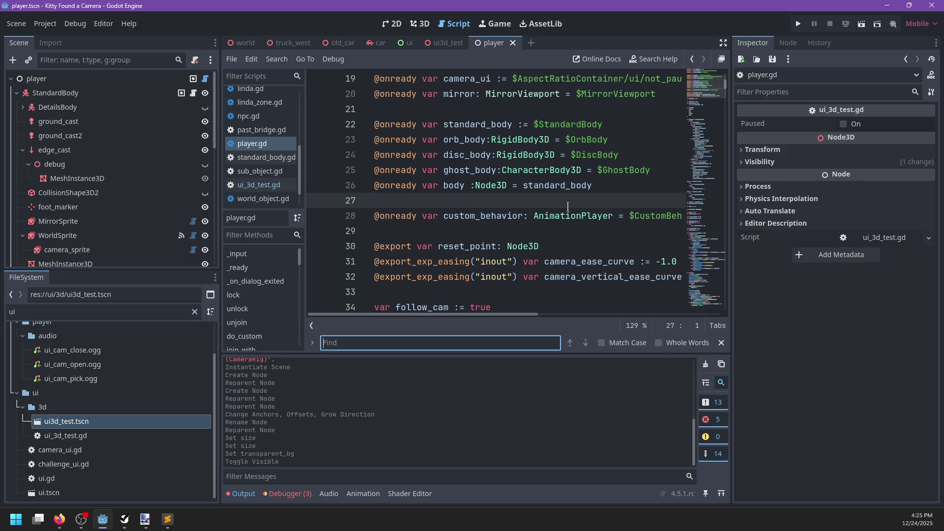
text(photos_)
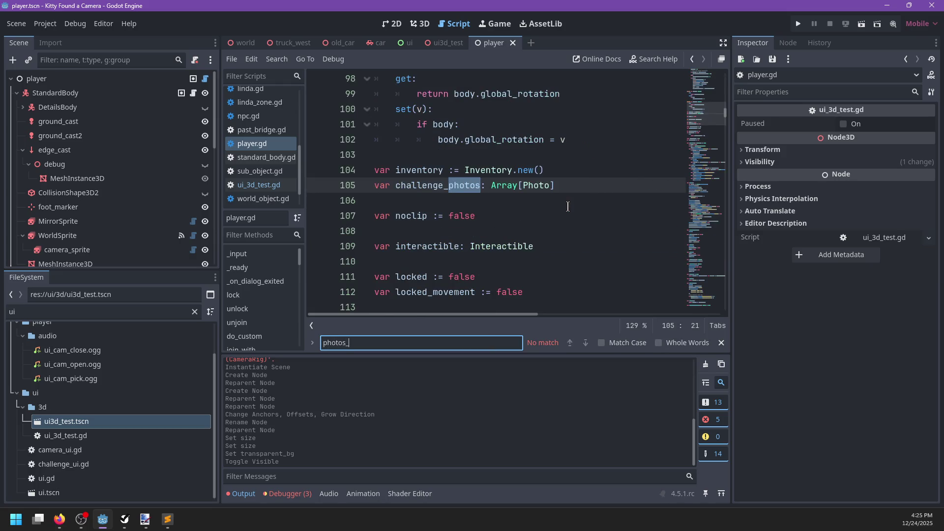
key(Escape)
Step: Collapse StandardBody and rig in the scene tree, then open the ui node's script
click(17, 93)
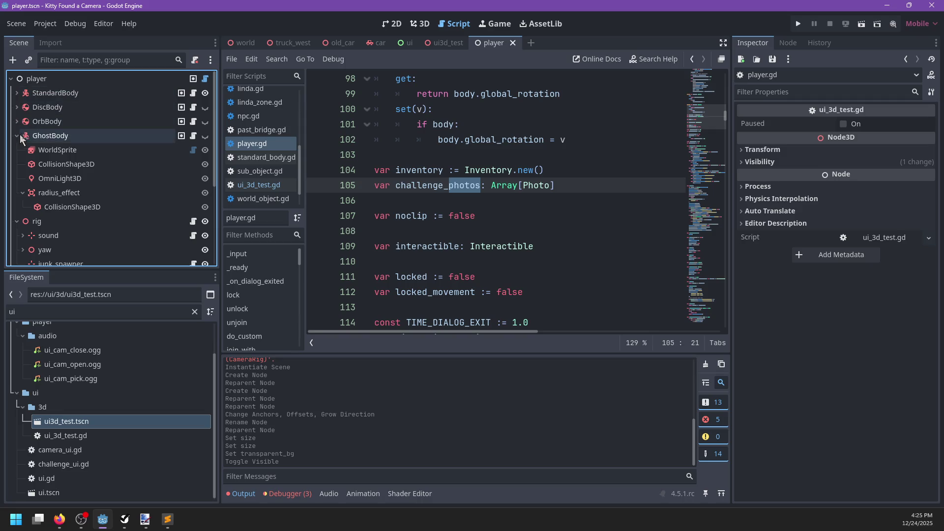
click(15, 150)
click(51, 206)
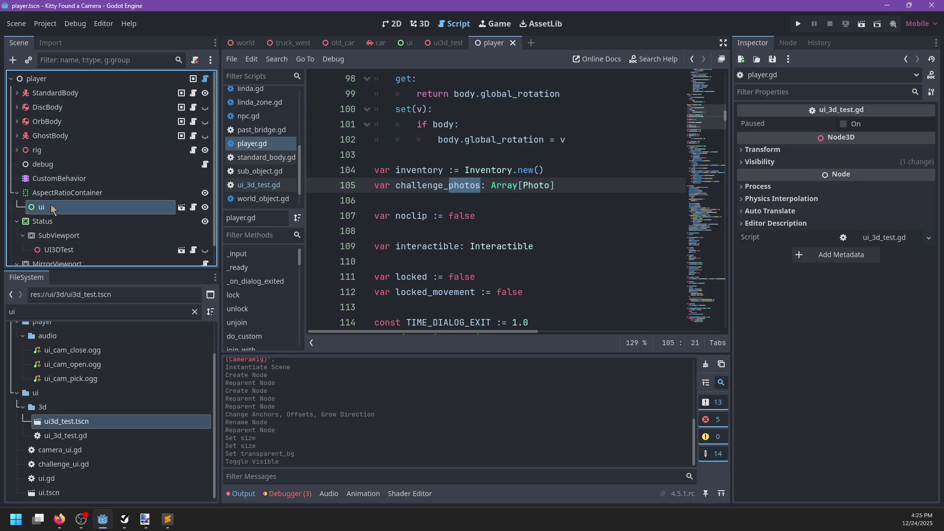
click(193, 207)
scroll(482, 213, up, 15)
scroll(483, 212, down, 1)
scroll(483, 213, down, 6)
scroll(475, 219, up, 8)
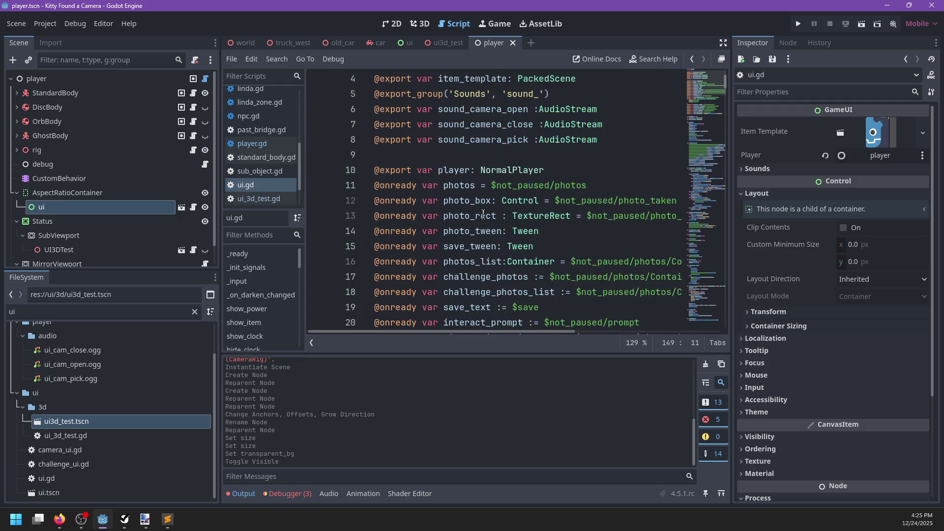
click(628, 183)
key(Up)
key(Up)
key(Up)
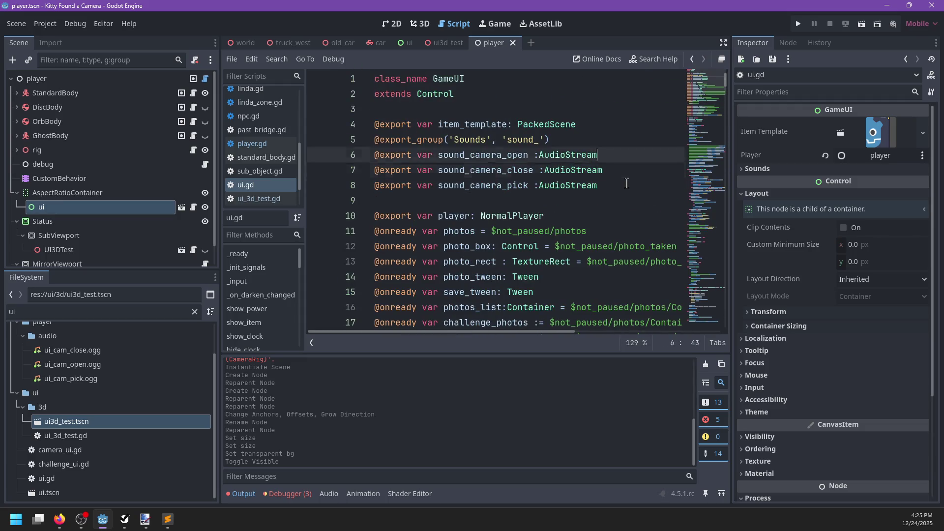
key(Return)
text(@export var ui_3)
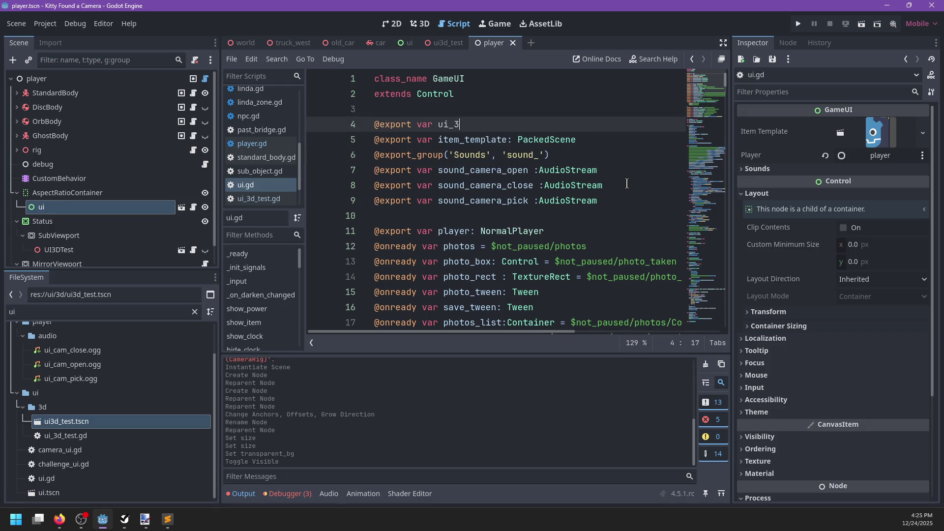
key(BackSpace)
key(BackSpace)
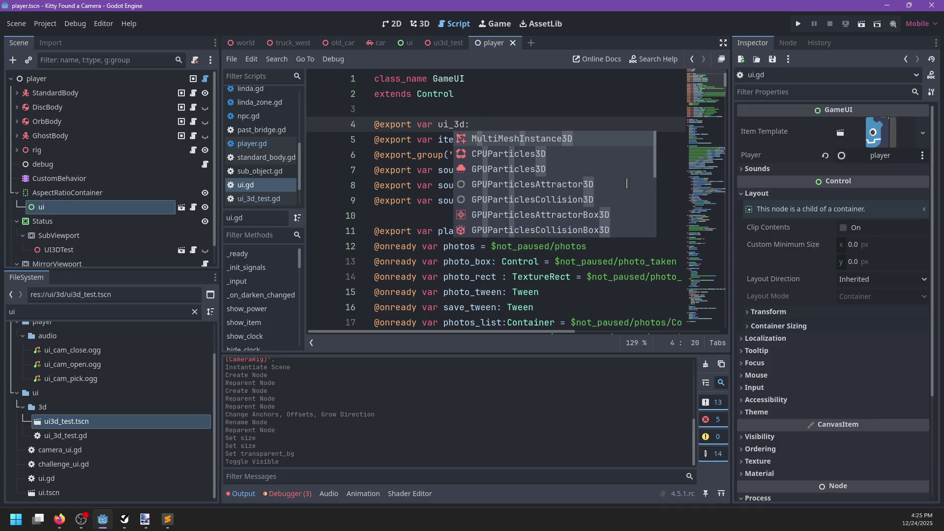
text(nod)
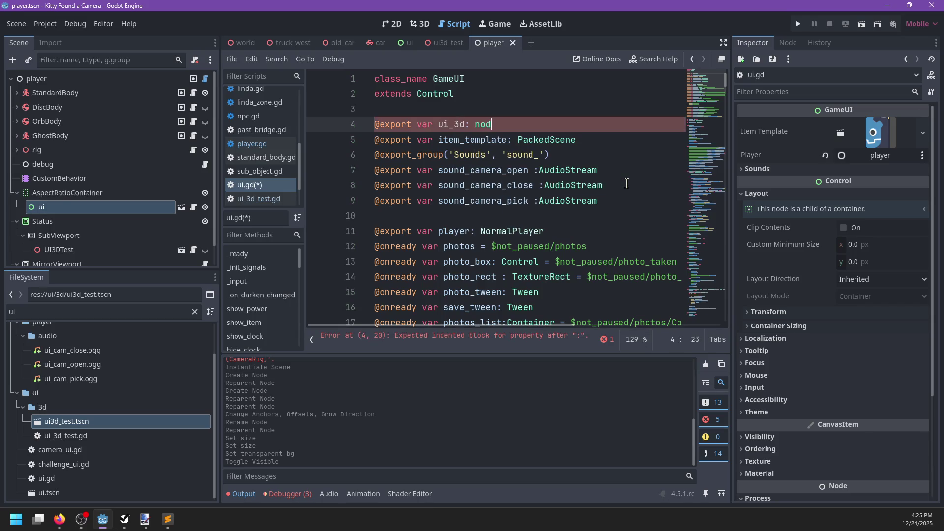
key(BackSpace)
key(BackSpace)
key(BackSpace)
text(Node3D)
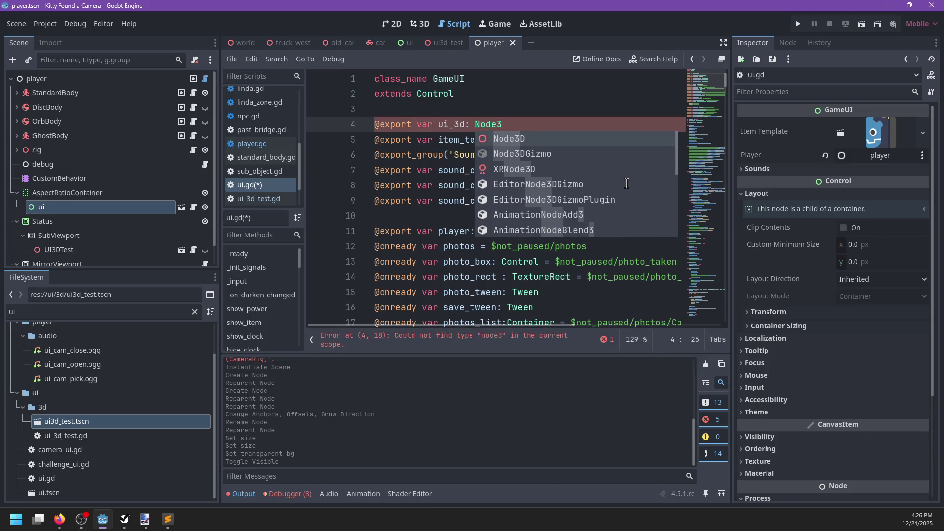
key(Escape)
Step: Switch to the ui_3d_test.gd script
scroll(123, 221, down, 1)
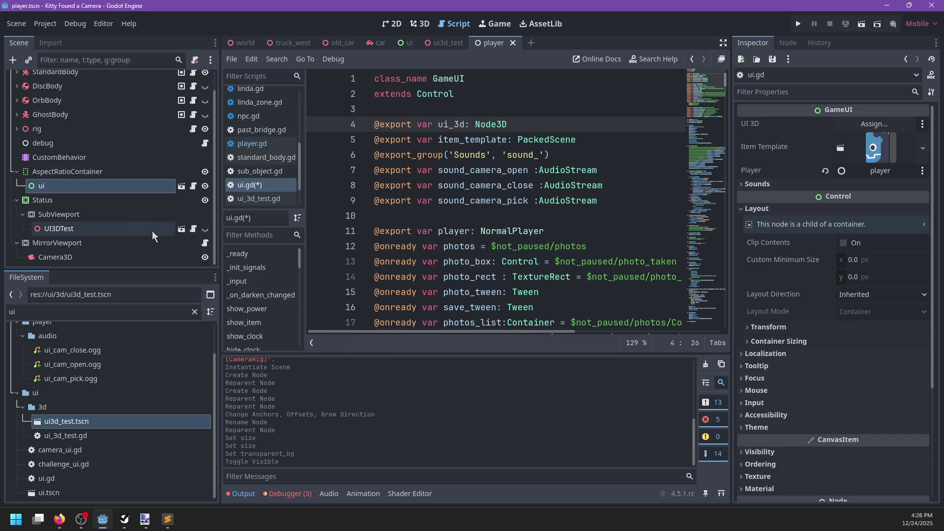
click(193, 229)
scroll(492, 221, up, 8)
scroll(442, 236, down, 7)
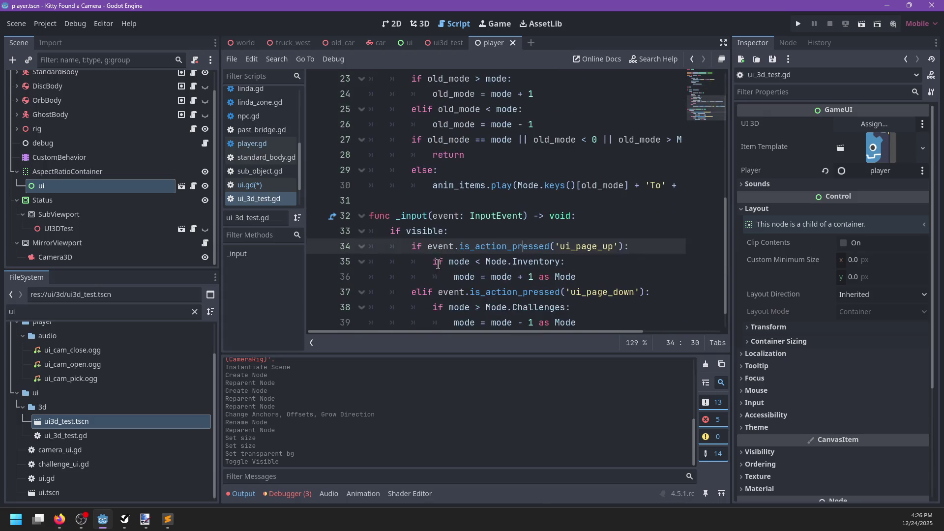
Step: Rename paused to active throughout ui_3d_test.gd, including the line 33 condition
double_click(428, 231)
text(active)
scroll(460, 197, up, 7)
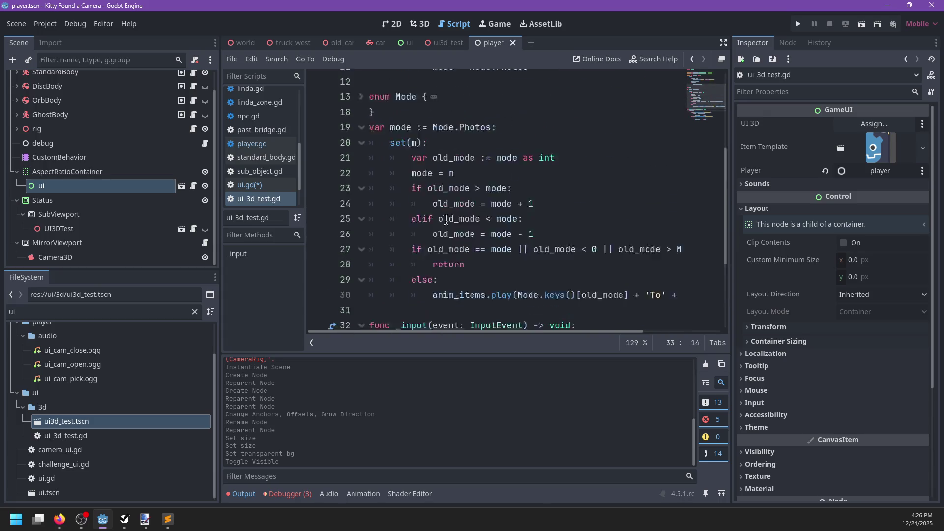
double_click(447, 139)
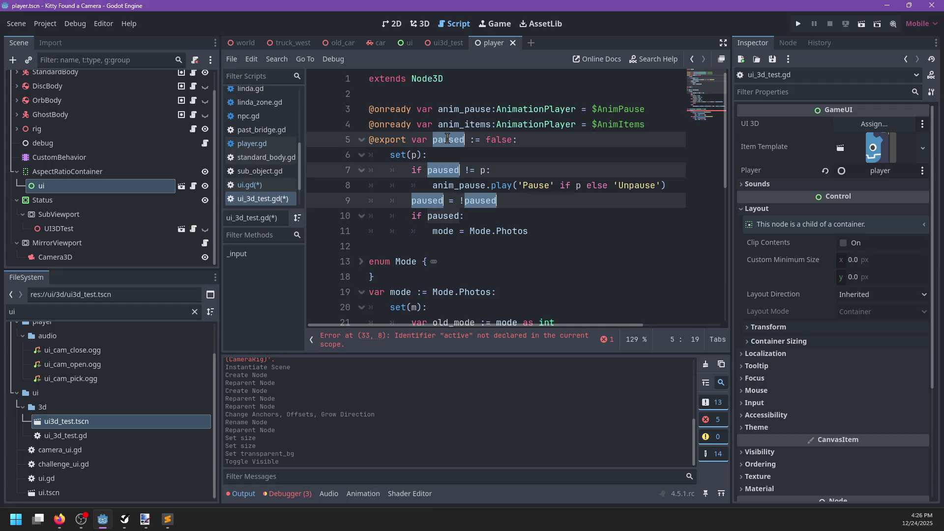
key(ctrl+d)
key(ctrl+d)
key(ctrl+d)
text(active)
key(Escape)
key(Up)
key(Down)
key(Down)
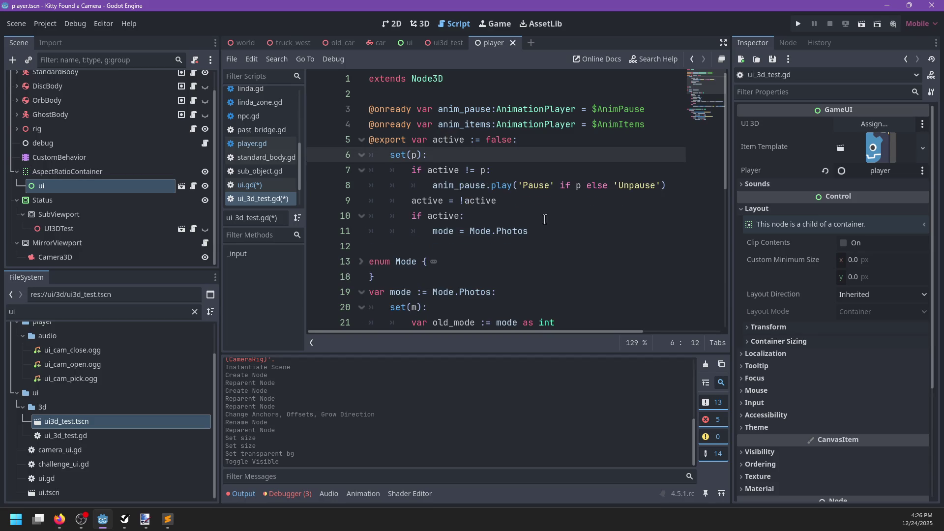
Step: Add 'visible = active' after line 9 and save the script
click(531, 202)
key(Return)
text(visible = active)
key(Escape)
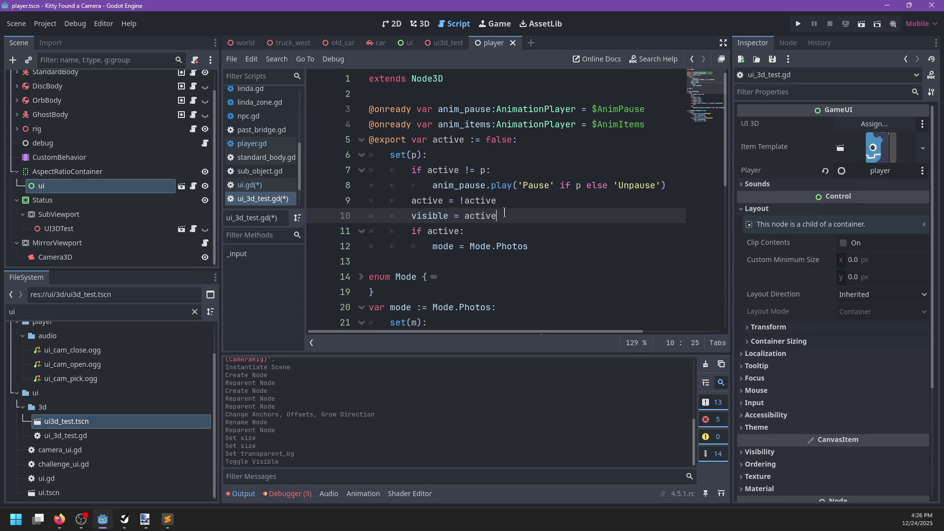
scroll(519, 216, down, 8)
key(ctrl+s)
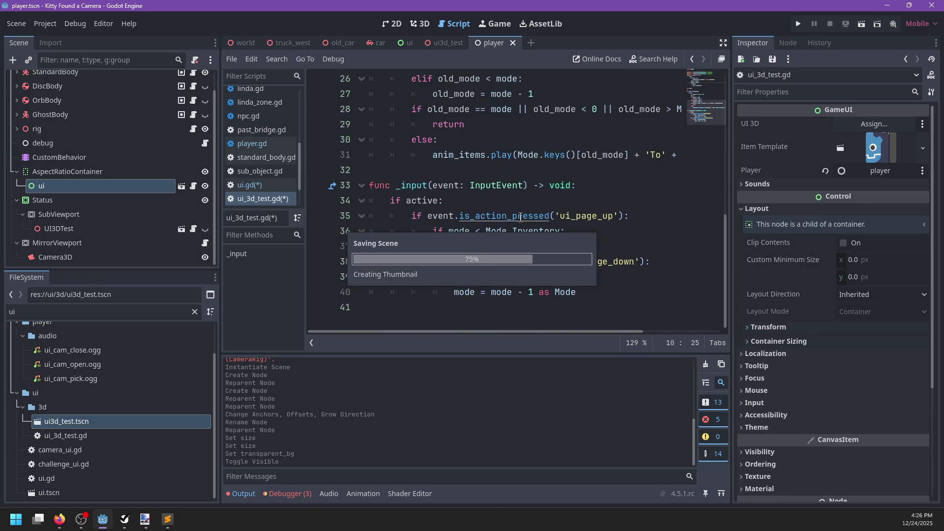
scroll(162, 216, up, 2)
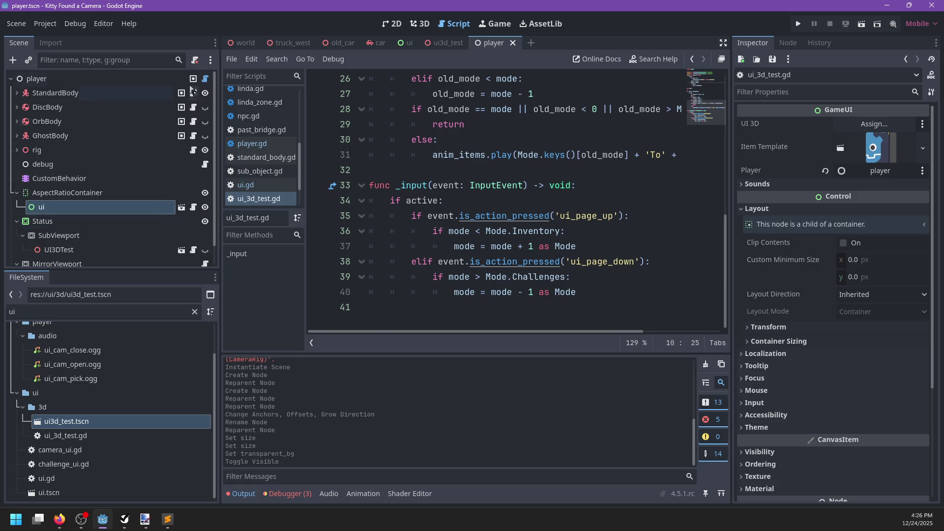
Step: Check player.gd, then in ui.gd find the show_photo code on line 92
click(205, 79)
click(516, 171)
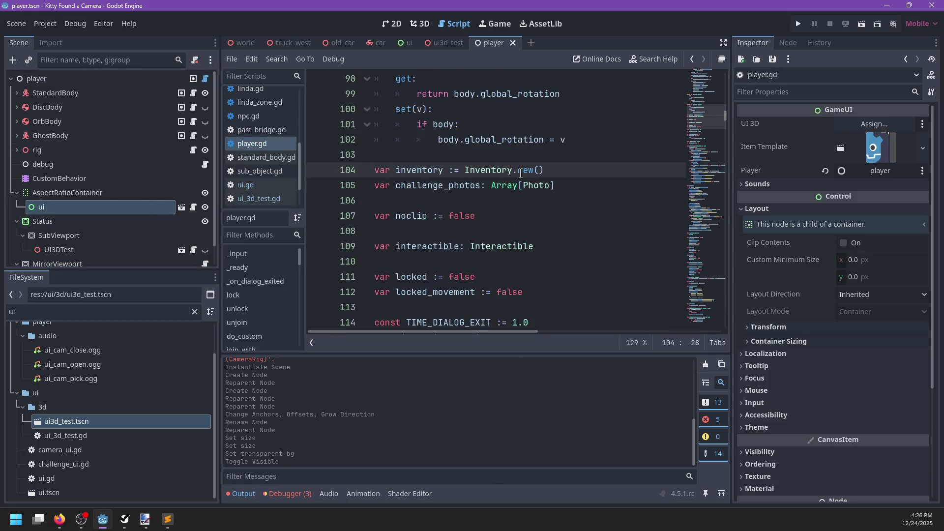
click(194, 208)
key(ctrl+f)
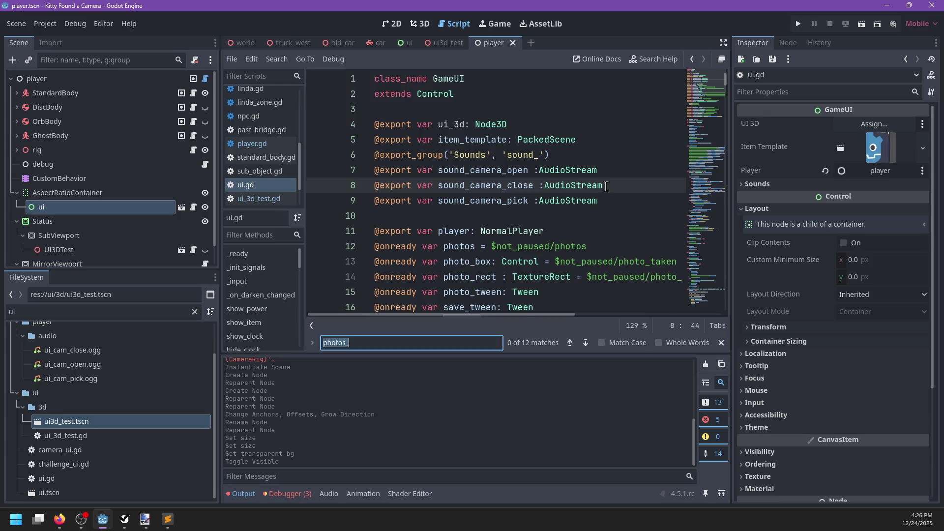
text(sghiw)
key(BackSpace)
key(BackSpace)
key(BackSpace)
text(how)
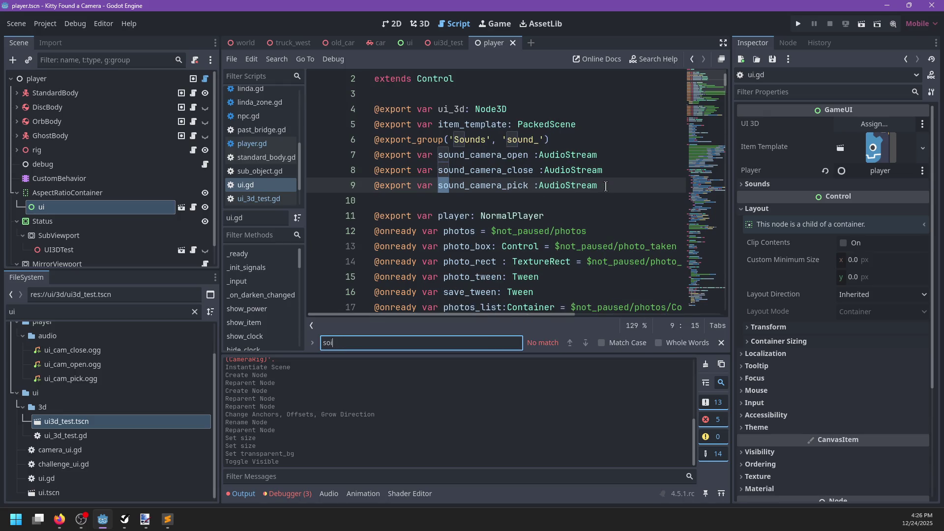
text(_photos)
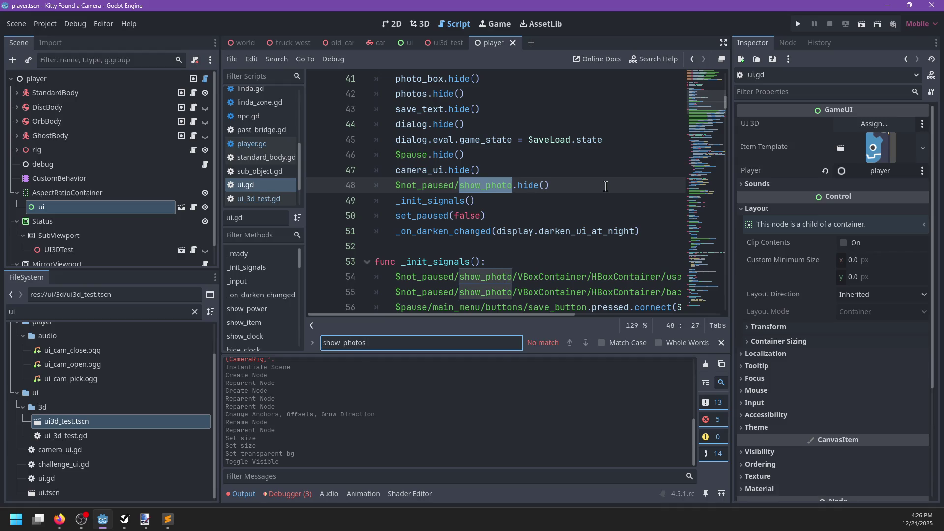
key(BackSpace)
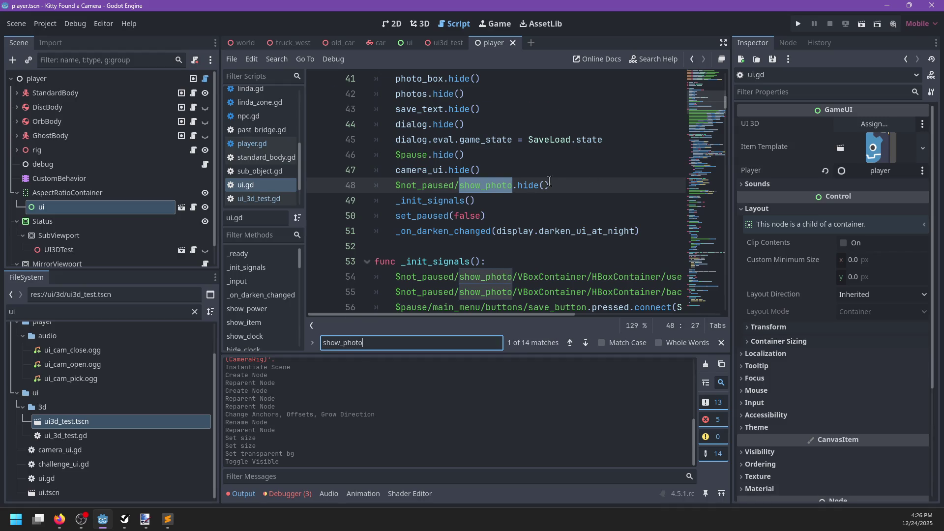
scroll(549, 180, up, 6)
scroll(539, 199, down, 6)
key(Return)
key(Return)
key(Return)
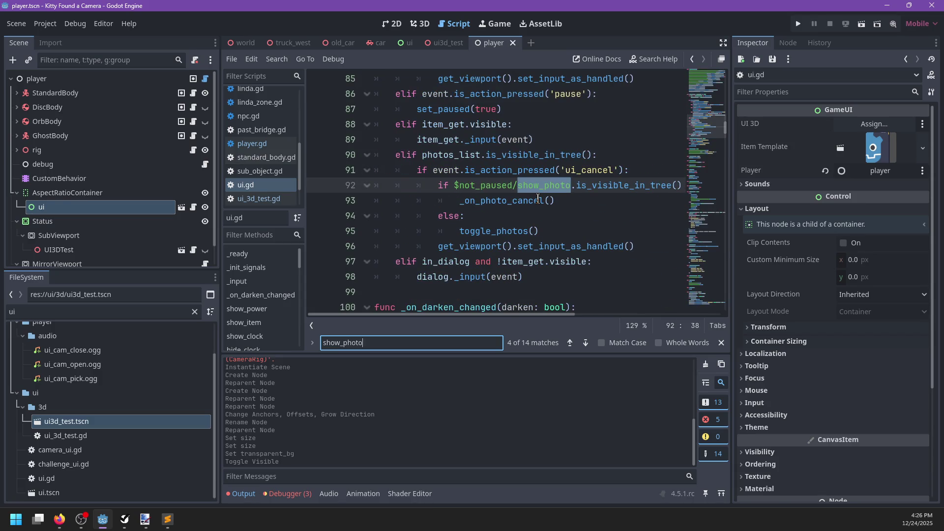
key(Escape)
Step: Discard a started ui_3 line after line 90 and jump to the _on_photo_cancel definition
click(459, 154)
click(625, 154)
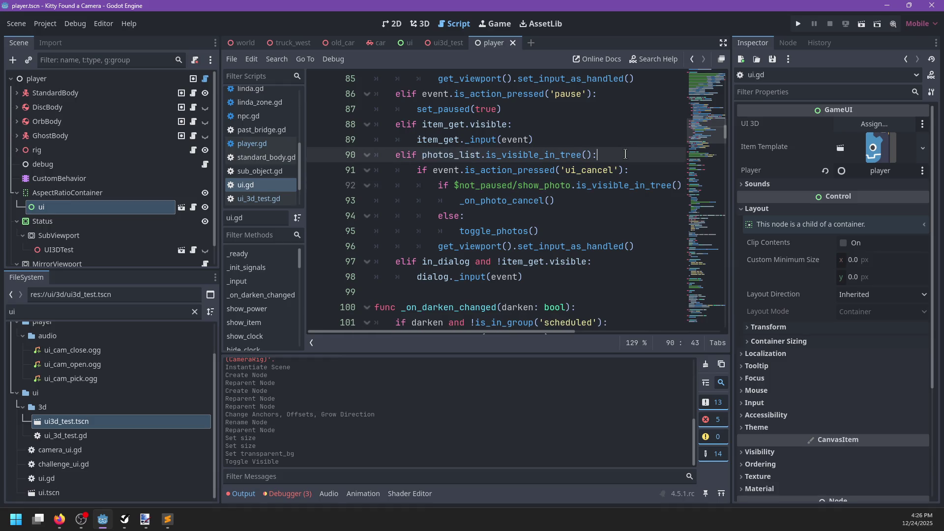
key(Return)
text(ui_3)
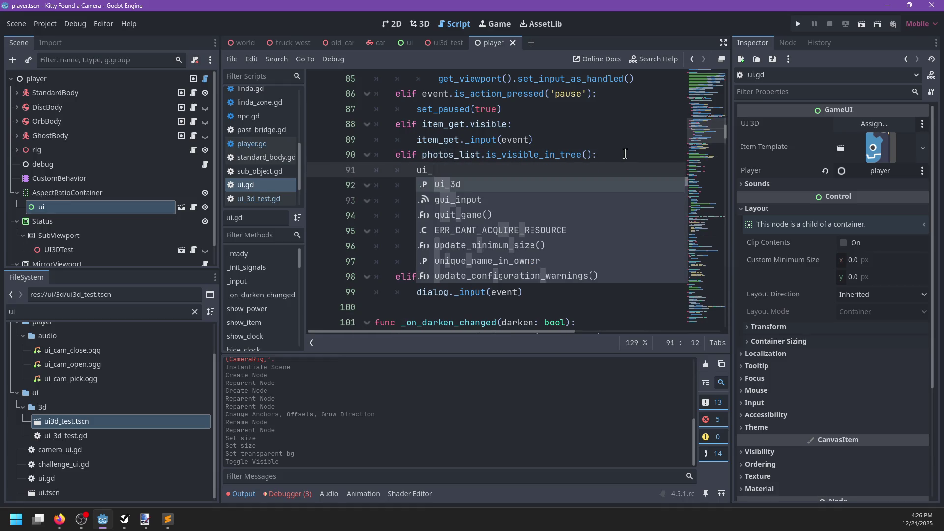
key(Escape)
key(BackSpace)
key(BackSpace)
key(BackSpace)
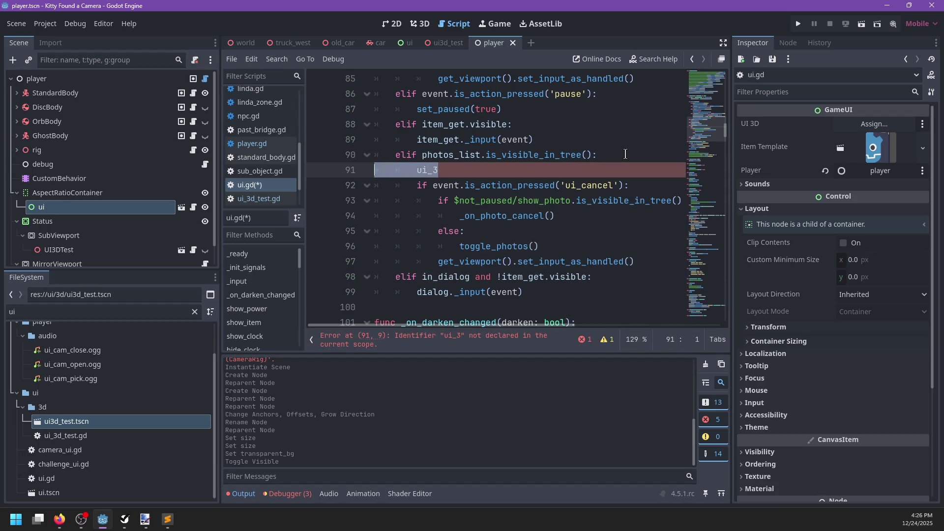
key(Down)
key(Down)
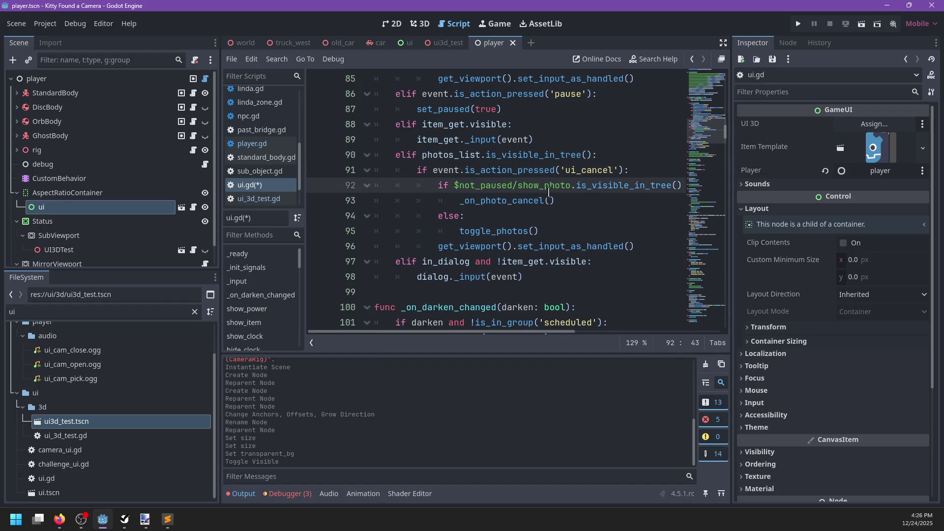
click(510, 204)
scroll(510, 203, right, 2)
scroll(510, 203, left, 2)
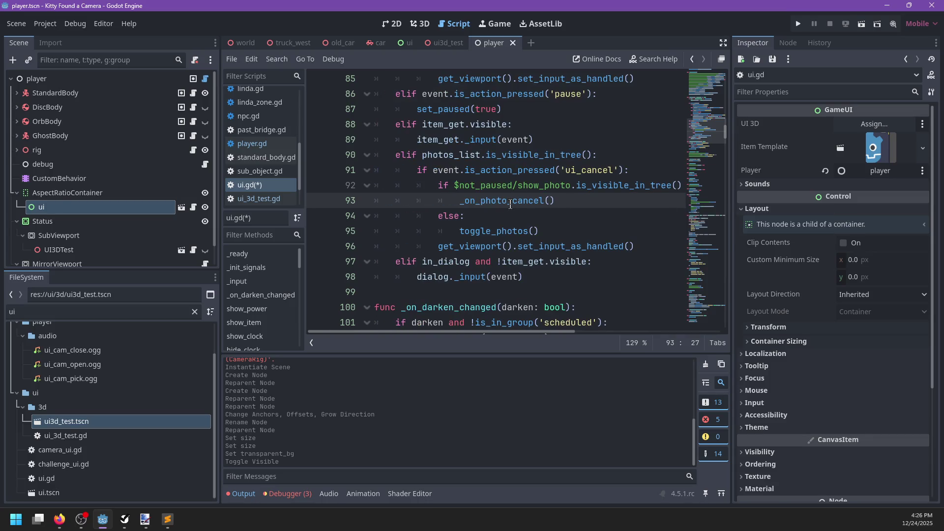
double_click(487, 205)
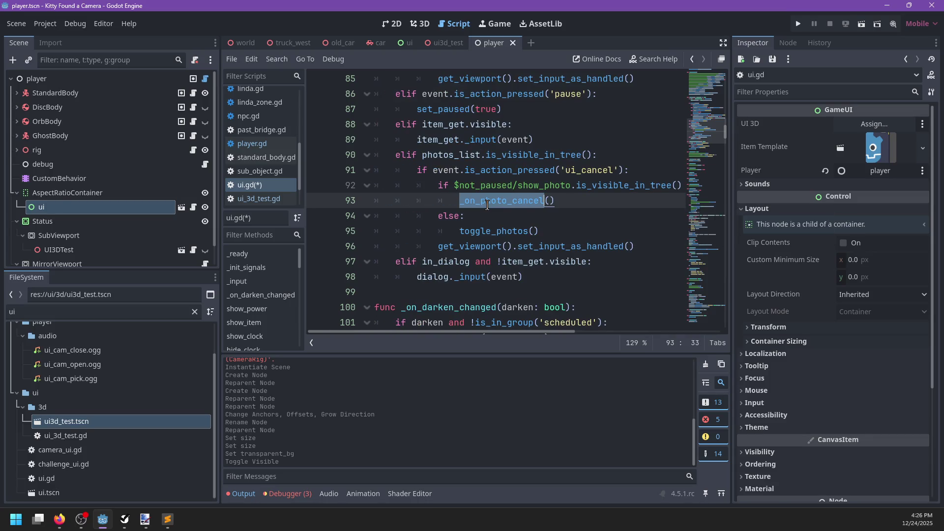
ctrl+click(487, 205)
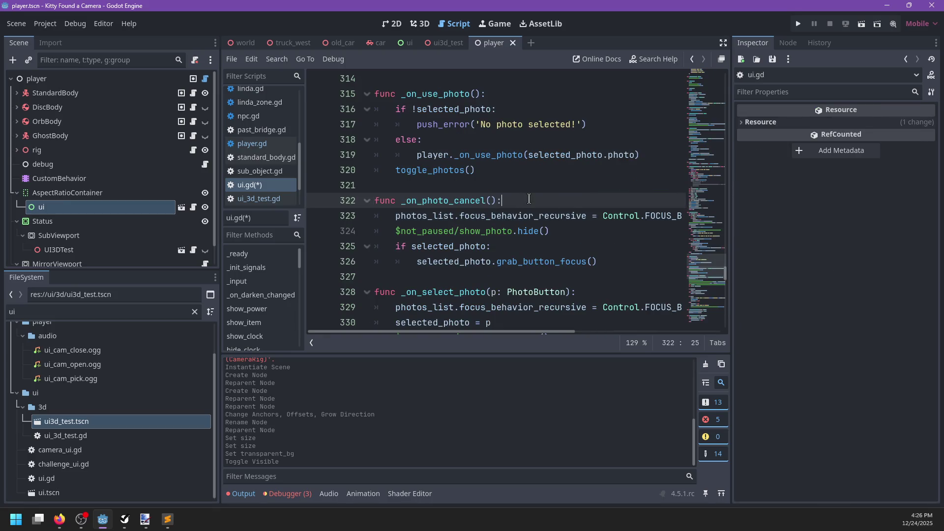
Step: Add 'if ui_3d: ui_3d.active = false' inside _on_photo_cancel
key(Return)
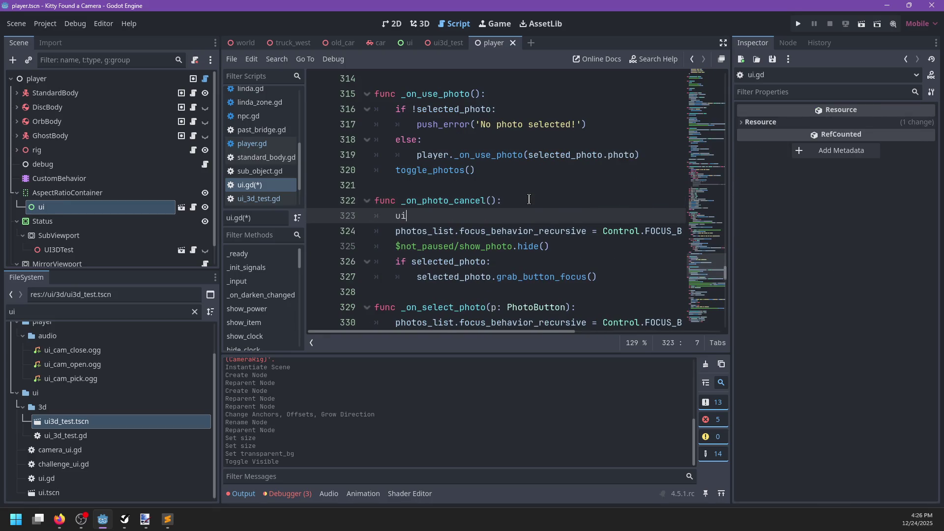
key(BackSpace)
key(BackSpace)
text(if ui_3d:)
key(Return)
text(ui_3d.active = false)
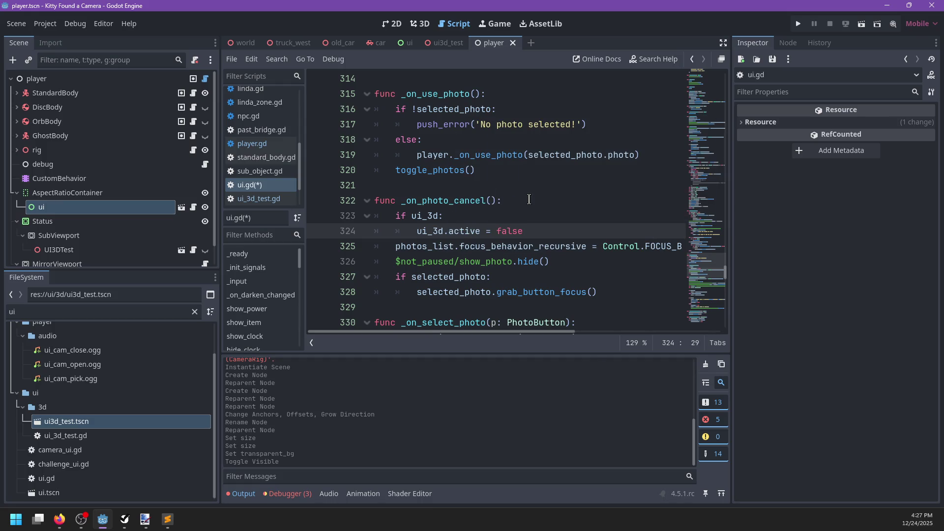
key(shift+Up)
key(shift+Up)
key(ctrl+c)
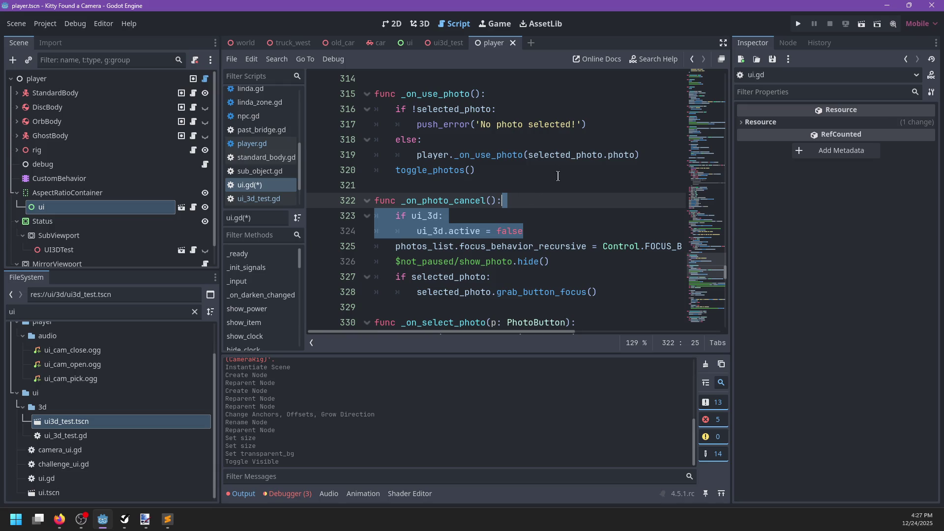
click(488, 155)
Step: Jump to the toggle_photos definition in ui.gd
click(435, 170)
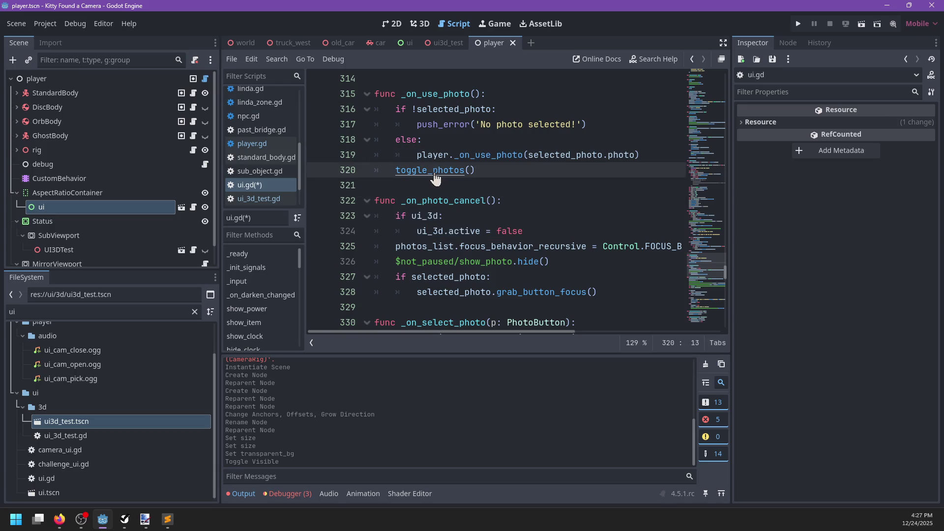
ctrl+click(435, 175)
scroll(482, 199, down, 1)
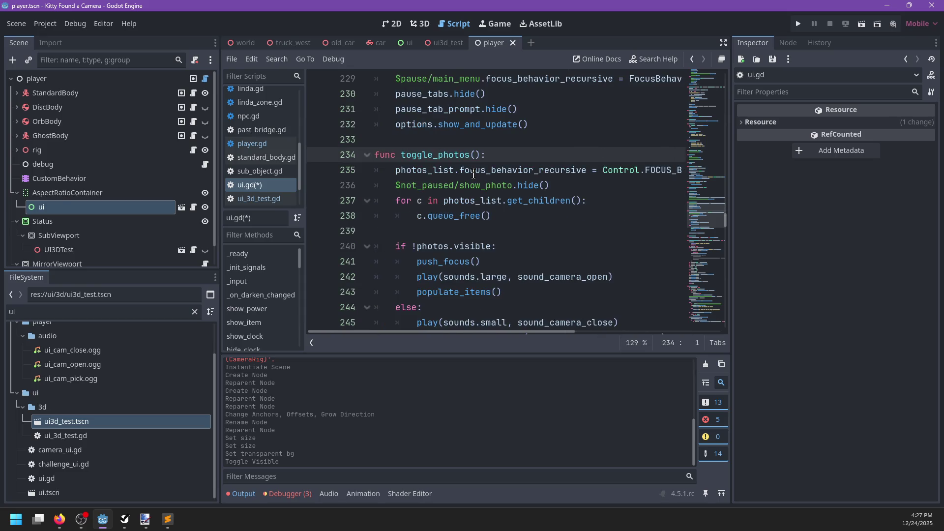
Step: Paste the if ui_3d block after populate_items(), indent it one level, and remove the blank line above
scroll(473, 174, down, 2)
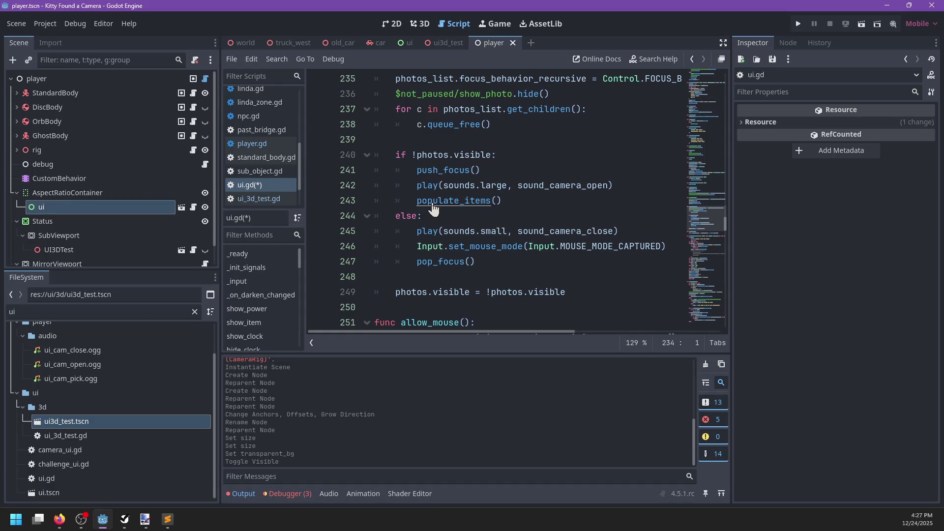
click(519, 203)
key(ctrl+v)
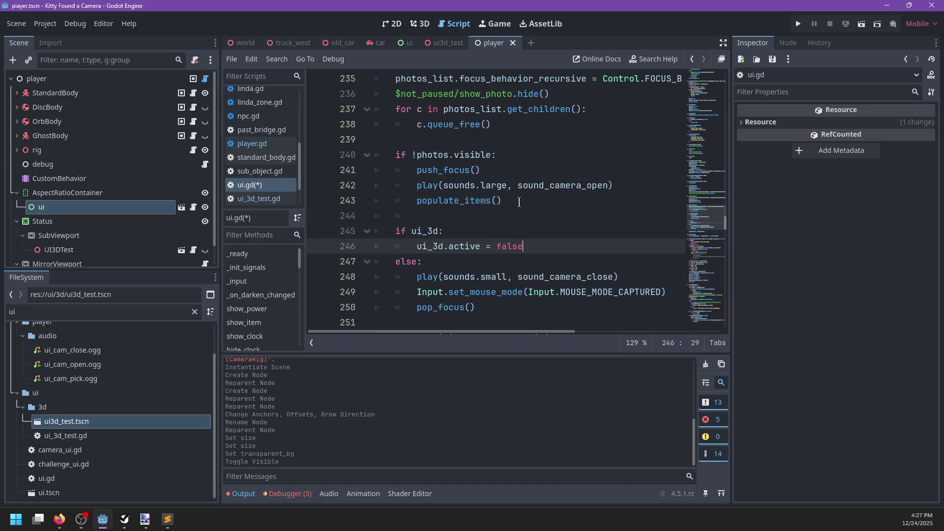
drag(387, 227, 445, 245)
key(Tab)
click(464, 220)
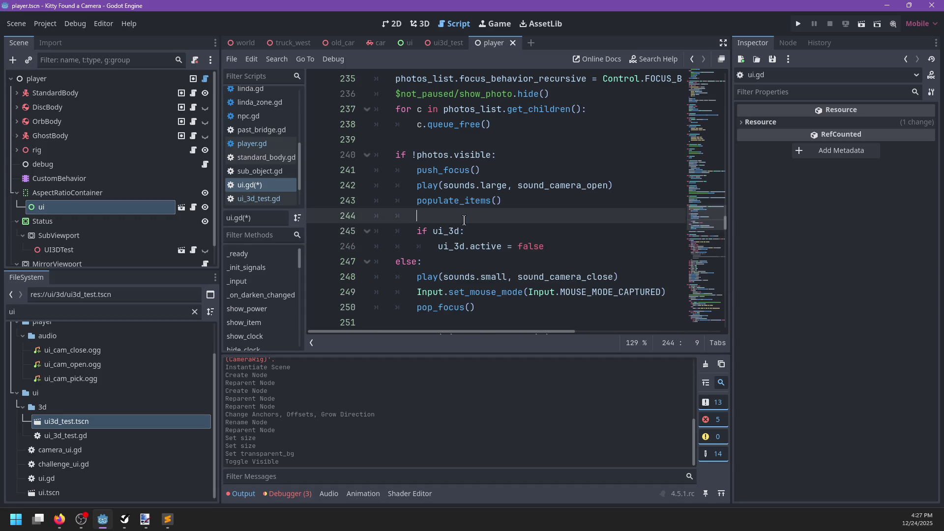
key(ctrl+shift+k)
key(Down)
Step: Change the pasted ui_3d.active value from false to true and save the script
key(ctrl+BackSpace)
text(true)
scroll(512, 184, down, 1)
scroll(511, 184, down, 2)
key(ctrl+s)
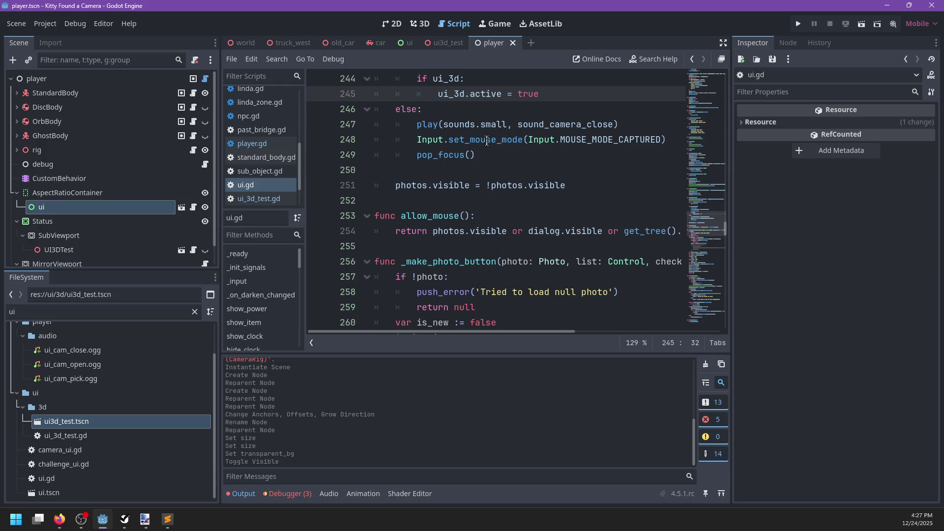
Step: Move the if ui_3d block below the photos.visible toggle, dedent it, and set active = photos.visible
scroll(479, 167, up, 2)
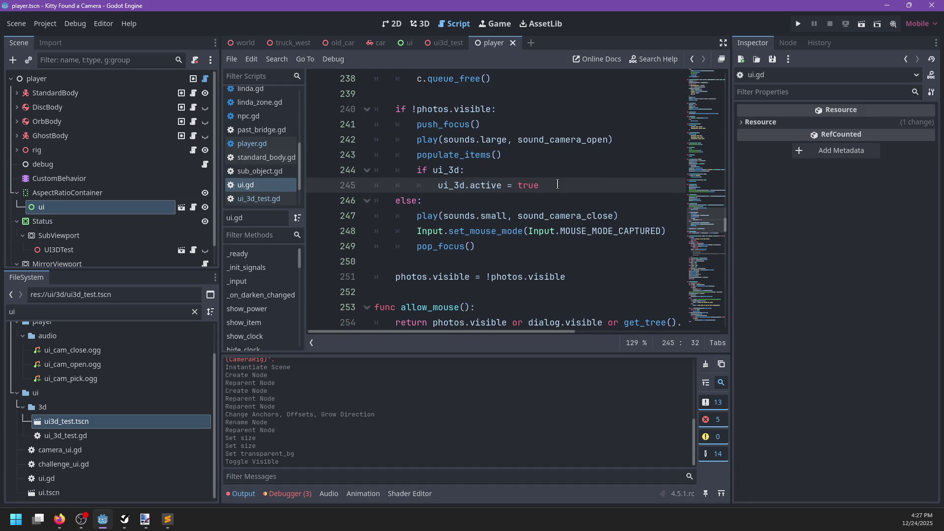
key(shift+Up)
key(shift+Up)
key(ctrl+x)
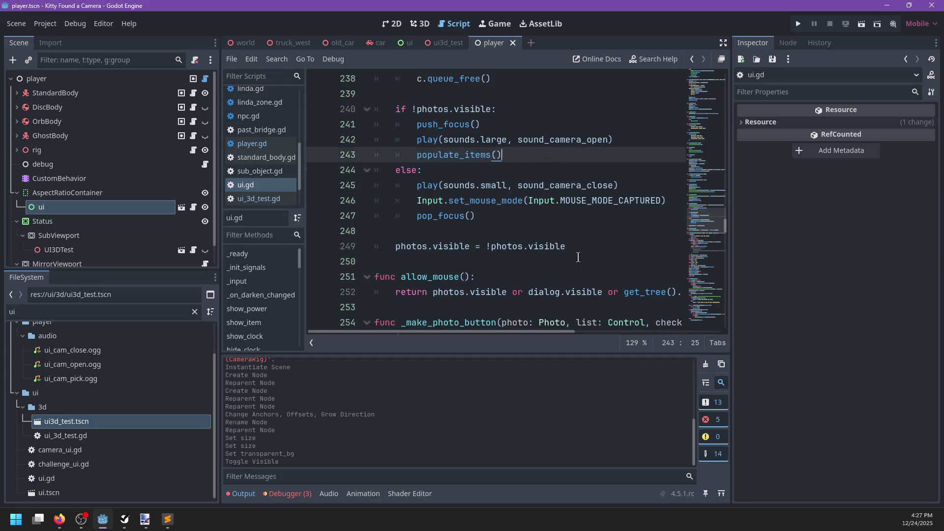
click(585, 247)
key(ctrl+v)
key(shift+Up)
key(shift+Tab)
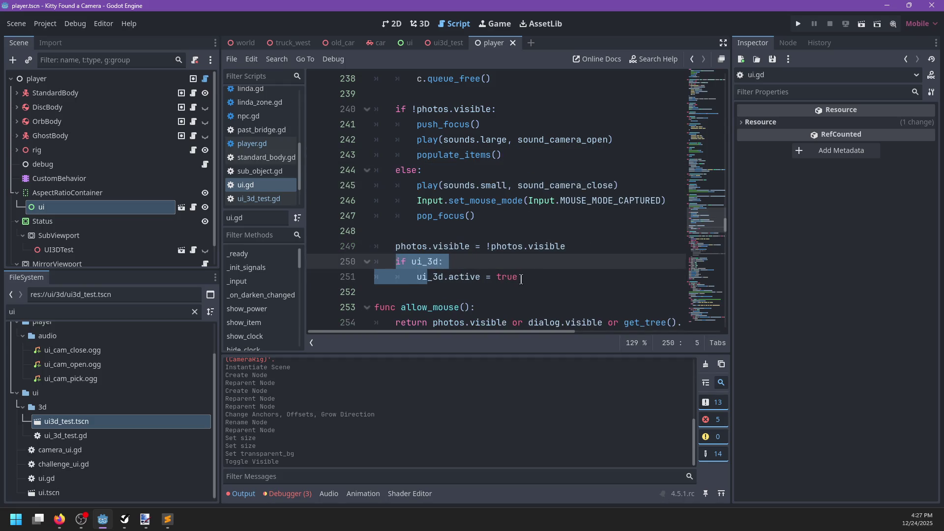
click(535, 279)
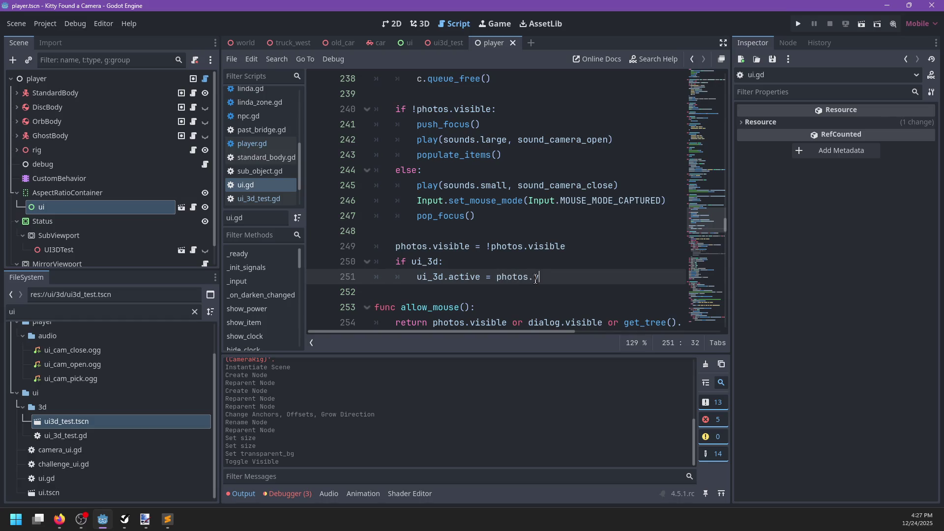
text(e)
Step: Delete the ui_3d reset lines from _on_photo_cancel and save
key(ctrl+f)
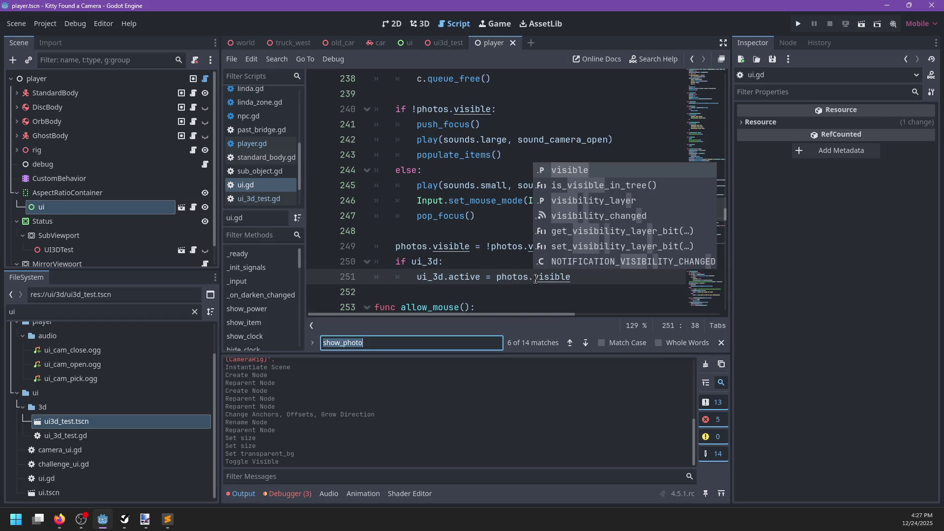
text(ui)
key(Escape)
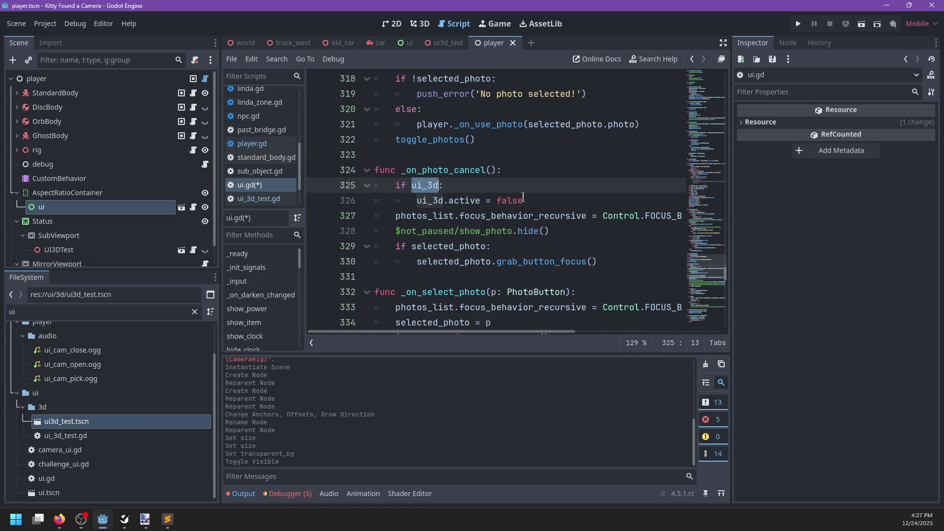
drag(523, 196, 531, 169)
key(Delete)
key(ctrl+s)
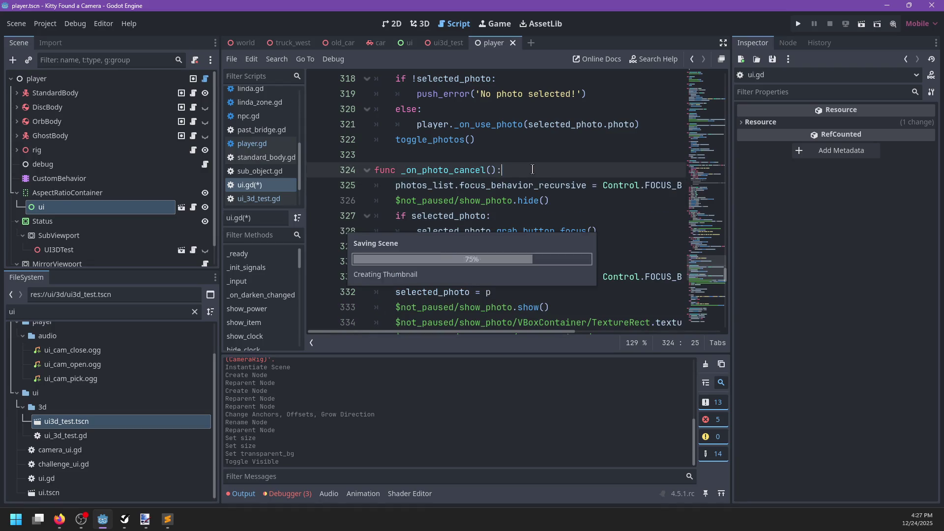
Step: Check the remaining ui_3d references in ui.gd, then run the game with F5
key(ctrl+f)
key(Return)
key(Return)
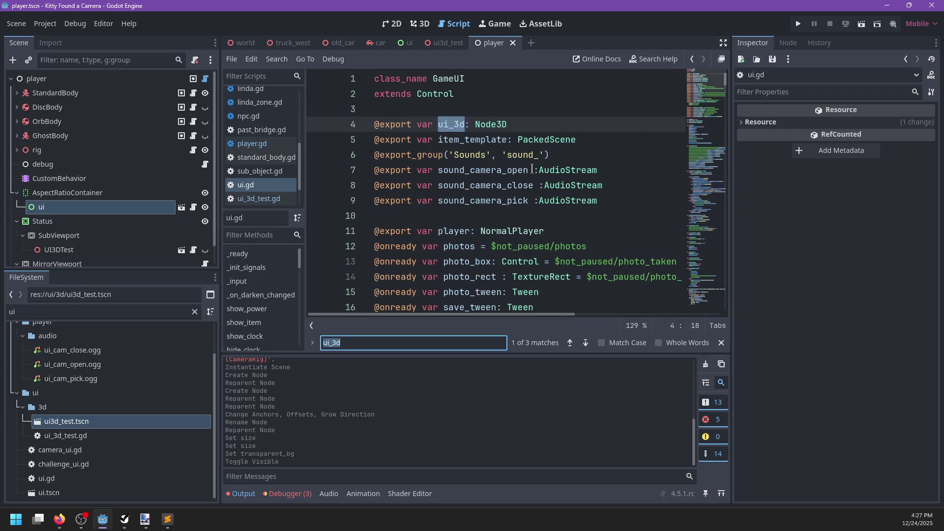
key(Escape)
scroll(437, 199, up, 3)
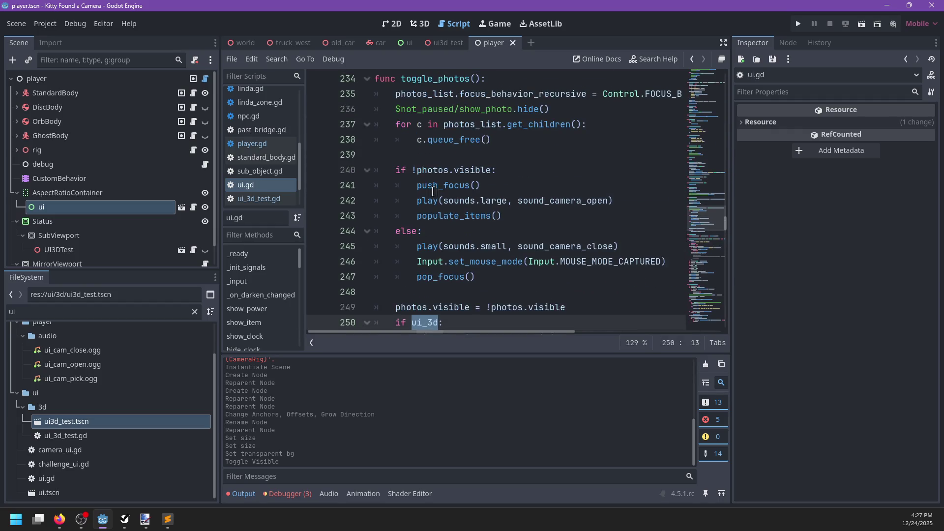
scroll(498, 236, down, 2)
click(580, 245)
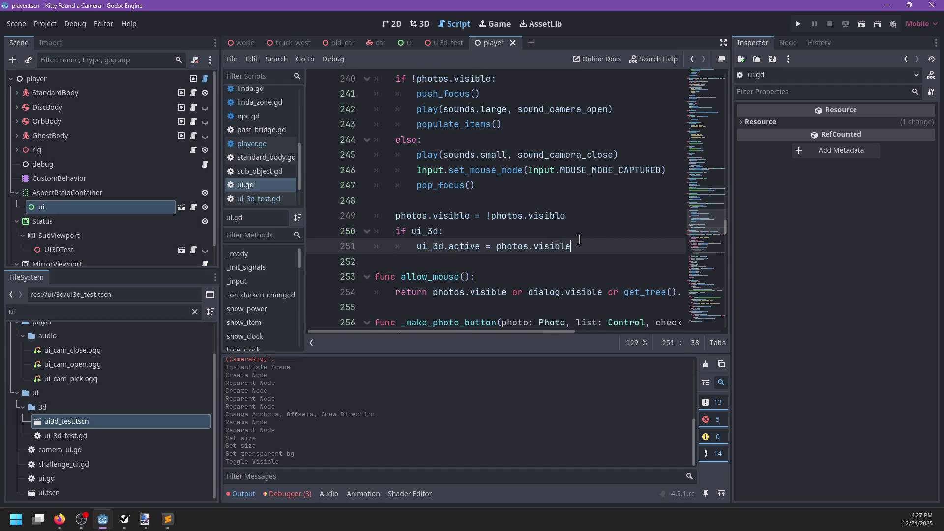
key(F5)
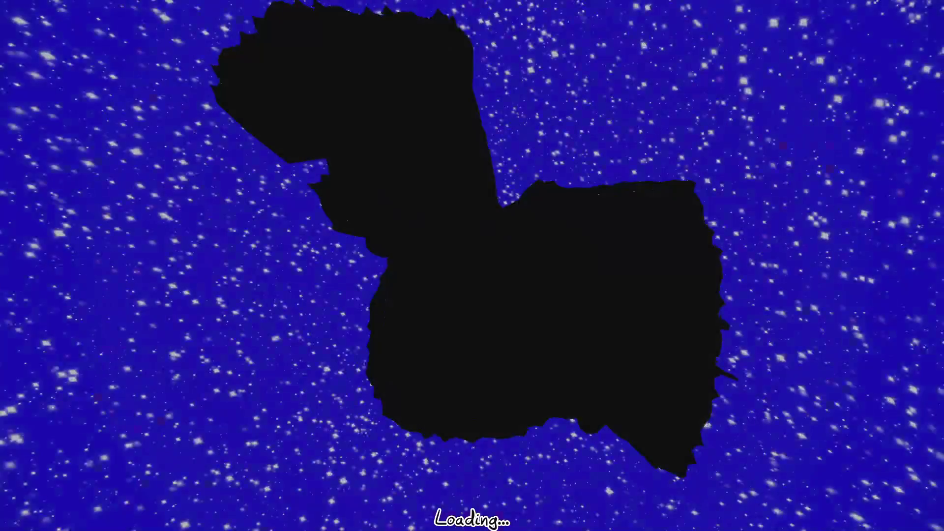
Step: Open the photo gallery and the pause menu in the game, then return to the editor
key(g)
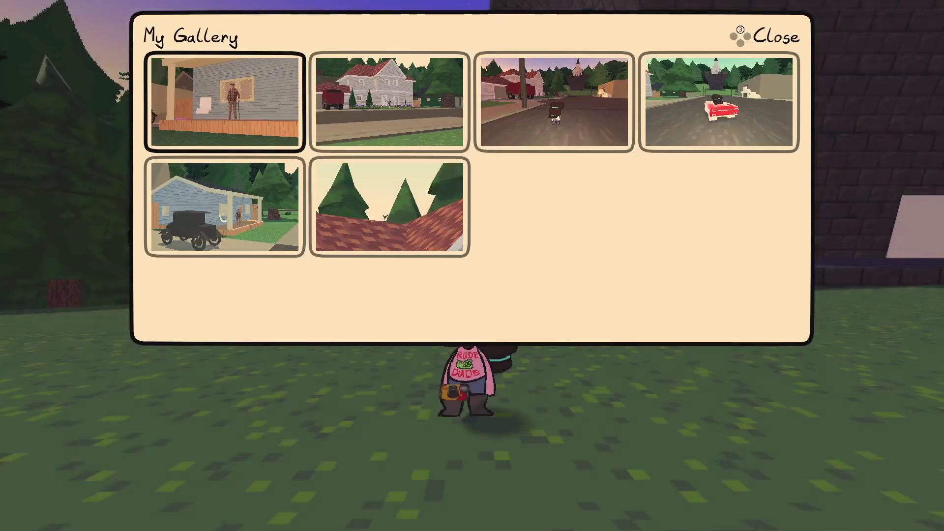
key(Escape)
key(Escape)
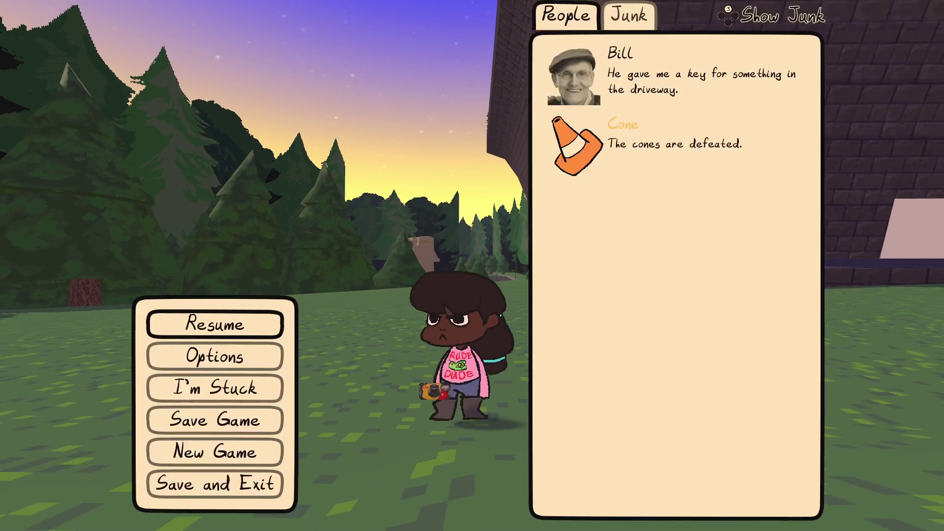
key(F8)
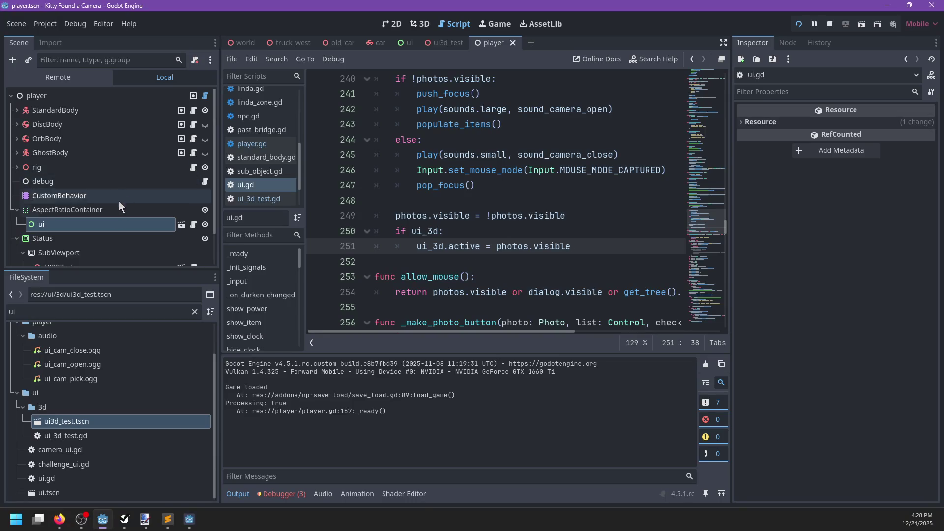
Step: Select the ui node and drag UI3DTest into its UI 3D property in the Inspector
scroll(107, 225, down, 2)
click(97, 199)
click(422, 24)
click(455, 27)
scroll(125, 188, up, 2)
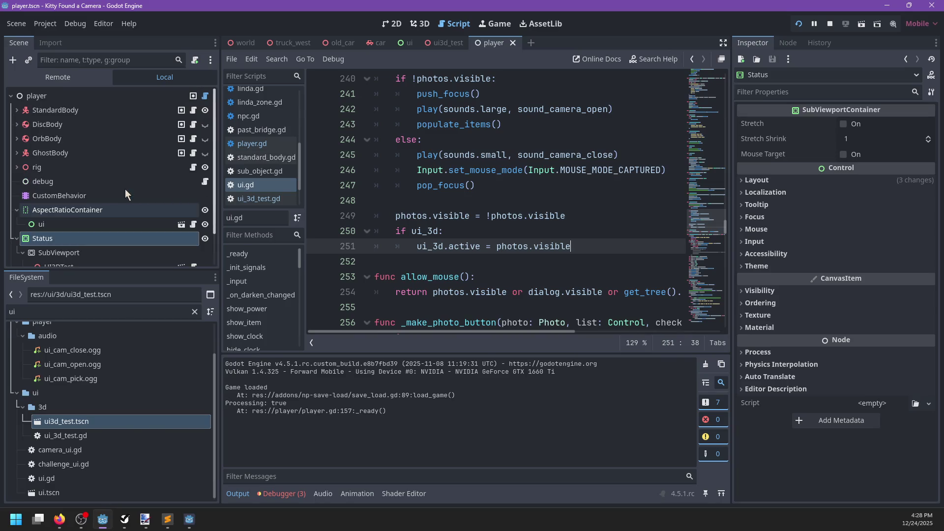
click(58, 226)
scroll(99, 207, down, 2)
drag(59, 229, 830, 185)
drag(858, 130, 858, 130)
Step: Retest the gallery and pause menu in game, then open the ui_3d_test.gd script
key(F5)
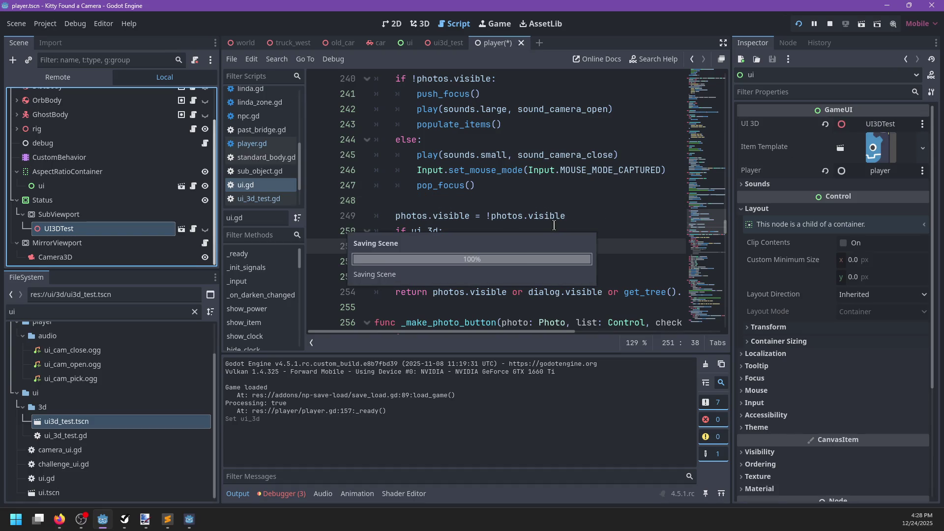
key(Escape)
key(g)
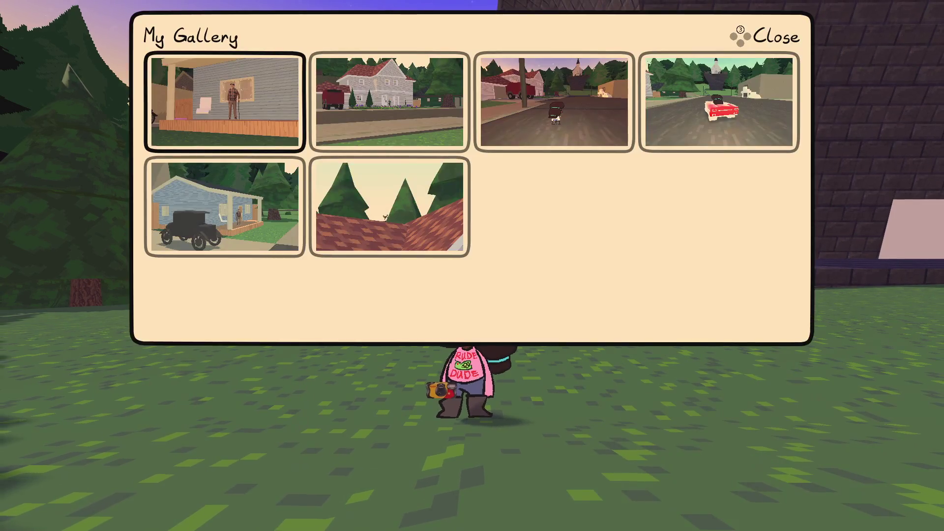
key(Escape)
key(w)
key(Escape)
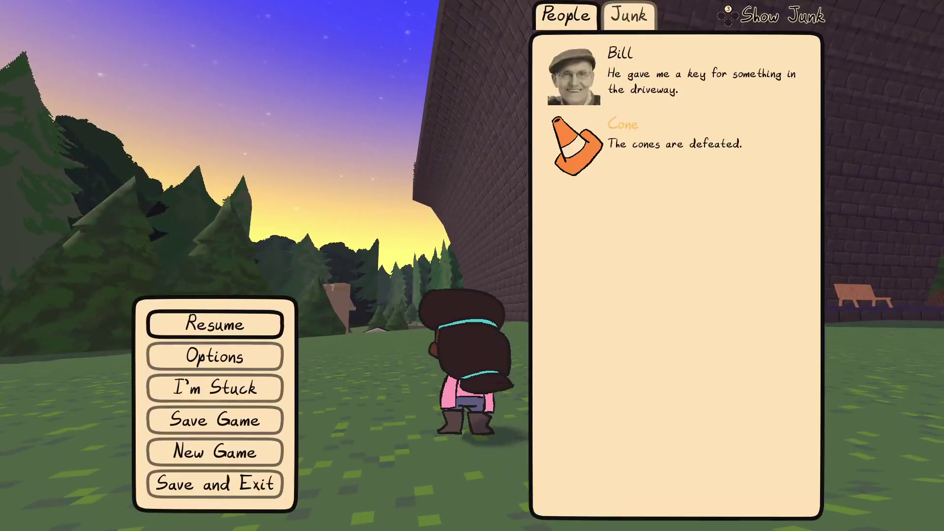
key(F8)
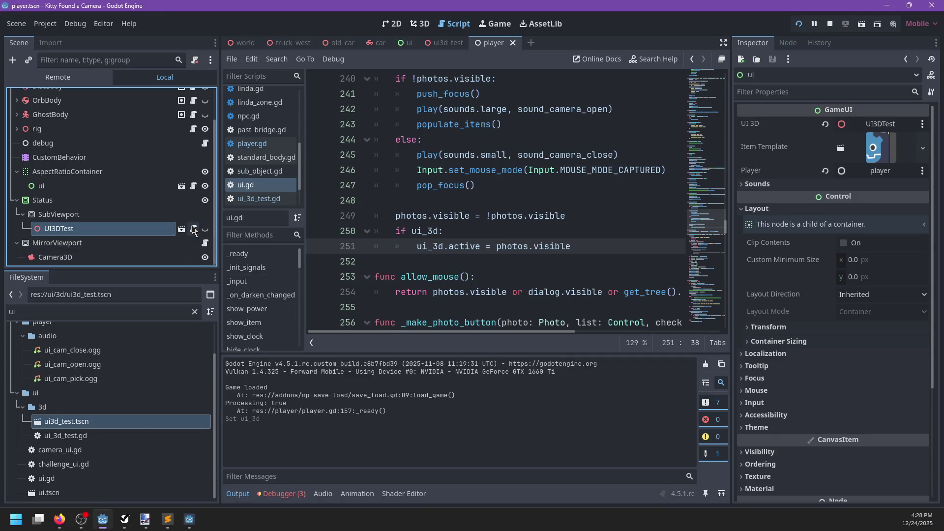
click(194, 230)
scroll(484, 186, up, 10)
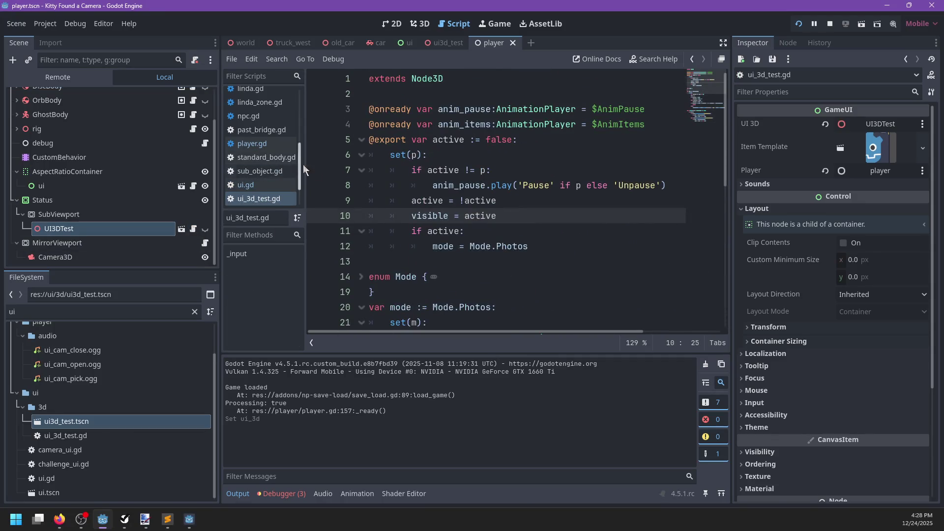
Step: Break on ui.gd line 250 by opening the gallery, confirm ui_3d is null, then continue
key(F5)
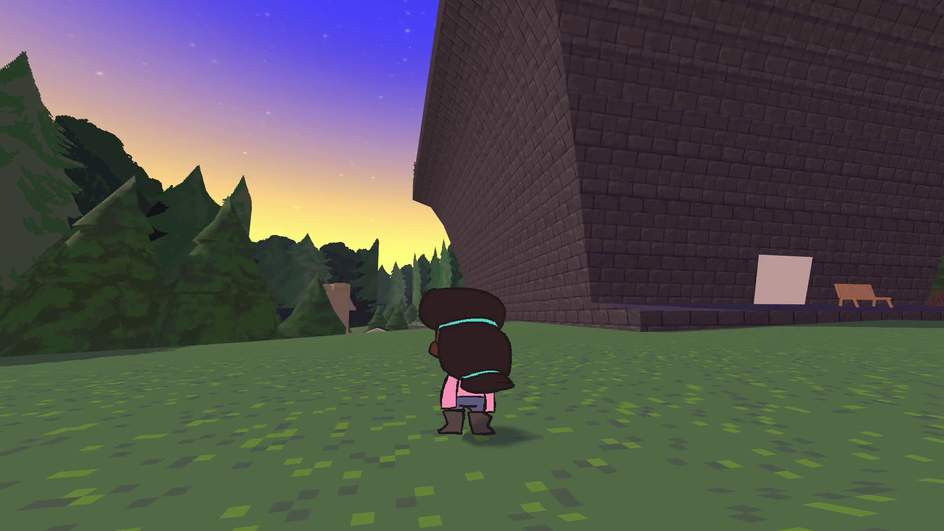
key(alt+Tab)
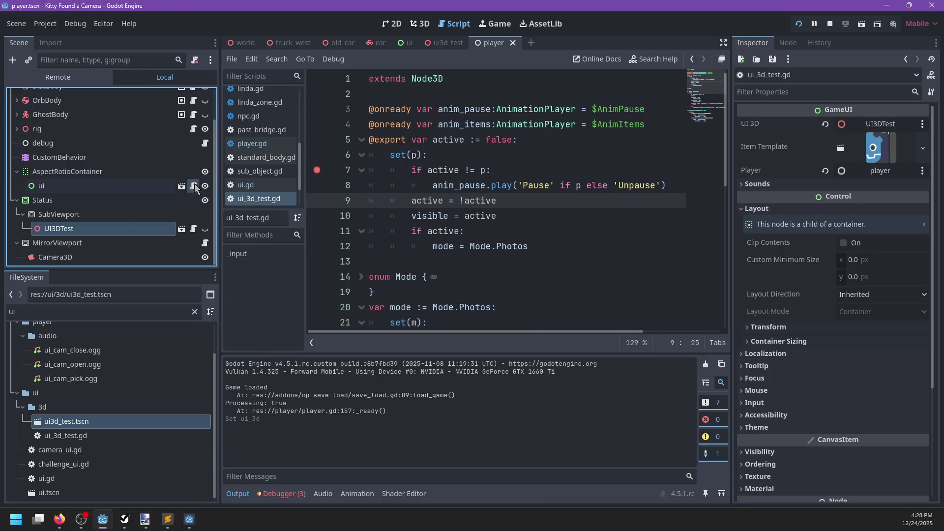
click(194, 186)
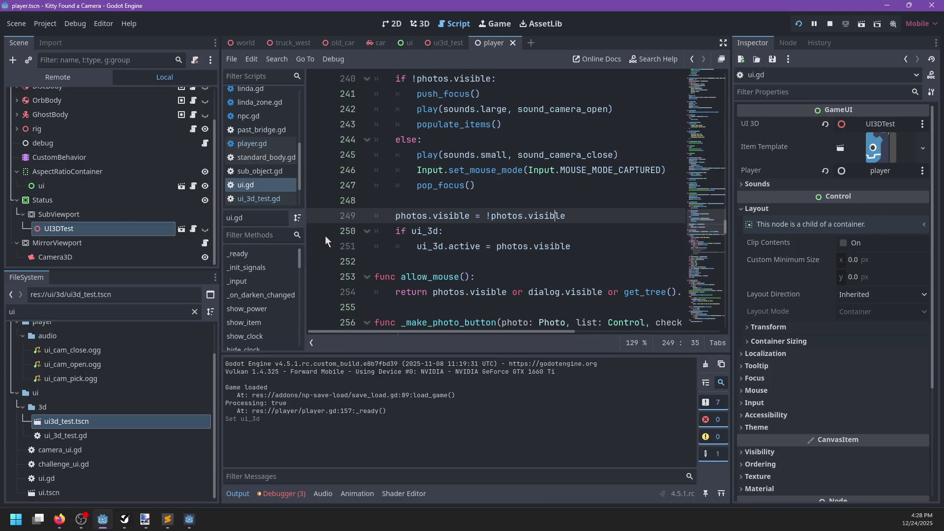
key(alt+Tab)
key(Tab)
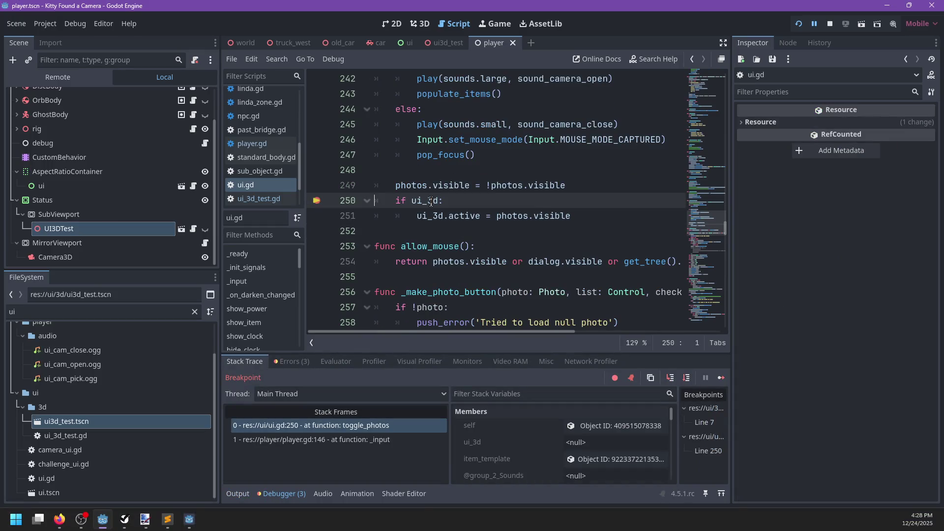
mouse_move(431, 202)
key(F12)
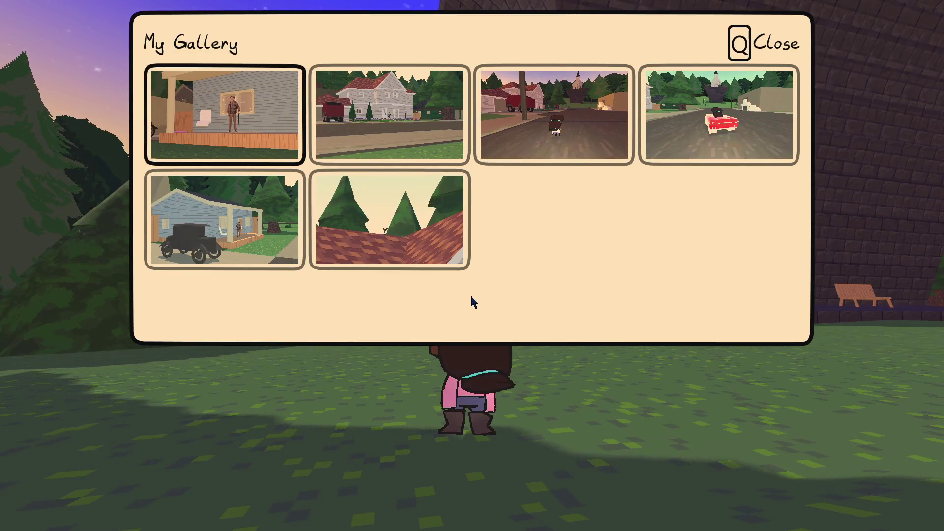
Step: Stop and relaunch the game with F5, keeping the line 250 breakpoint
key(q)
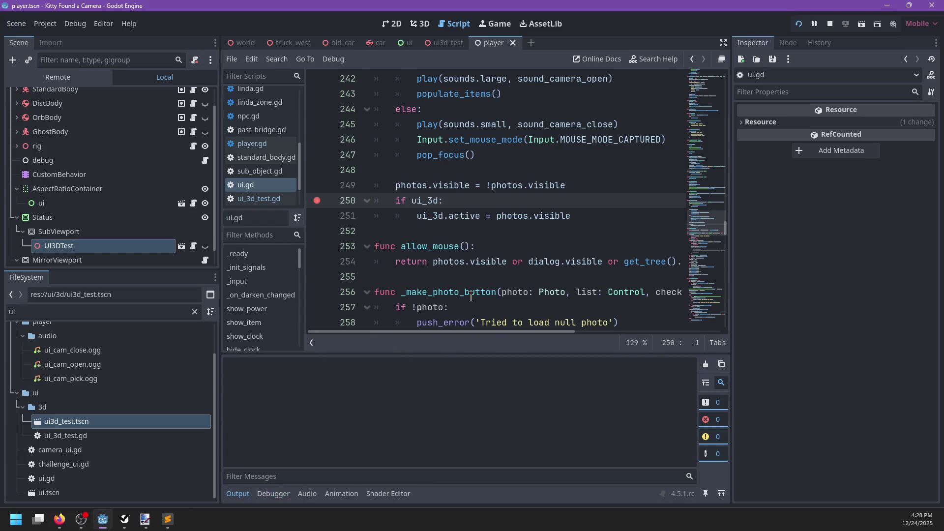
key(F5)
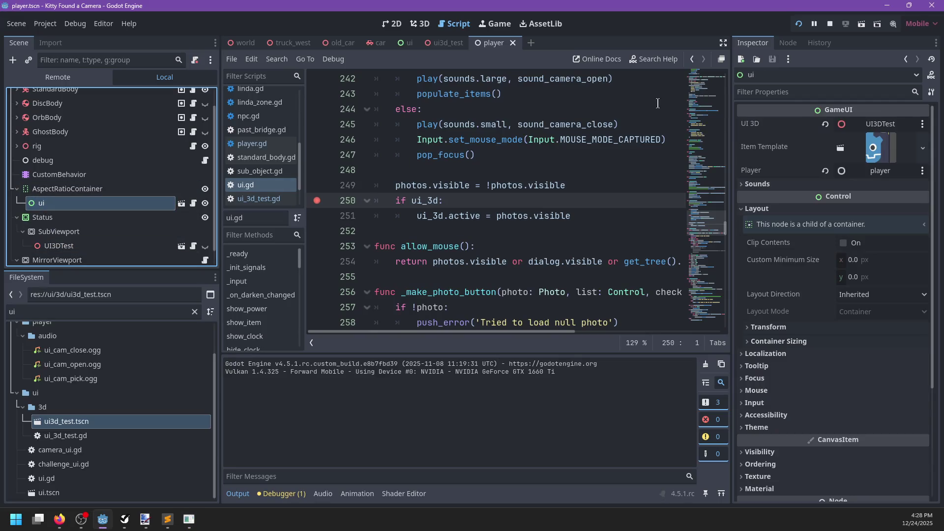
key(F5)
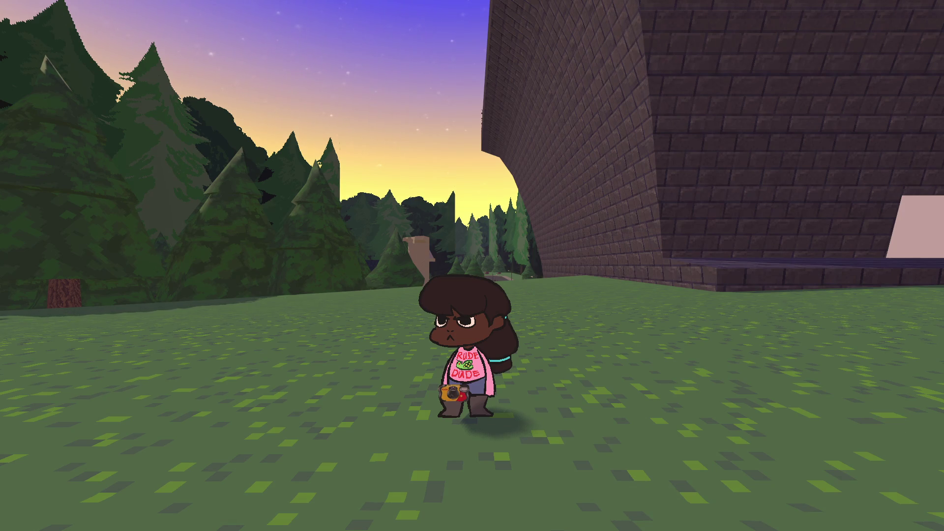
Step: Hit the breakpoint via the gallery, step into the active setter, resume, then return to the editor
key(w)
key(Tab)
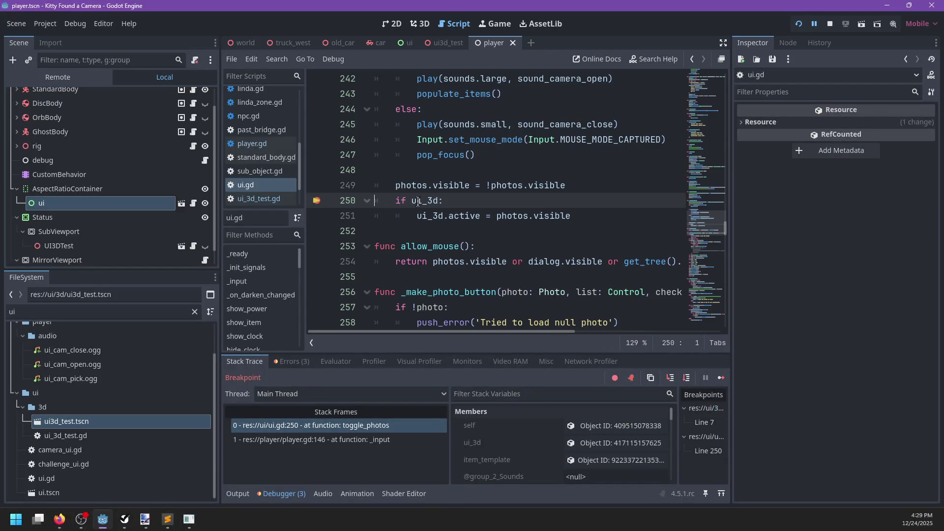
key(F11)
key(F11)
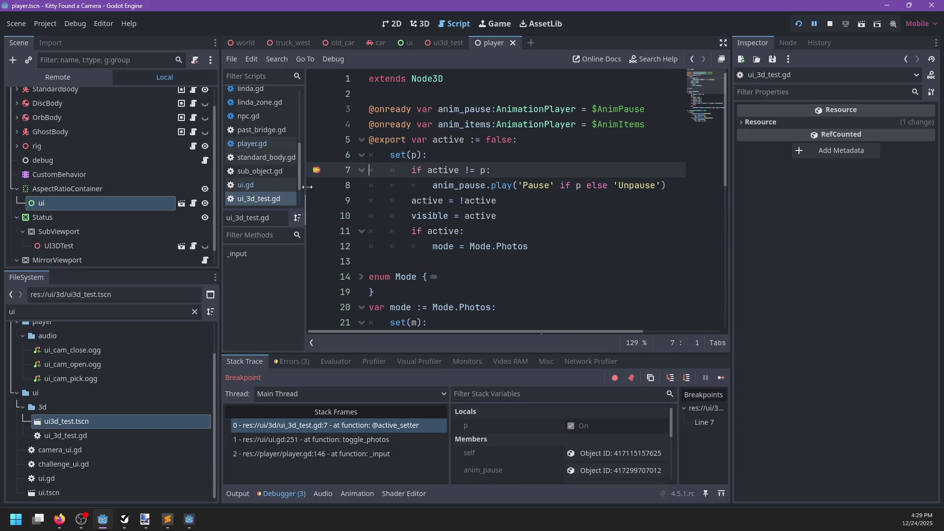
key(F12)
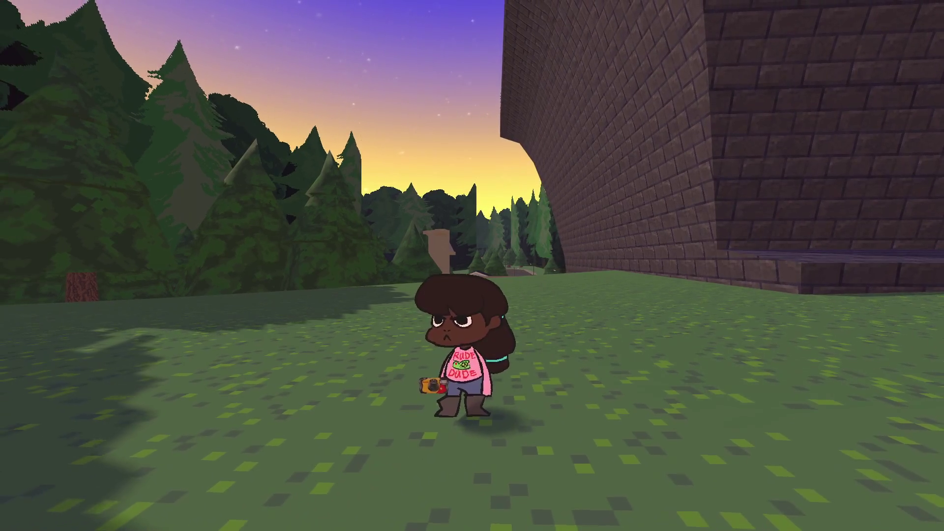
key(Tab)
key(alt+Tab)
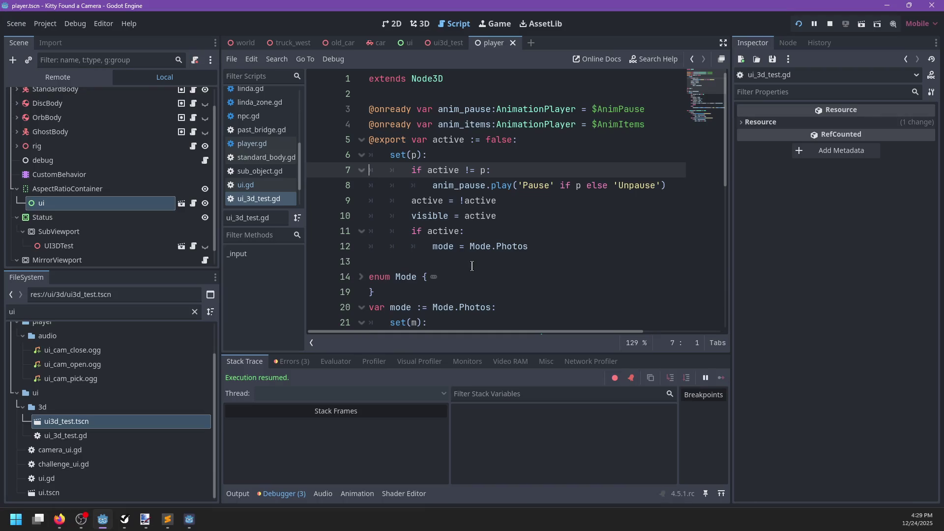
Step: Delete the 'visible = active' line from ui_3d_test.gd, save, and go back to the game
key(ctrl+f)
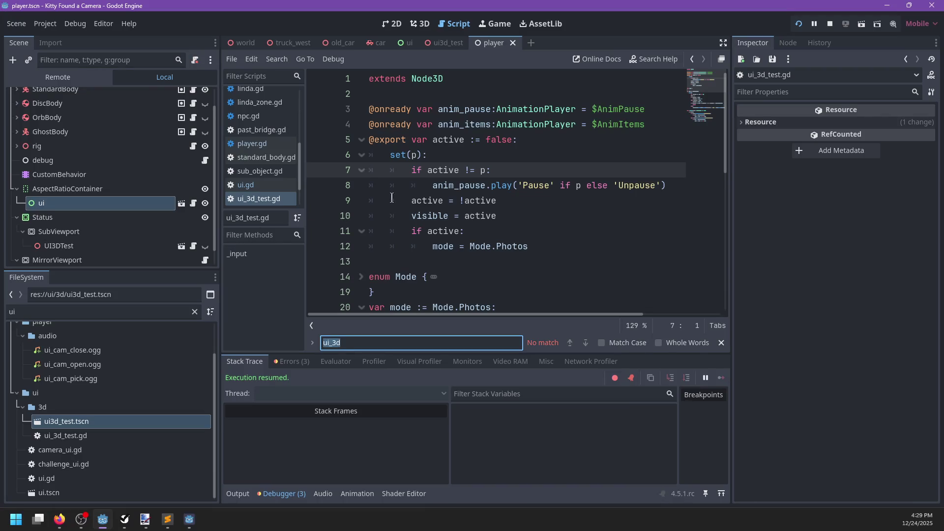
key(Escape)
click(516, 220)
shift+click(517, 207)
key(BackSpace)
key(ctrl+s)
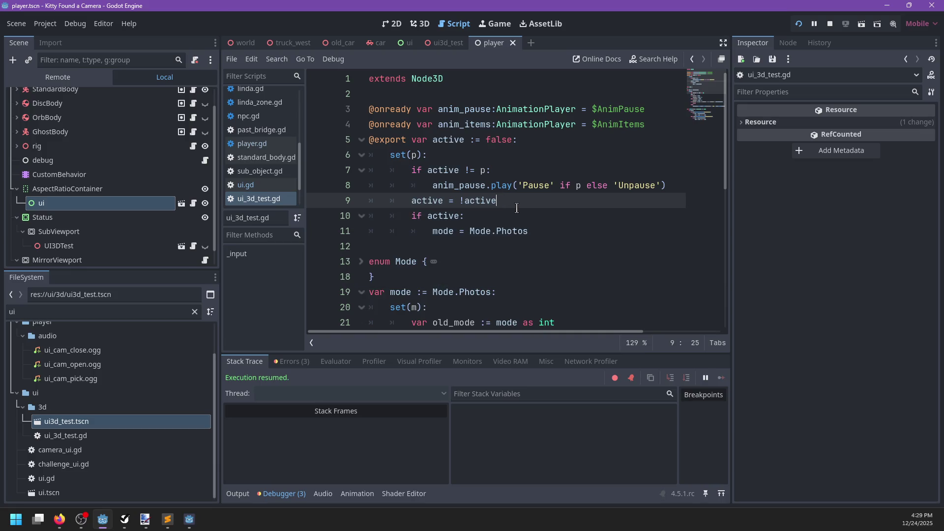
key(alt+Tab)
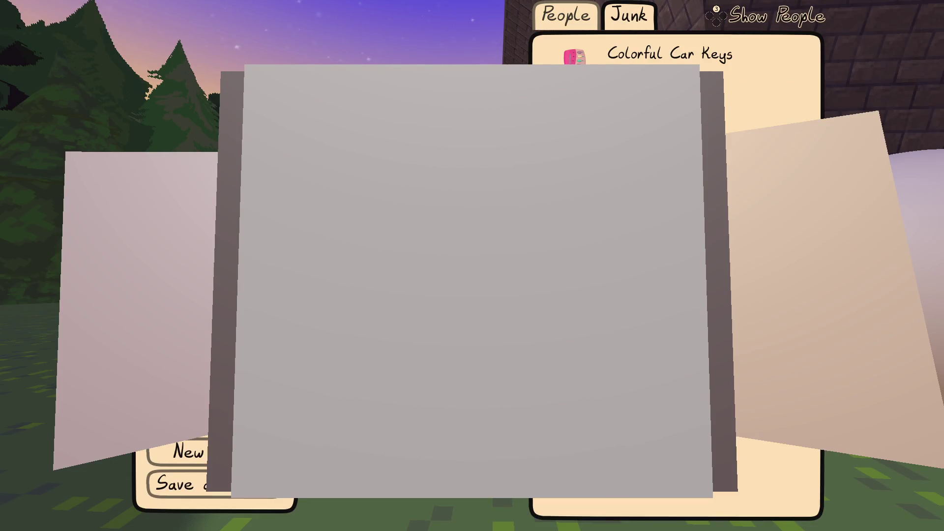
Step: Toggle the photo gallery and pause menu several times while walking toward the wall
key(Tab)
key(Escape)
key(Tab)
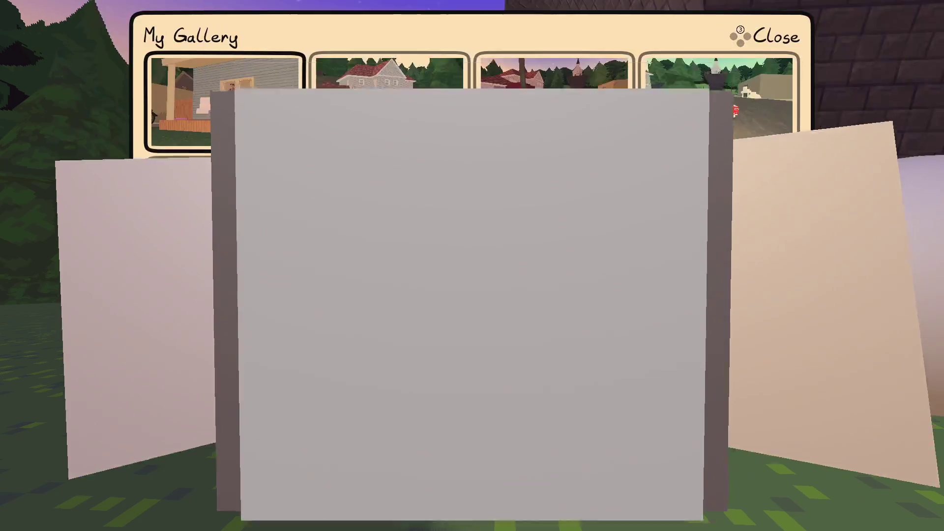
key(Escape)
key(w)
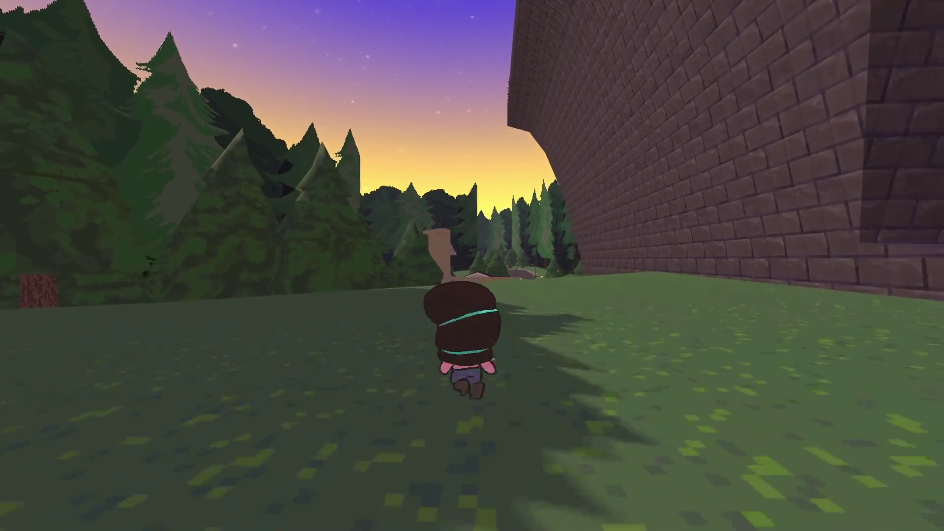
key(Escape)
key(Tab)
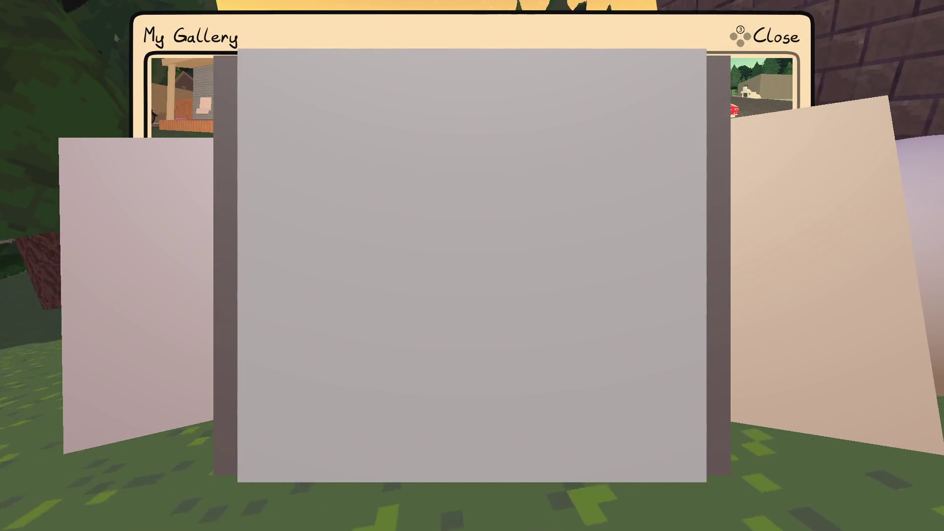
key(Escape)
key(w)
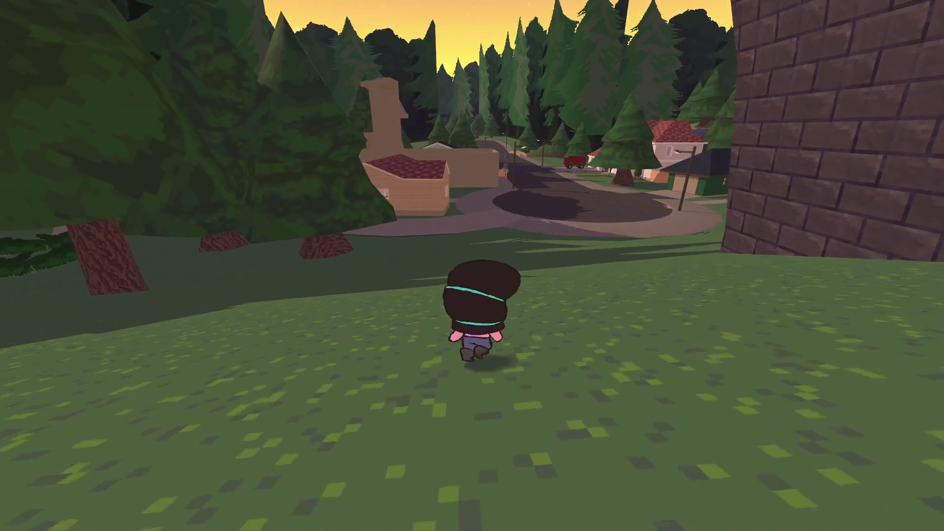
key(Tab)
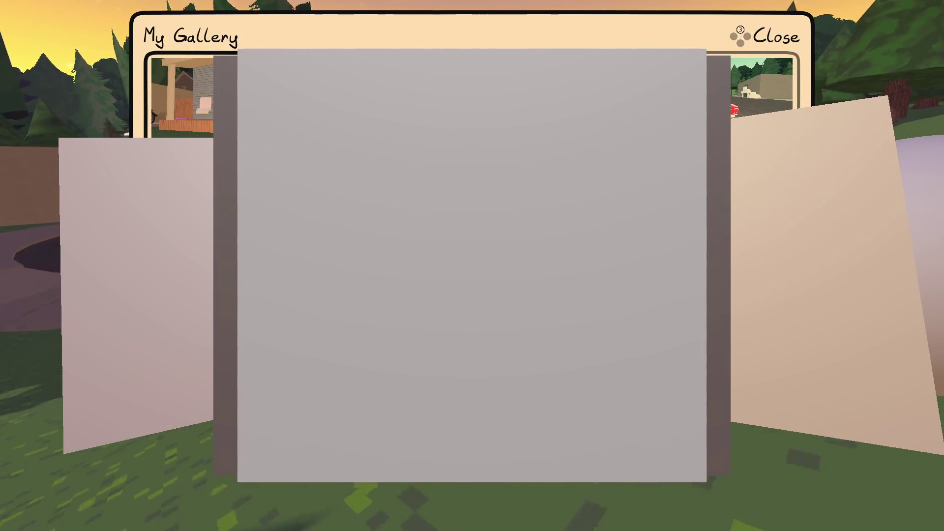
key(Escape)
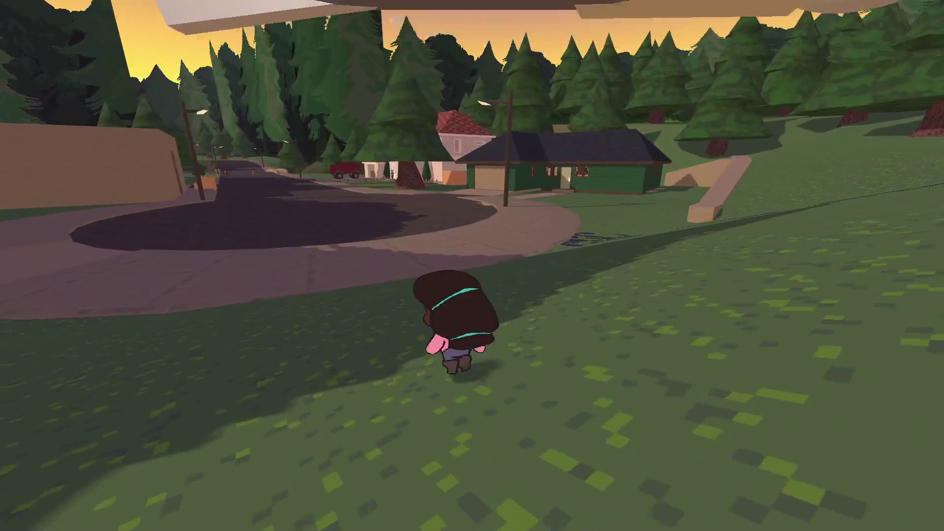
Step: Walk down the road past the tan building to the old man's porch and open the gallery
key(w)
key(w)
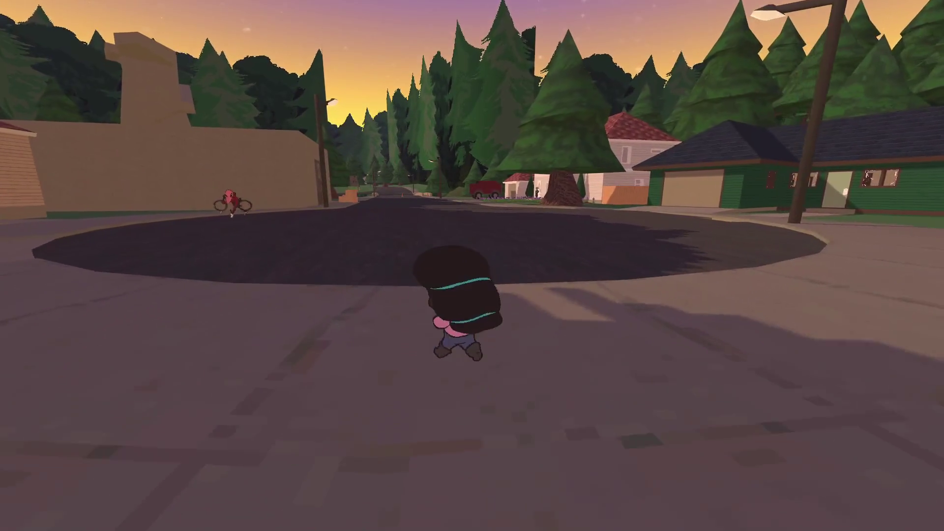
key(w)
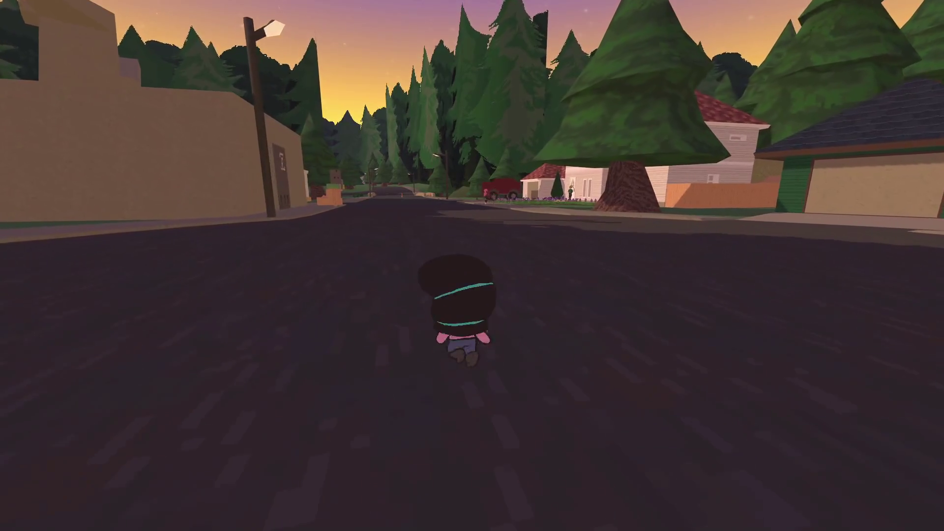
key(w)
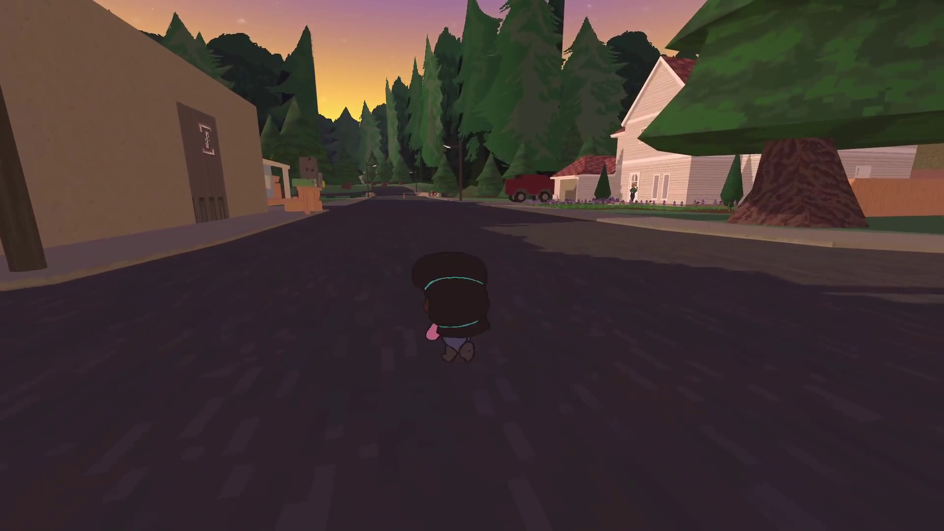
key(w)
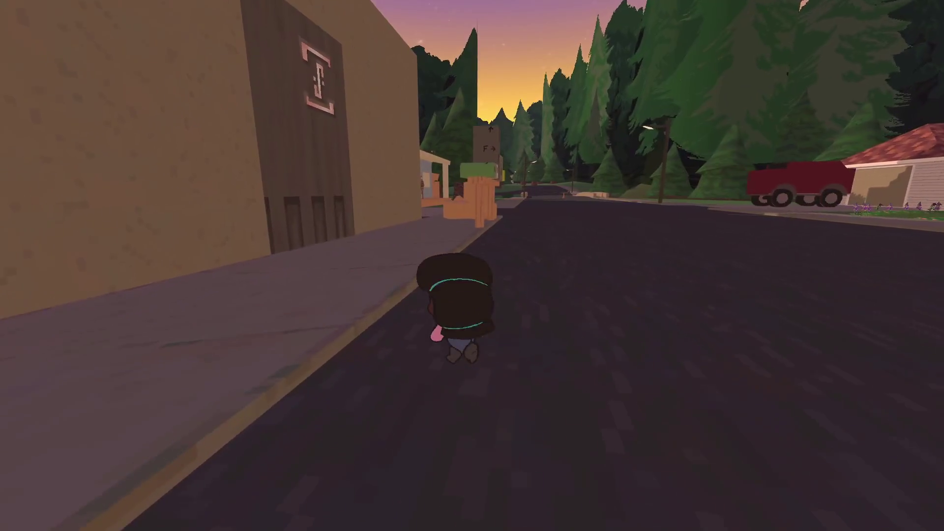
key(w)
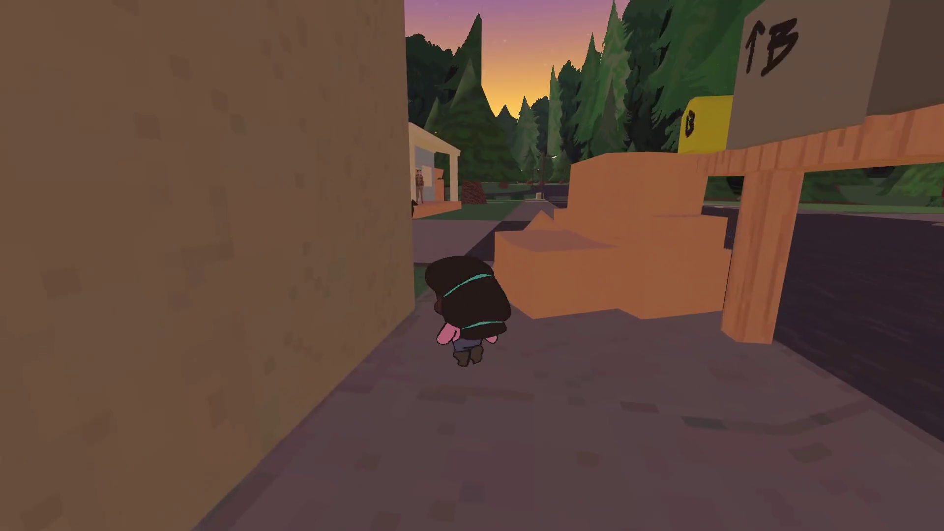
key(w)
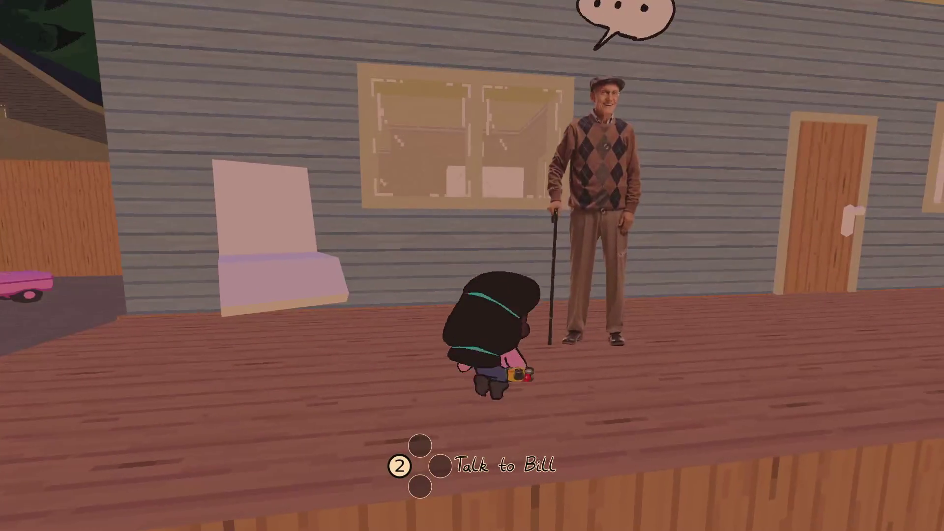
key(e)
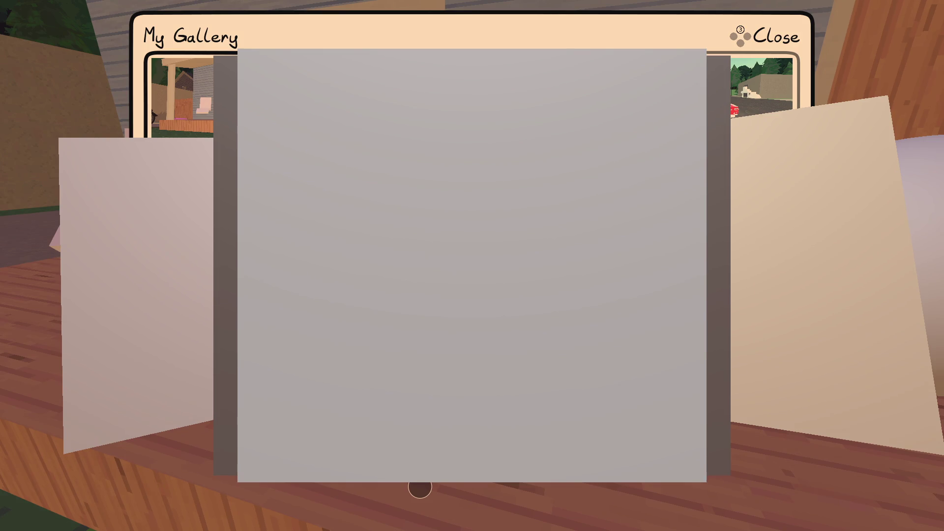
Step: Start talking to the old man and try Show Photo from the gallery
click(420, 487)
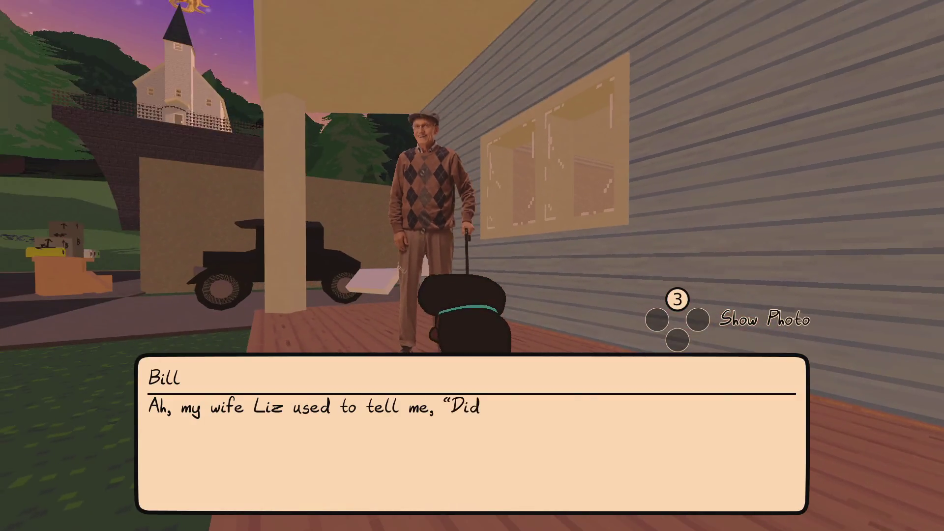
key(3)
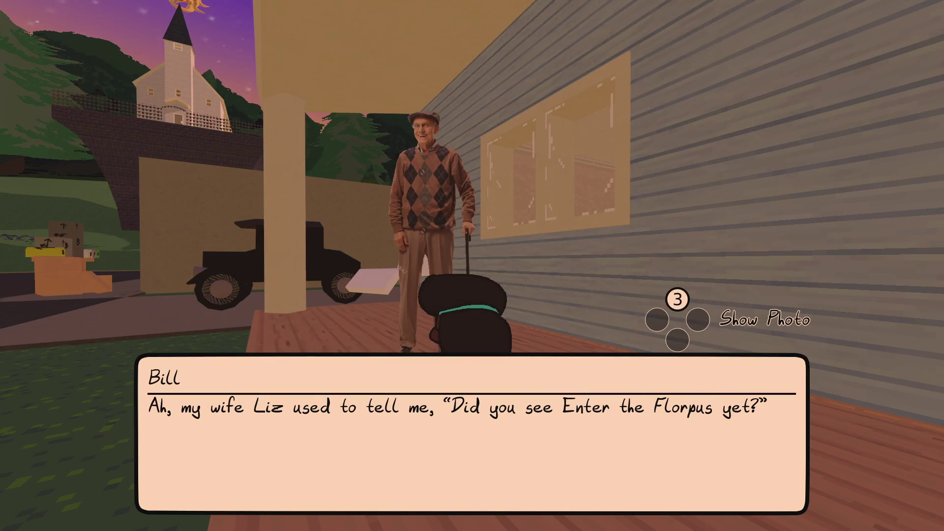
key(3)
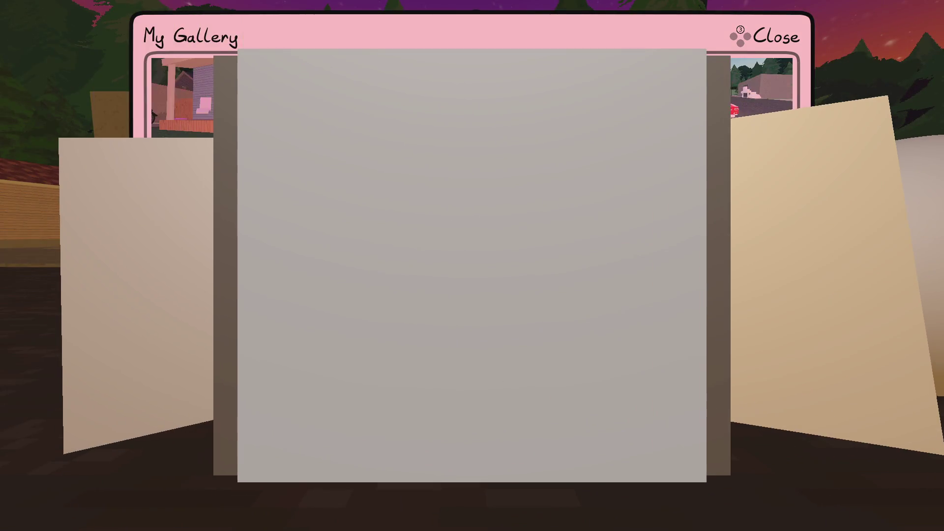
key(Escape)
Step: Switch the inventory to Junk, then choose Save and Exit from the pause menu
key(Tab)
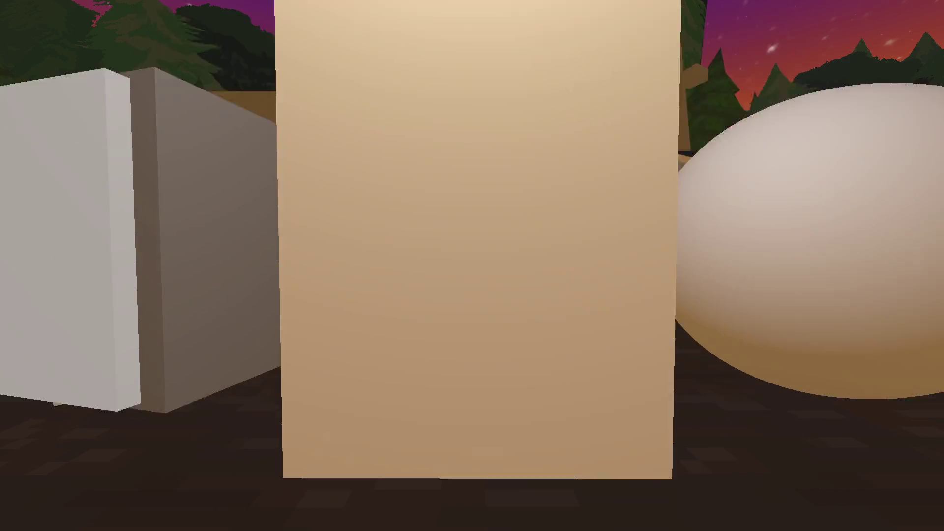
key(Escape)
key(Down)
key(Down)
key(Down)
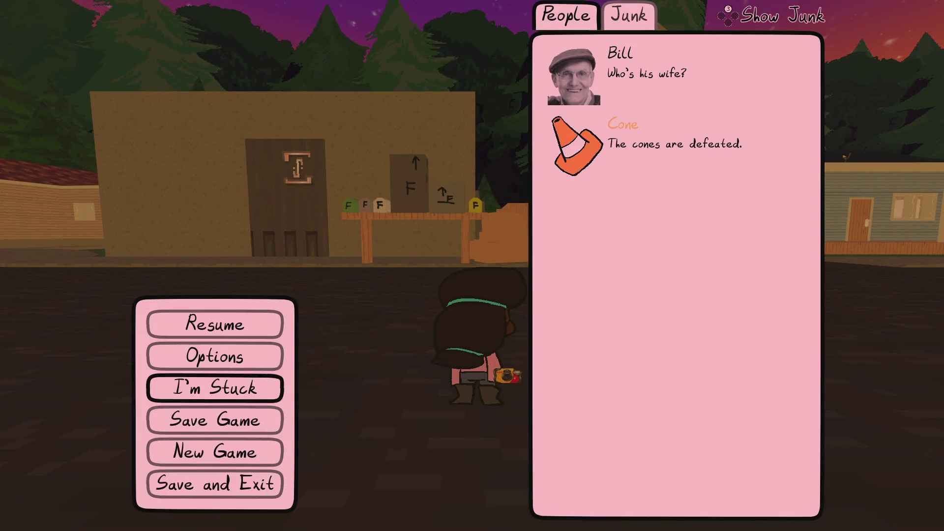
key(Return)
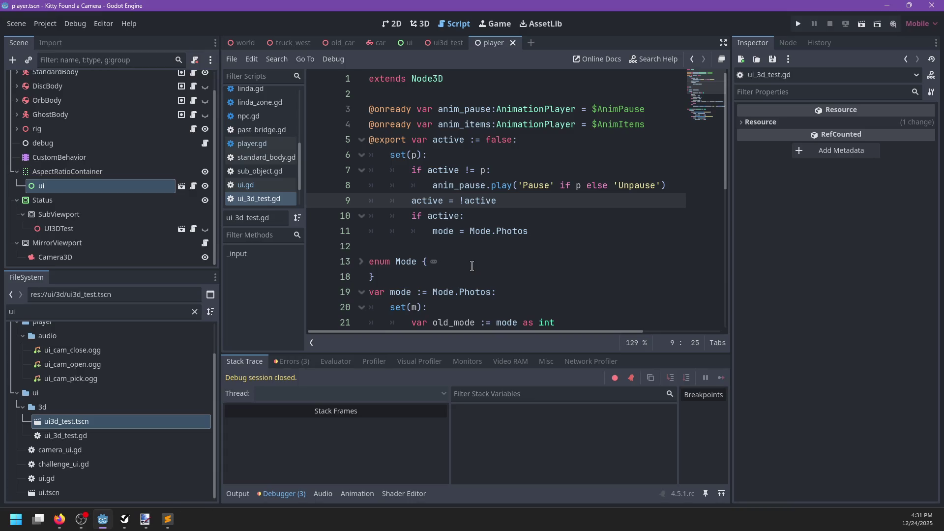
Step: Delete the Status node and its children from the current scene
click(426, 24)
click(110, 174)
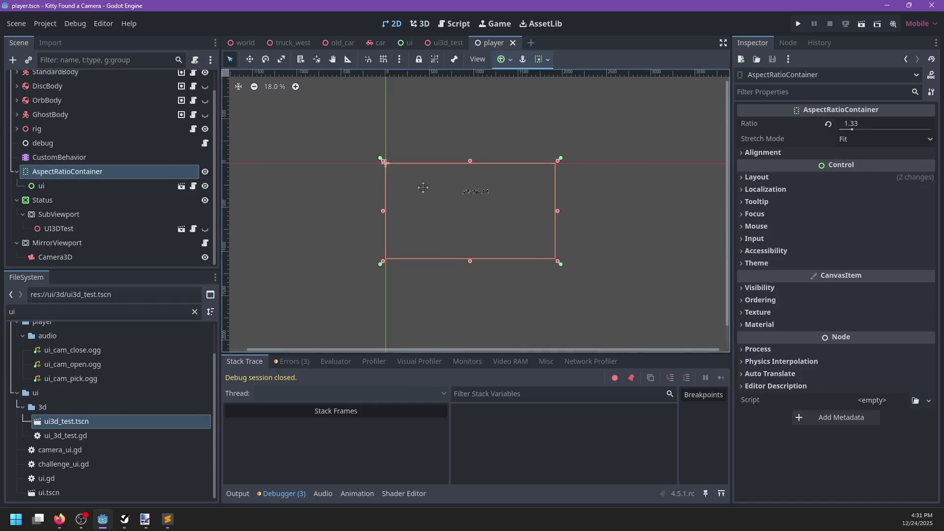
click(56, 186)
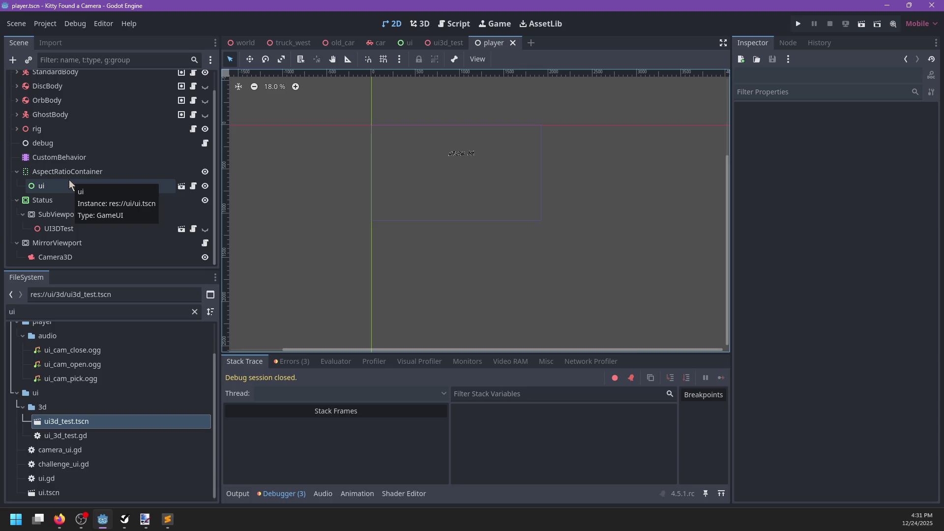
click(45, 201)
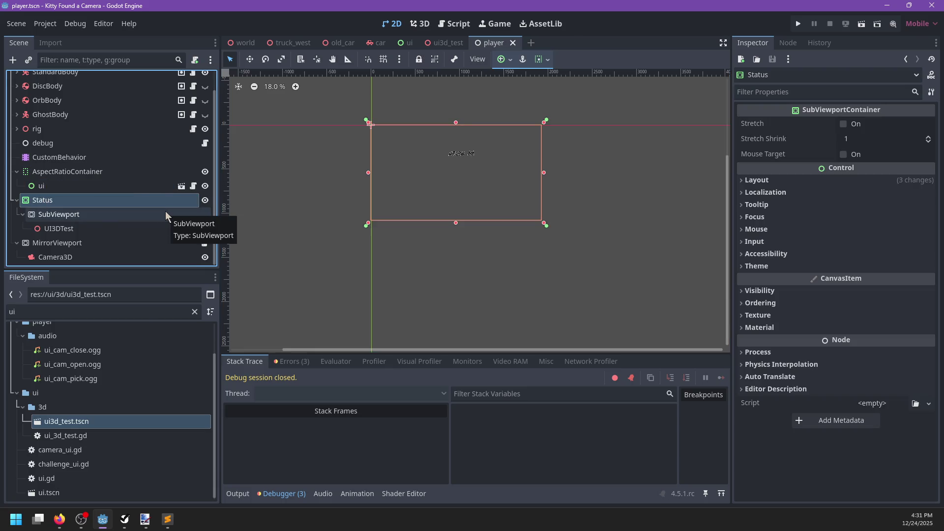
key(Delete)
Step: Open the ui scene and paste the Status node under the ui root
click(185, 206)
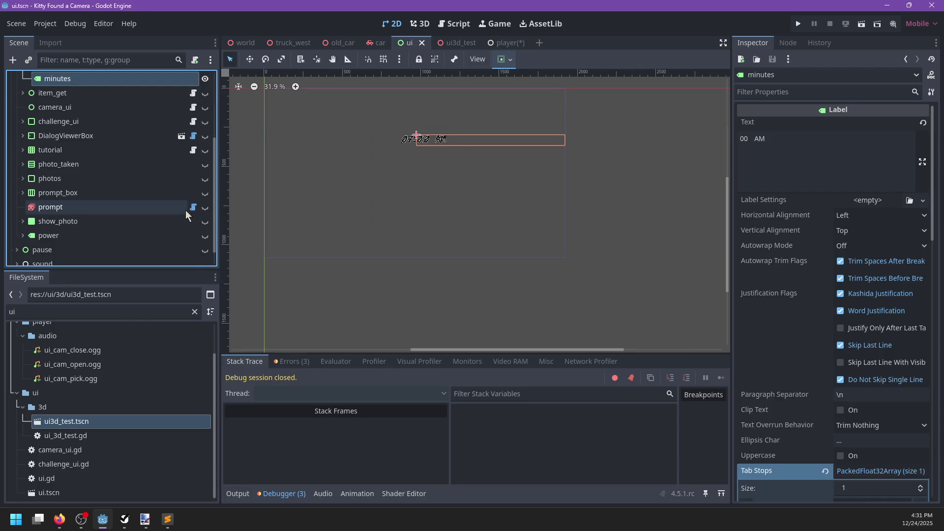
scroll(84, 93, up, 3)
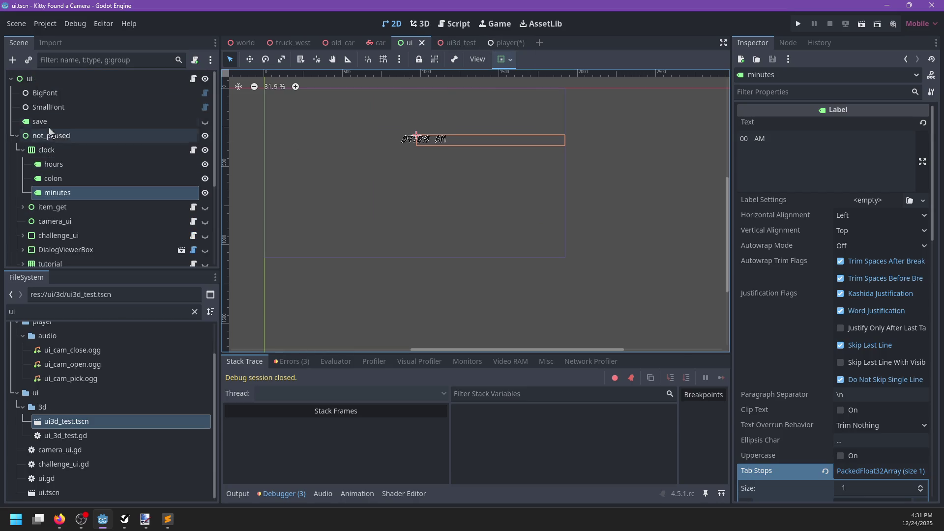
click(17, 135)
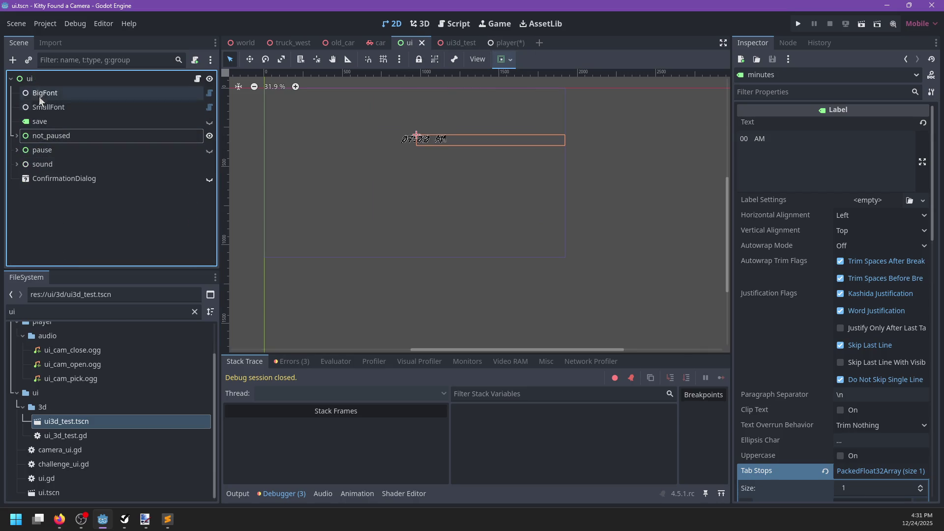
click(30, 78)
key(ctrl+v)
Step: Move Status to directly after not_paused and save ui.tscn
drag(55, 196, 69, 148)
click(16, 150)
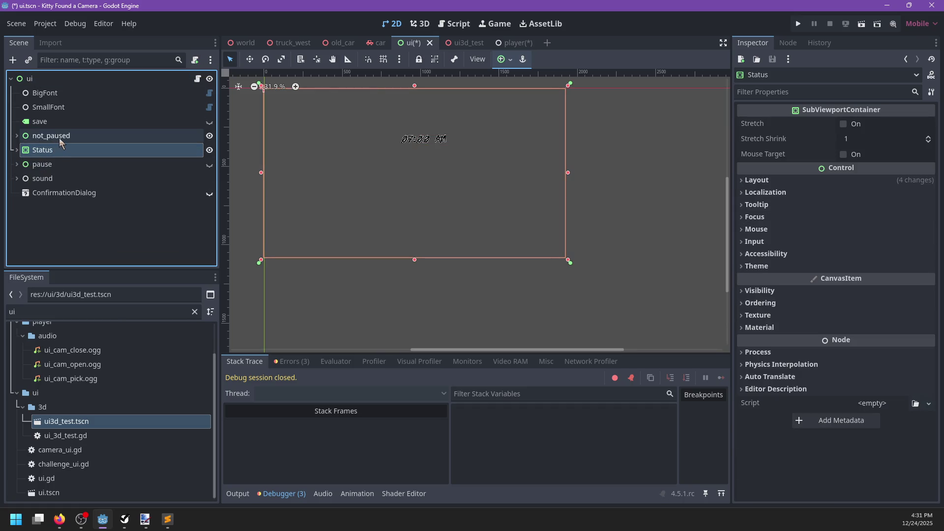
click(17, 150)
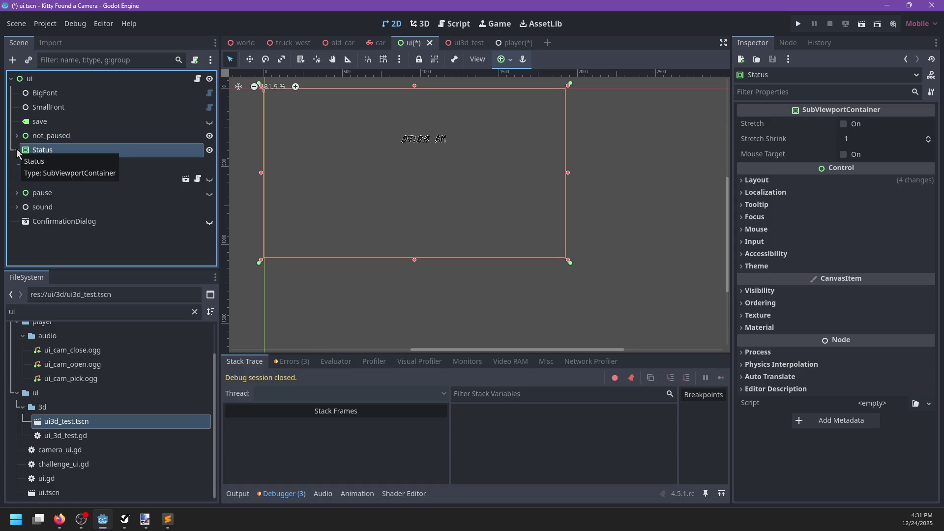
click(17, 150)
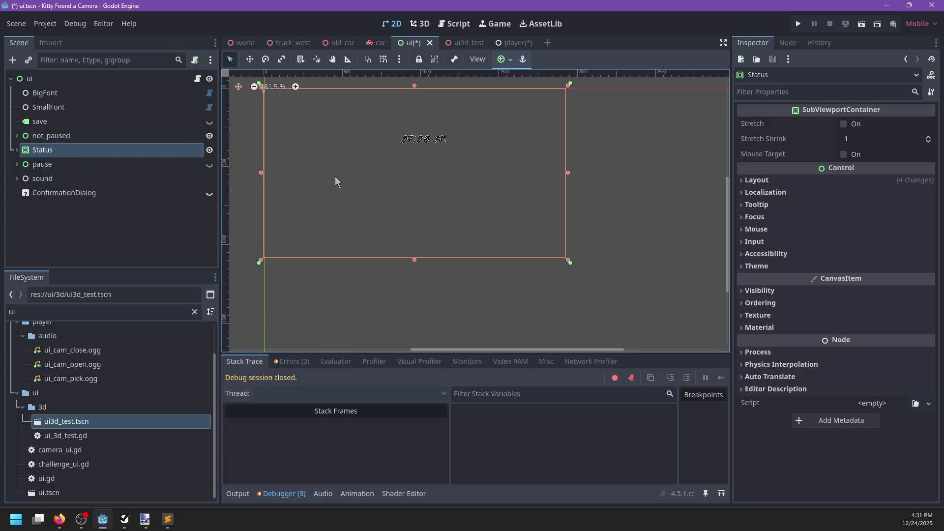
key(ctrl+s)
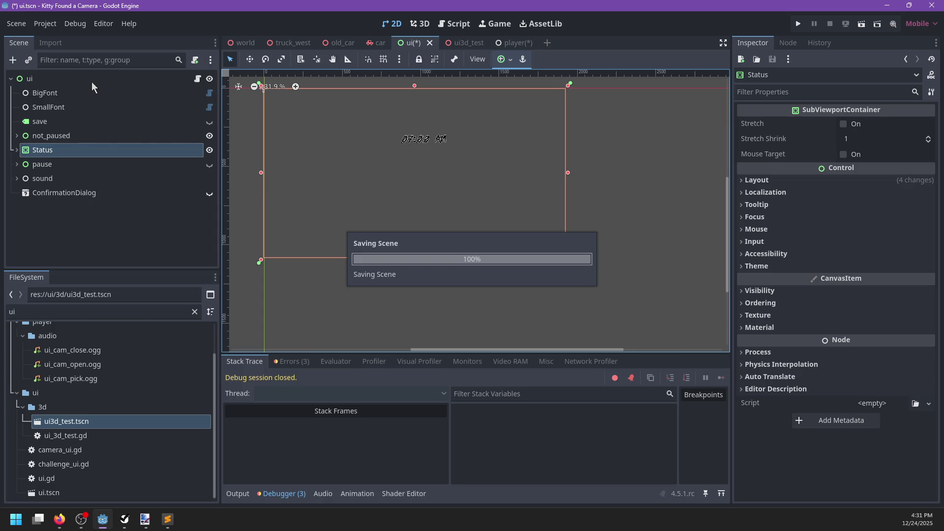
click(88, 79)
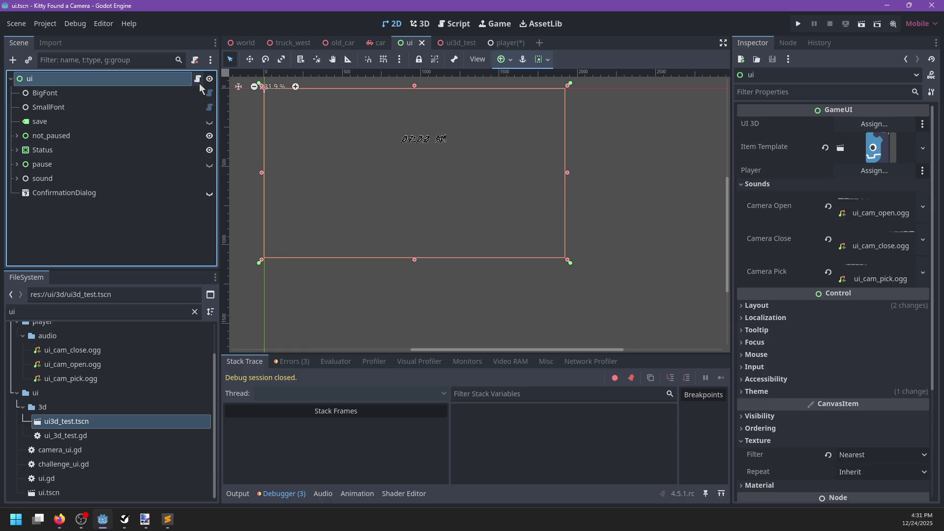
Step: Select Status and browse its Input, Visibility and Theme property groups in the Inspector
click(16, 150)
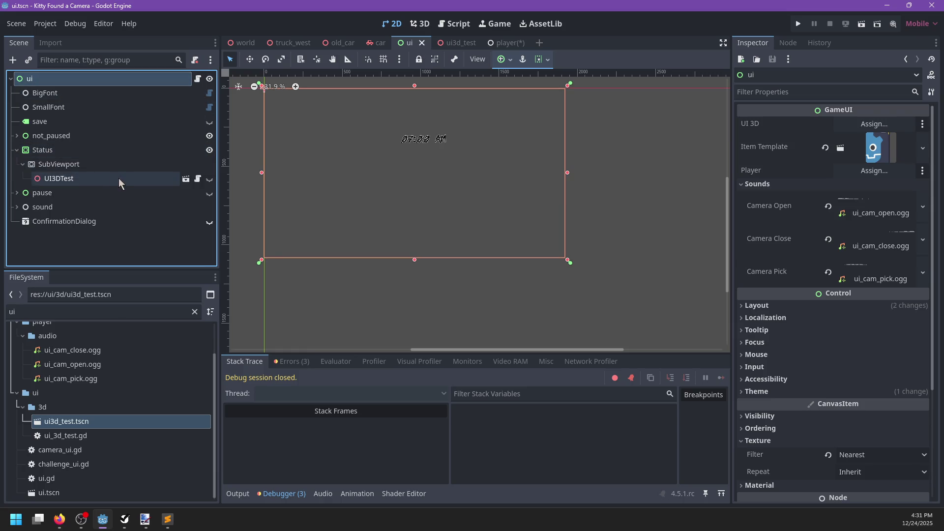
click(63, 151)
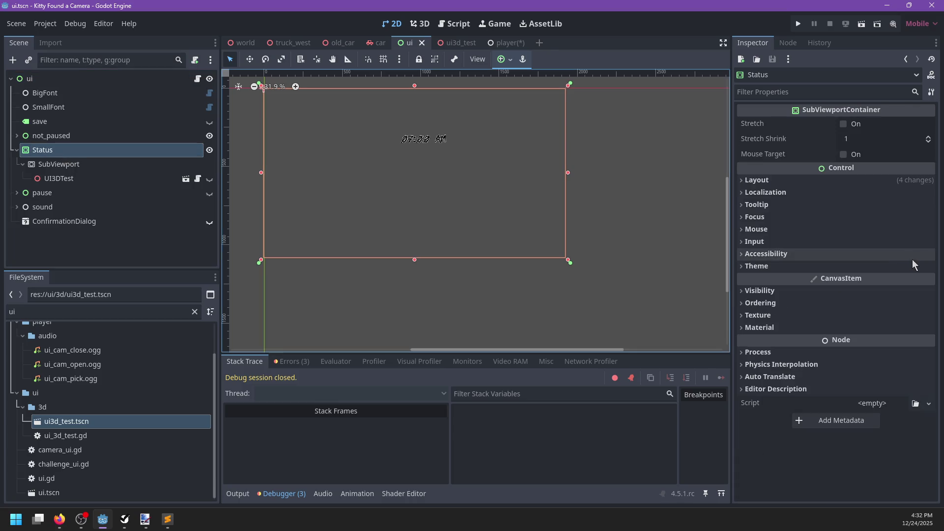
click(792, 242)
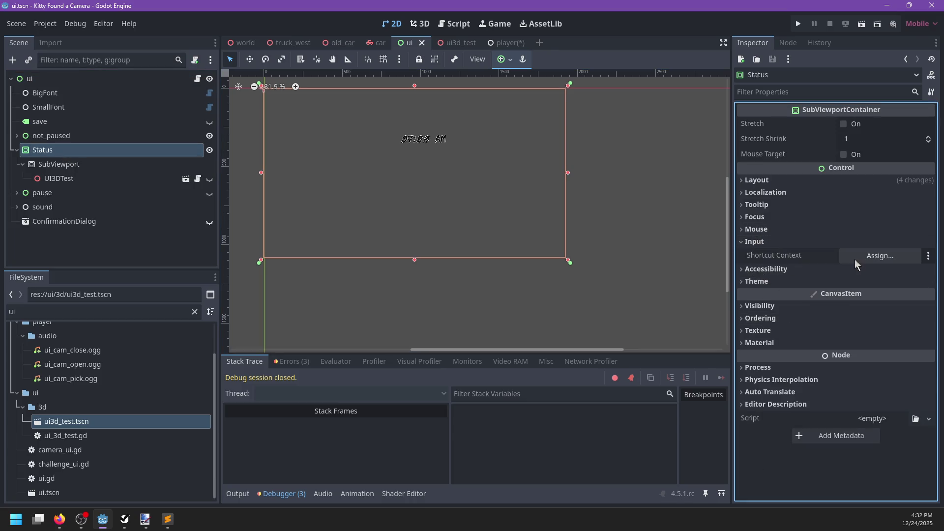
click(754, 244)
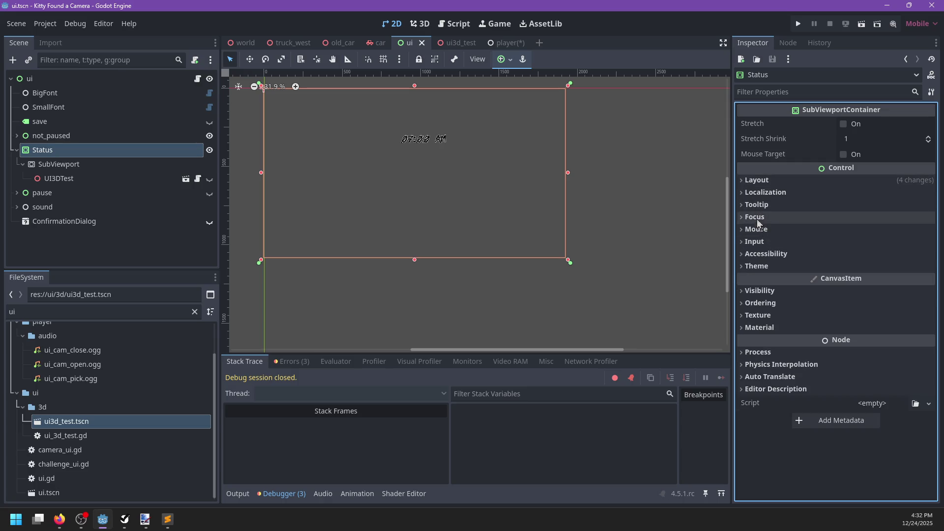
click(758, 243)
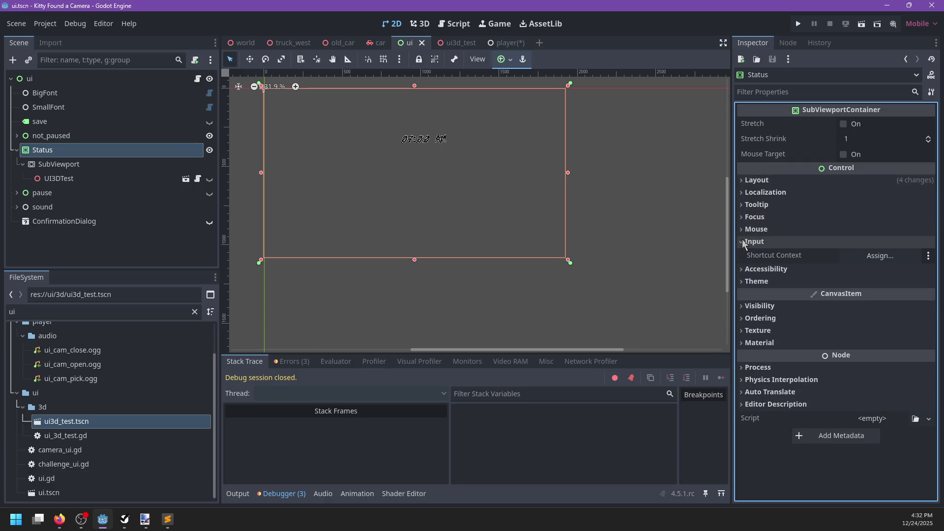
click(758, 306)
click(752, 281)
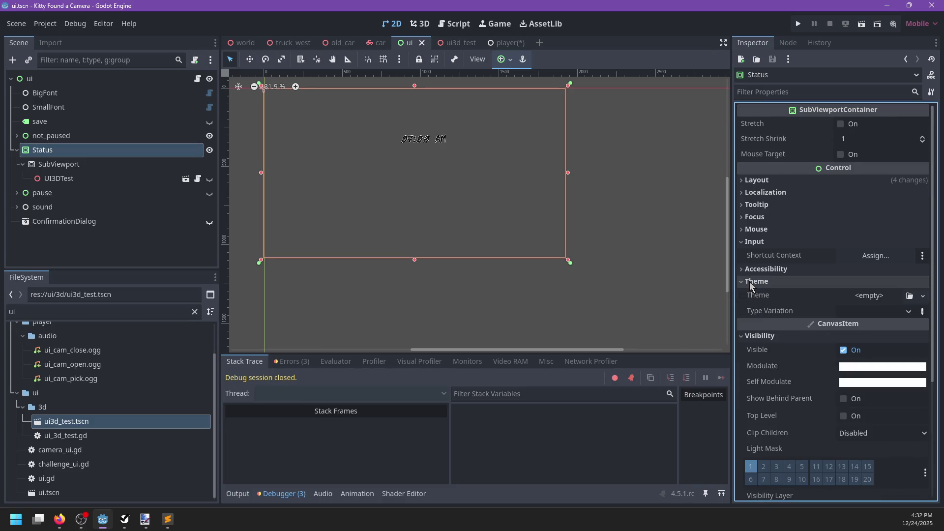
click(749, 281)
click(743, 243)
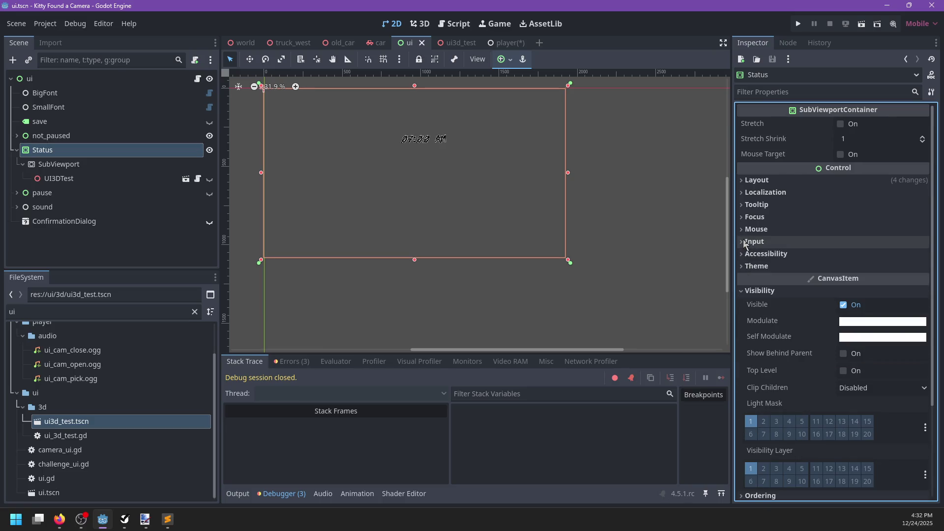
click(750, 291)
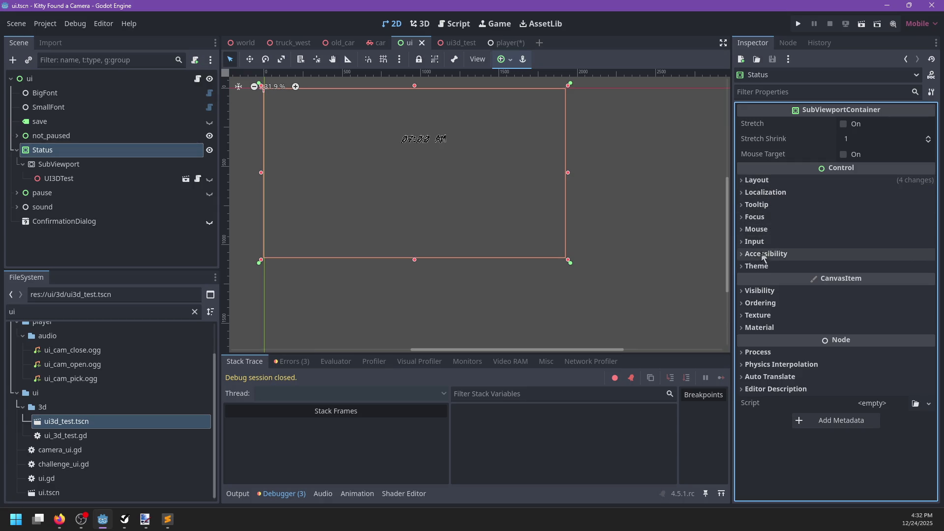
Step: Set Status's Mouse Filter to Ignore, save the ui scene, and run the game
click(755, 229)
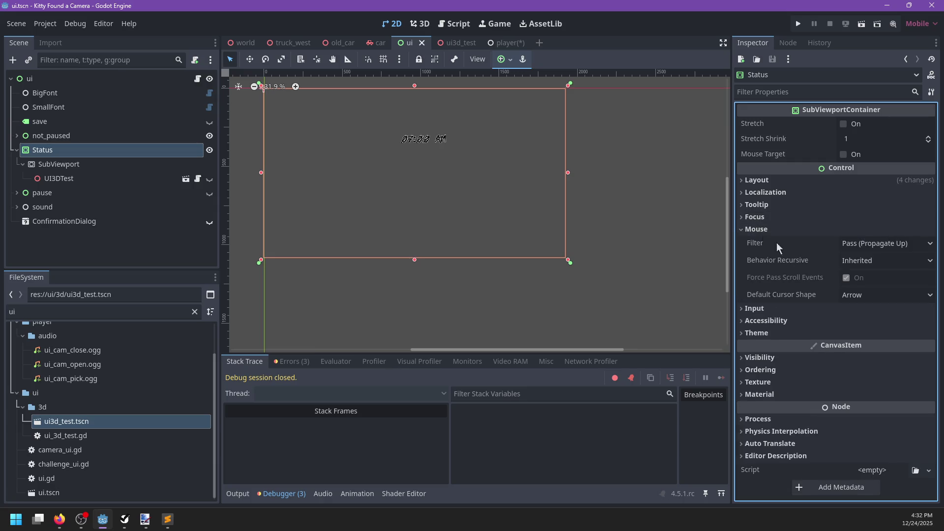
click(846, 246)
click(856, 285)
click(763, 218)
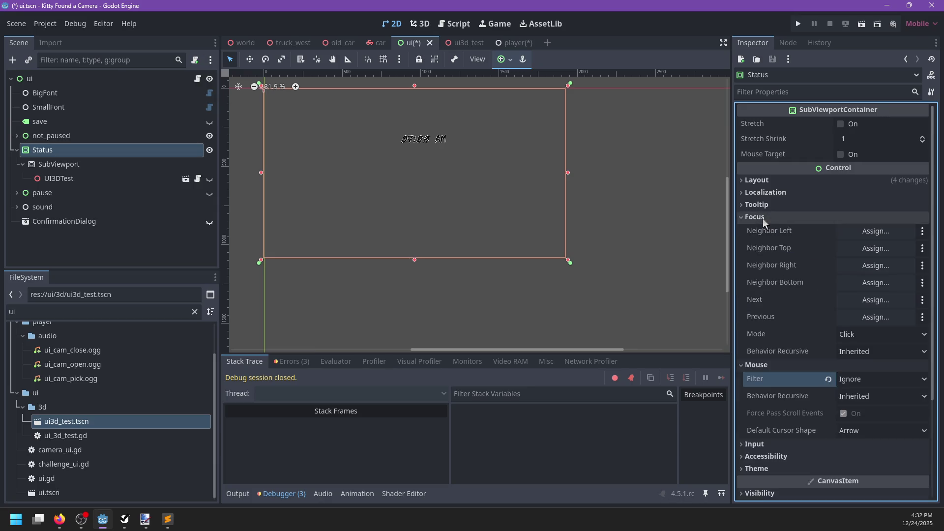
key(ctrl+s)
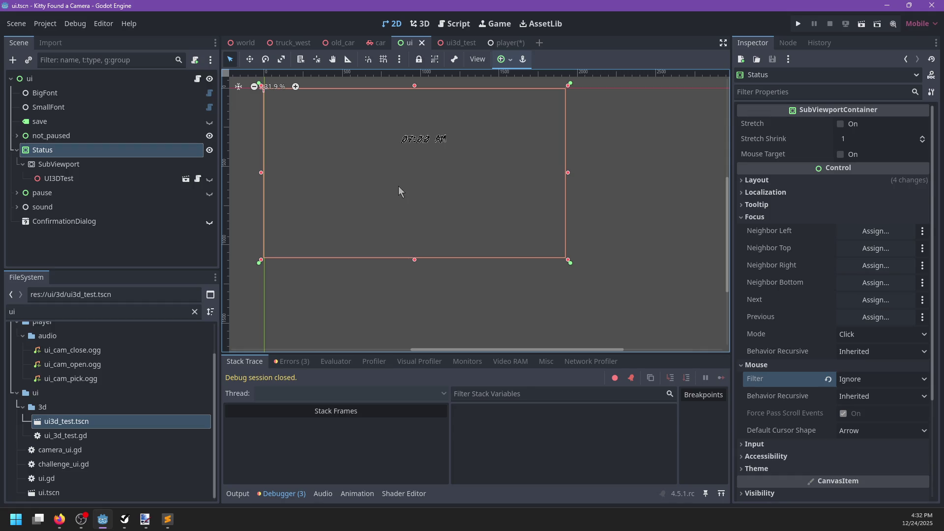
key(F5)
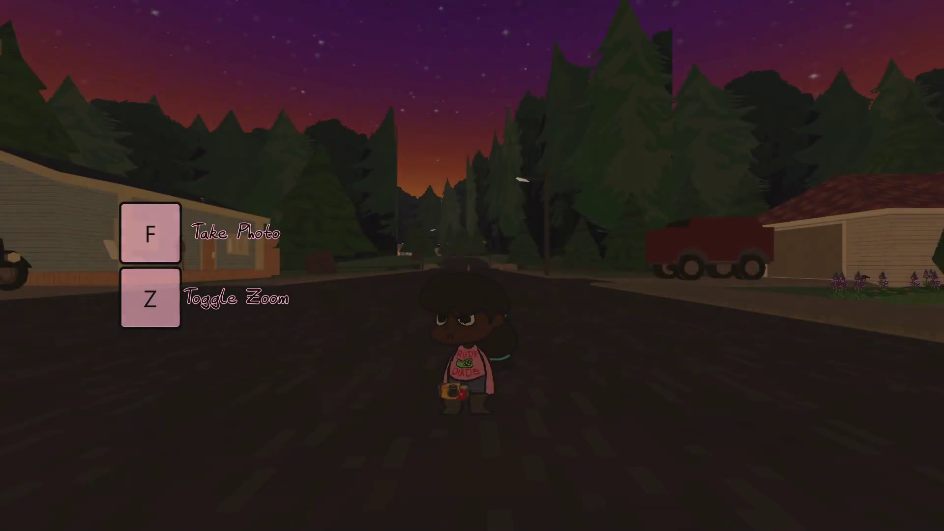
Step: Walk down the street to Bill's porch and talk to him, then walk off and return to talk again
key(w)
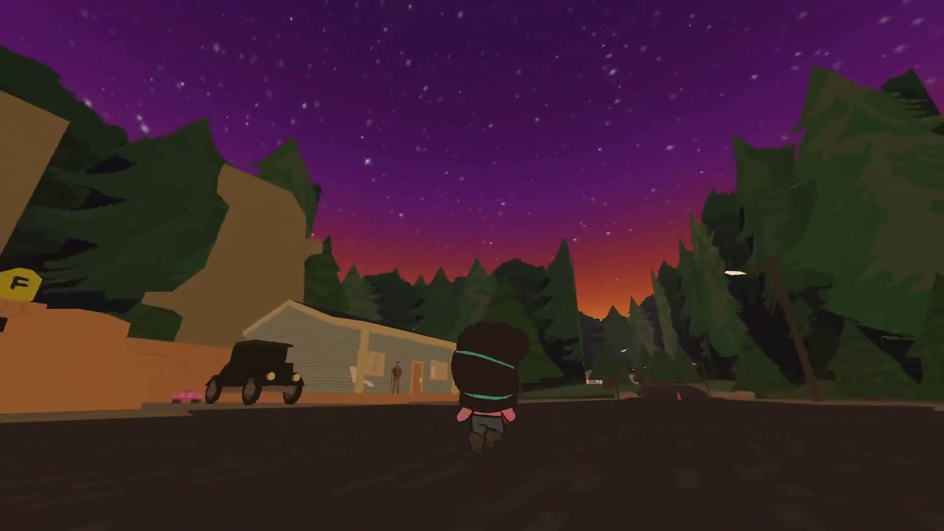
key(w)
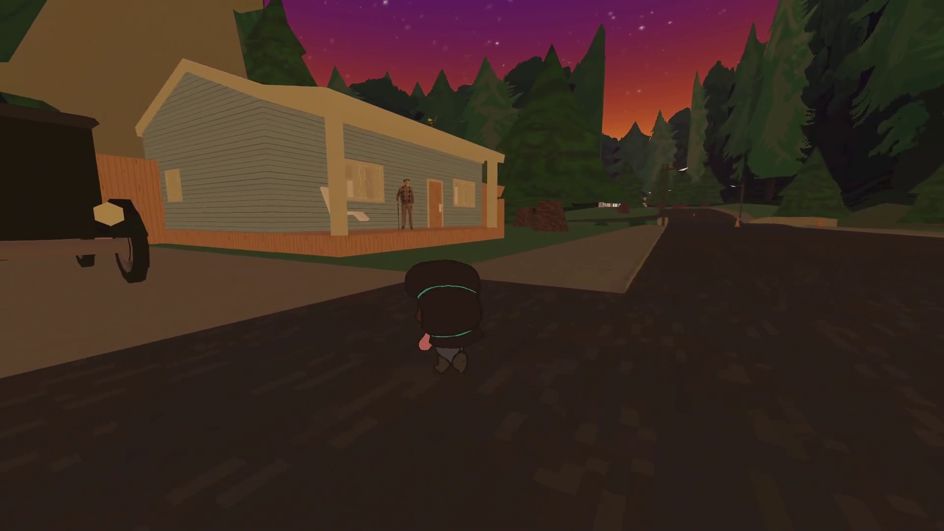
key(w)
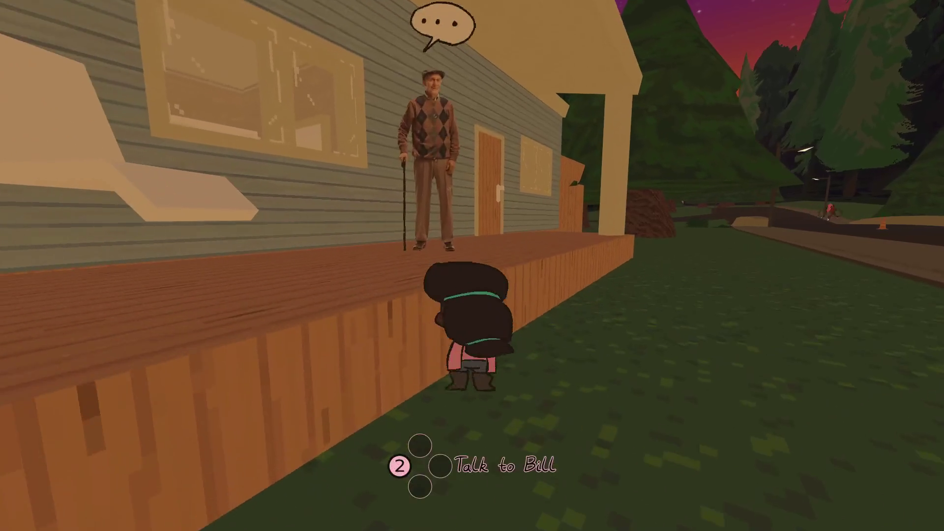
key(2)
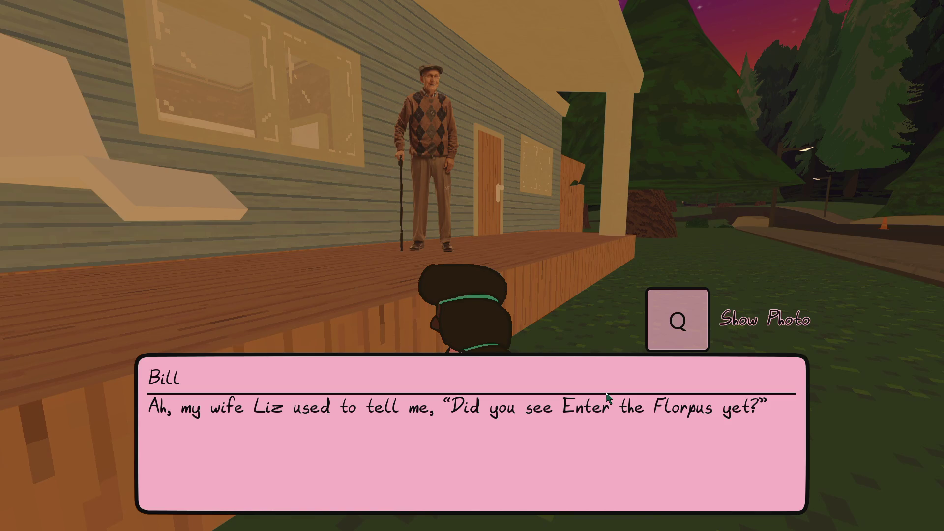
key(2)
key(2)
key(w)
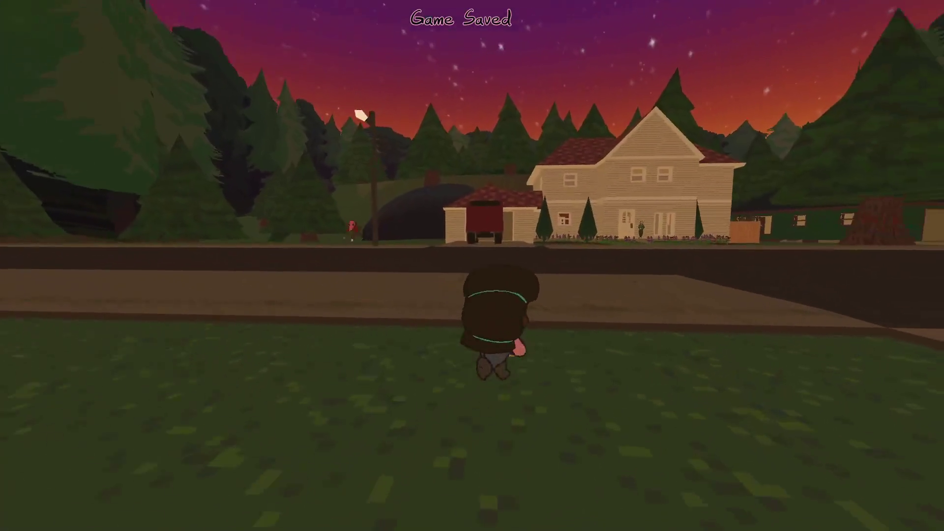
key(w)
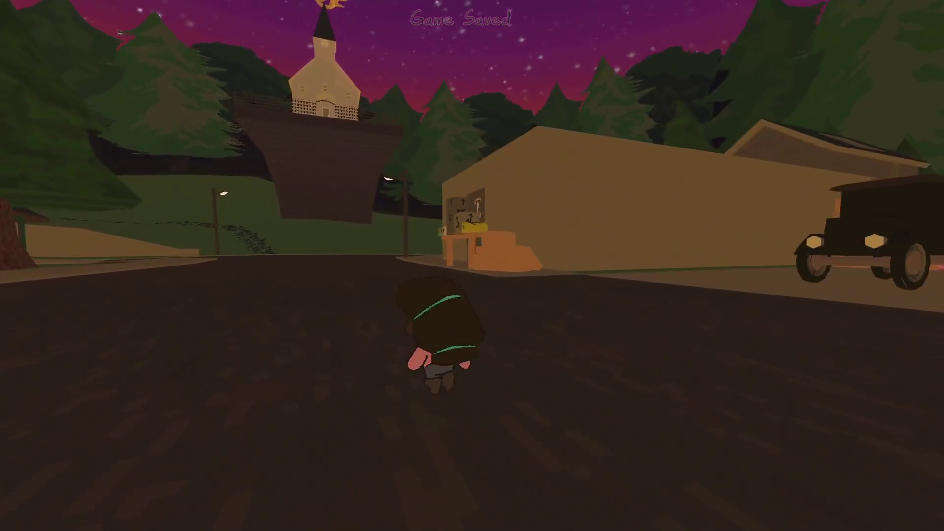
key(w)
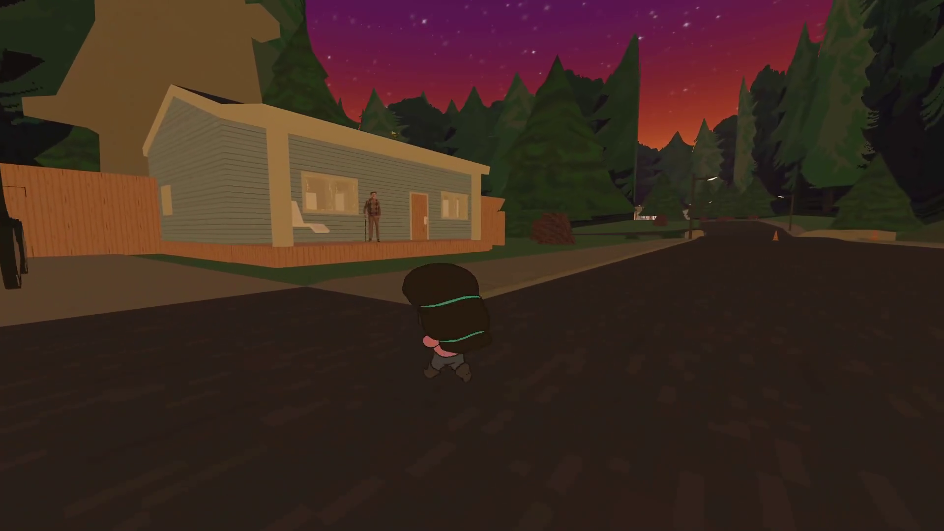
key(w)
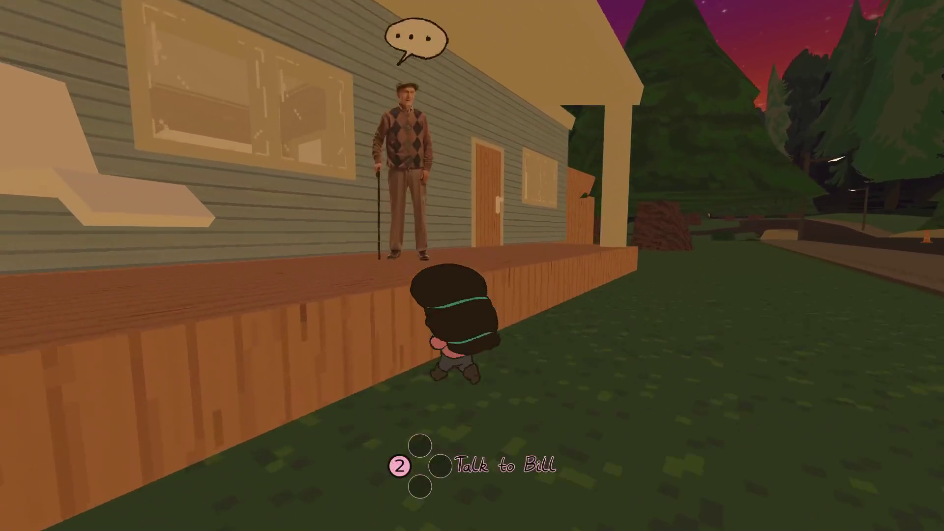
key(2)
Step: Show Bill the photo gallery, enlarging the red car and house photos, then close the gallery
key(3)
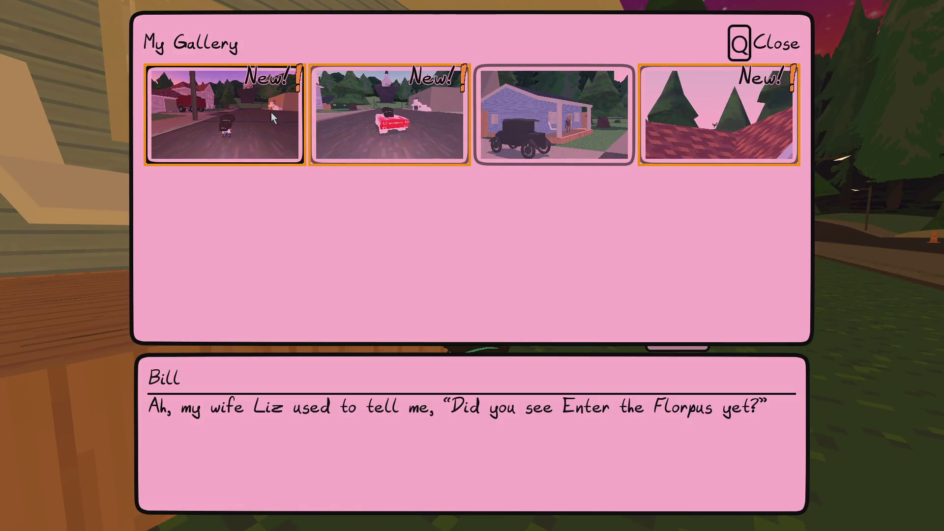
click(435, 103)
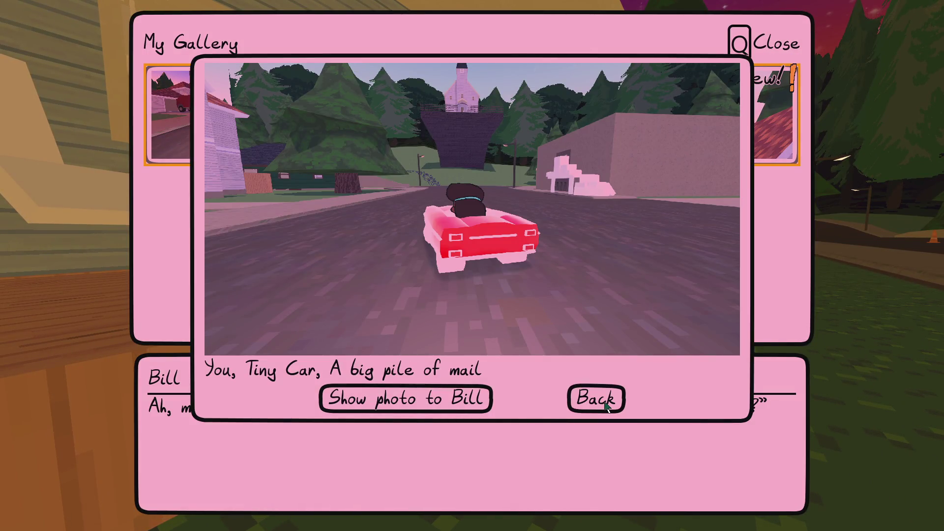
click(587, 399)
key(Right)
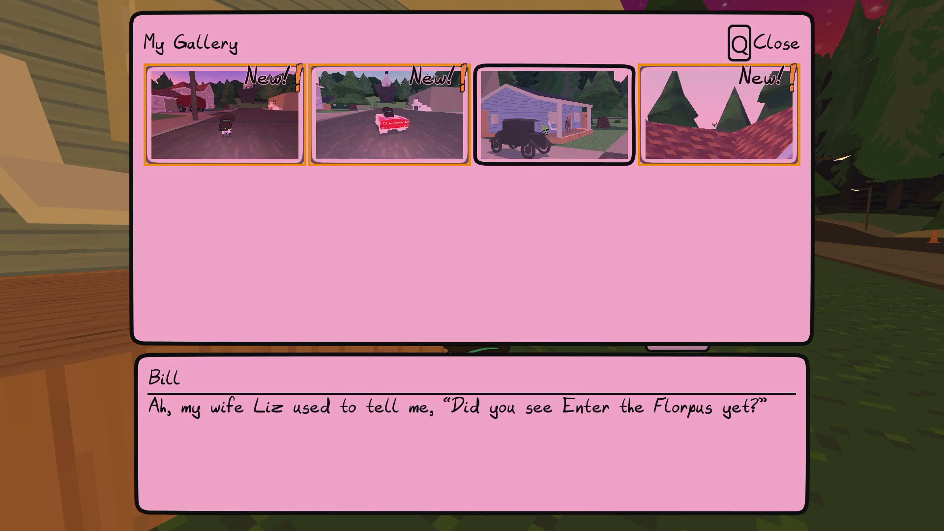
key(Return)
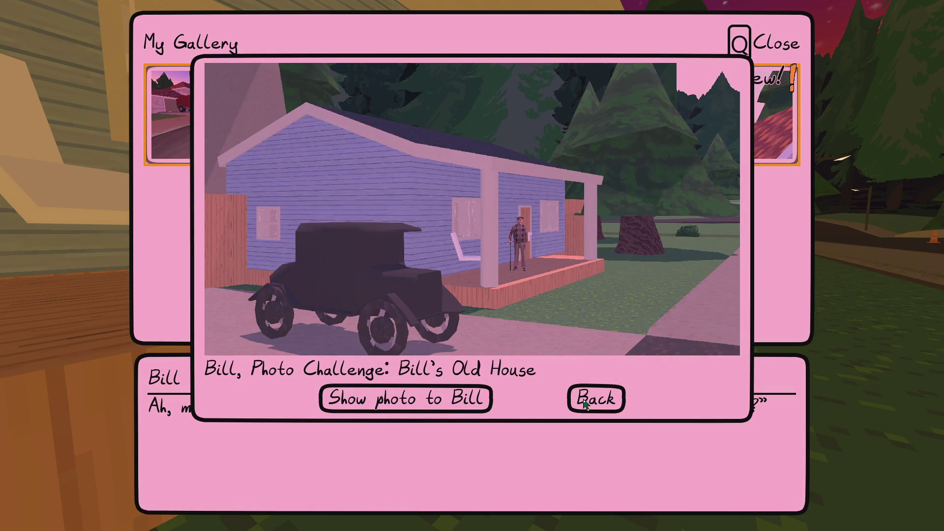
click(585, 404)
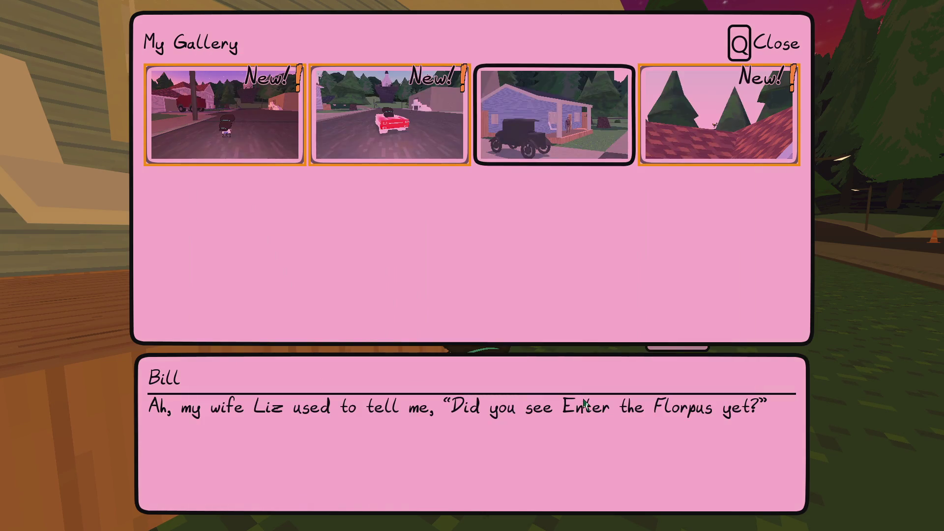
click(737, 51)
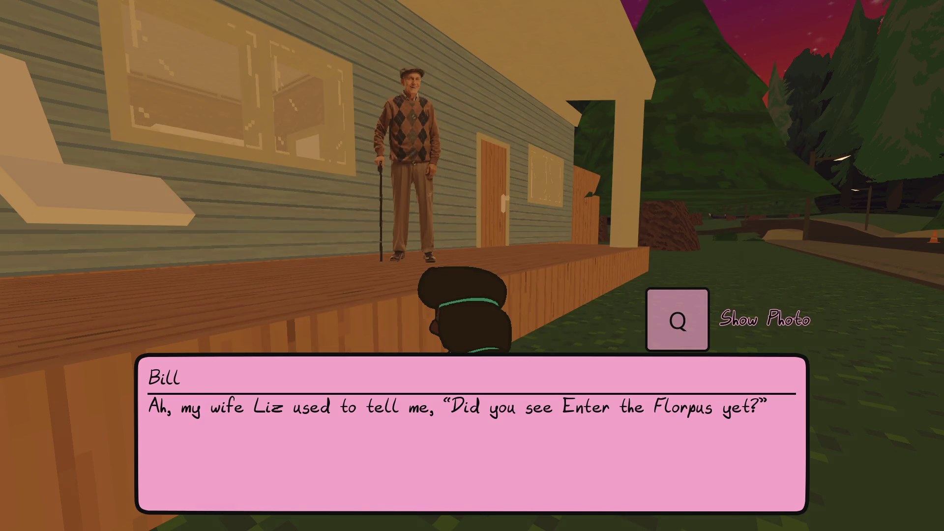
Step: Toggle the gallery with Q, then quit the running game back to the editor
key(q)
key(q)
key(q)
key(q)
key(q)
key(q)
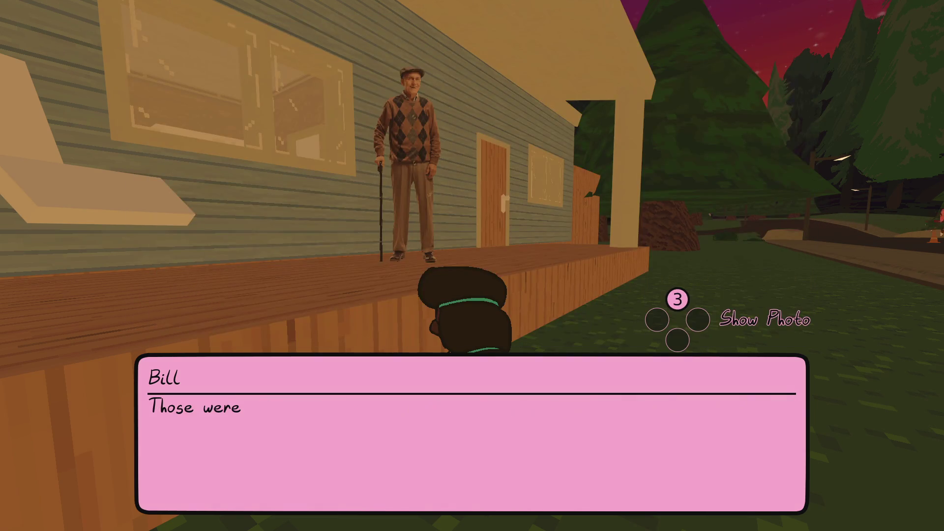
key(e)
key(F8)
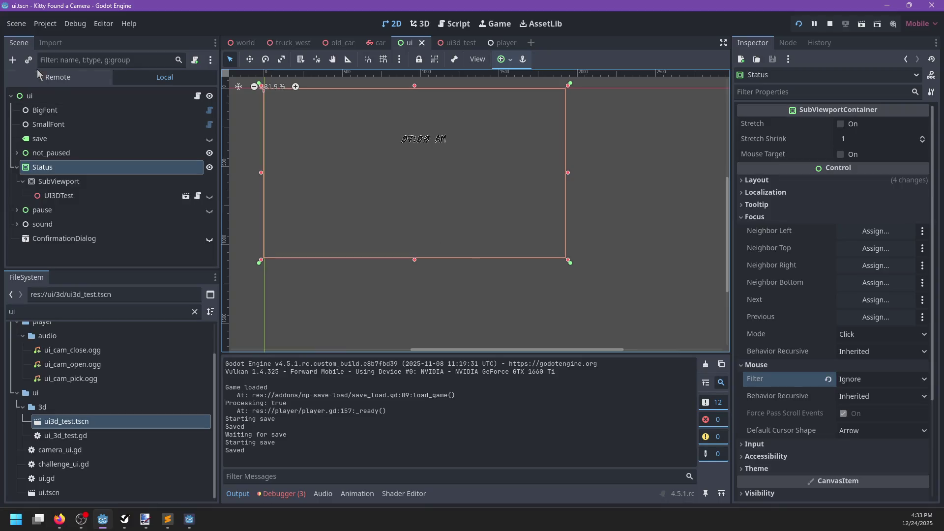
Step: Set the ui node's UI 3D property to UI3DTest, save the ui scene, and run the game
click(56, 101)
click(874, 123)
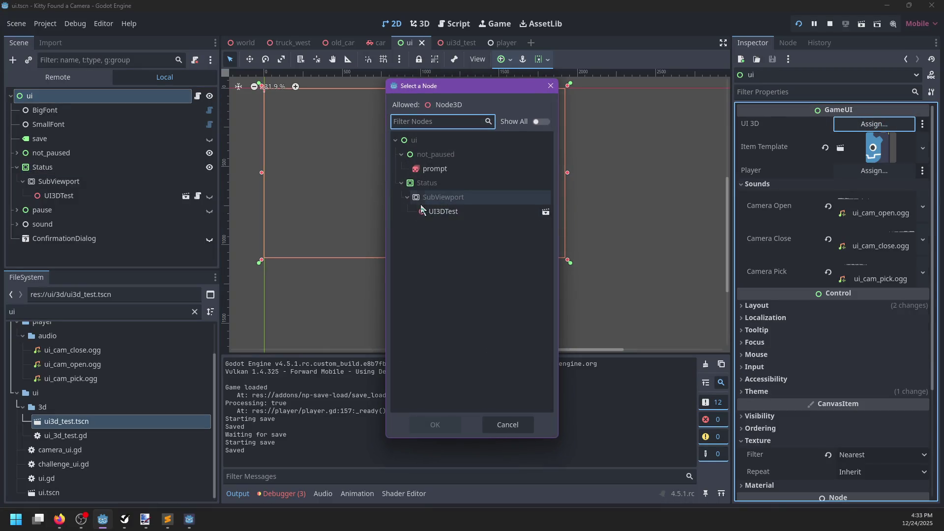
double_click(443, 211)
key(ctrl+s)
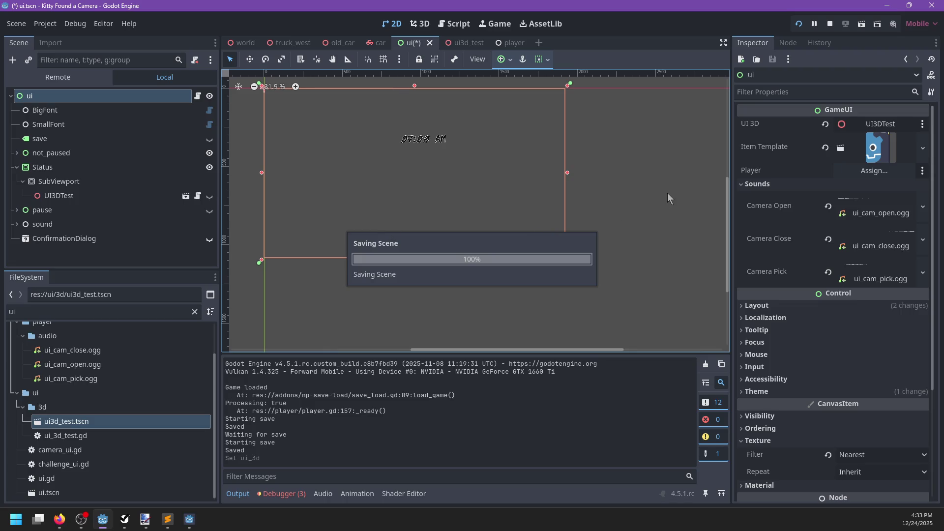
key(F5)
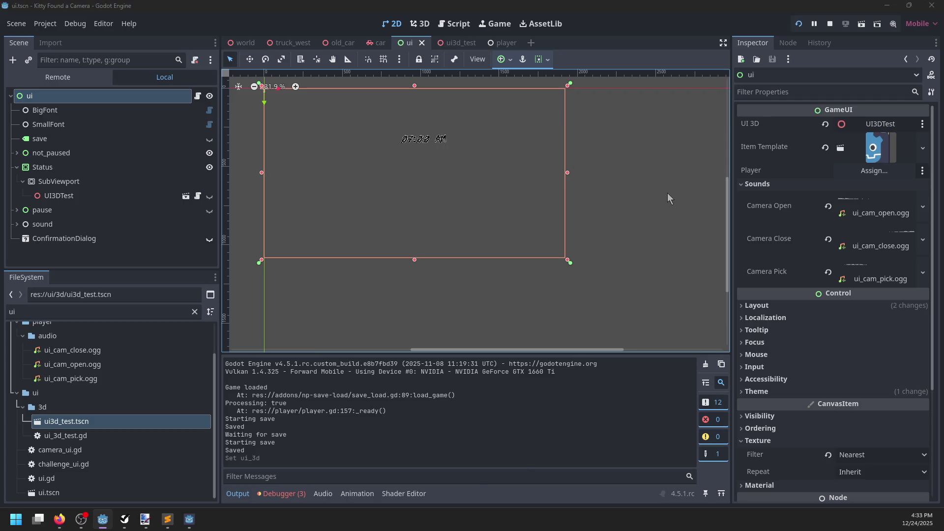
Step: Stop the game, select the ui instance in the player scene, and relaunch the game
key(3)
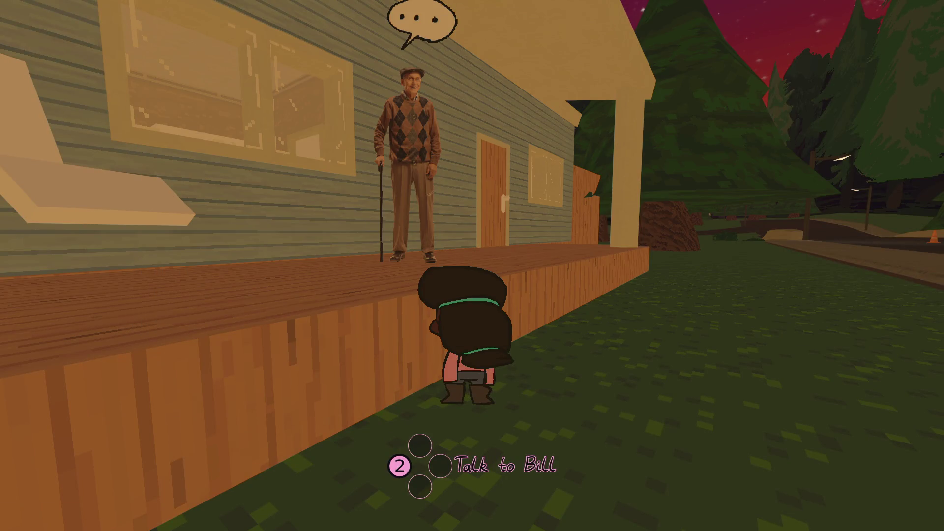
key(F8)
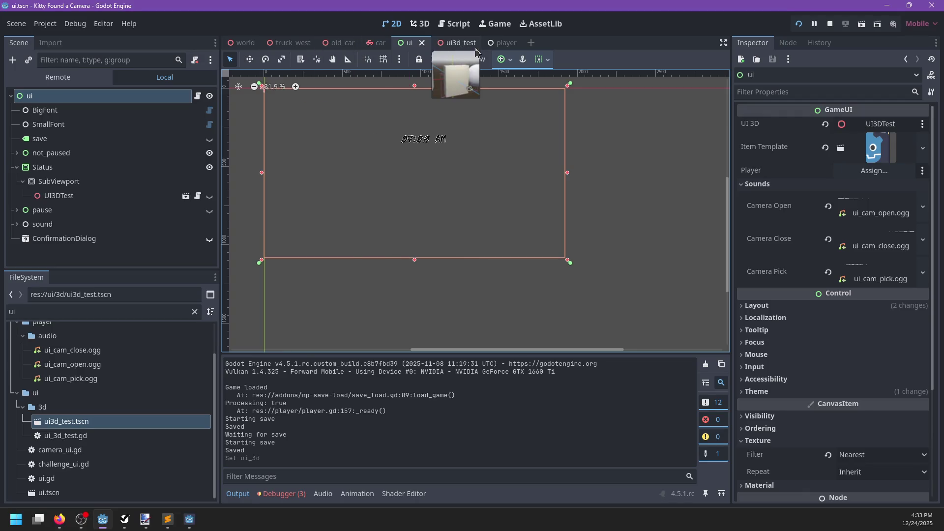
click(494, 43)
click(54, 224)
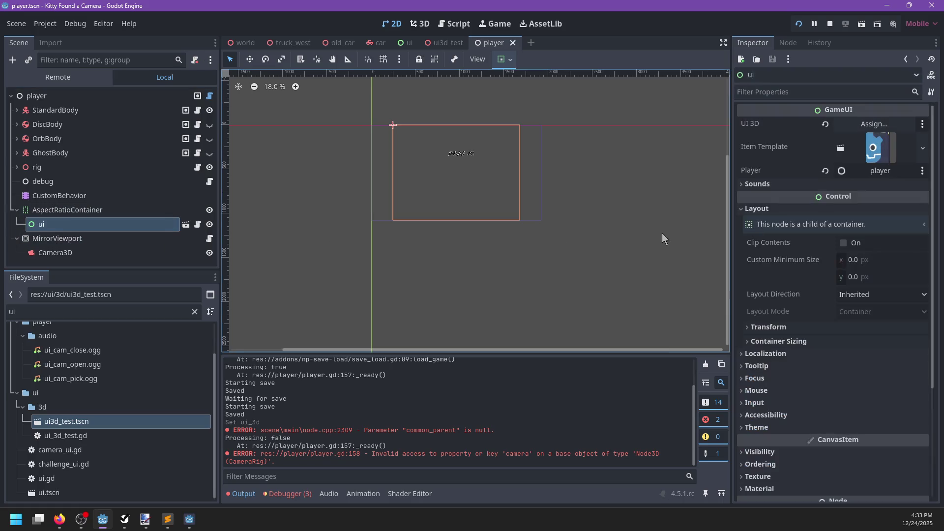
key(F5)
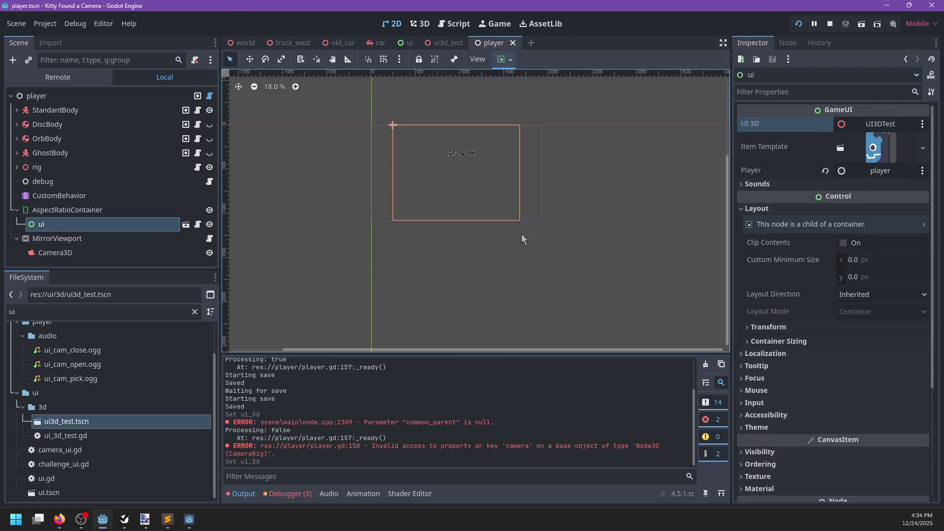
key(F8)
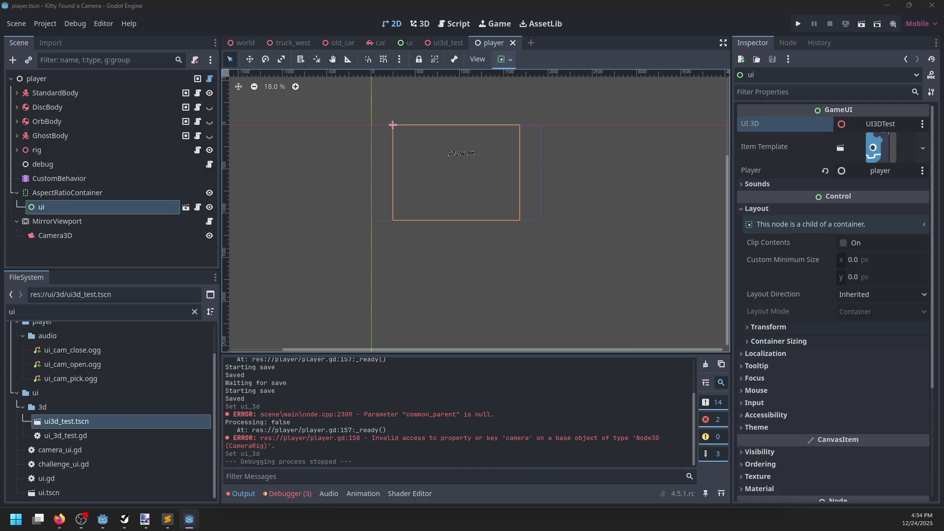
key(F5)
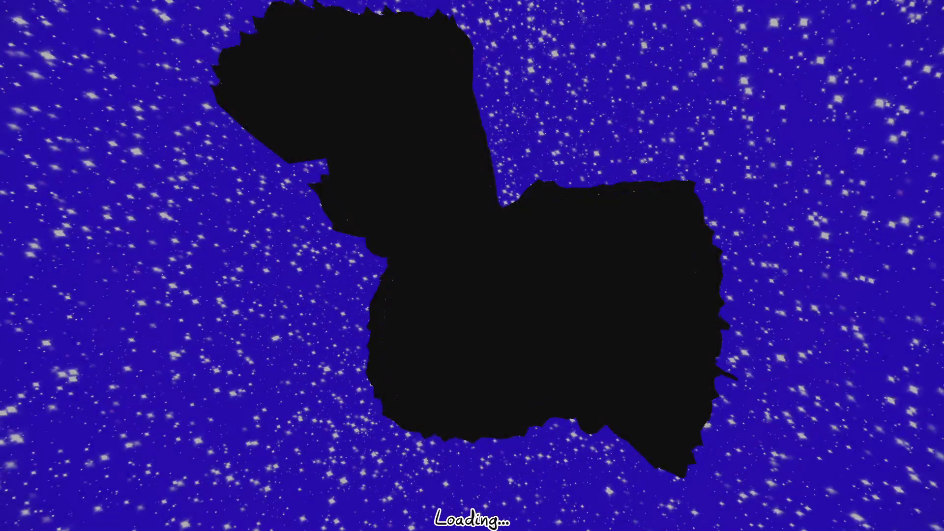
Step: Open and close My Gallery in the running game, then stop it with F8
key(Tab)
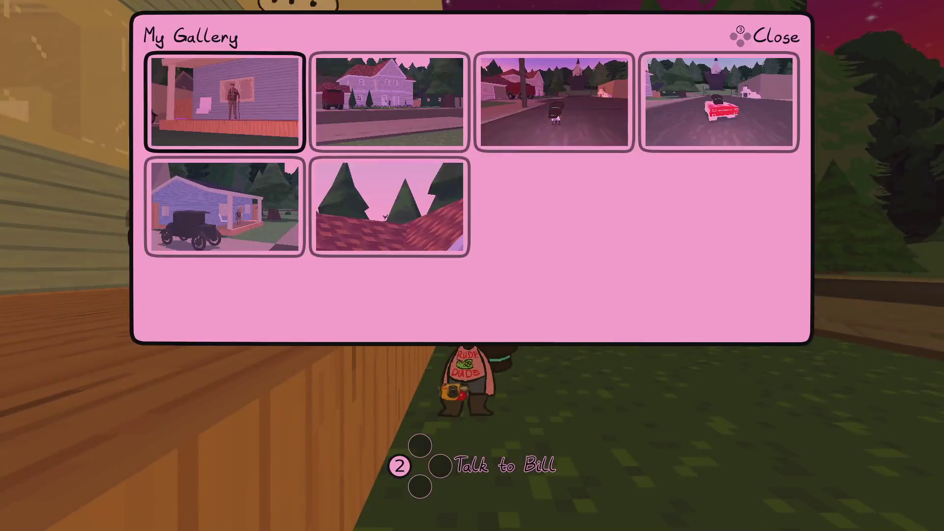
key(Escape)
key(Escape)
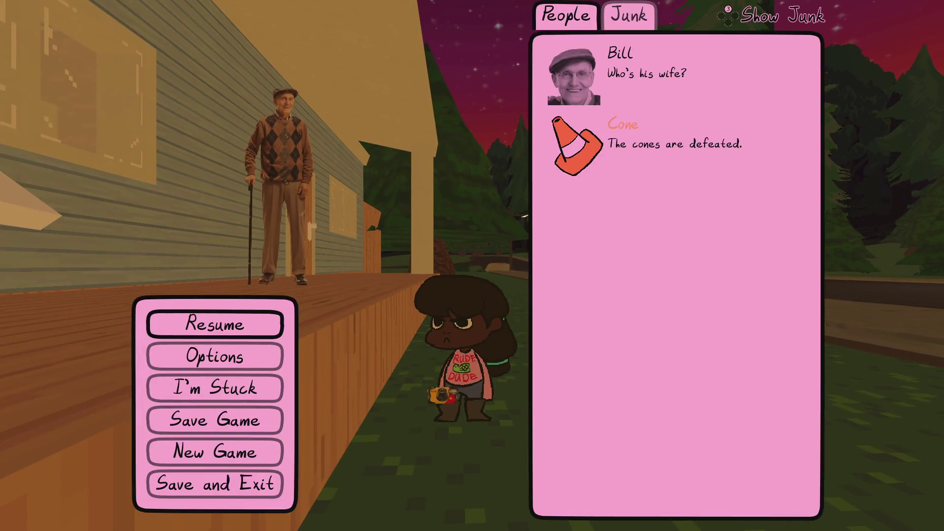
key(F8)
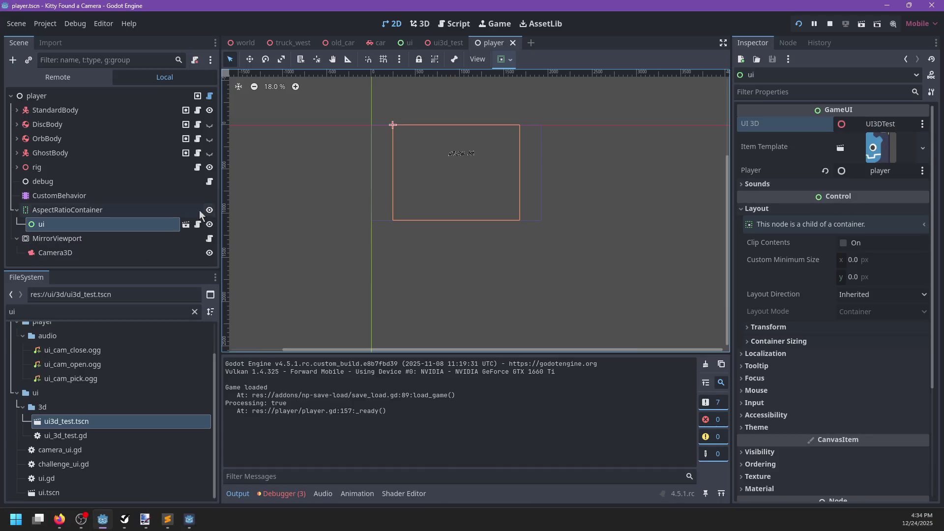
Step: Select UI3DTest under Status in the ui scene, hide and re-show it, and save ui.tscn
click(409, 43)
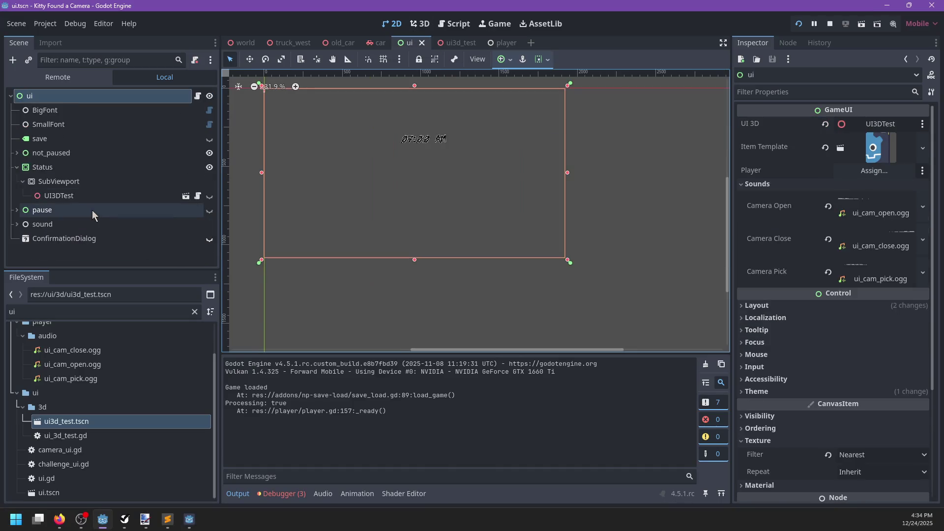
click(86, 170)
click(77, 196)
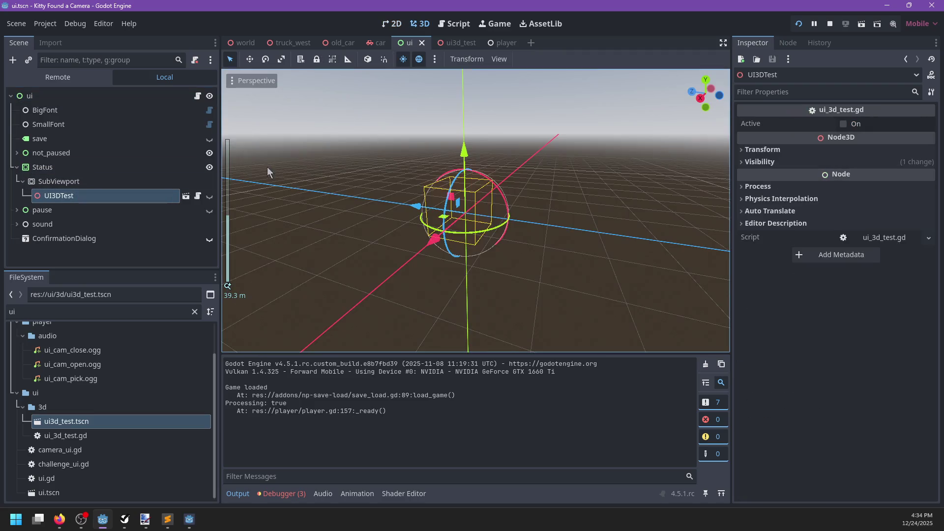
click(209, 196)
scroll(502, 218, up, 5)
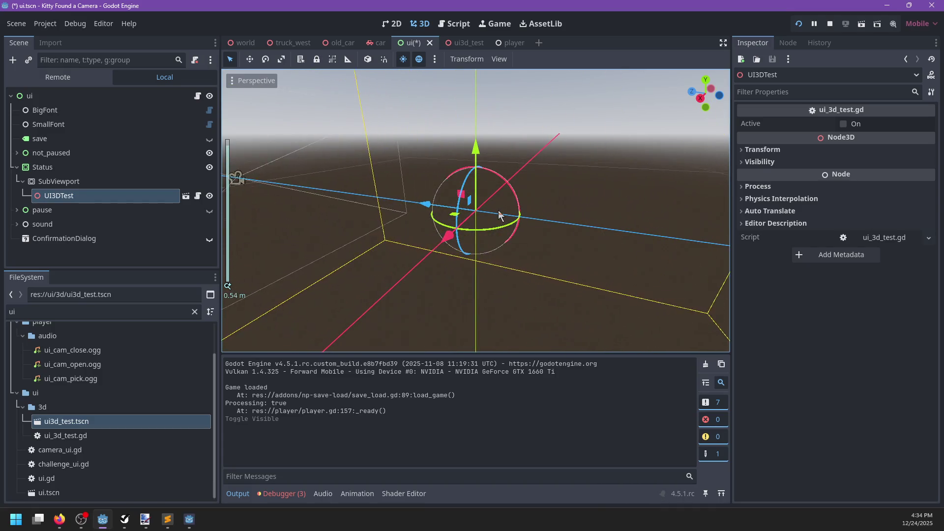
click(209, 195)
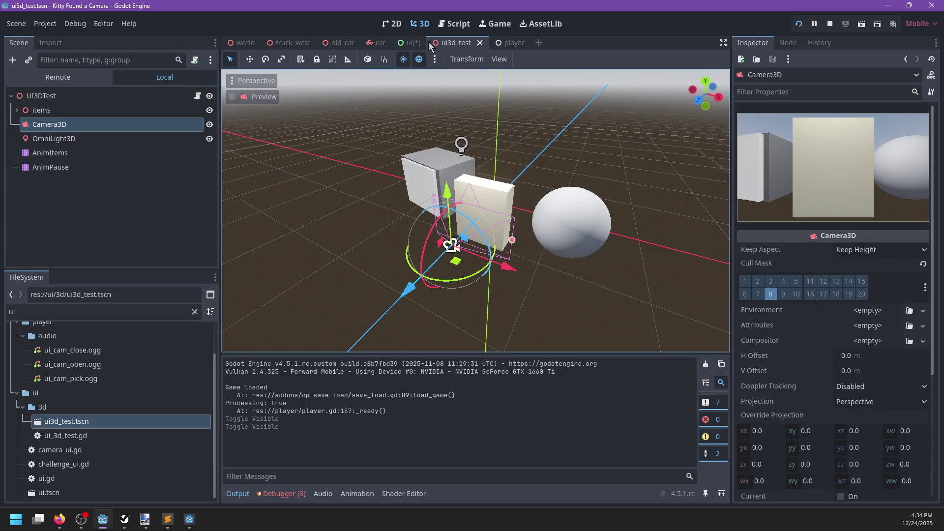
click(412, 44)
click(208, 196)
key(ctrl+s)
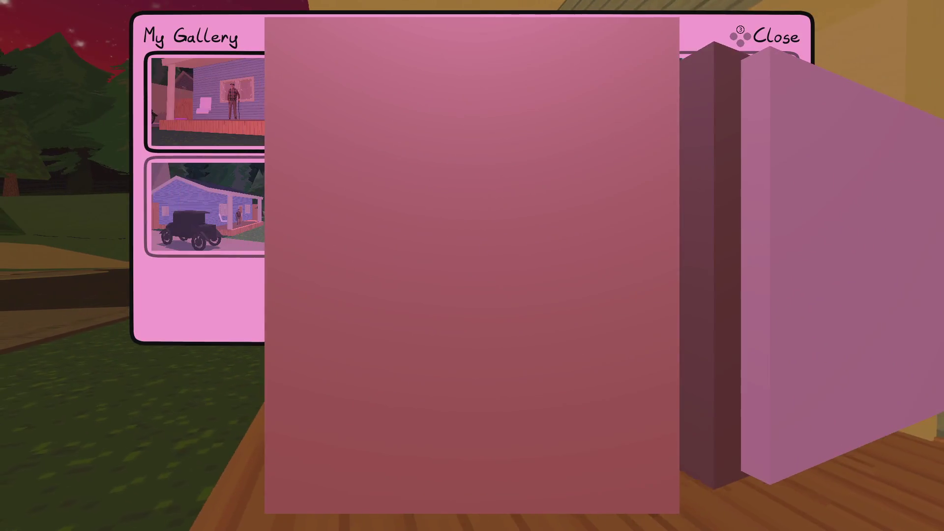
Step: Check the journal's People page, then walk and open/close the gallery to see the pink 3D shapes
key(Escape)
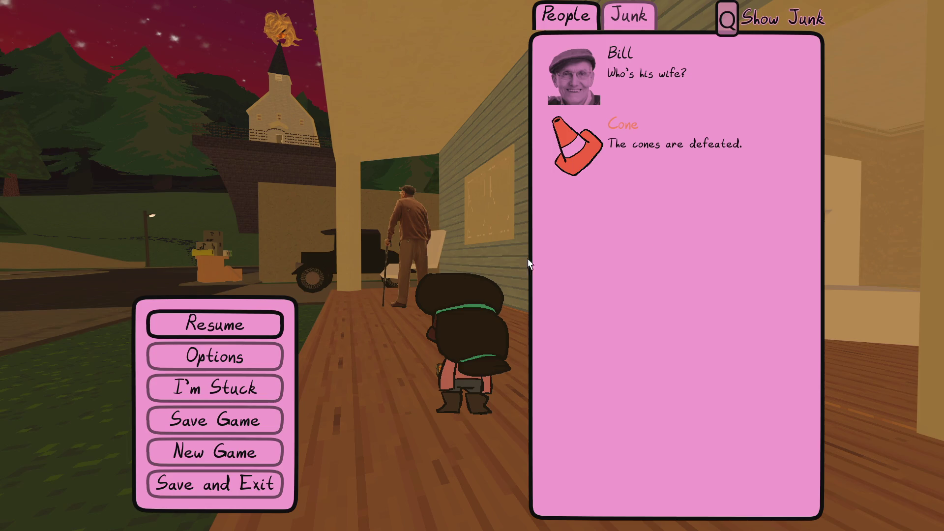
click(665, 125)
key(Escape)
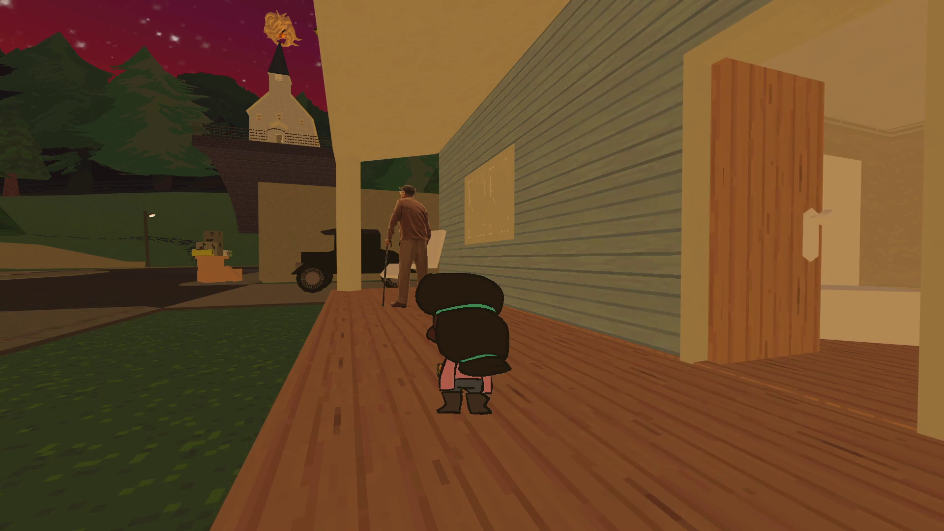
key(w)
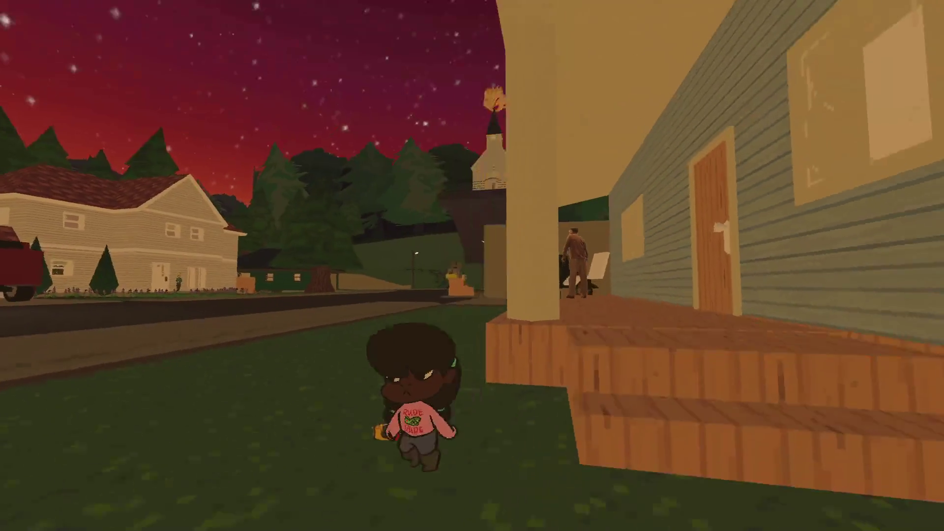
key(g)
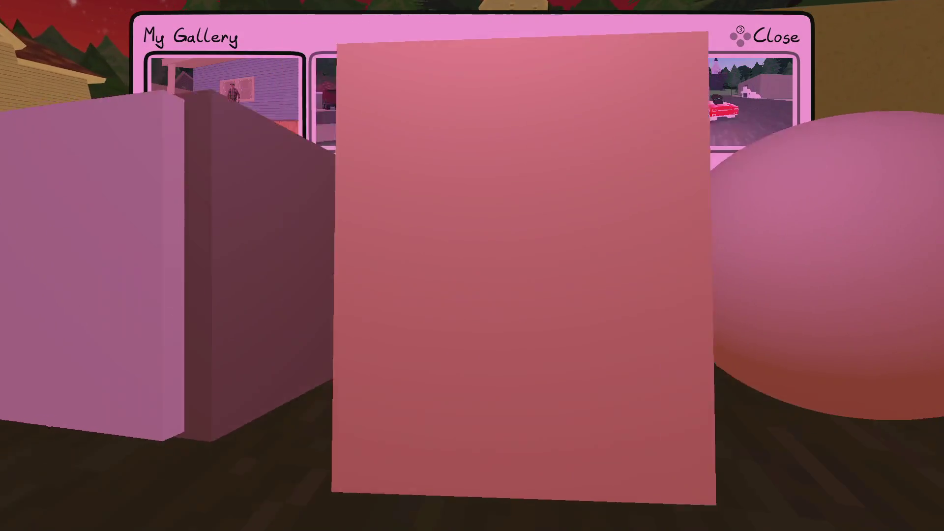
key(Escape)
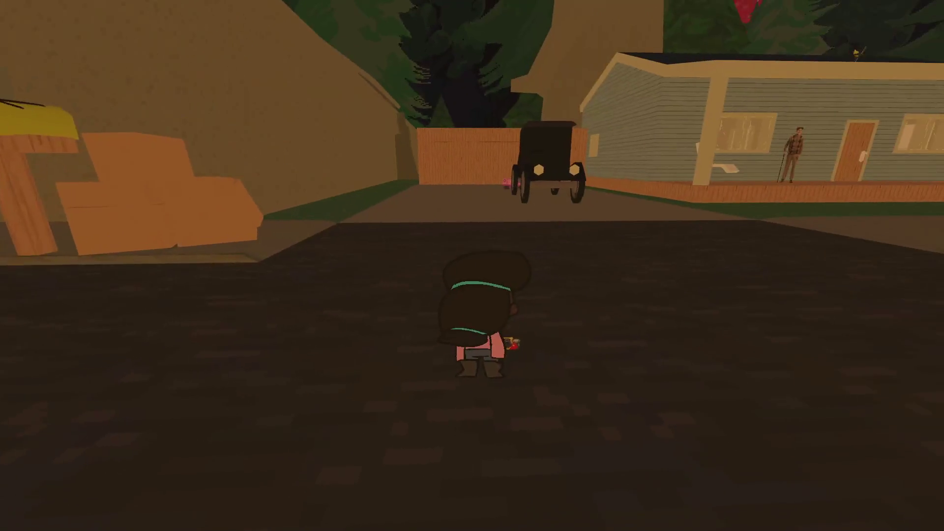
key(g)
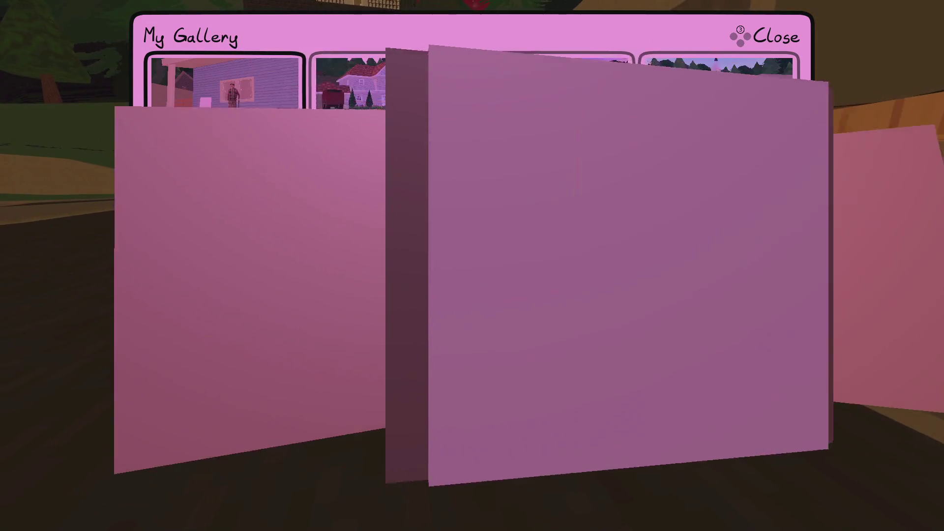
key(Escape)
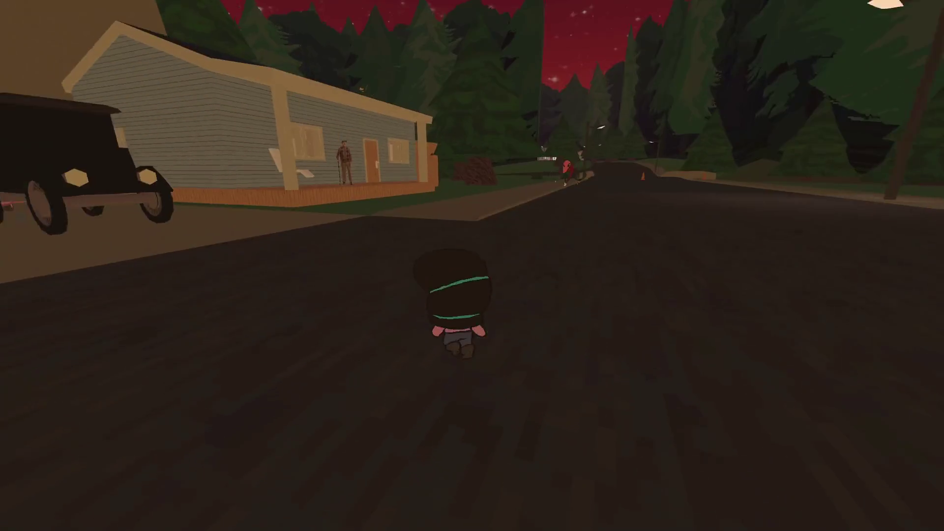
Step: Choose Save and Exit from the pause menu
key(Escape)
key(Down)
key(Down)
key(Down)
key(Down)
key(Down)
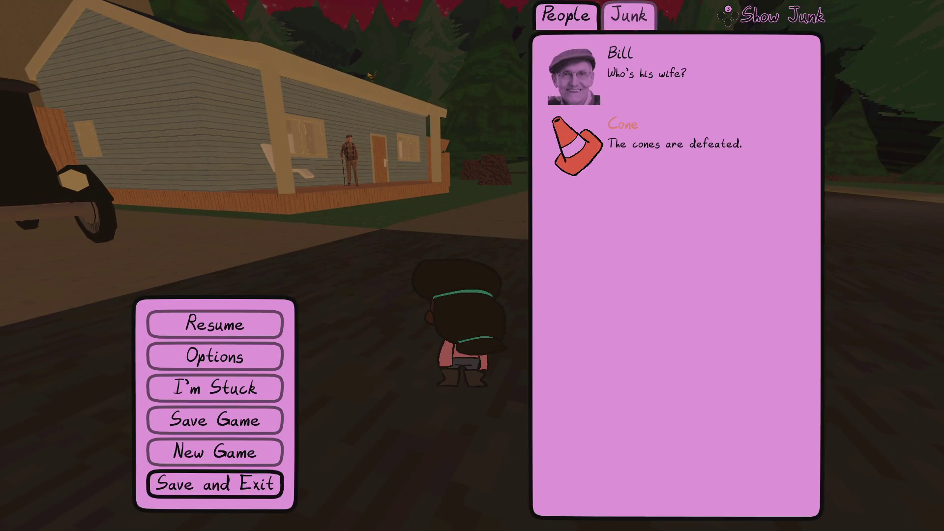
key(Return)
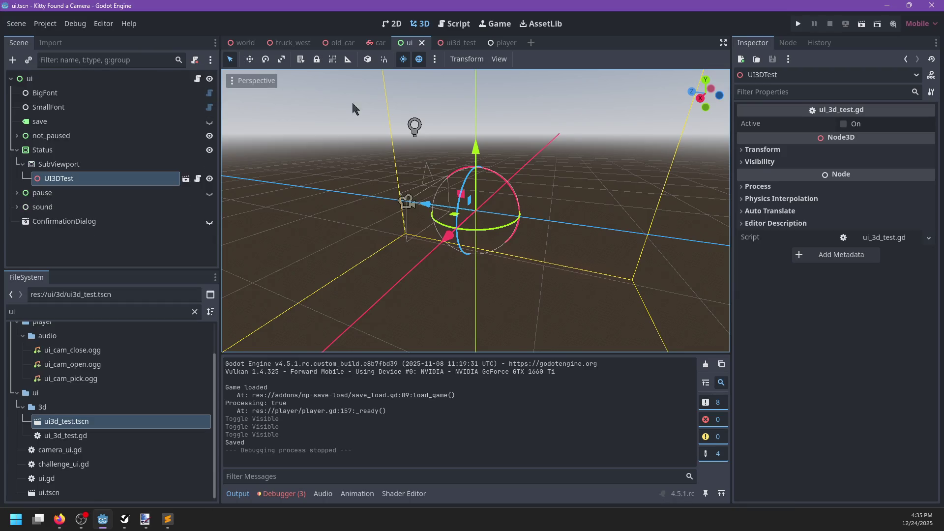
Step: Add an AspectRatioContainer as a child of the Status node
click(74, 150)
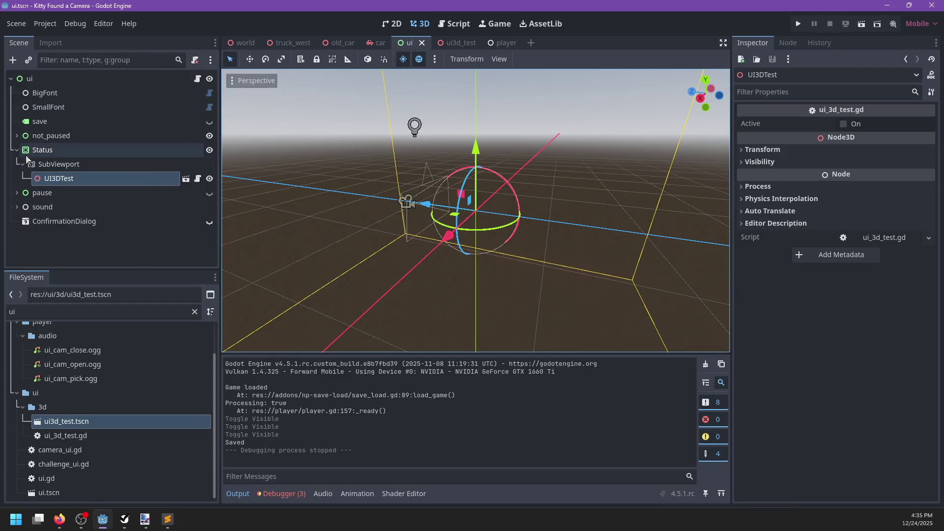
click(56, 79)
key(ctrl+a)
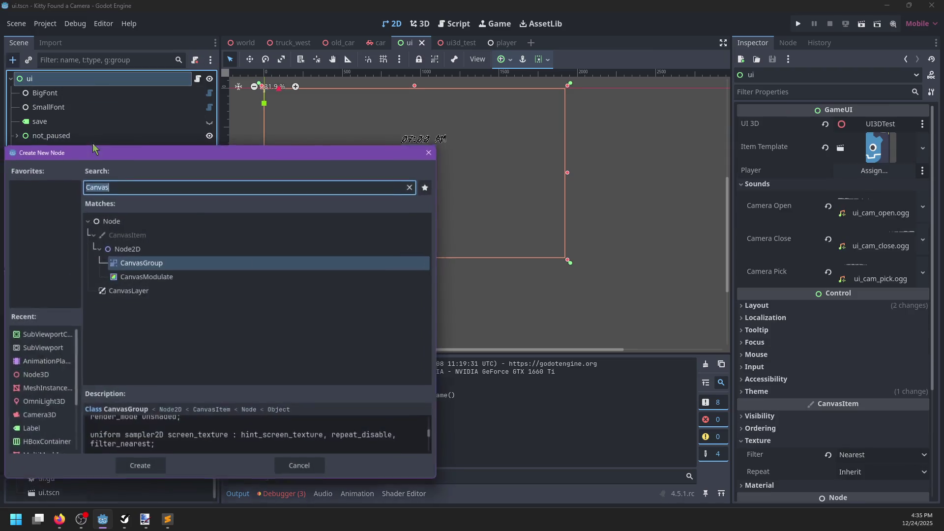
key(Escape)
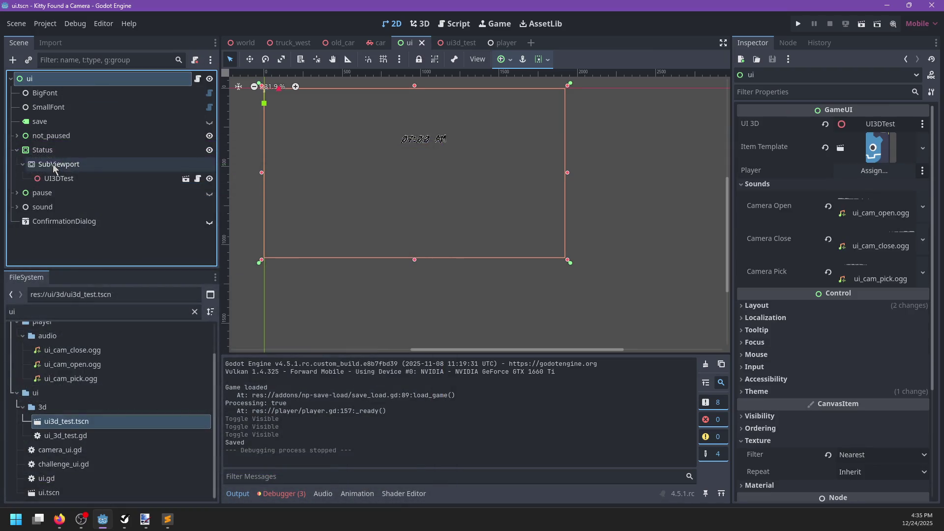
click(54, 150)
scroll(395, 160, down, 1)
key(ctrl+a)
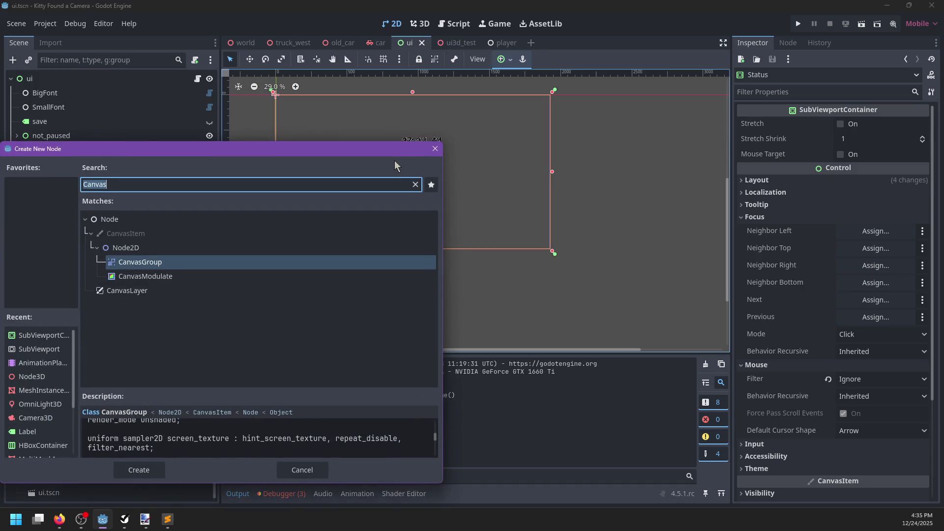
text(Anspect)
key(ctrl+BackSpace)
text(Aspect)
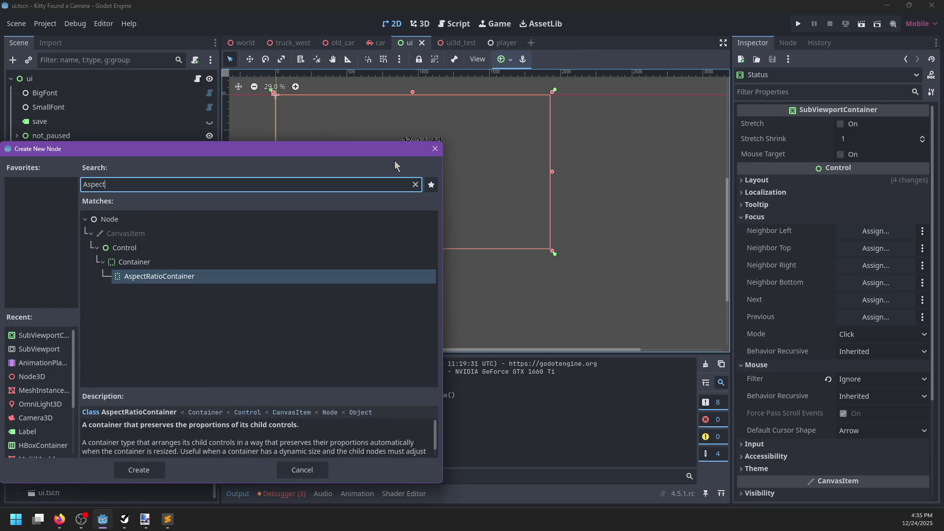
key(Return)
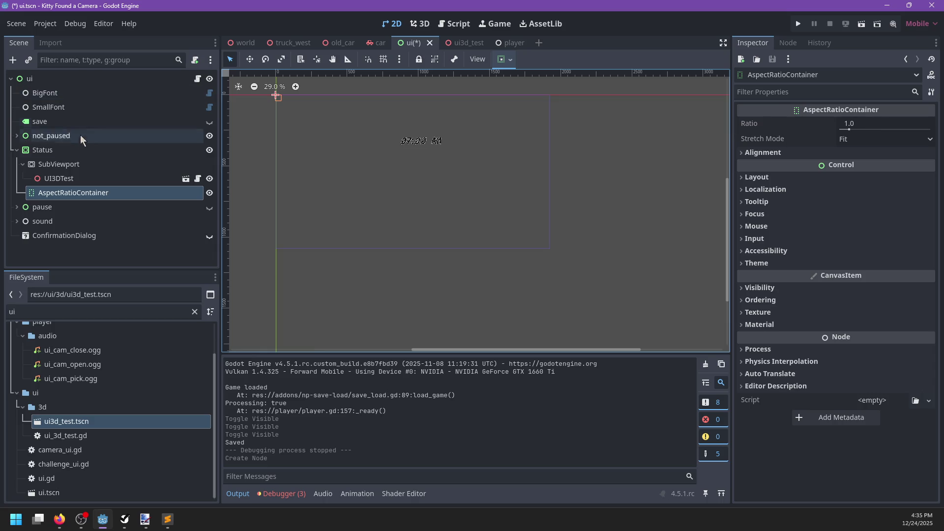
Step: Delete the AspectRatioContainer again and save the ui scene
click(17, 135)
scroll(46, 147, down, 2)
scroll(46, 150, down, 5)
scroll(47, 150, up, 10)
click(17, 135)
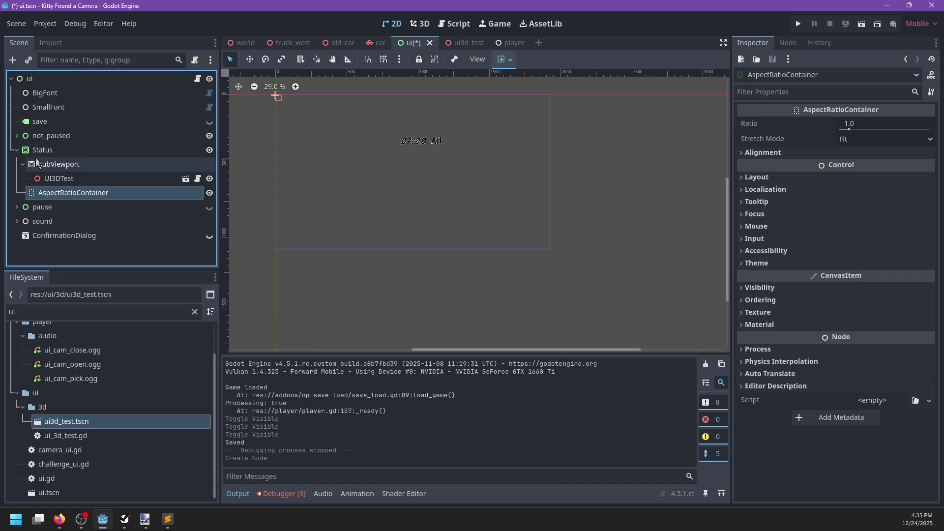
click(59, 178)
click(63, 192)
key(Delete)
key(Return)
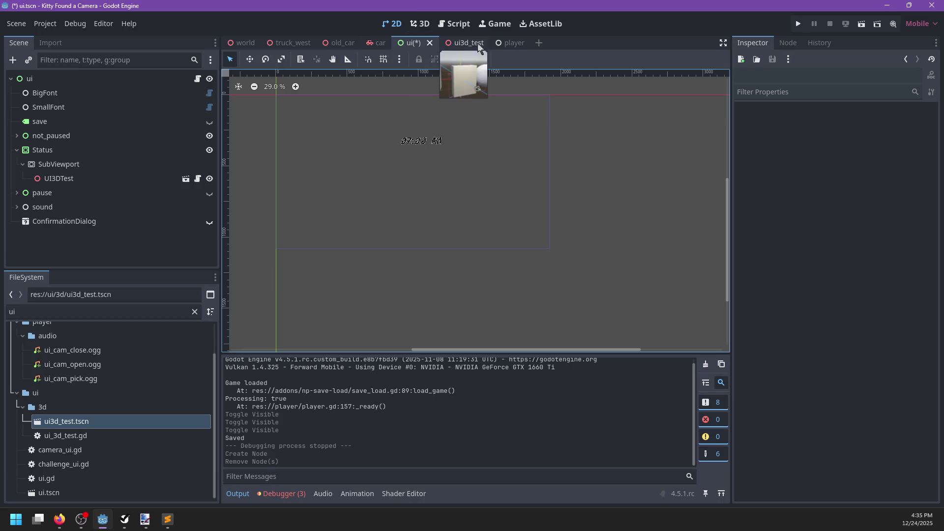
key(ctrl+s)
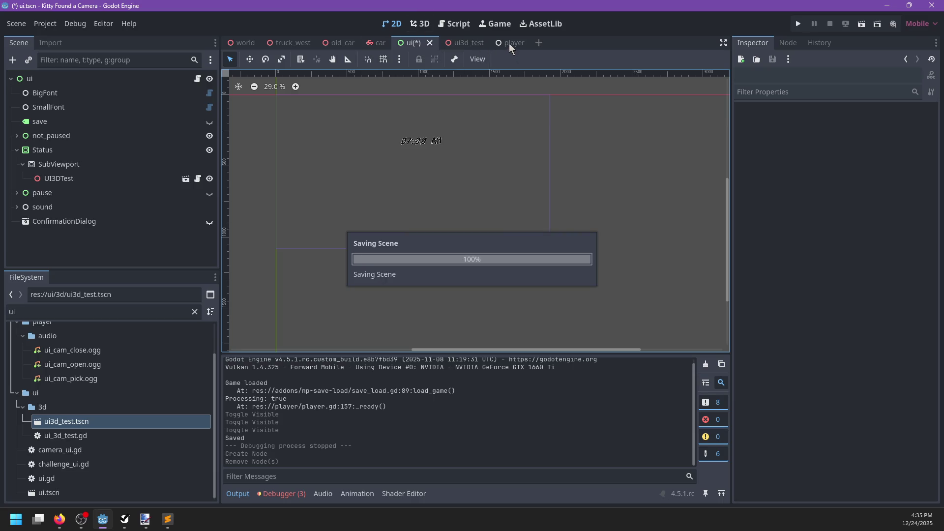
Step: In player.tscn, drag ui out of the AspectRatioContainer and delete the empty container
click(509, 43)
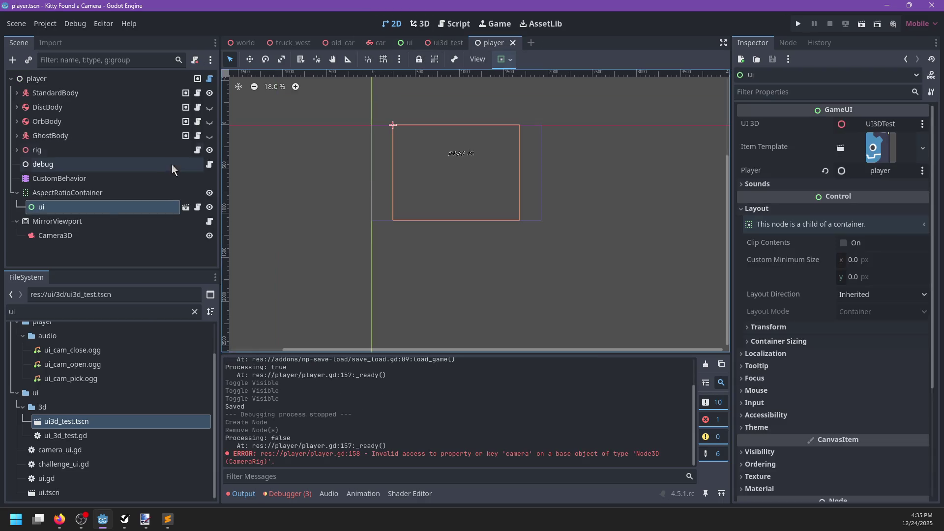
click(54, 193)
drag(51, 207, 44, 193)
click(87, 210)
key(Delete)
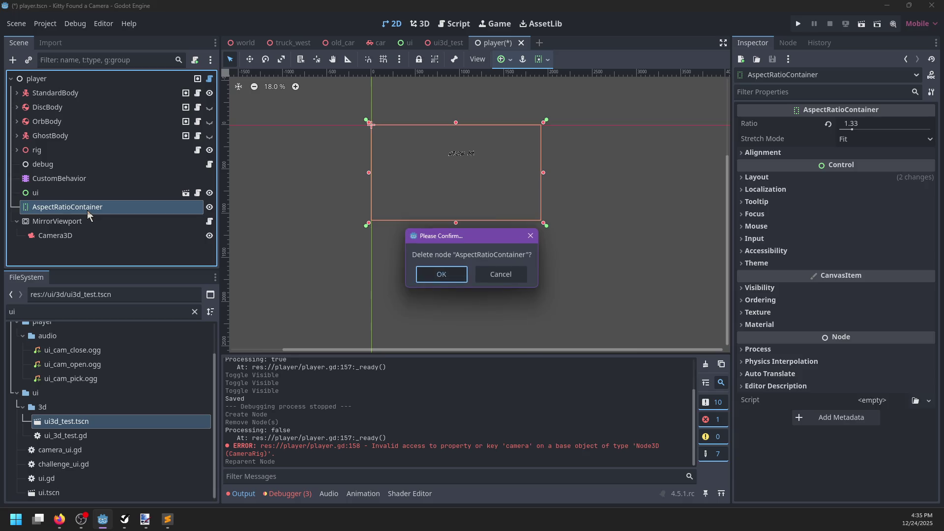
key(Return)
Step: Remove the 'AspectRatioContainer/' prefix from the ui paths on lines 18–19 of player.gd and save
click(209, 79)
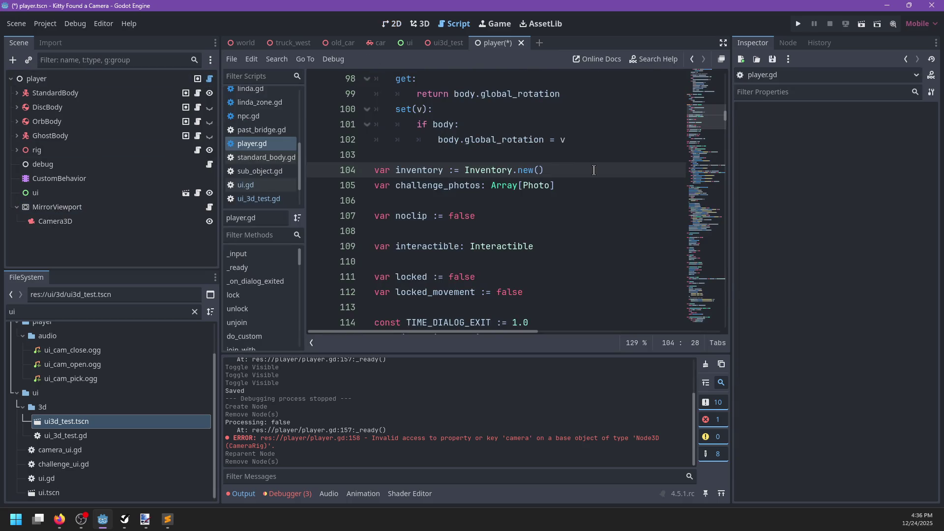
key(ctrl+a)
key(Escape)
key(ctrl+f)
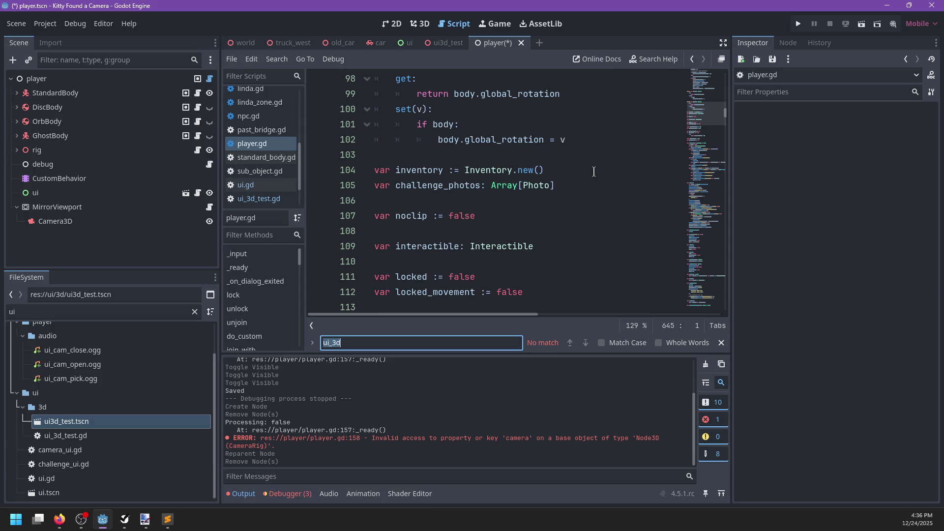
text(Aspectr)
key(Escape)
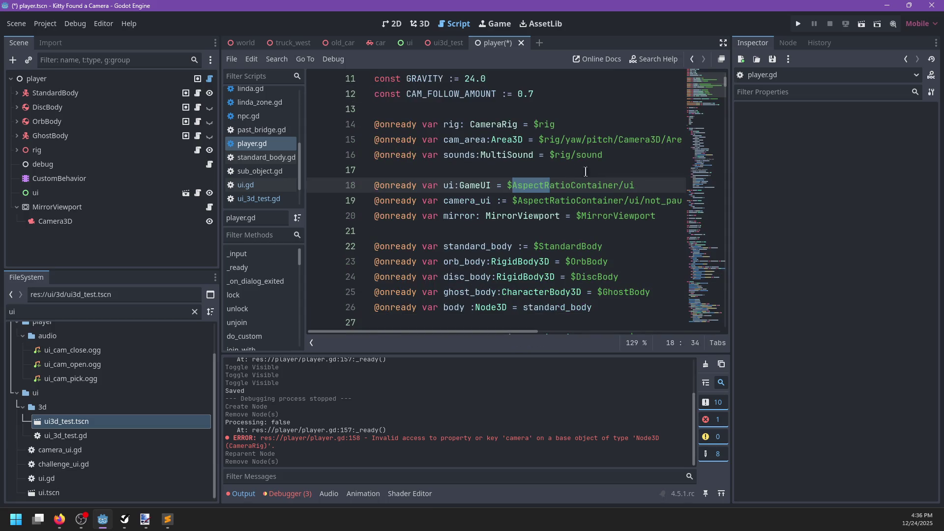
drag(624, 185, 513, 186)
key(ctrl+d)
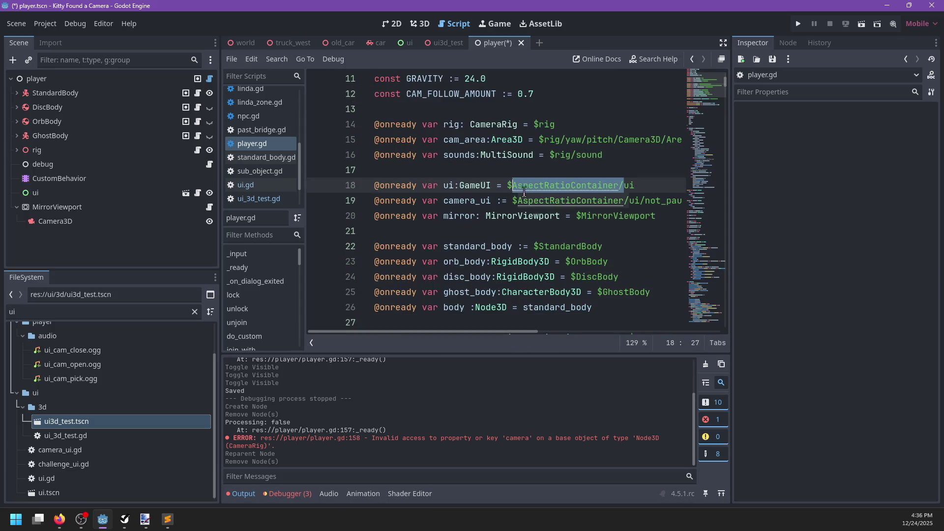
key(Delete)
key(ctrl+s)
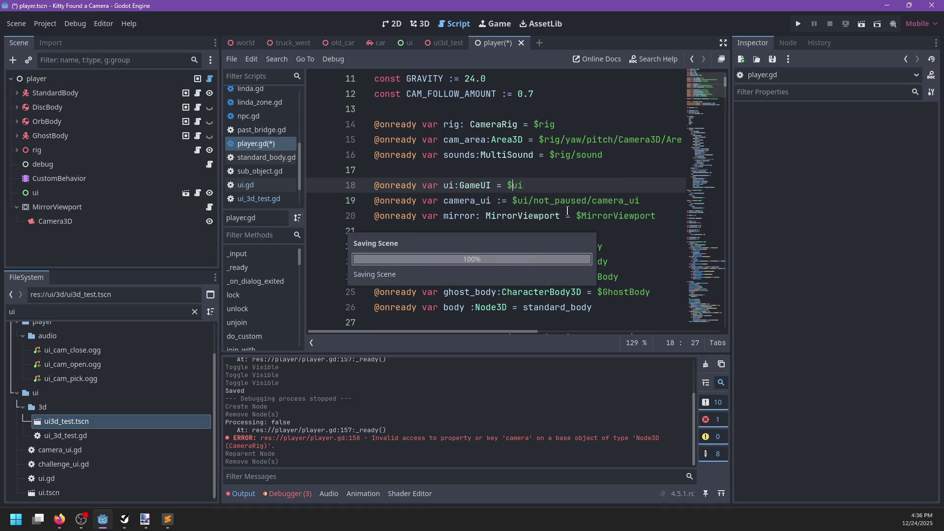
click(445, 43)
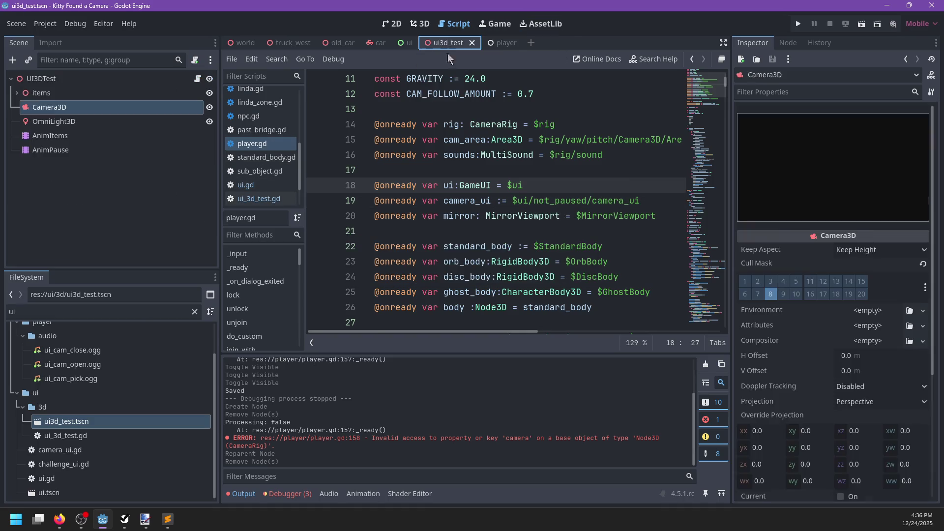
Step: Rename the ui scene's Status node to 'status'
click(420, 23)
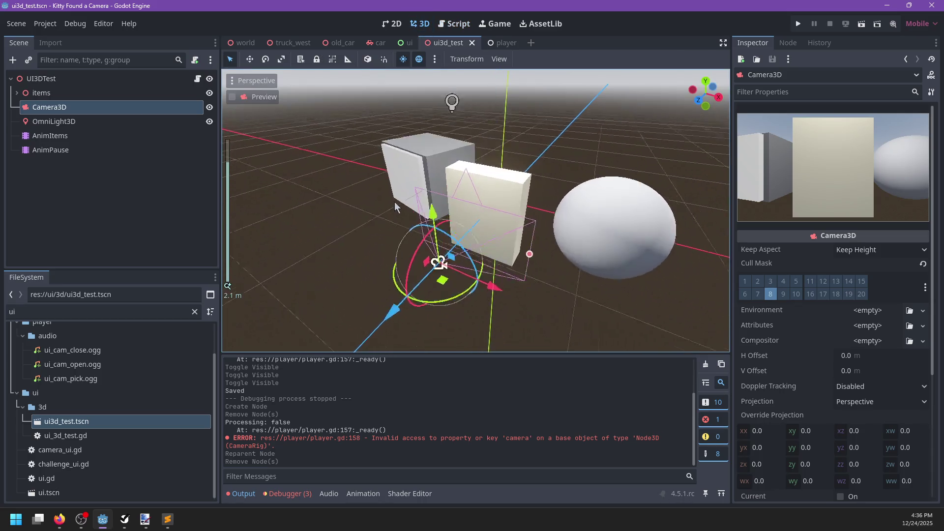
click(406, 43)
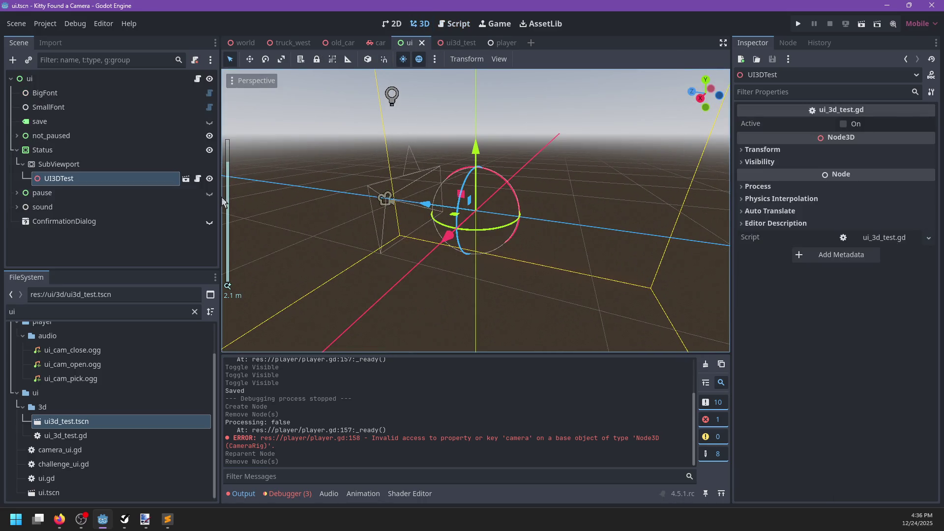
click(66, 135)
click(84, 137)
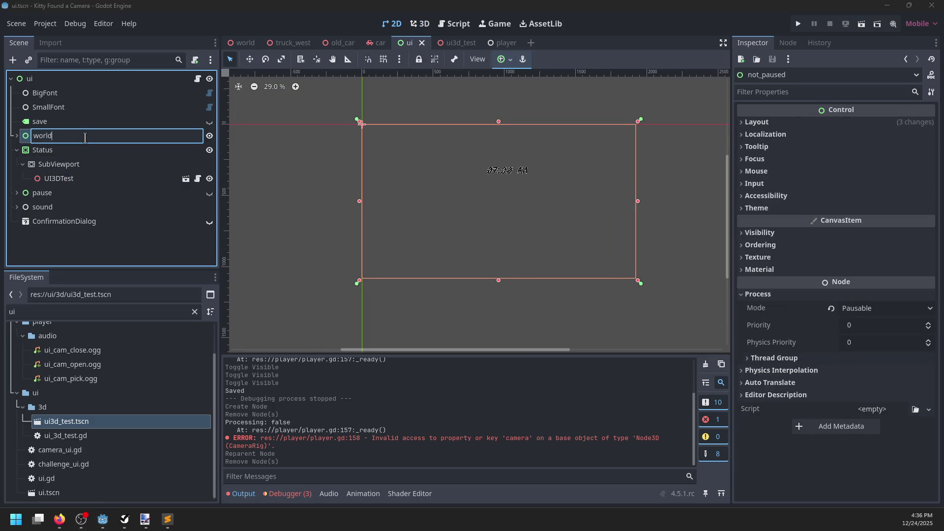
key(Escape)
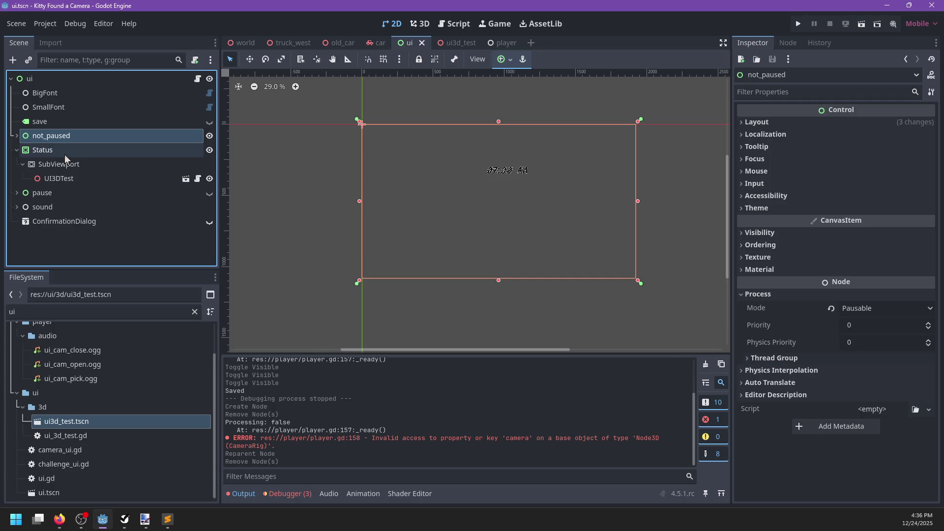
click(64, 152)
click(64, 154)
text(status)
key(Return)
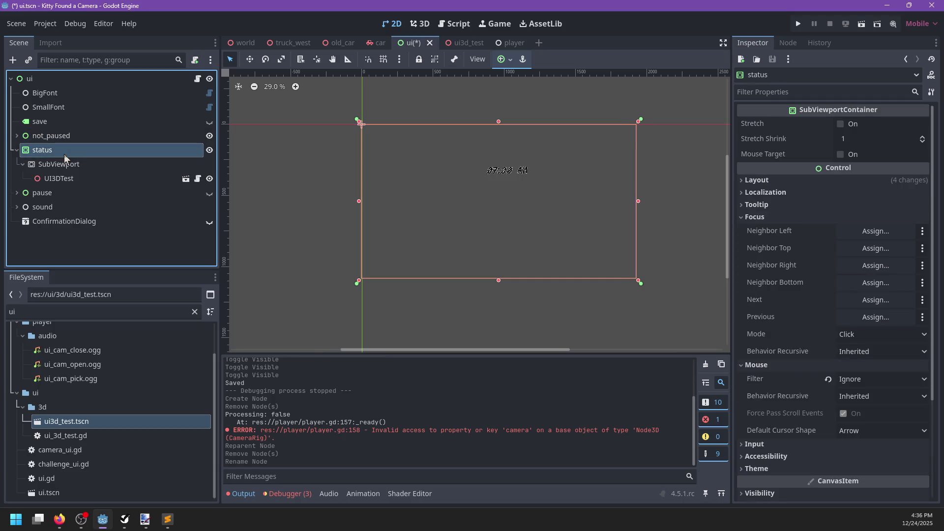
Step: Look over ui.gd, collapse SubViewport, and bring up the not_paused node's context menu
click(198, 79)
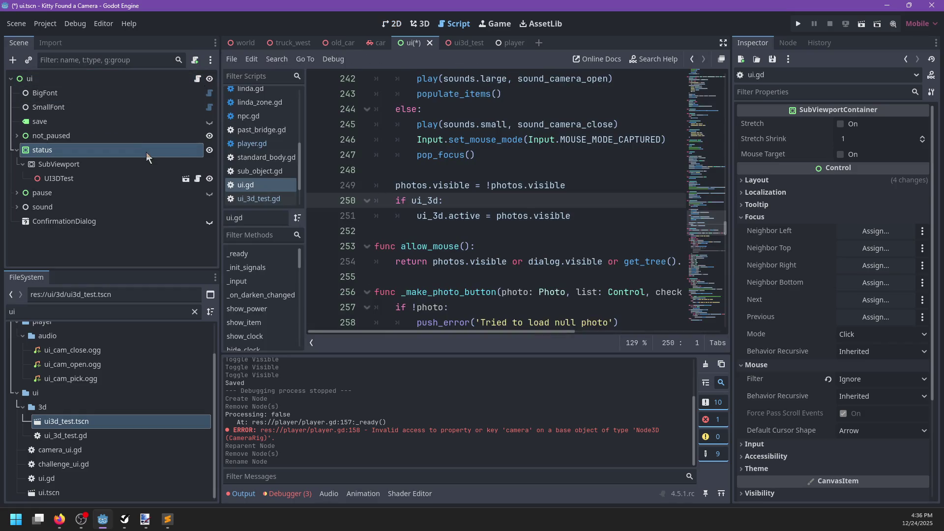
click(478, 173)
scroll(479, 174, down, 3)
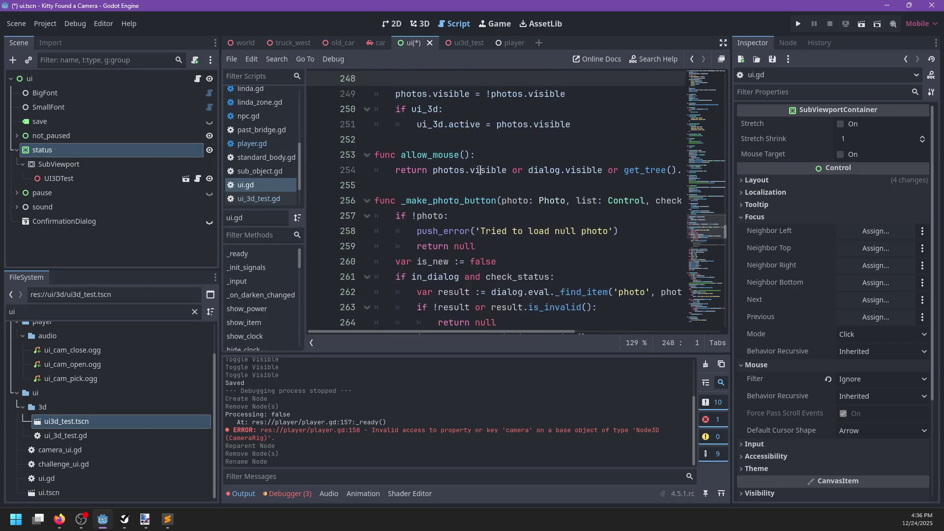
scroll(480, 170, up, 3)
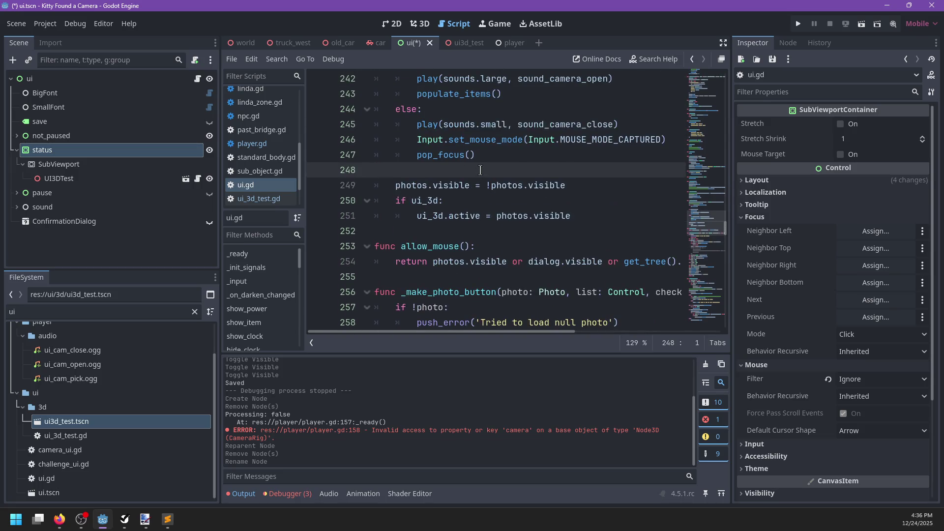
click(22, 164)
click(419, 23)
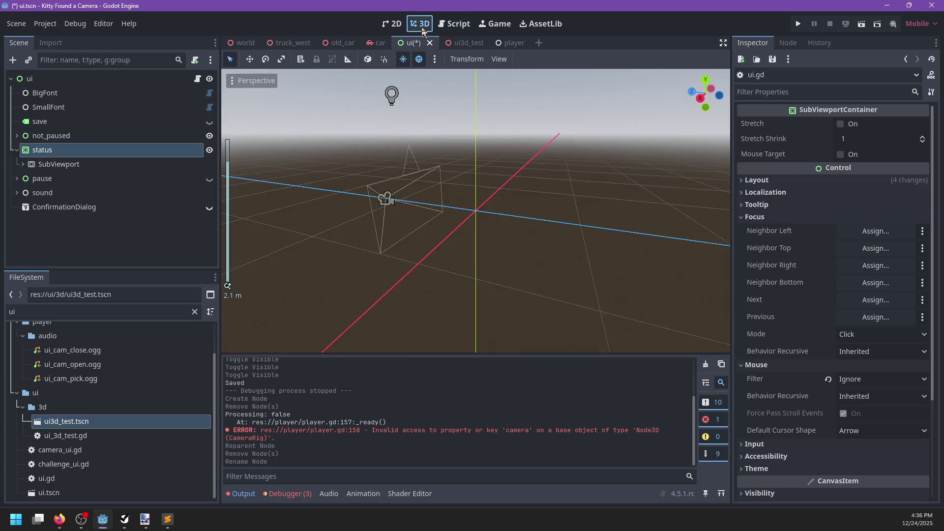
key(ctrl+F1)
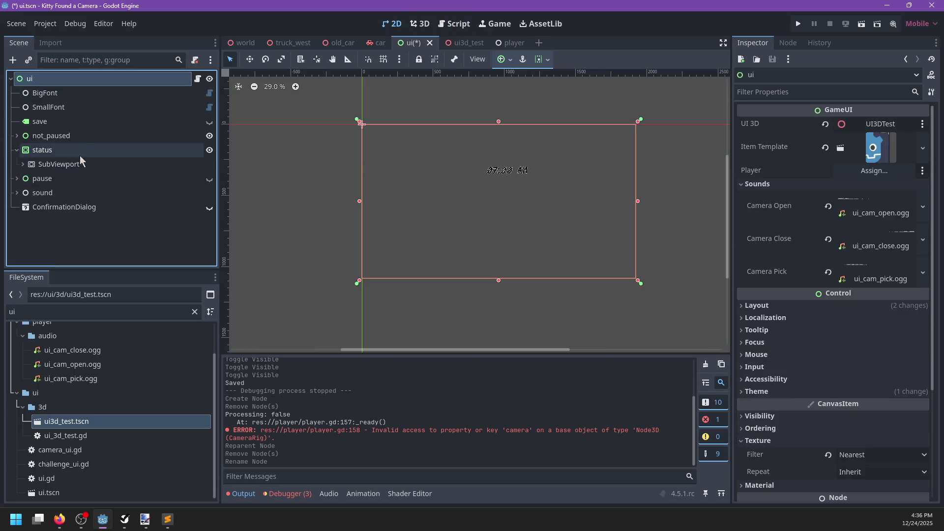
click(69, 136)
click(51, 82)
key(ctrl+a)
key(Escape)
right_click(78, 135)
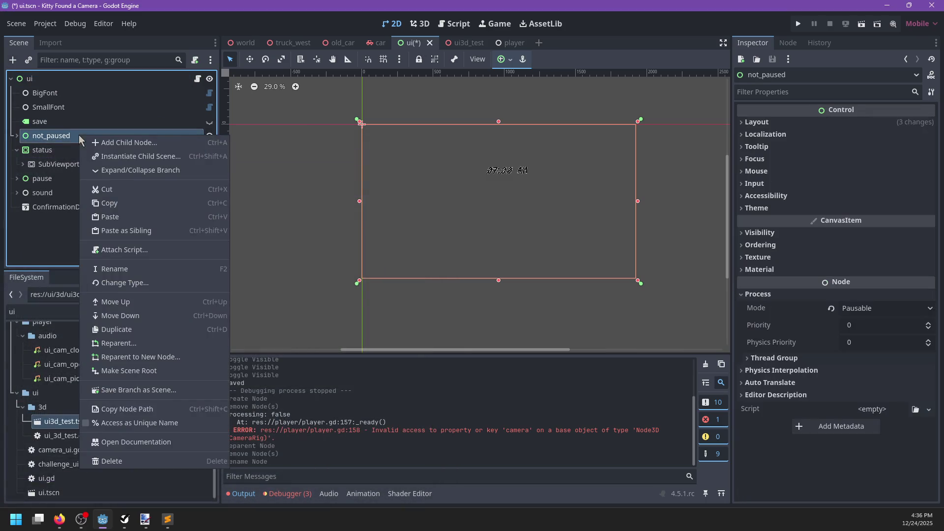
Step: Change the not_paused node's type to AspectRatioContainer and check its children
click(137, 285)
text(Aspe)
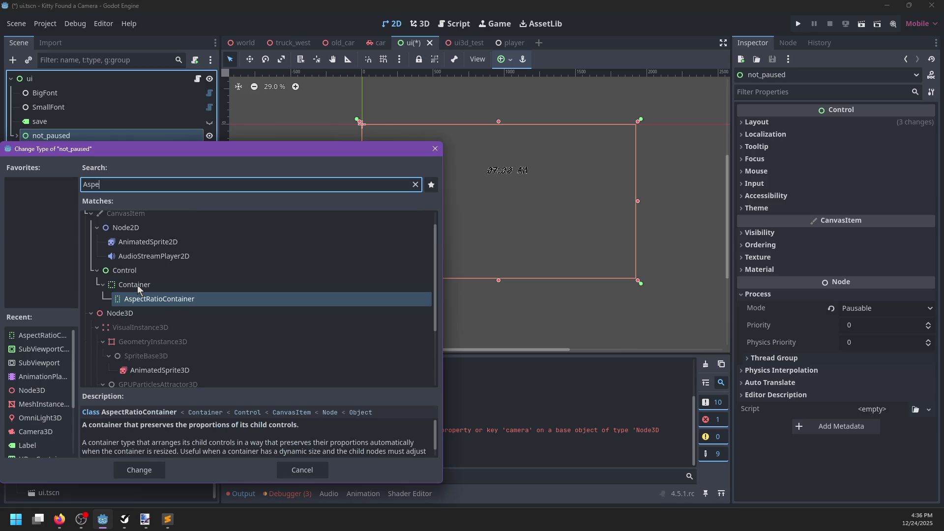
key(Return)
click(16, 135)
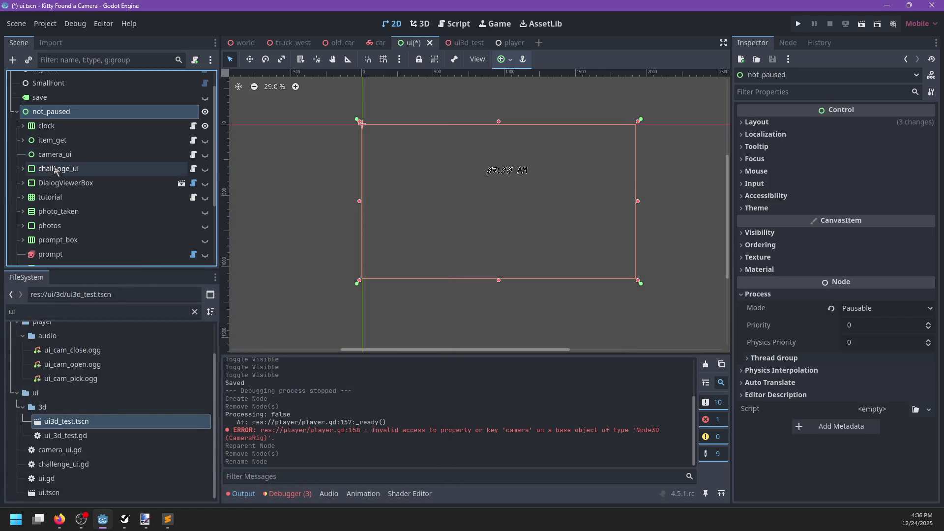
scroll(53, 194, down, 3)
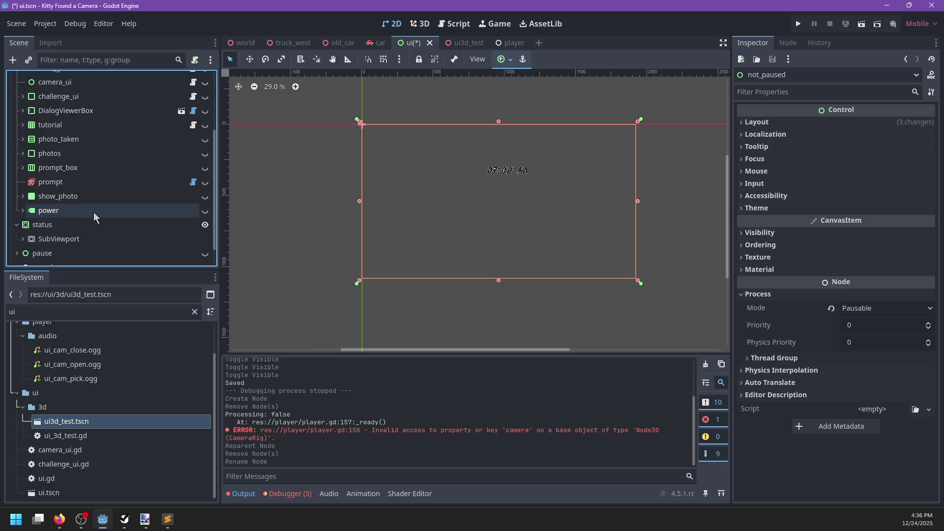
scroll(89, 197, up, 3)
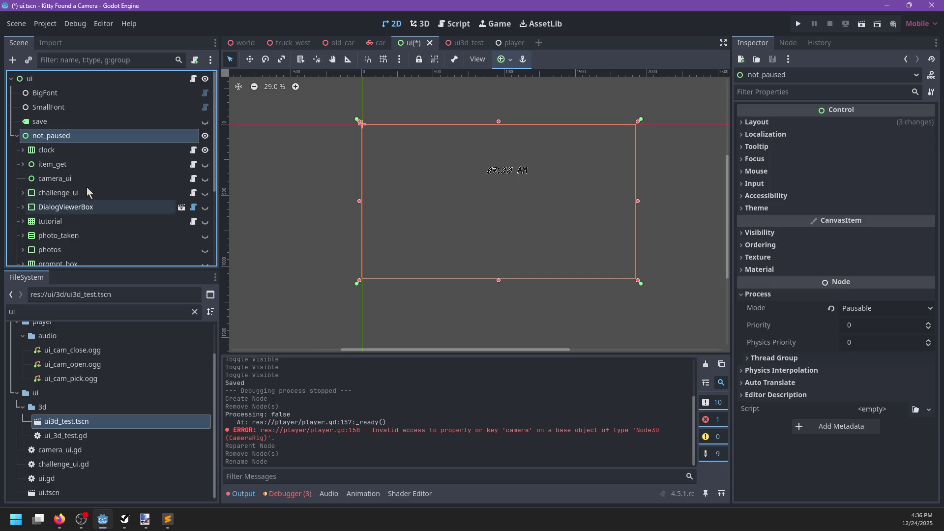
click(18, 137)
Step: Add an AspectRatioContainer under ui and reparent not_paused into it
click(49, 78)
key(ctrl+a)
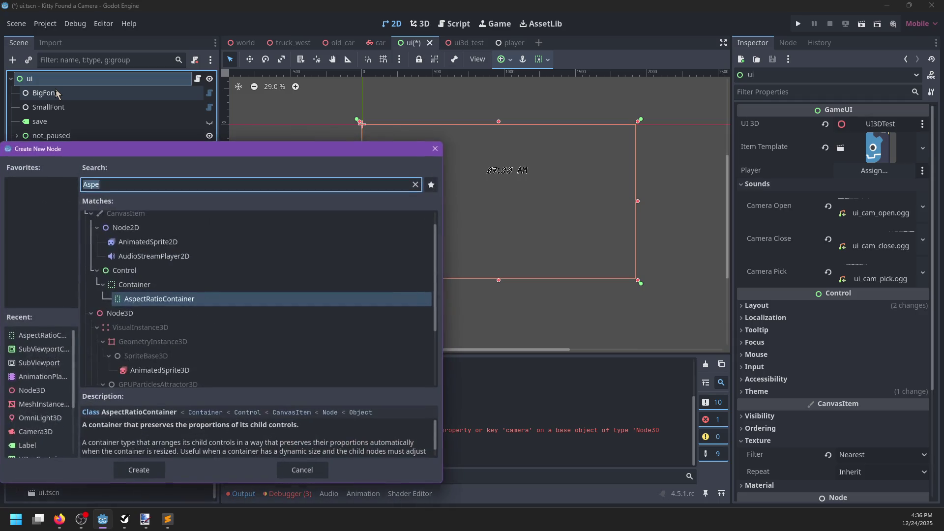
text(A)
key(BackSpace)
text(Aspe)
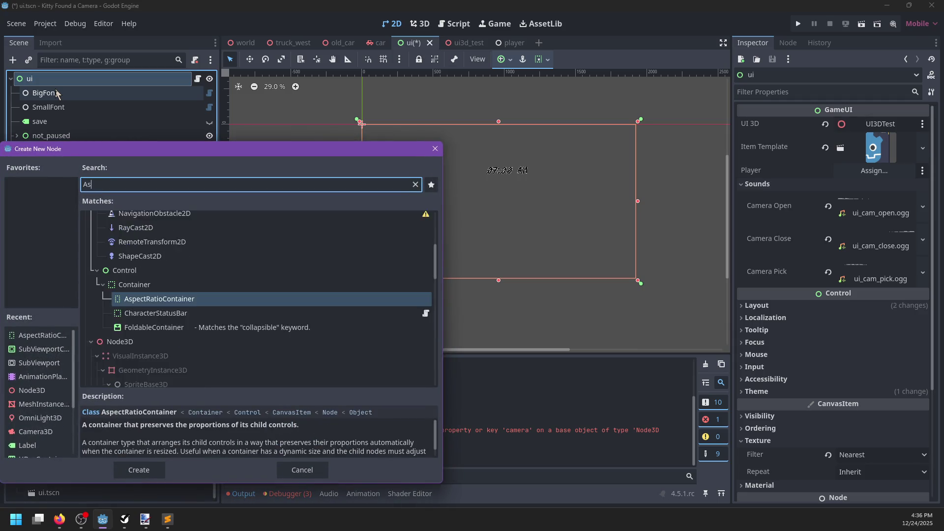
key(Return)
drag(55, 152, 58, 135)
click(58, 135)
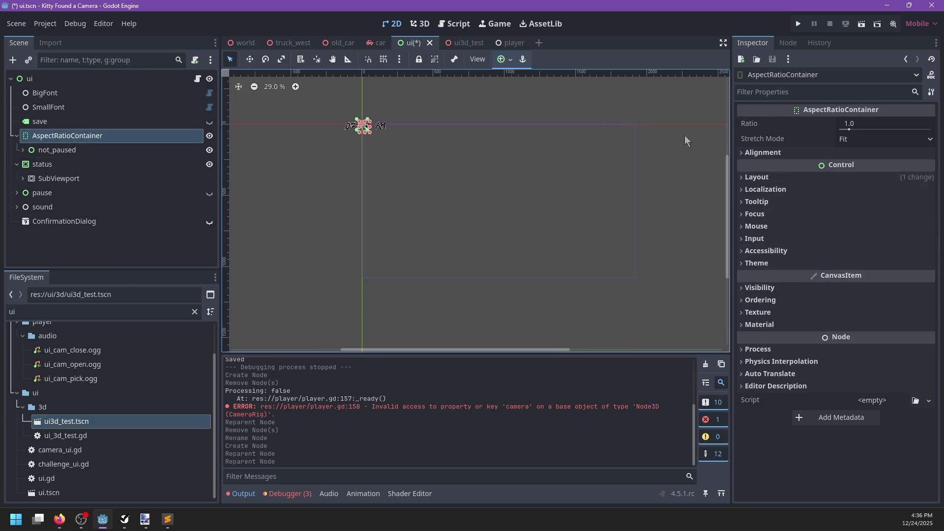
Step: Give the AspectRatioContainer the Full Rect anchor preset and a Ratio of 1.3
click(508, 60)
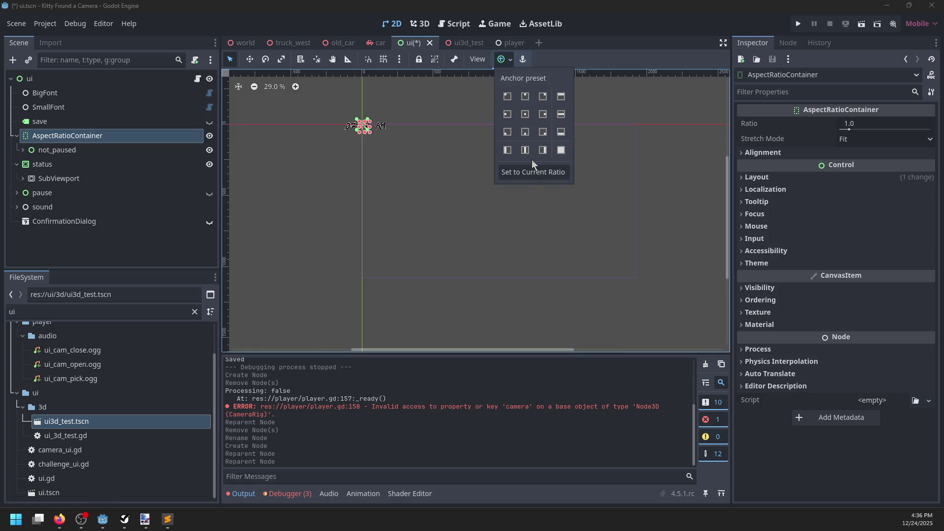
click(560, 151)
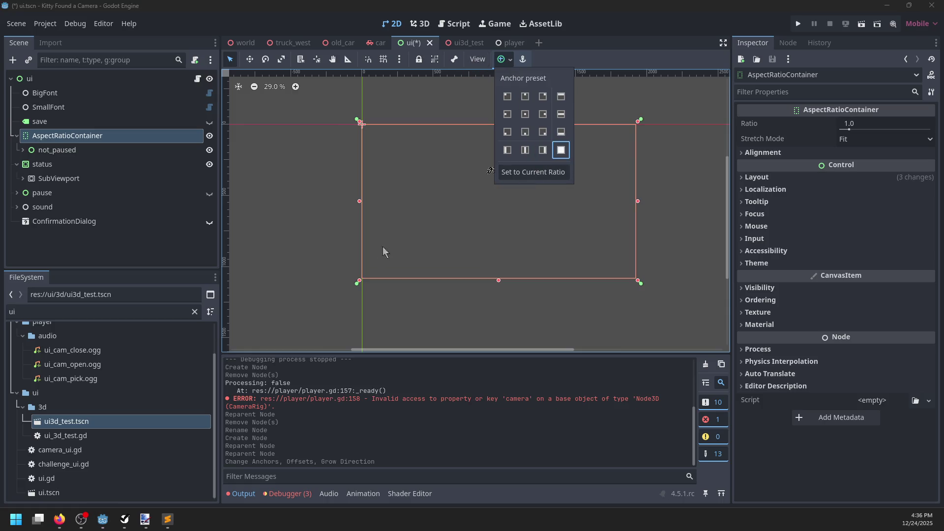
click(74, 133)
click(61, 121)
click(74, 137)
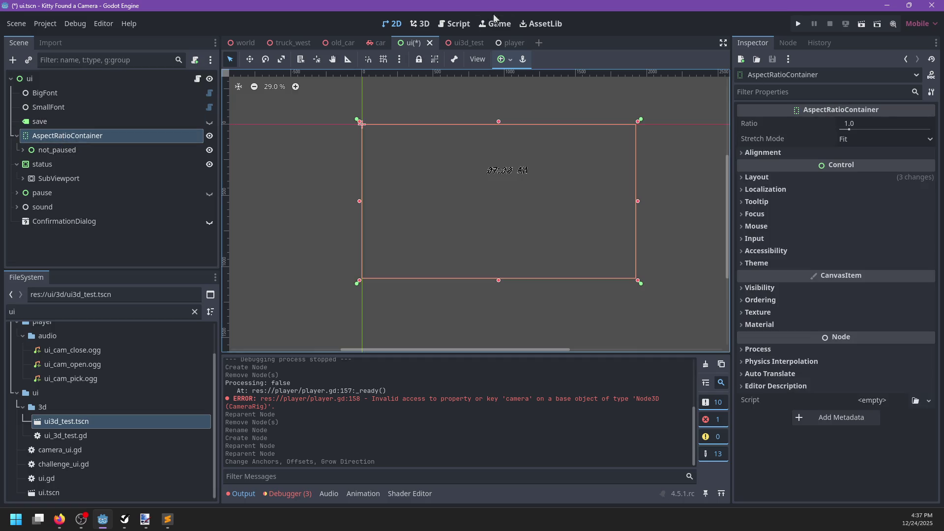
click(513, 44)
click(414, 43)
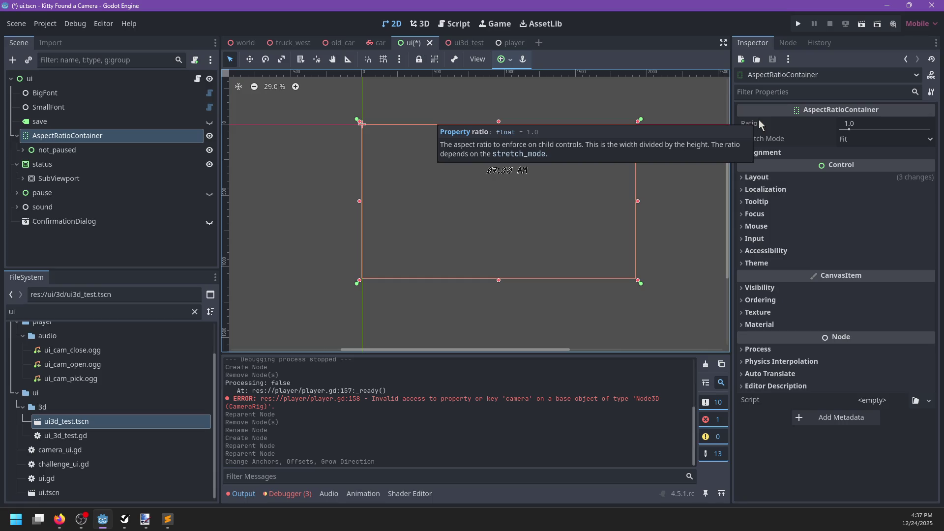
click(896, 124)
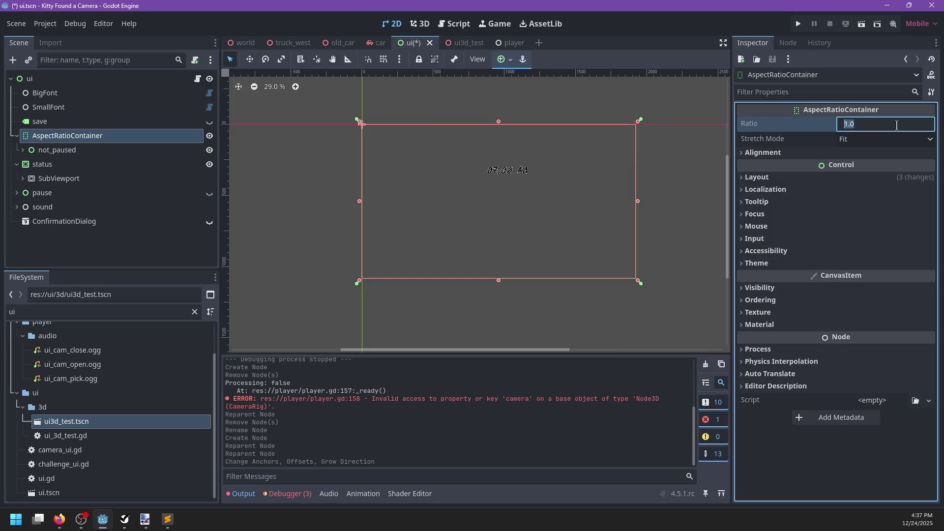
key(Return)
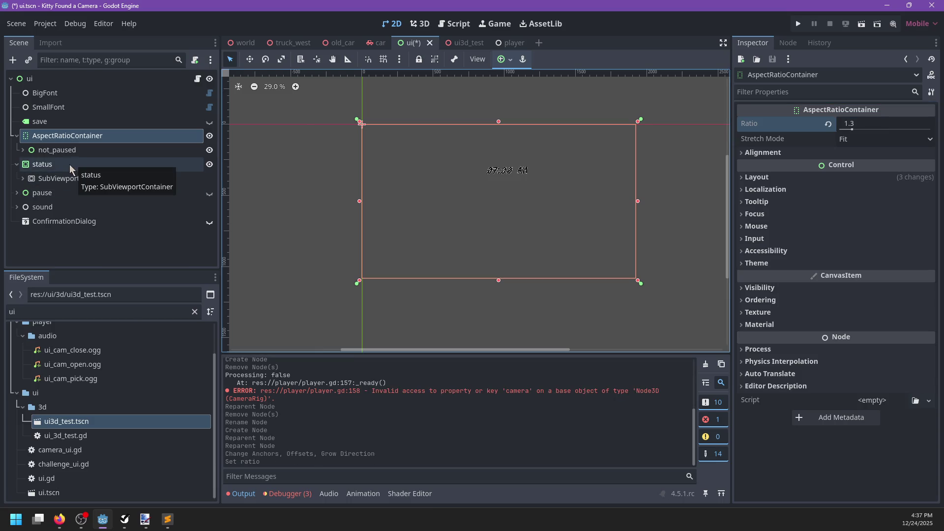
Step: Add AspectRatioContainer2 under ui and reparent pause into it
click(44, 81)
key(ctrl+a)
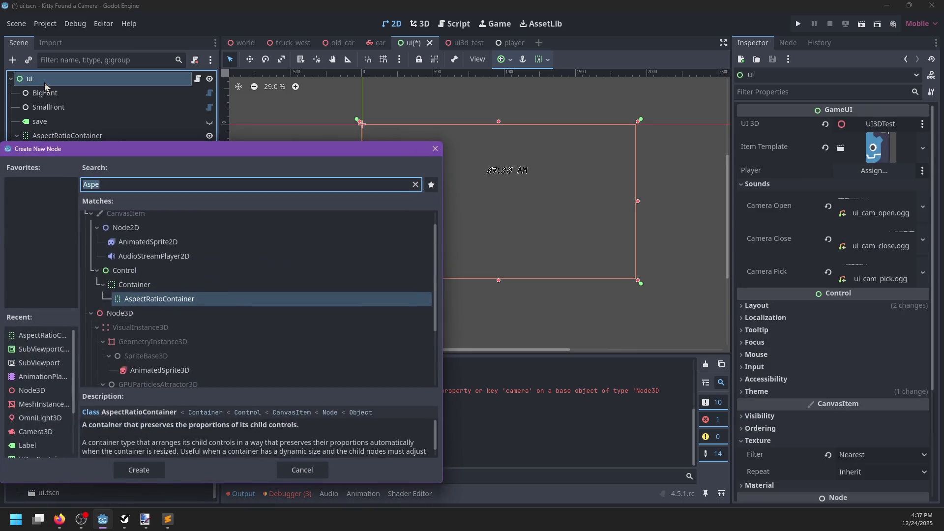
key(Return)
drag(49, 196, 85, 196)
click(88, 196)
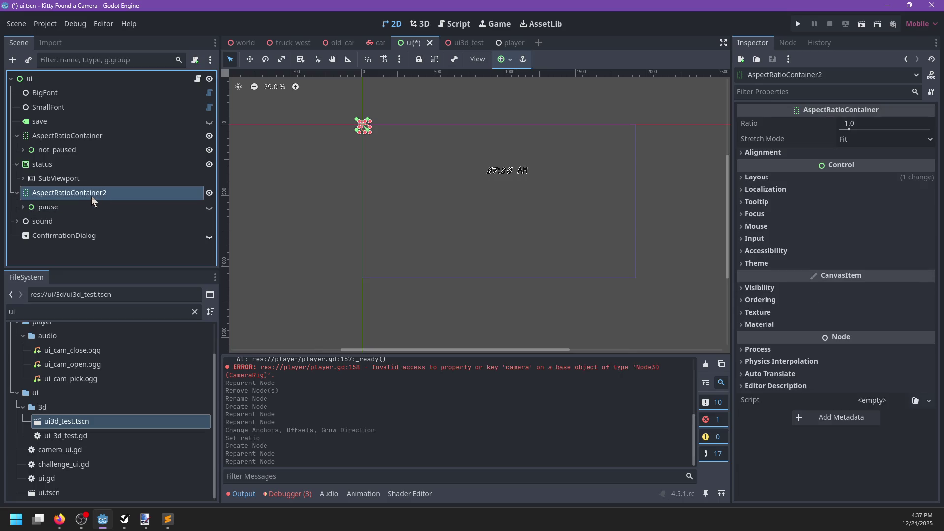
click(89, 136)
click(89, 136)
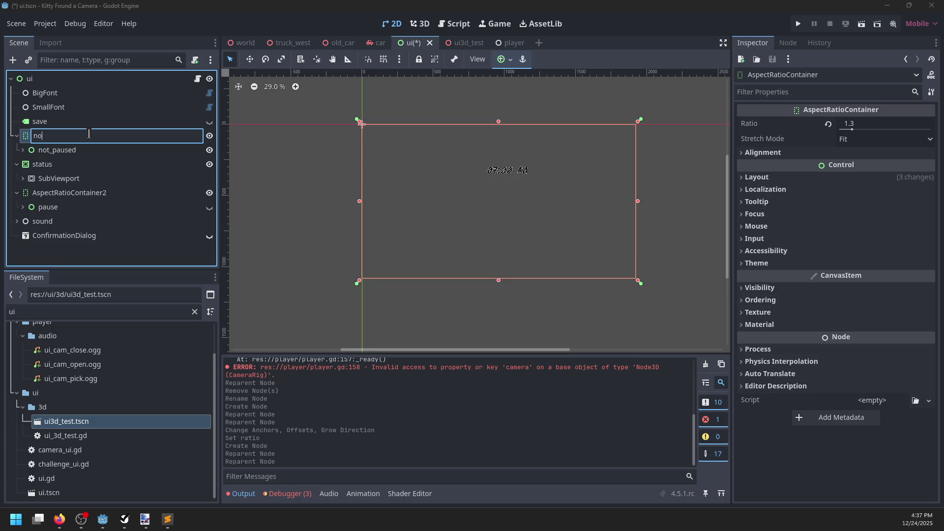
key(Escape)
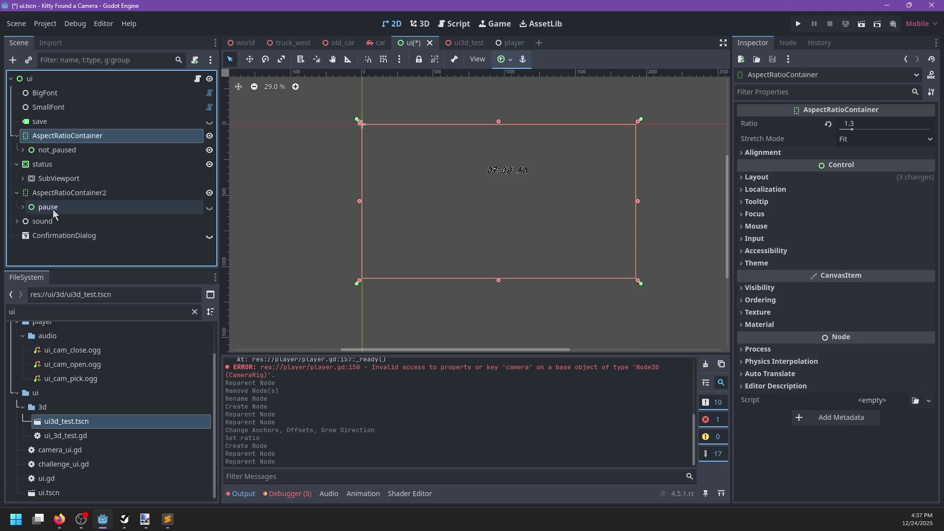
Step: Show ui.gd in the script editor, scrolled to its exported and onready variables
key(ctrl+F3)
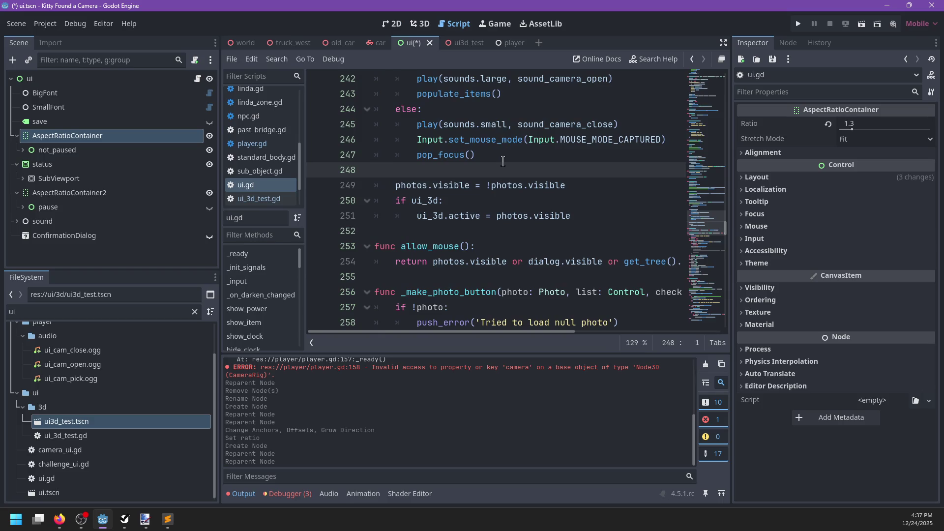
scroll(503, 161, up, 20)
scroll(502, 162, up, 20)
scroll(511, 167, up, 10)
scroll(509, 168, down, 3)
scroll(509, 168, right, 5)
scroll(509, 168, right, 3)
scroll(510, 168, left, 10)
Step: Select status, collapse AspectRatioContainer2, and select the SubViewport under status
click(42, 165)
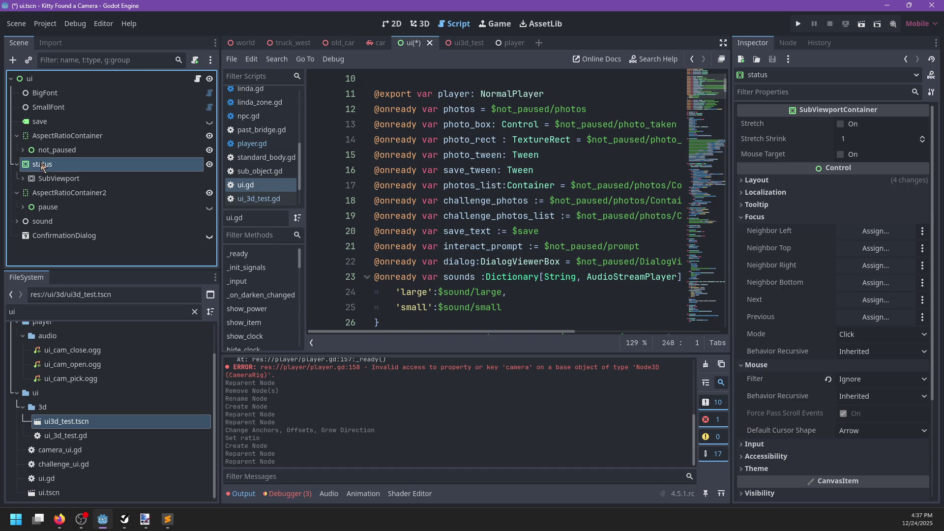
click(17, 193)
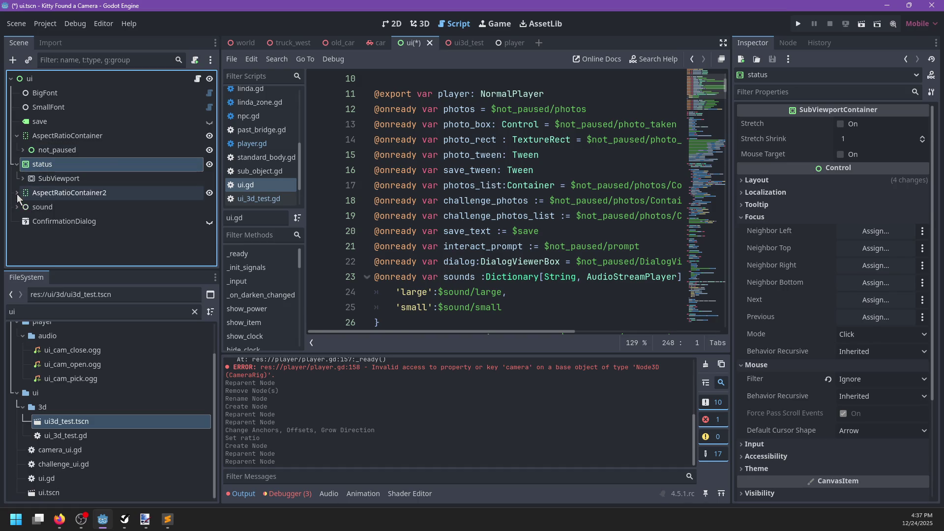
click(44, 179)
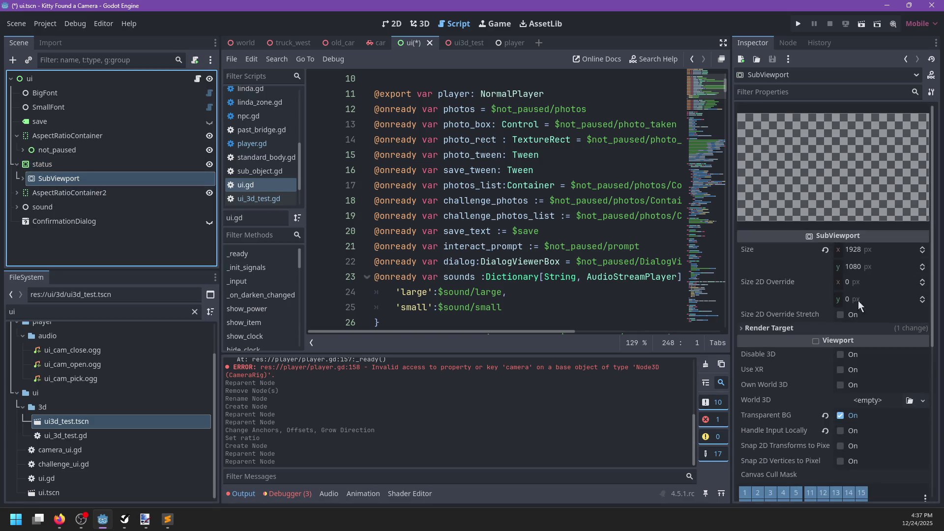
Step: Change the SubViewport's Size x from 1928 to 1920, making it 1920×1080
click(873, 249)
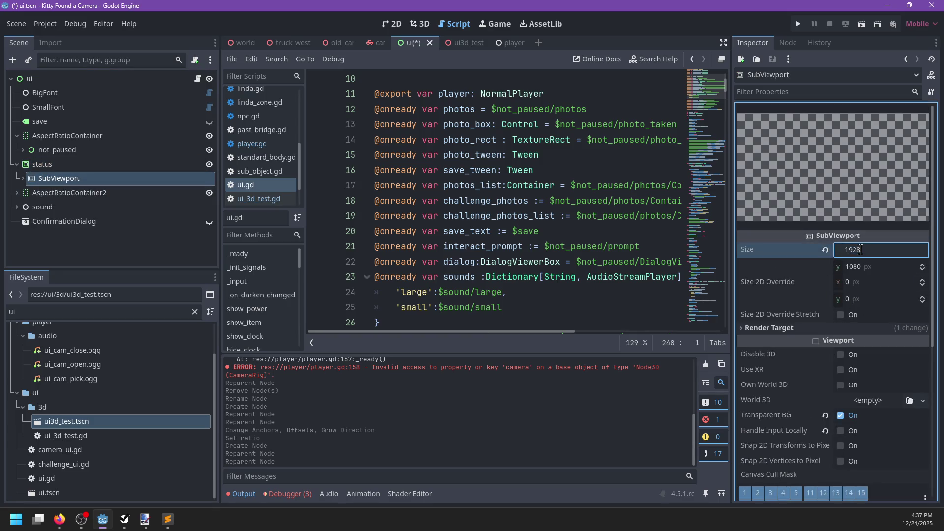
text(0)
key(Return)
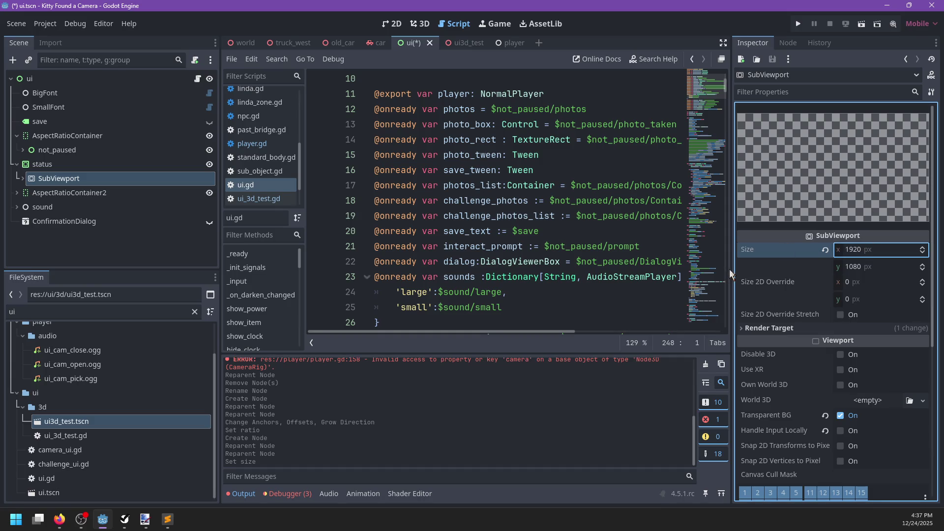
click(197, 62)
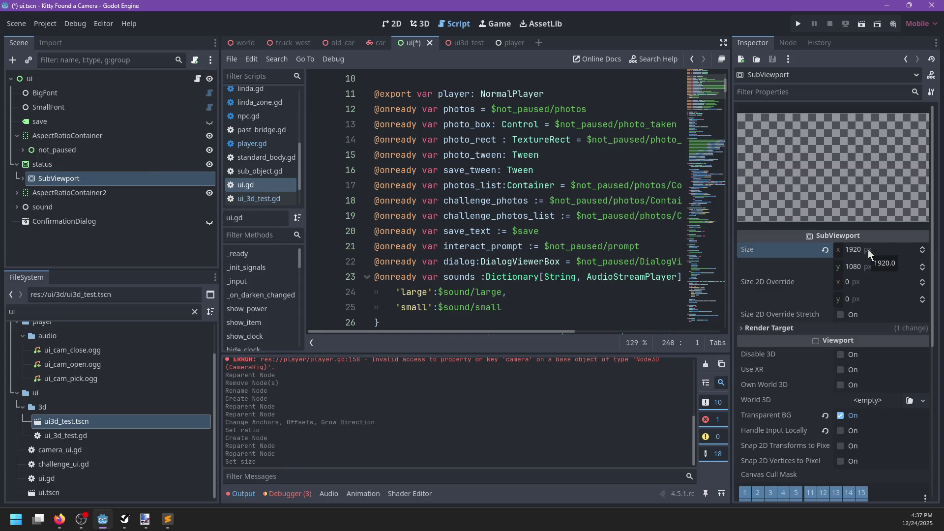
Step: Select the existing text in the FileSystem filter field to replace it
scroll(796, 305, down, 5)
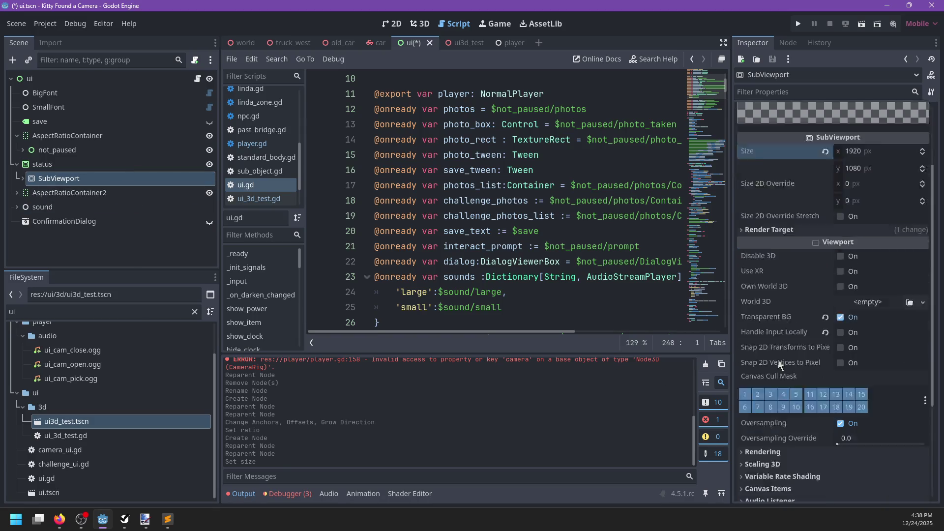
scroll(793, 347, up, 5)
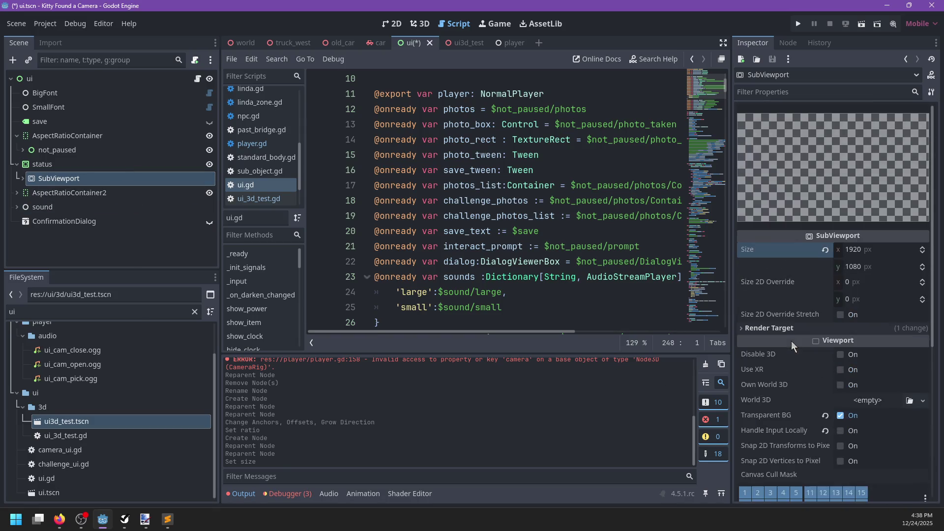
double_click(156, 313)
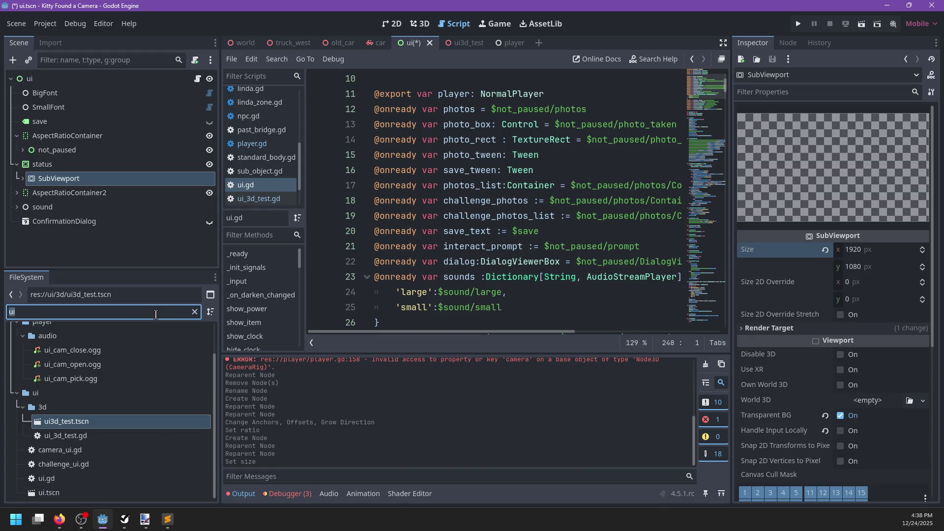
Step: Filter files by 'mirror', open mirror.gd and mirror_viewport.gd, and read through mirror.gd
text(mirror)
double_click(72, 448)
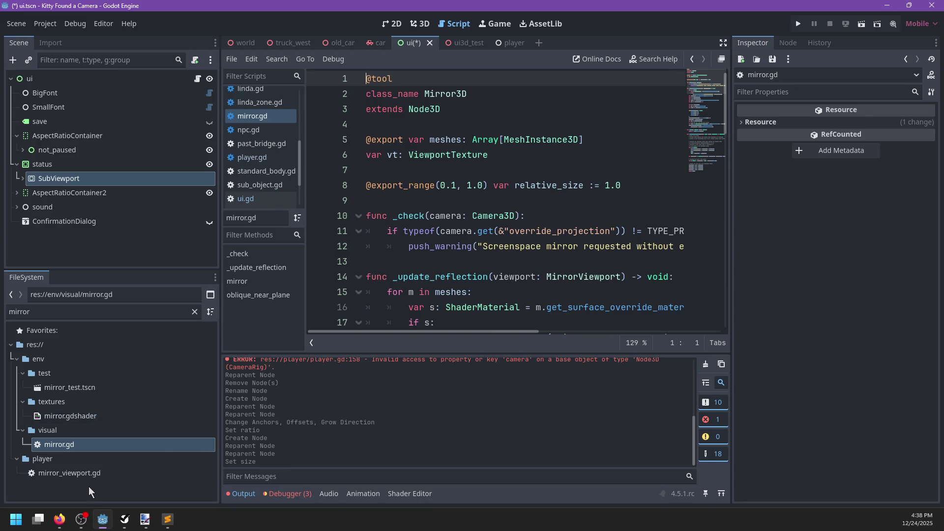
double_click(69, 473)
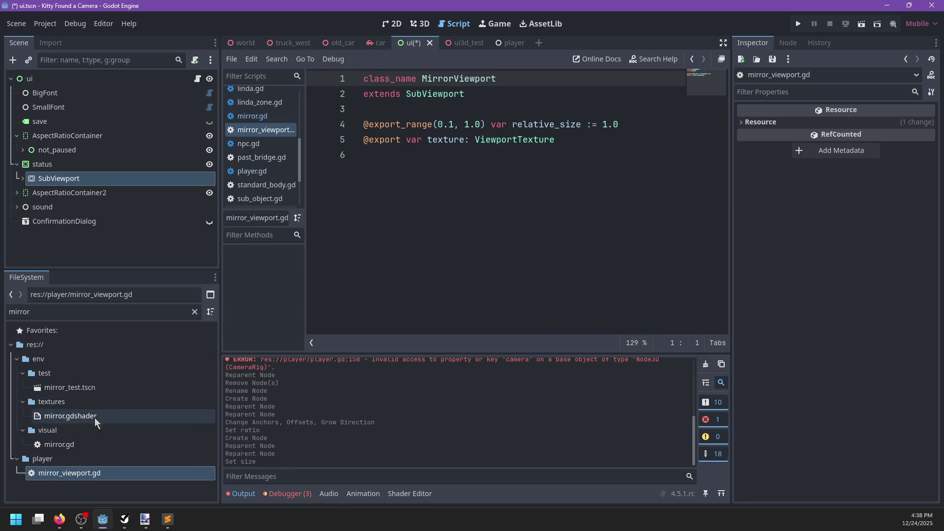
double_click(69, 444)
scroll(578, 158, down, 7)
scroll(579, 158, down, 6)
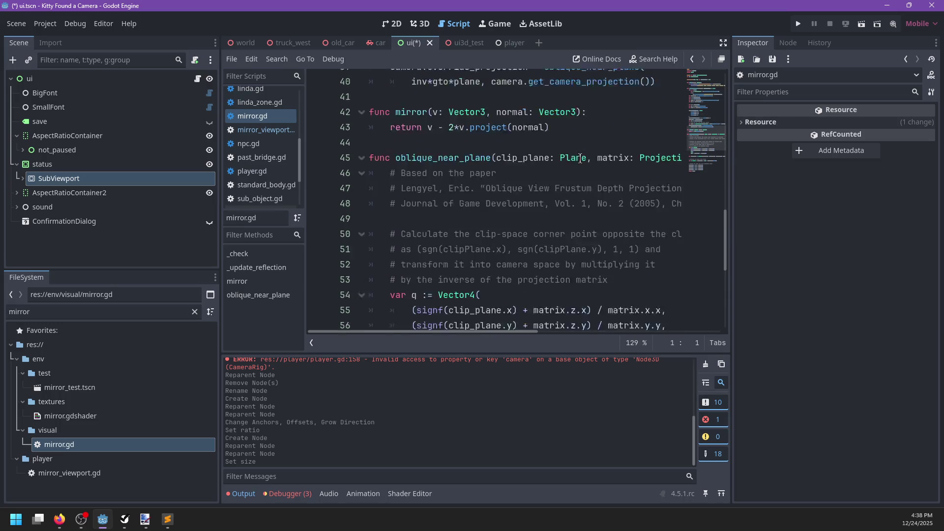
scroll(580, 158, down, 6)
scroll(580, 159, up, 11)
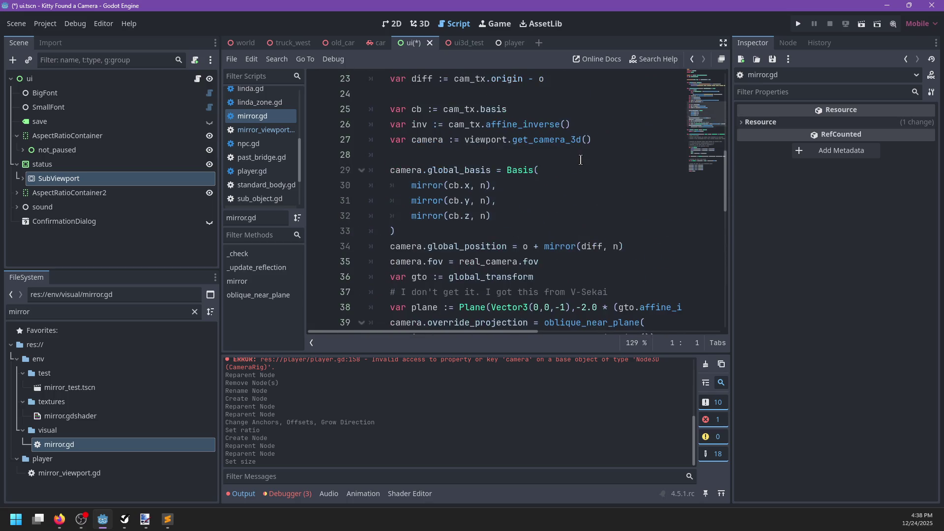
scroll(580, 160, up, 7)
scroll(580, 160, down, 2)
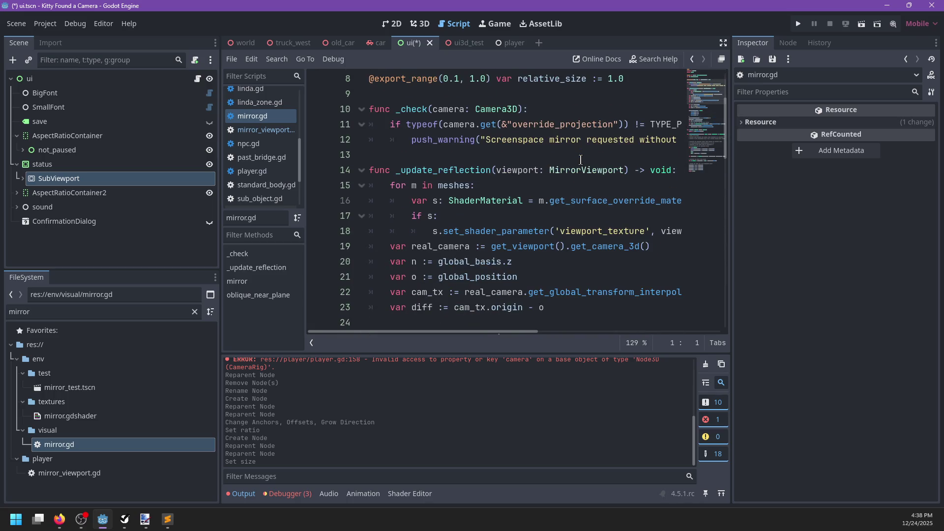
scroll(549, 176, up, 2)
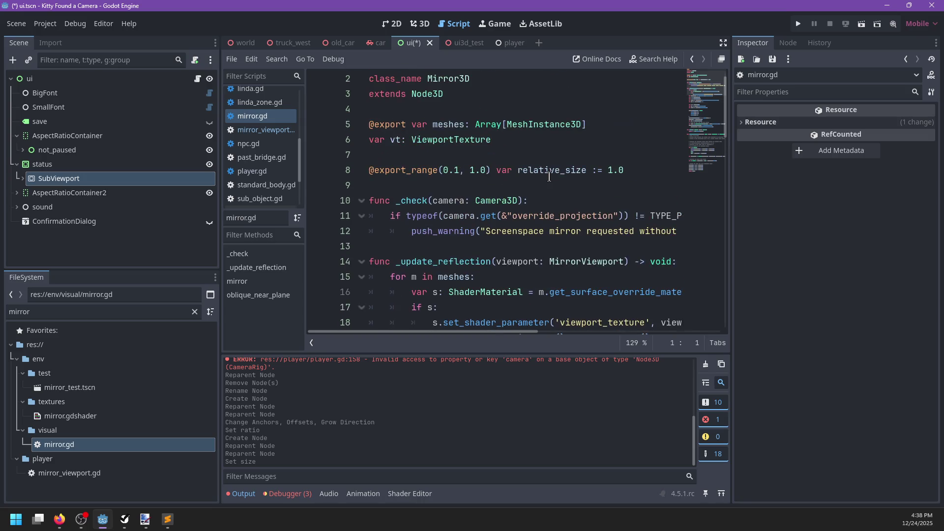
Step: Search mirror.gd for 'viewport' through each match, then bring up mirror_viewport.gd
key(ctrl+f)
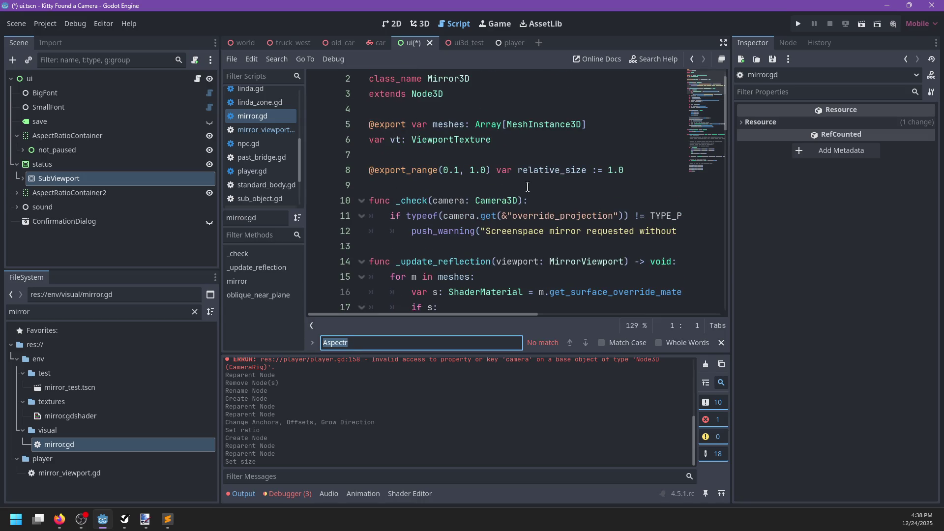
text(vt)
key(BackSpace)
text(iewport)
key(Return)
key(Return)
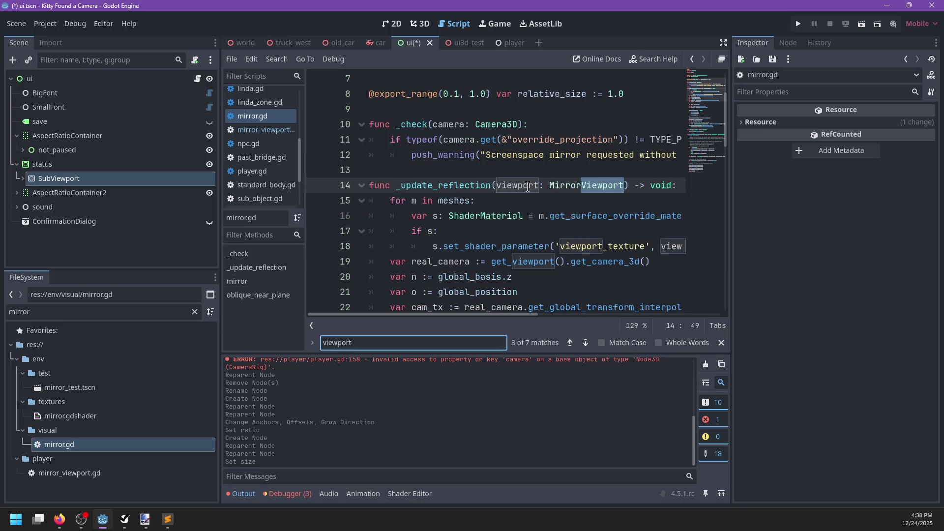
key(Return)
key(Return)
key(Return)
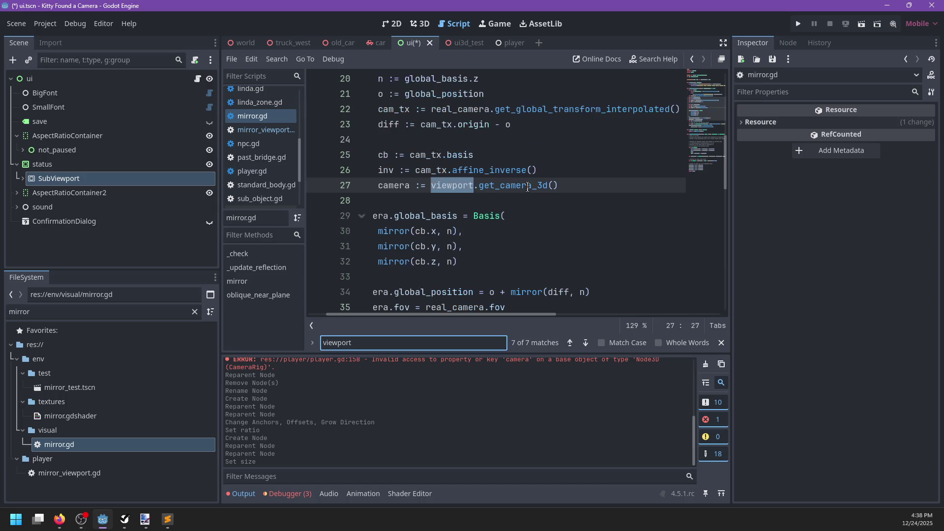
key(Escape)
key(ctrl+f)
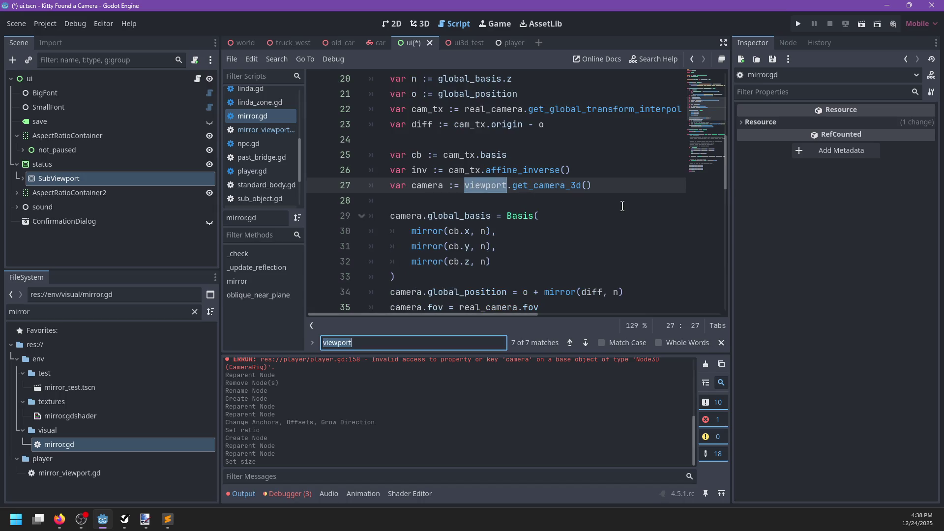
key(Return)
key(Escape)
click(278, 130)
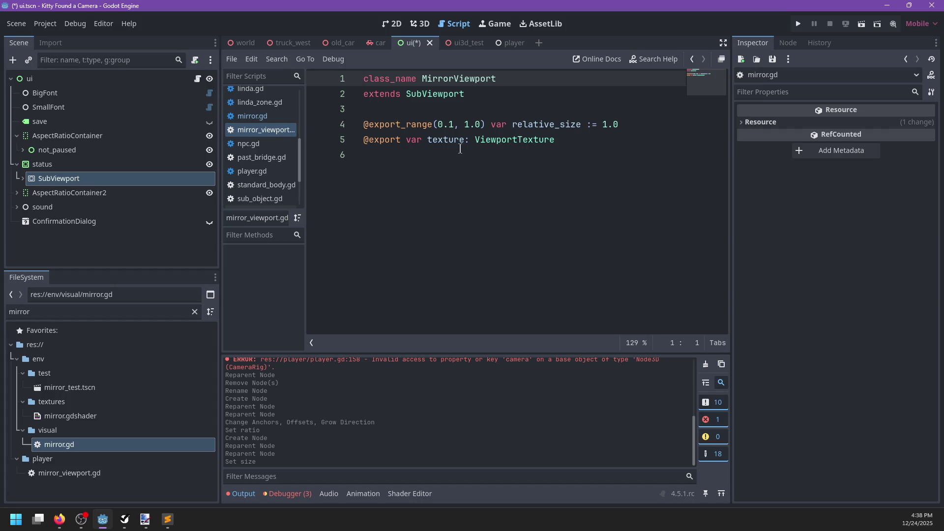
Step: Select the relative_size and texture variable names in mirror_viewport.gd
double_click(522, 124)
click(442, 141)
double_click(442, 141)
scroll(280, 172, down, 3)
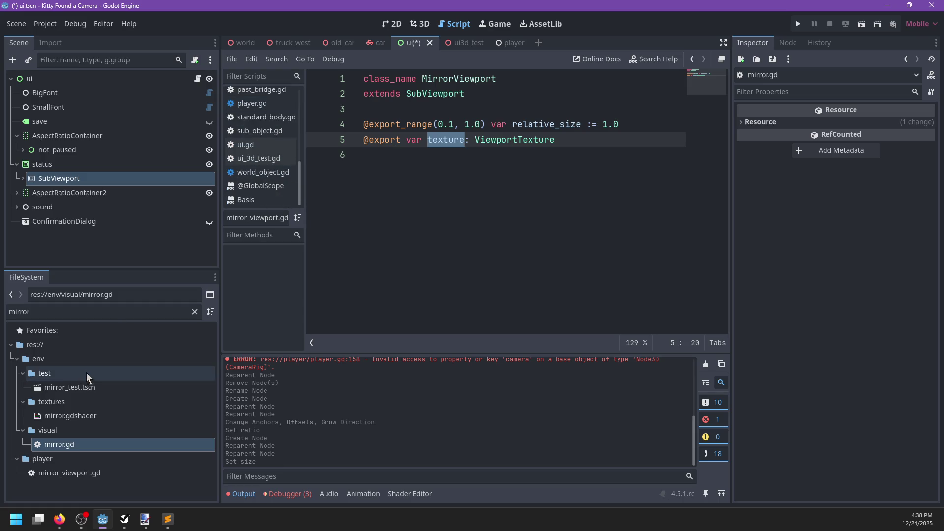
Step: Attach a new script res://ui/sub_viewport.gd to the SubViewport under status
click(63, 178)
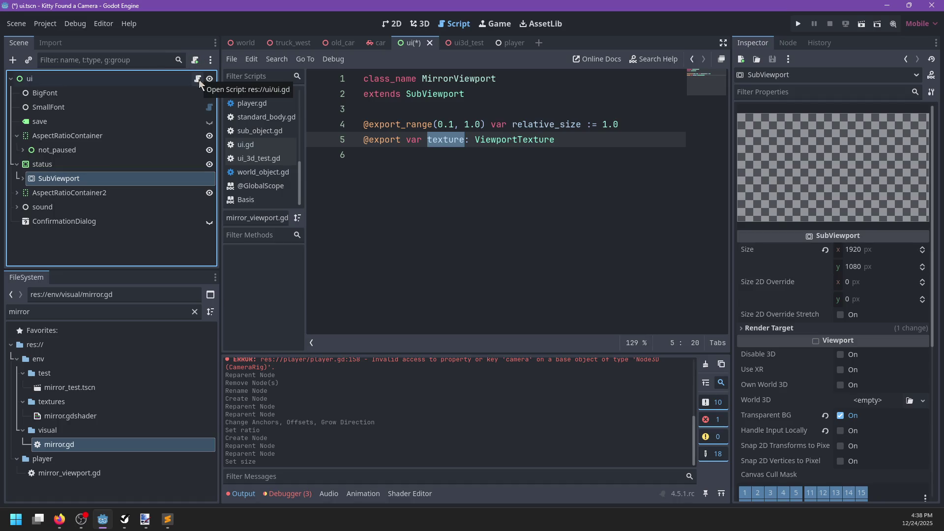
click(21, 179)
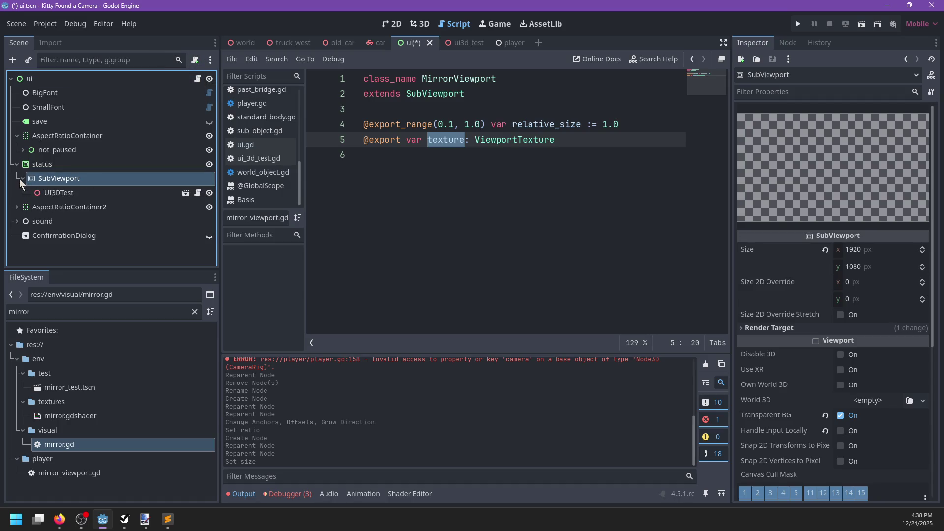
click(194, 60)
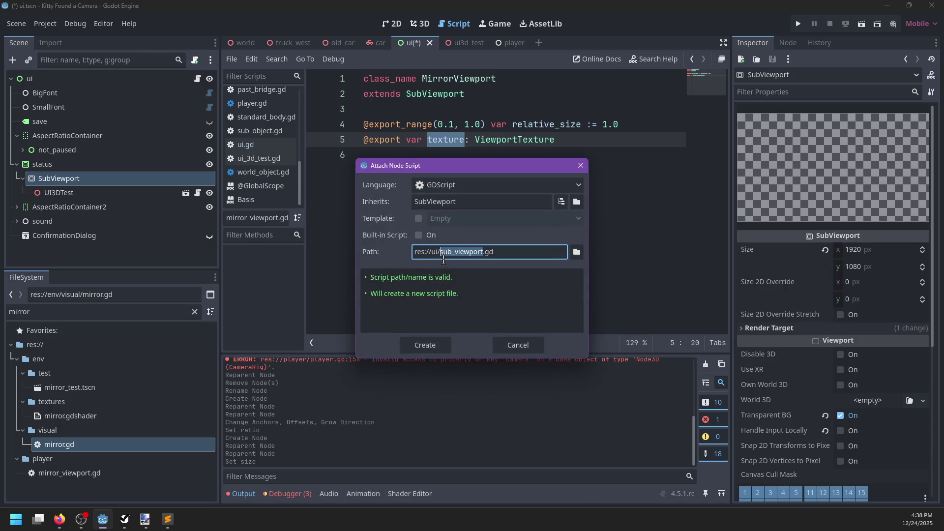
click(423, 347)
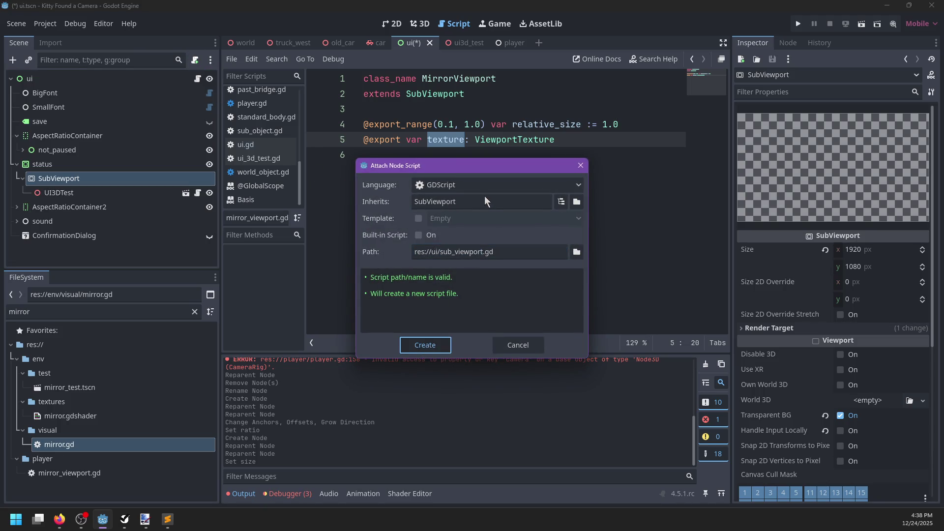
Step: Search the web in Firefox for 'godot get resolution'
click(59, 519)
click(185, 471)
click(405, 67)
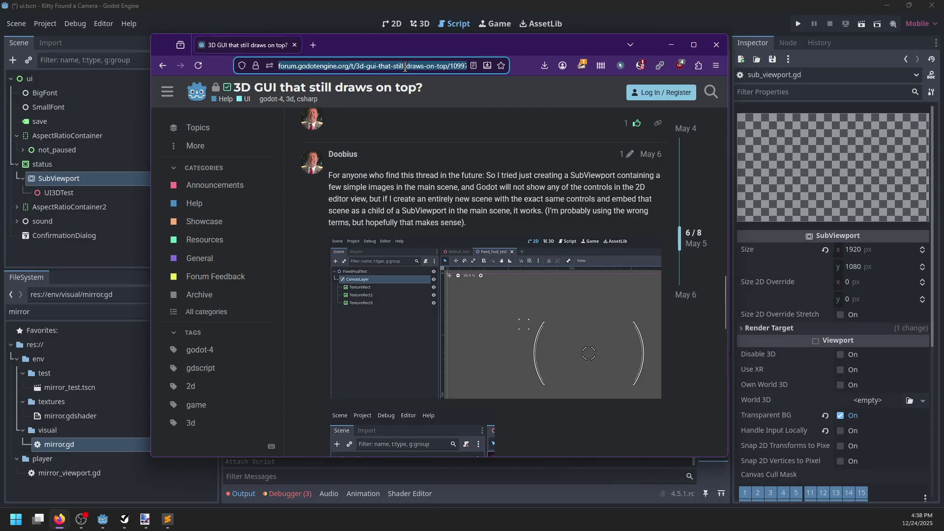
text(sub)
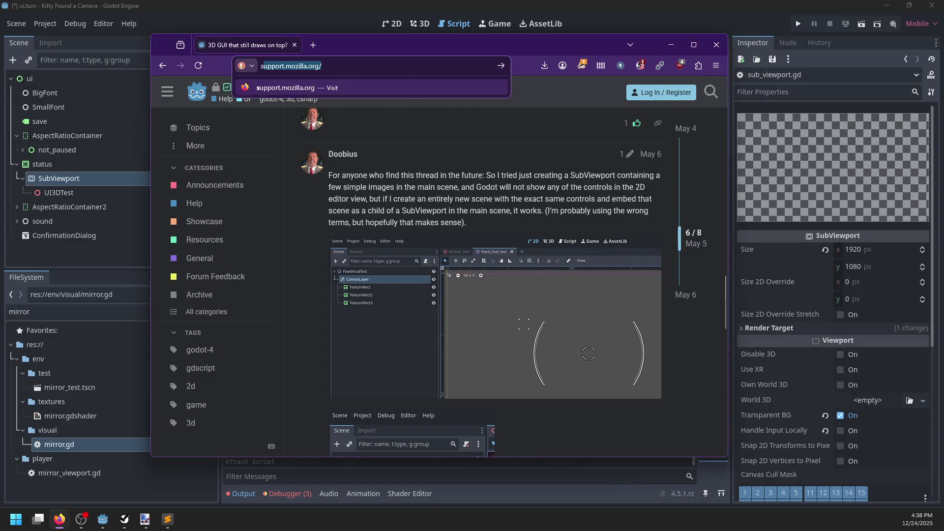
key(BackSpace)
key(BackSpace)
key(BackSpace)
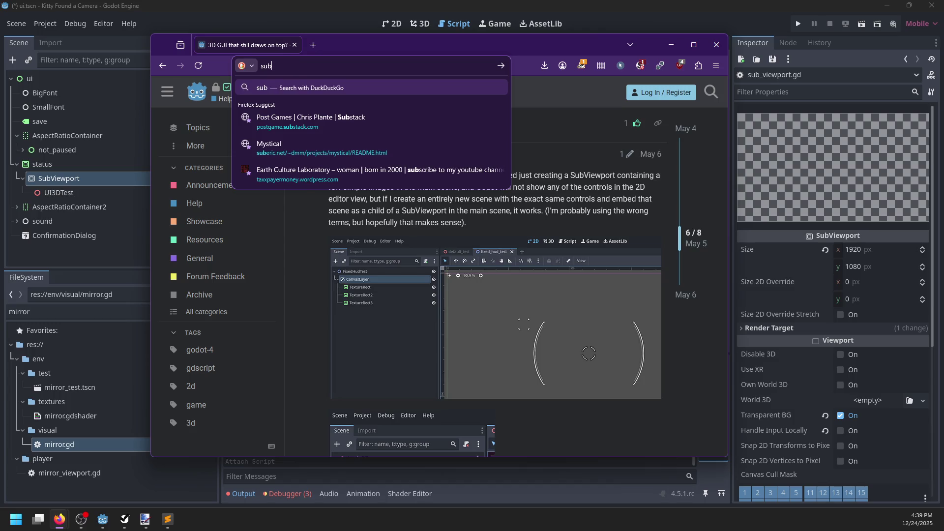
text(godot get resolu)
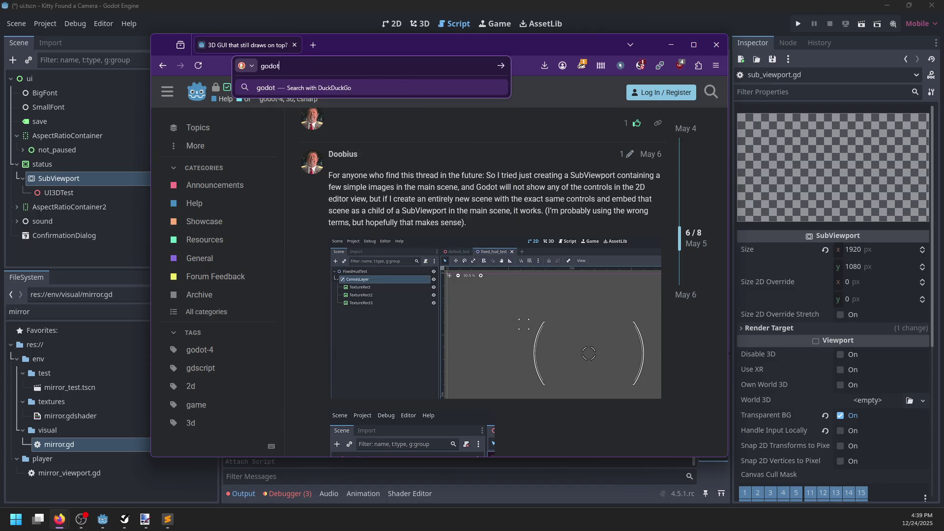
text(tion)
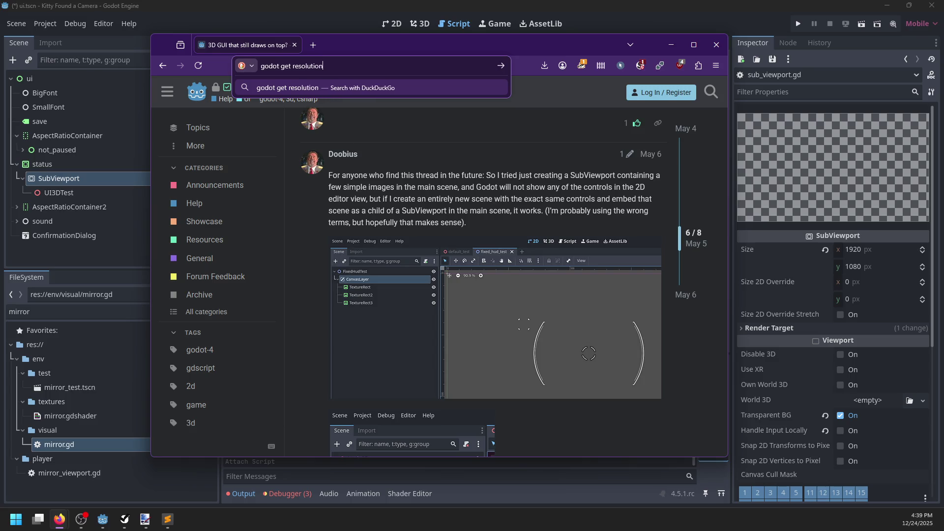
key(Return)
Step: Add an empty func _ready(): to sub_viewport.gd
key(alt+Tab)
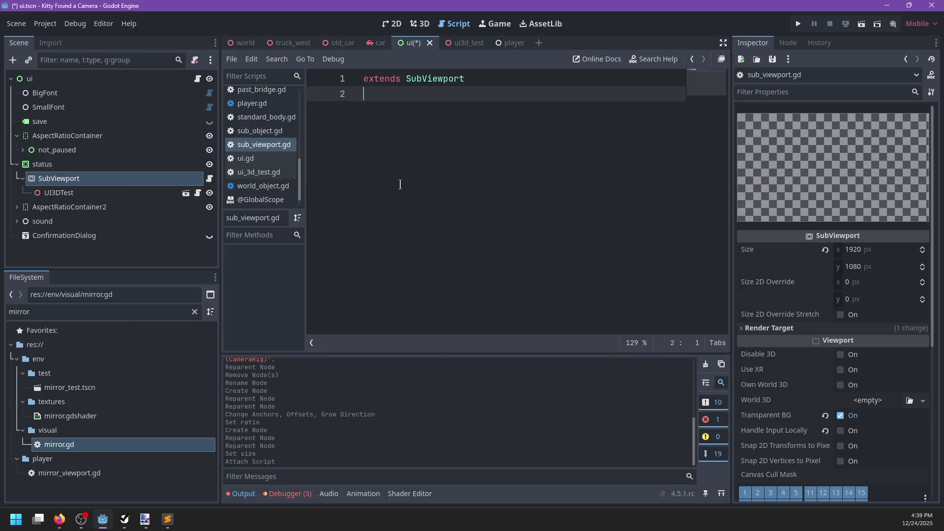
key(Return)
text(un)
text(func _read)
text(:)
key(Return)
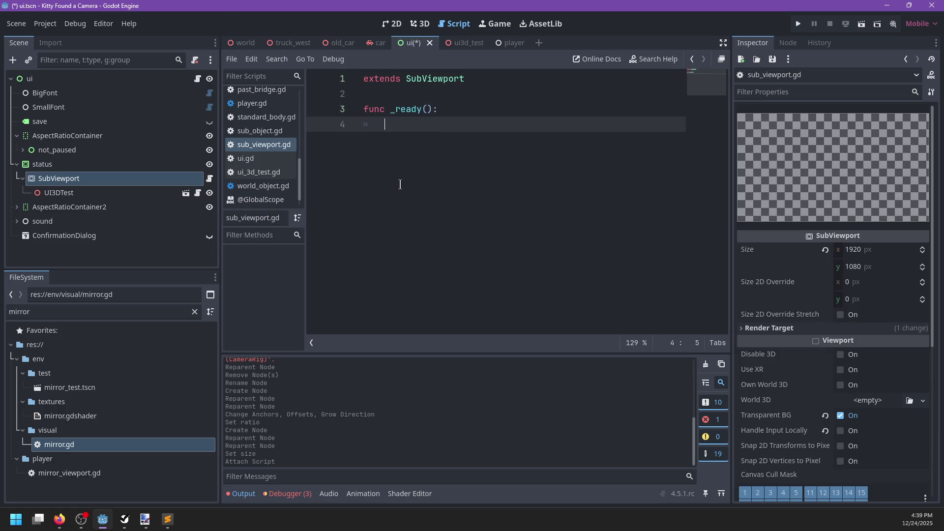
Step: Open the Reddit thread on getting the current resolution, then return to Godot
key(alt+Tab)
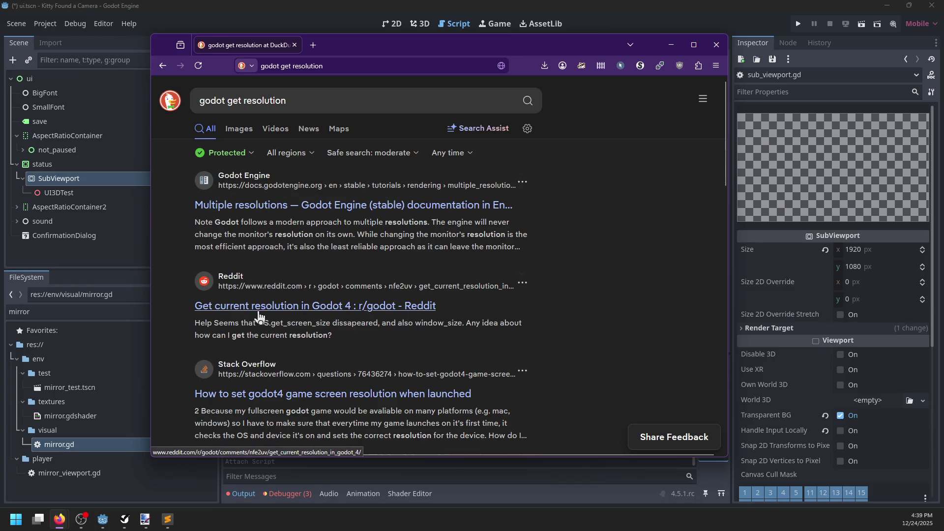
click(257, 309)
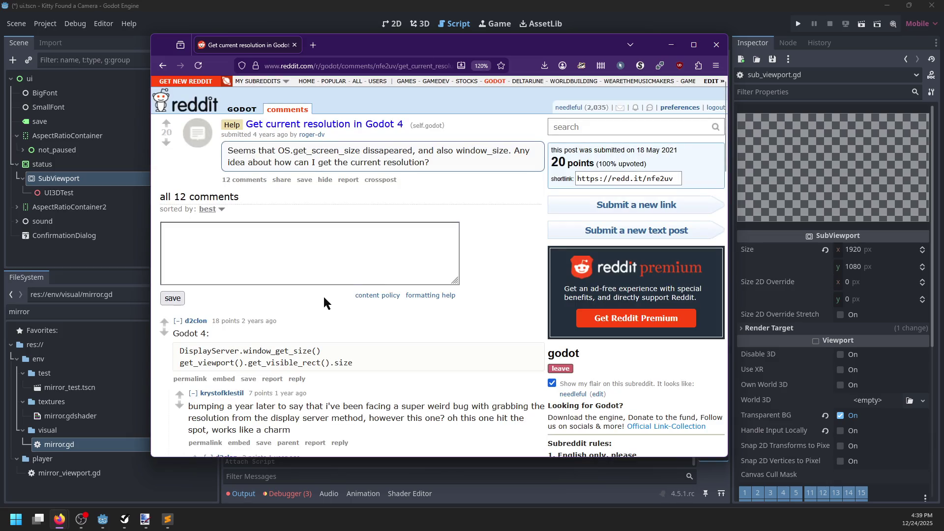
key(alt+Tab)
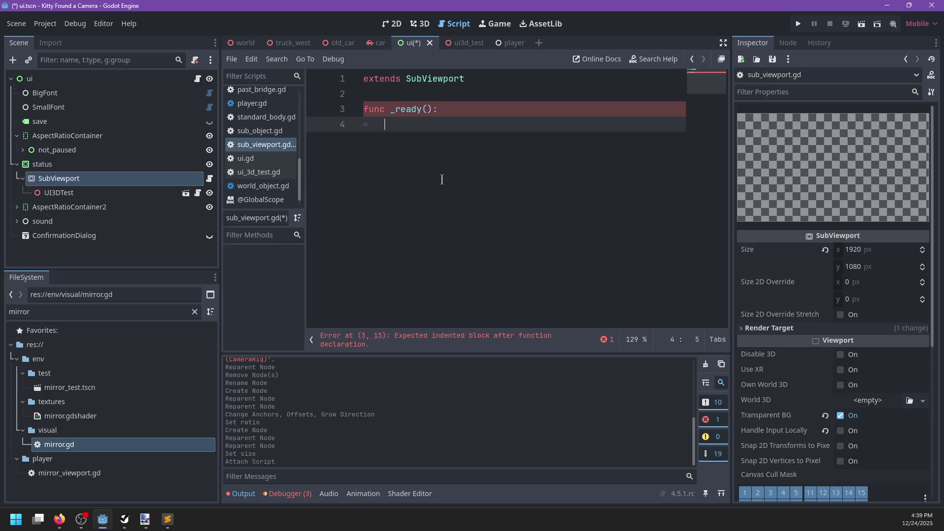
Step: Write size = get_viewport().get_visible_rect().size in _ready and open get_visible_rect's documentation
text(ize = )
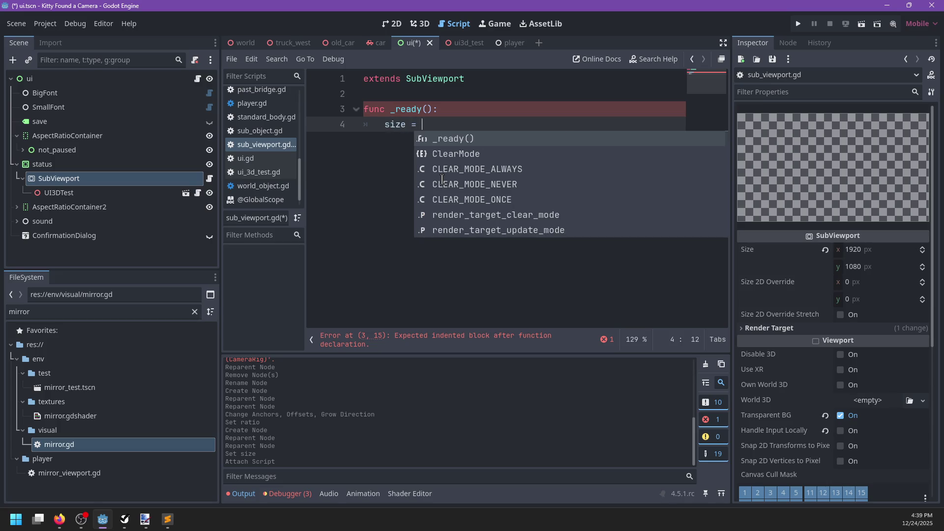
text(get_viepo)
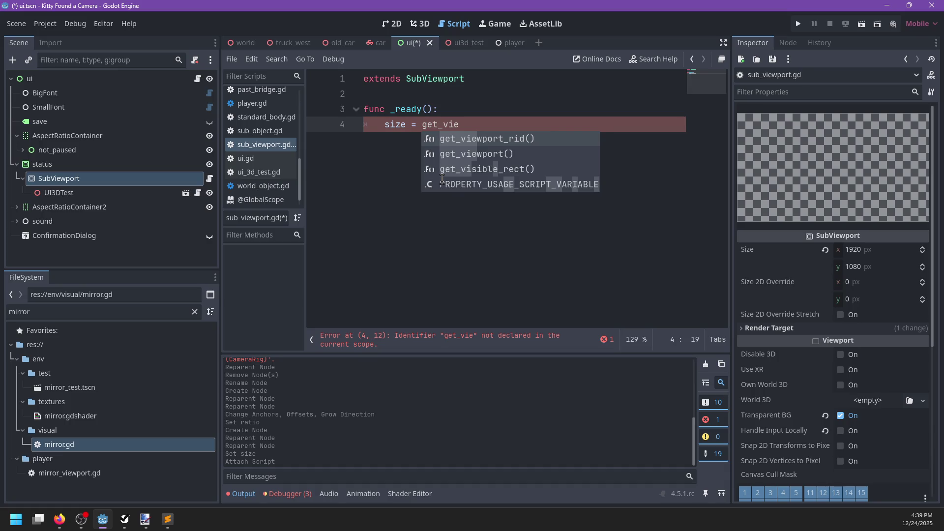
key(Down)
key(Return)
text(.get_v)
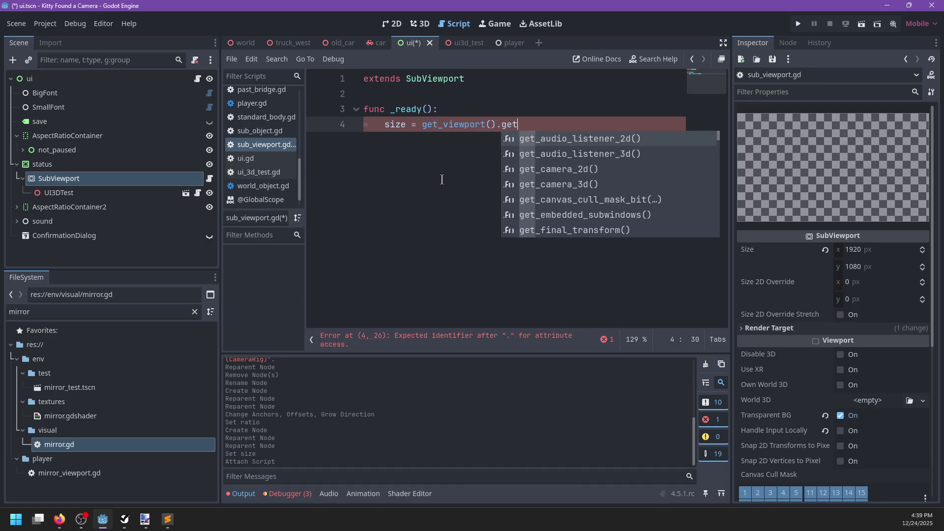
text(i)
key(Down)
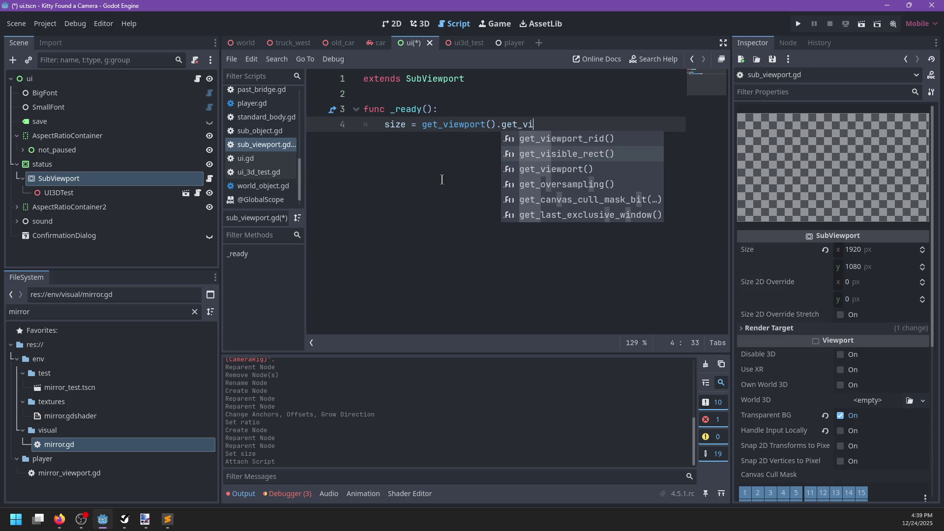
key(Return)
text(.s)
key(Return)
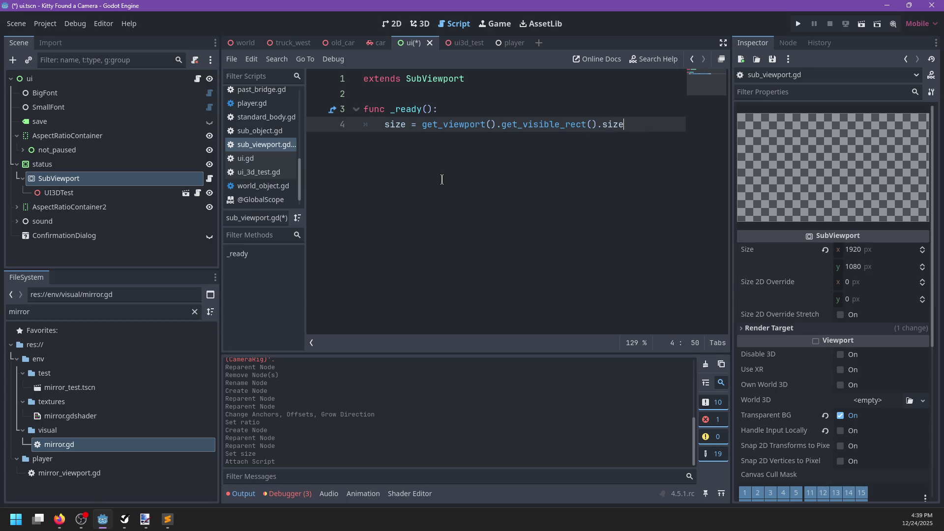
ctrl+click(527, 125)
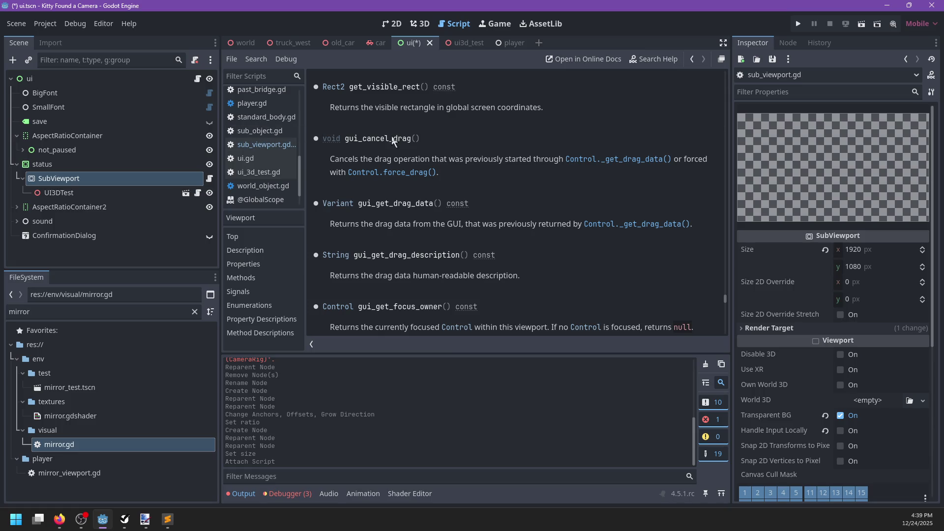
Step: Search the Viewport reference for get_viewpo, then return to the sub_viewport.gd script
scroll(400, 146, up, 3)
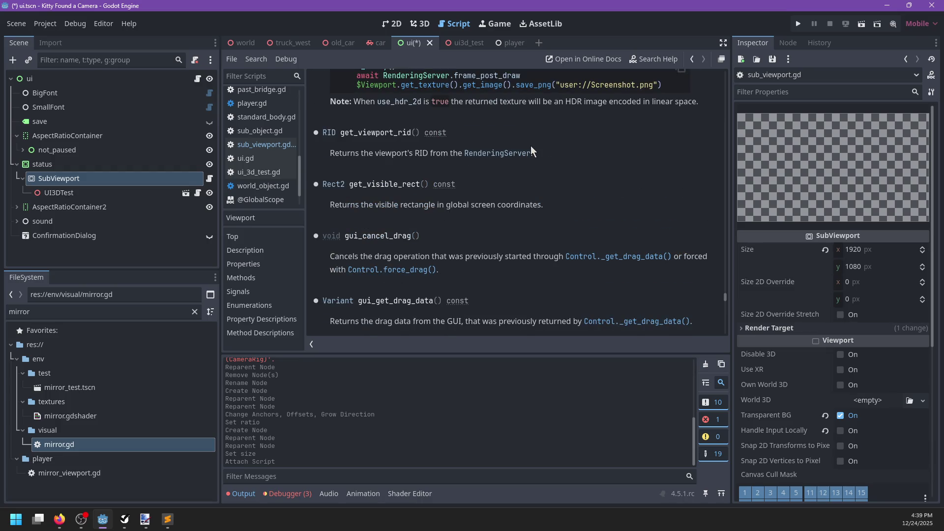
key(ctrl+f)
text(get_viewpo)
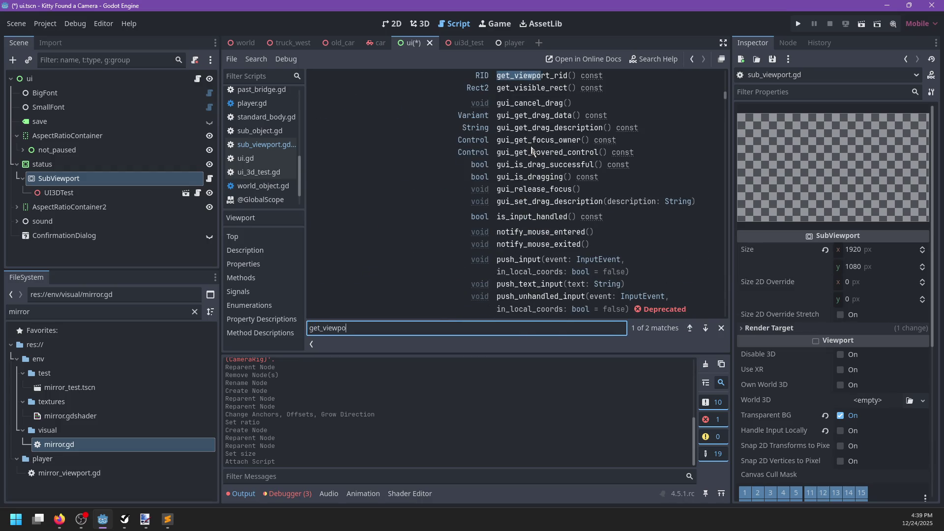
key(Escape)
scroll(532, 155, up, 2)
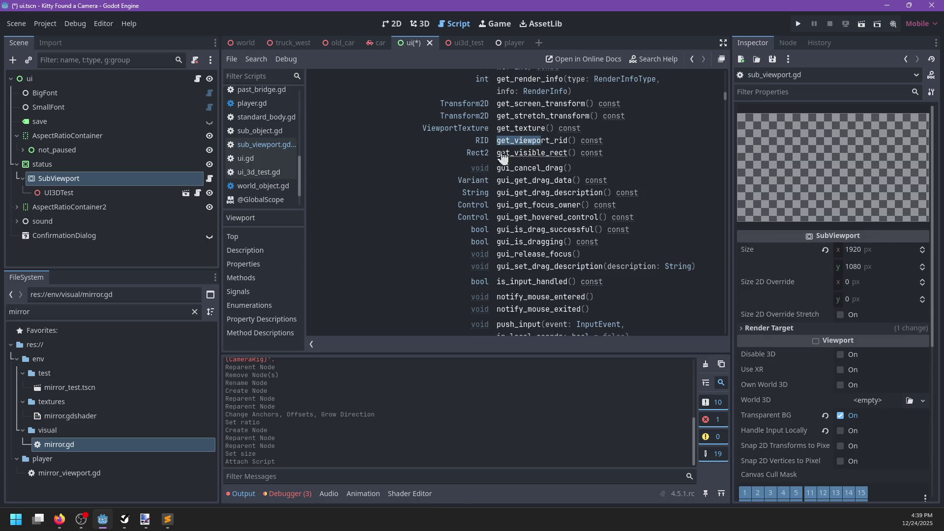
click(265, 145)
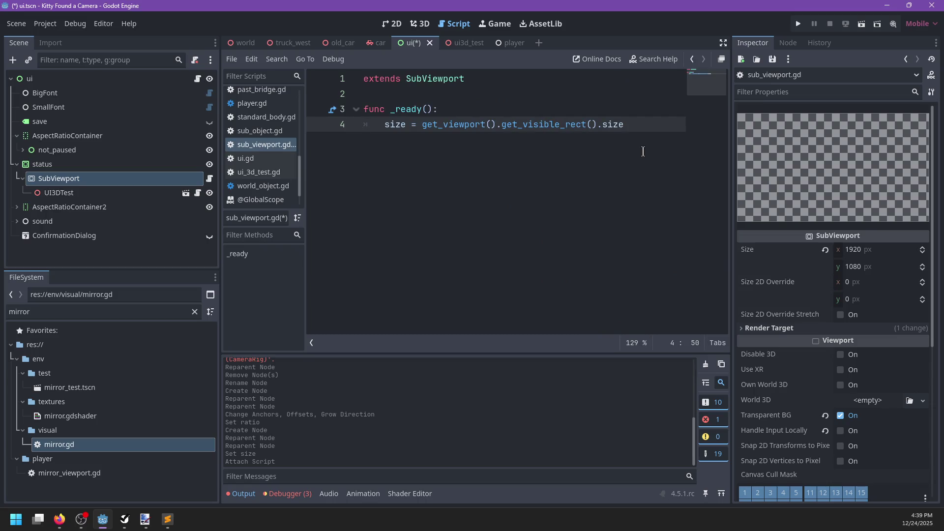
Step: In _ready, connect get_viewport().size_changed to _resize and delete the old size assignment line
key(Return)
text(viewport().)
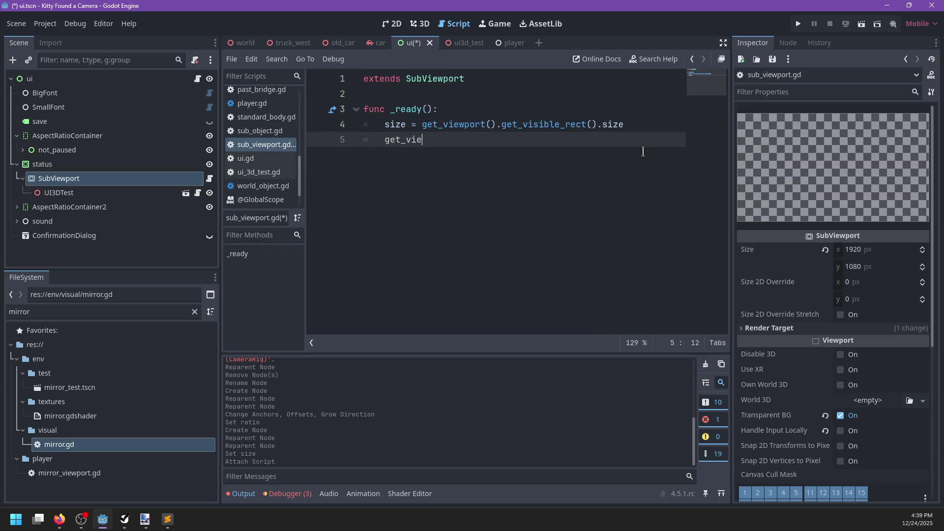
text(size_changed.con)
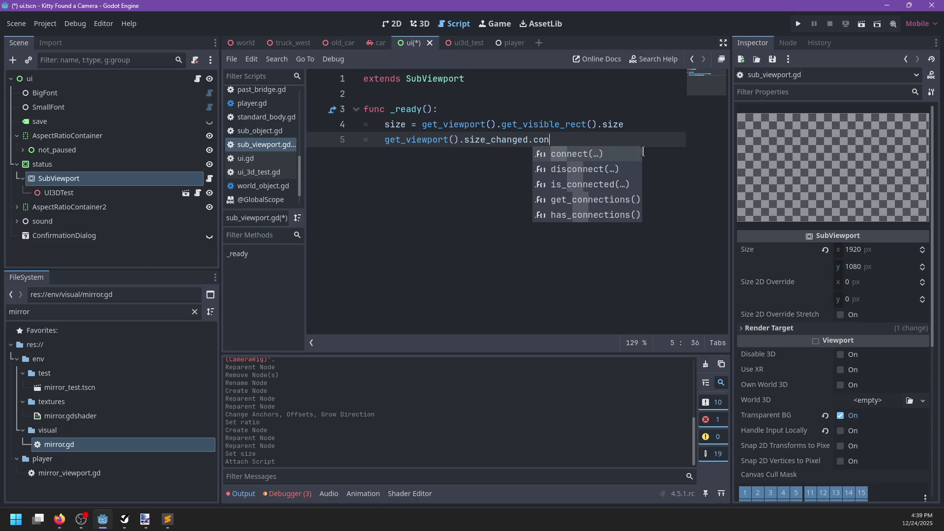
key(Return)
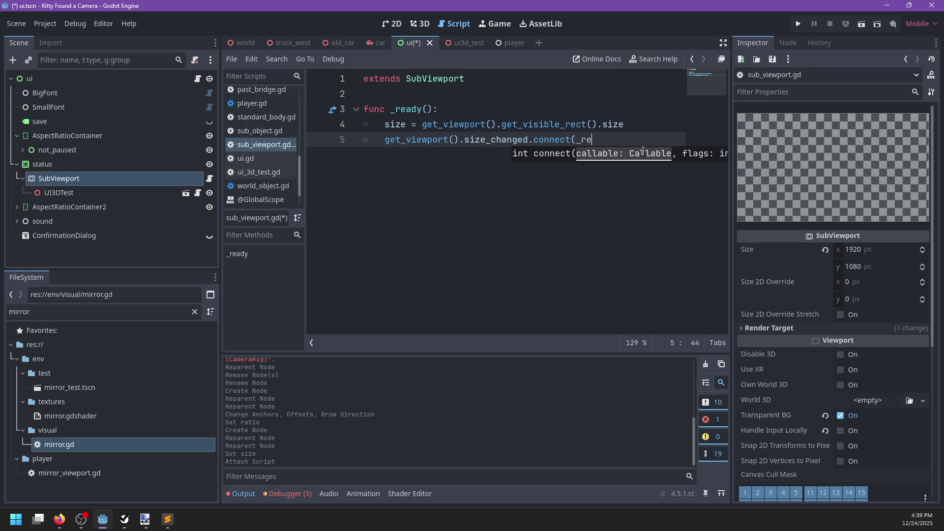
text(ze))
key(Up)
key(ctrl+shift+k)
Step: Add a _resize() call in _ready below the connect line
key(End)
key(Return)
text(_resize())
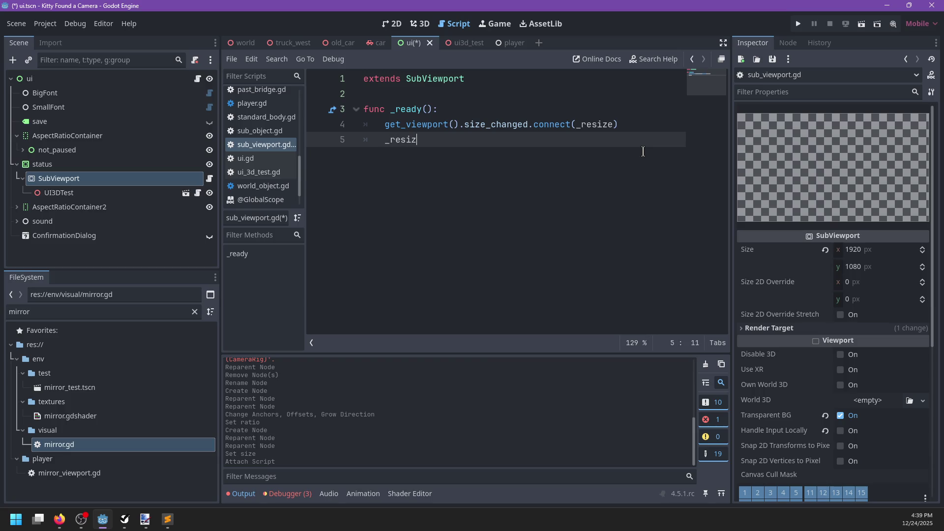
key(Return)
key(BackSpace)
key(Return)
Step: Define func _resize() holding the pasted size-from-visible-rect assignment, and save
text(fuinc)
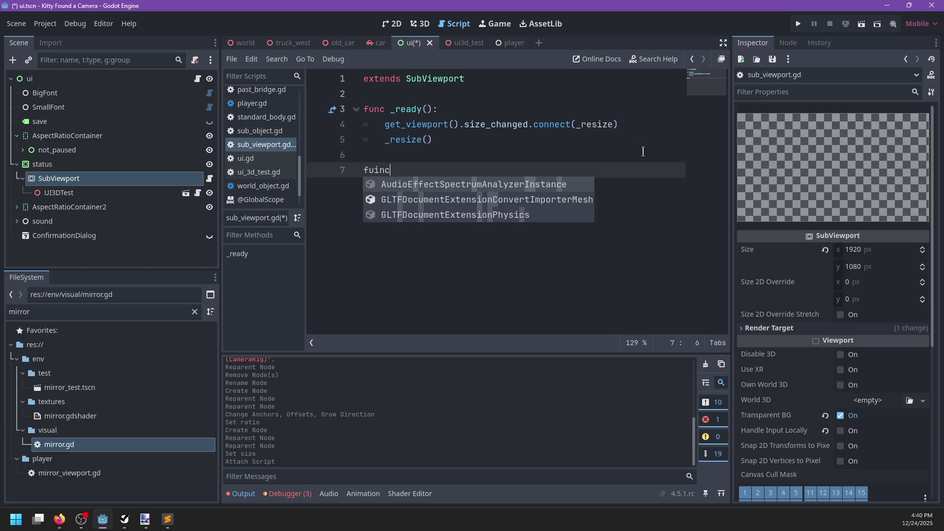
text( _resize();l)
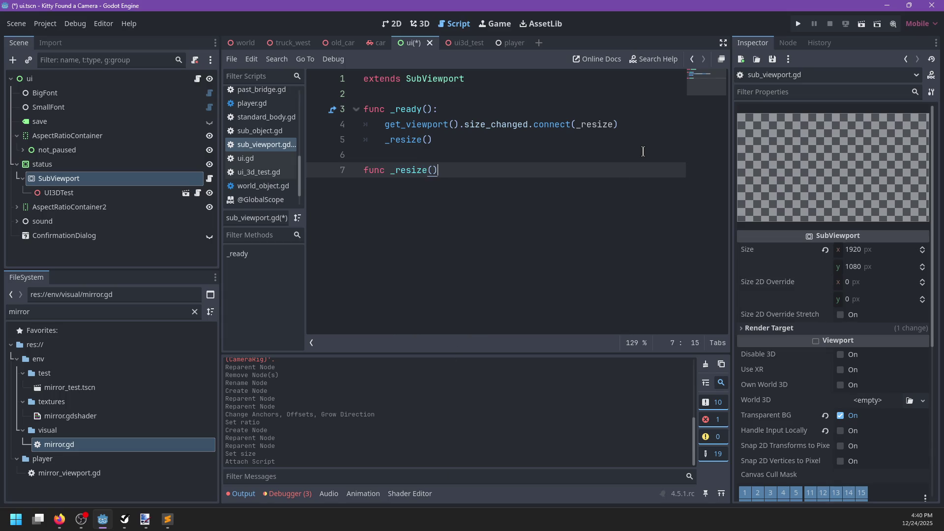
key(BackSpace)
key(BackSpace)
text(:)
key(Return)
key(Return)
text(size = get_viewport().get_visible_rect().size)
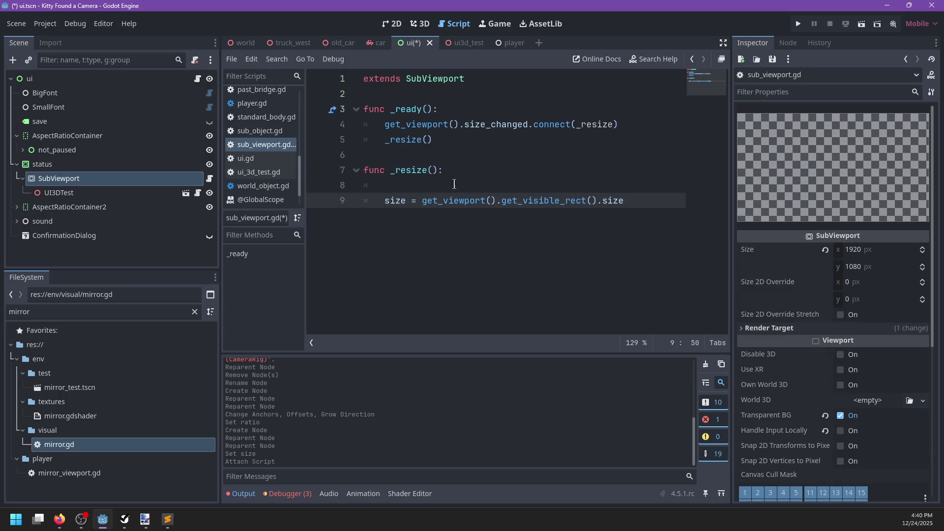
click(408, 185)
key(BackSpace)
key(BackSpace)
key(ctrl+s)
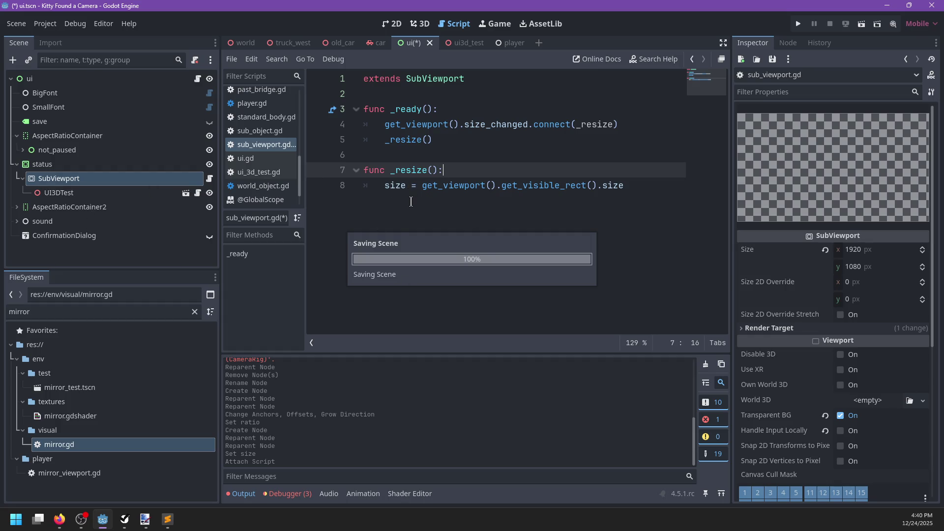
click(419, 24)
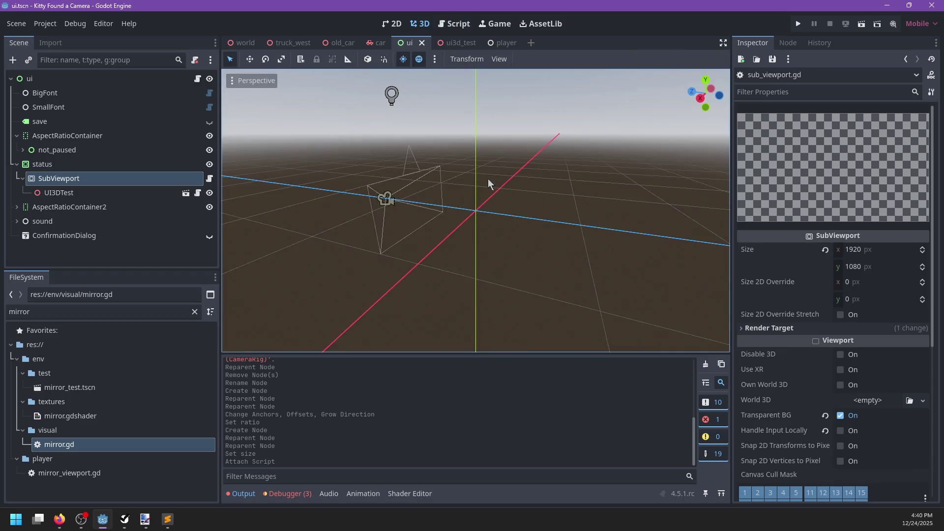
Step: Tick Stretch on the status SubViewportContainer and save the ui scene
click(108, 164)
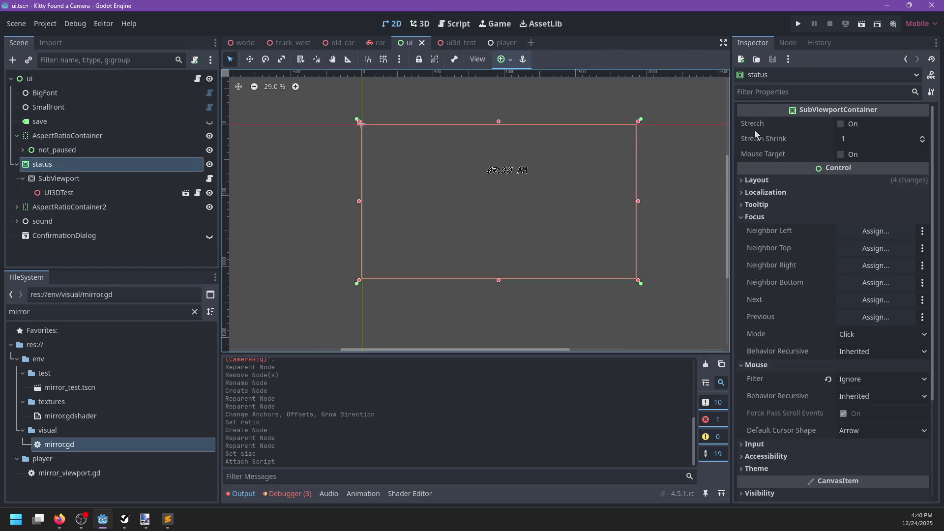
scroll(573, 204, up, 3)
mouse_move(759, 126)
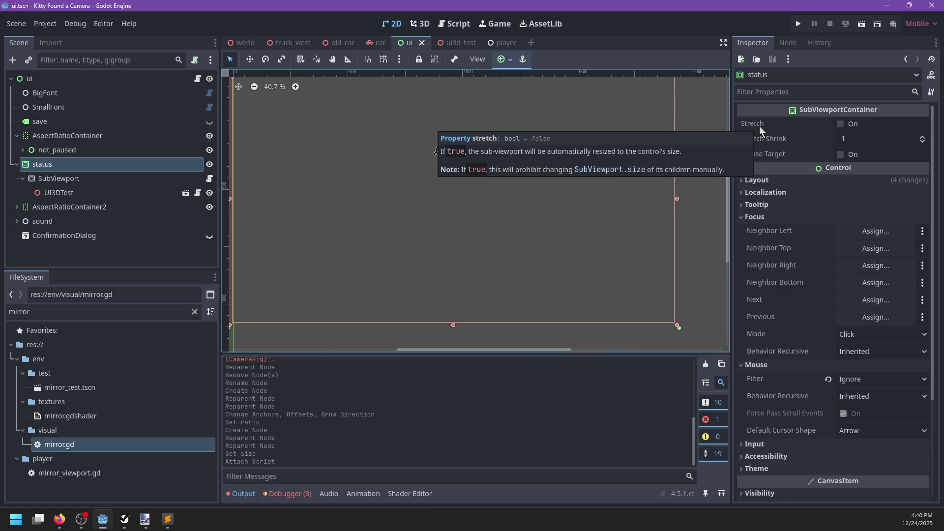
click(840, 124)
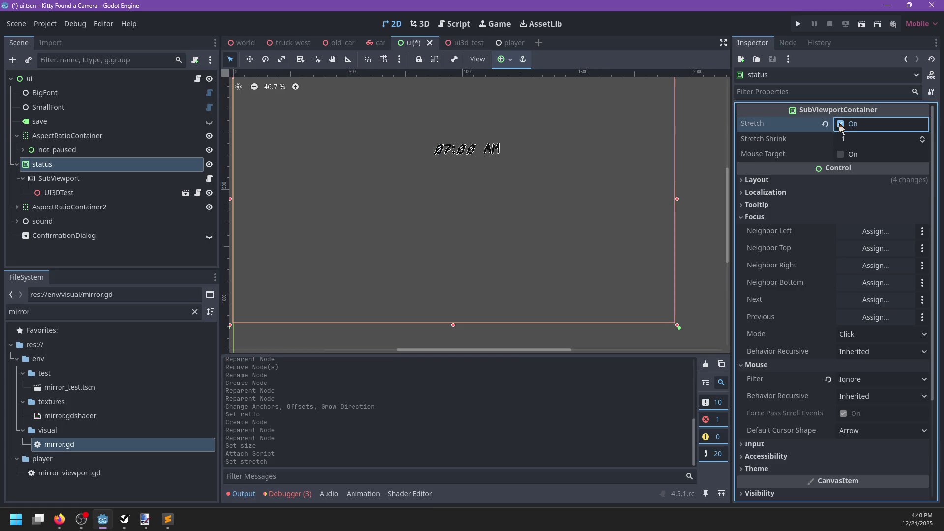
scroll(511, 241, down, 2)
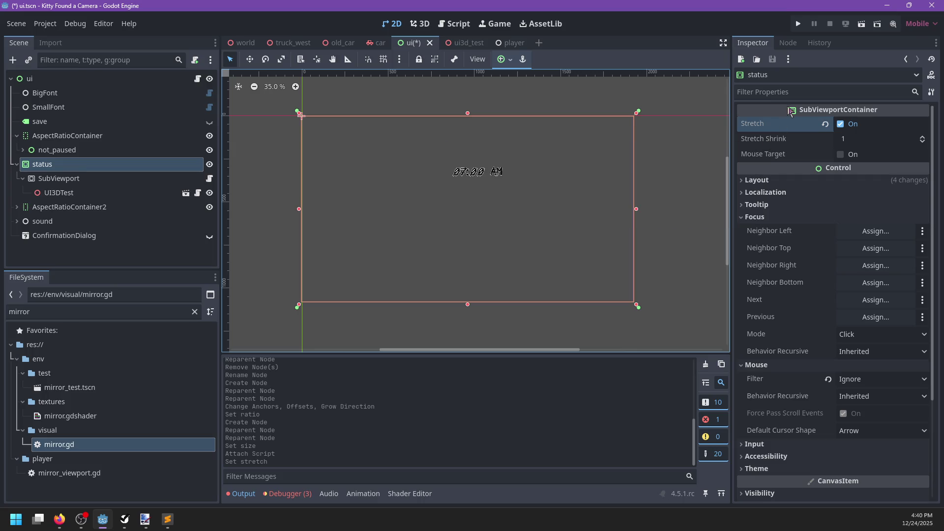
mouse_move(772, 140)
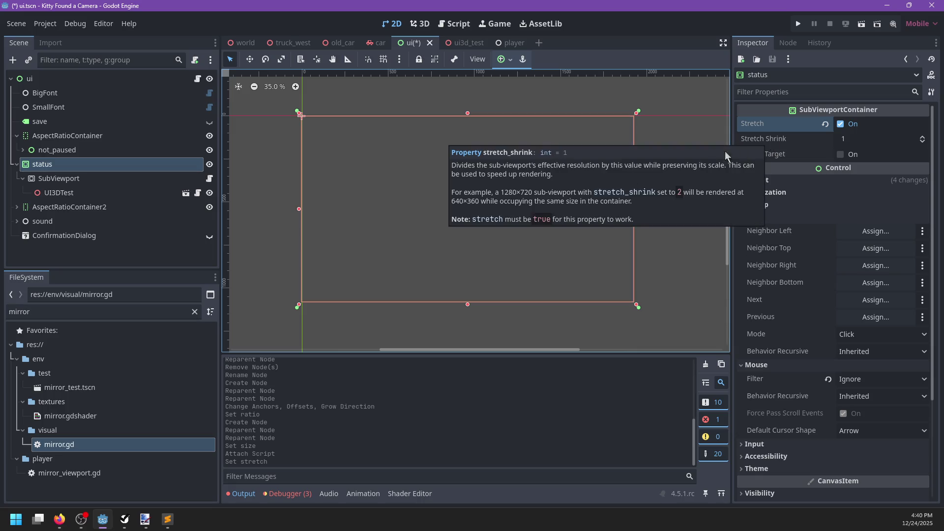
scroll(580, 201, down, 2)
scroll(581, 202, up, 1)
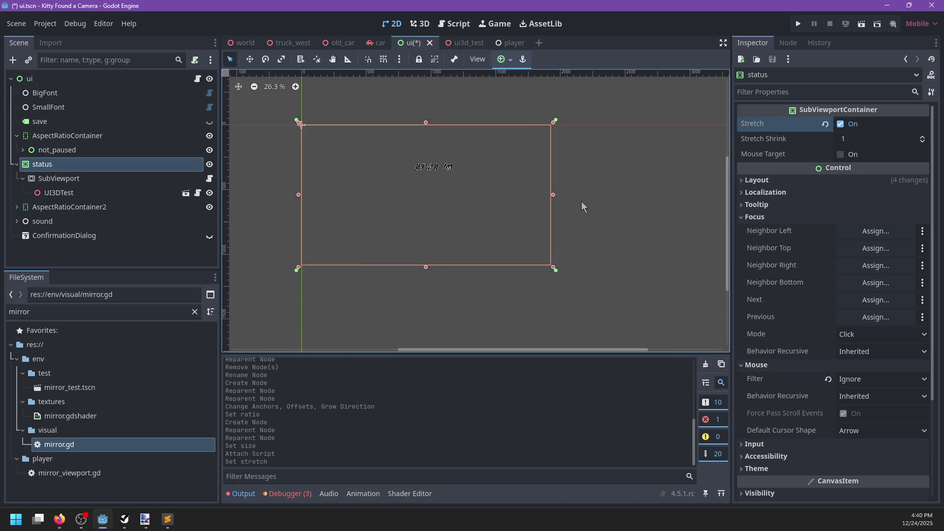
key(ctrl+s)
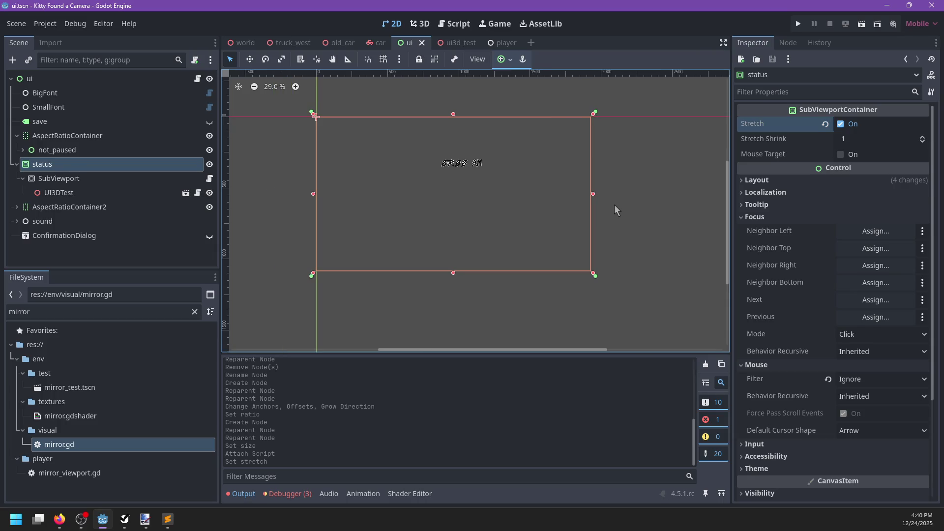
Step: Reselect the status container and open the ui.gd script
click(56, 150)
click(51, 166)
click(197, 79)
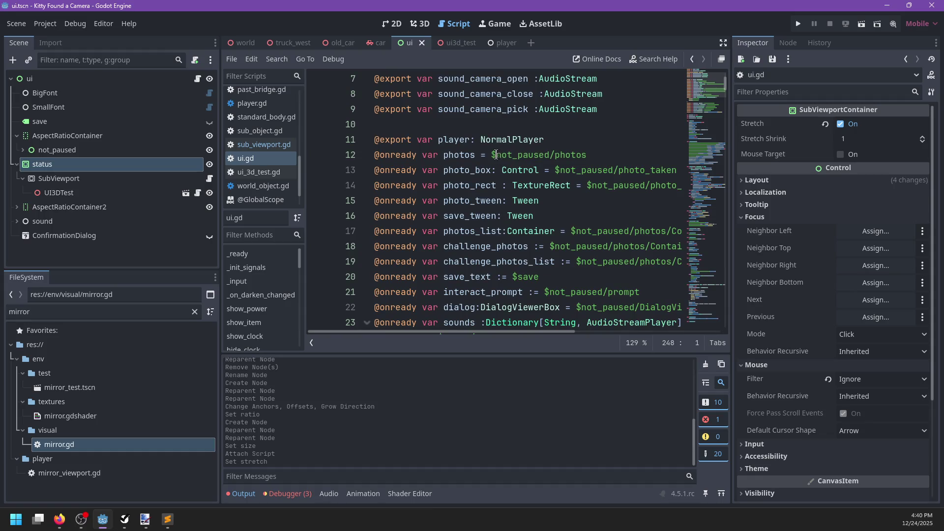
Step: Prefix every $not_paused/ path in ui.gd with AspectRatioContainer/ using multiple carets
ctrl+scroll(515, 171, down, 4)
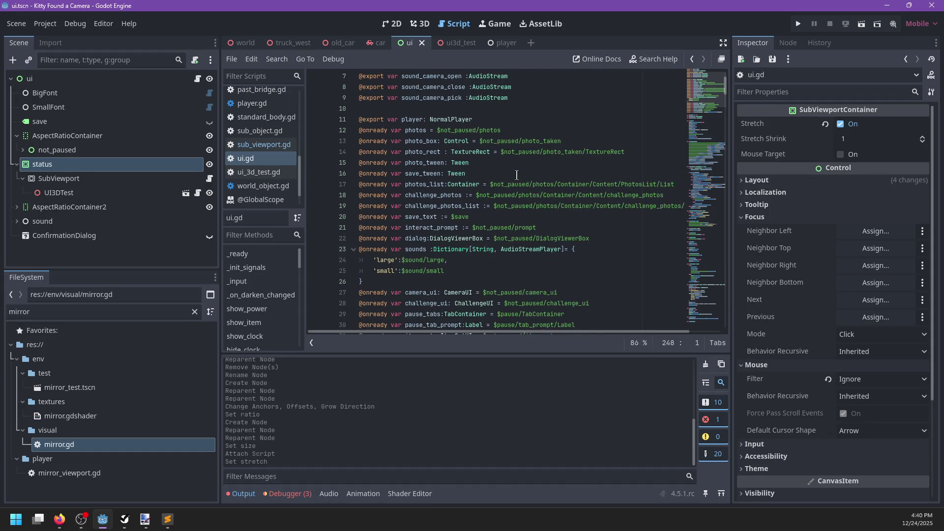
ctrl+scroll(517, 175, up, 2)
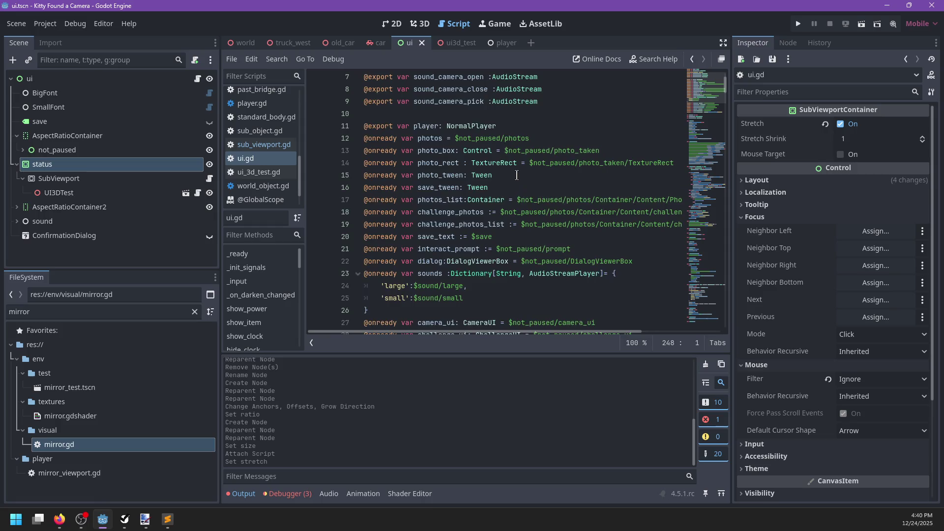
click(517, 144)
drag(517, 144, 466, 144)
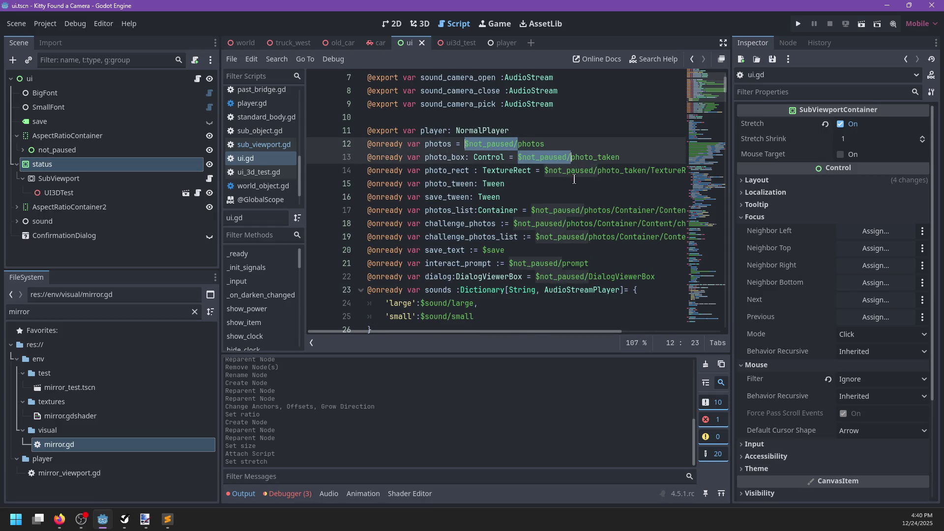
scroll(574, 179, down, 20)
scroll(574, 178, down, 20)
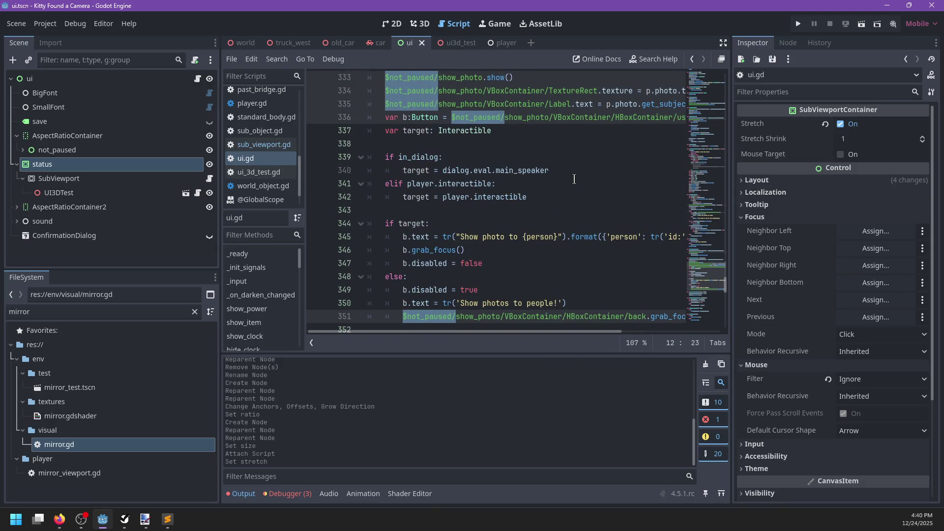
key(Left)
text(Aspectratio)
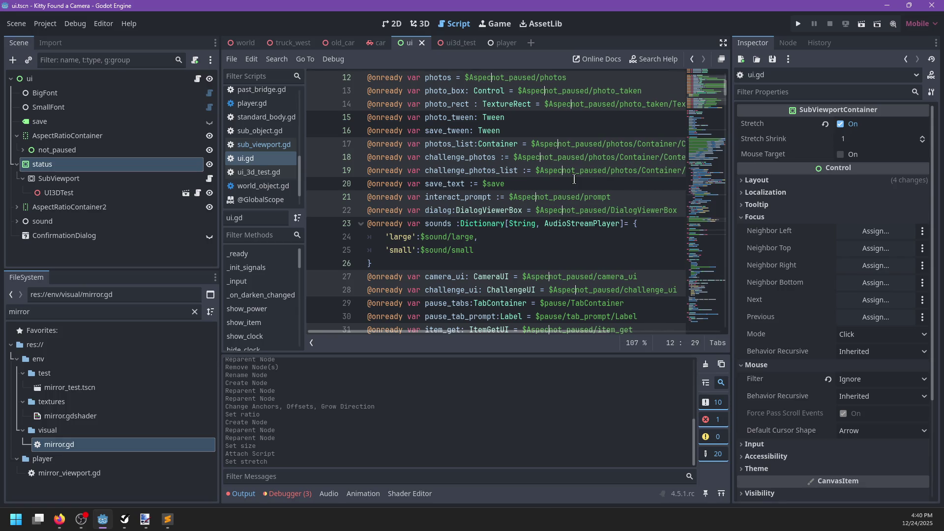
text(n)
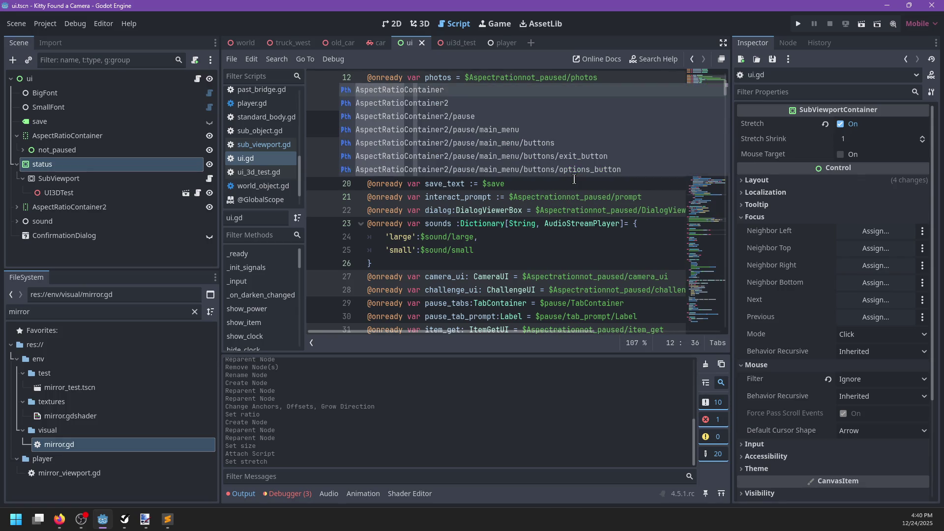
text(Container/)
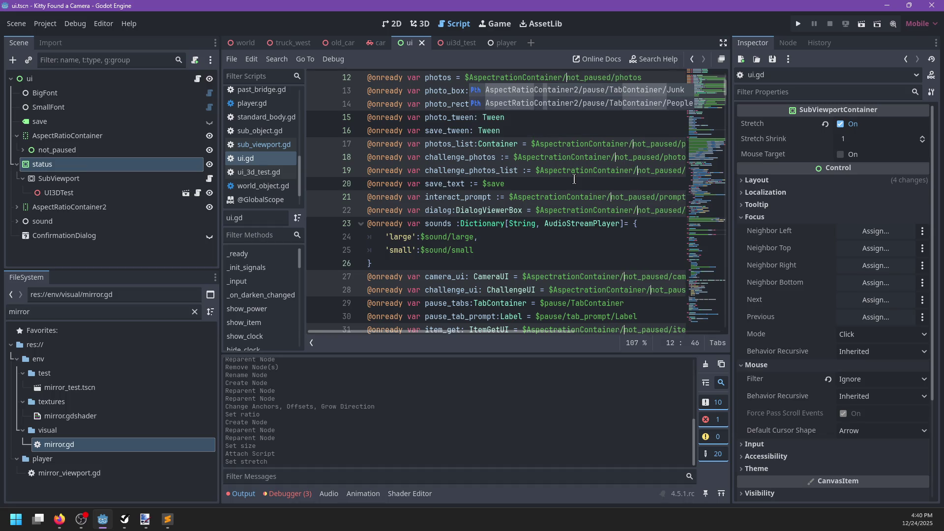
key(BackSpace)
key(BackSpace)
key(BackSpace)
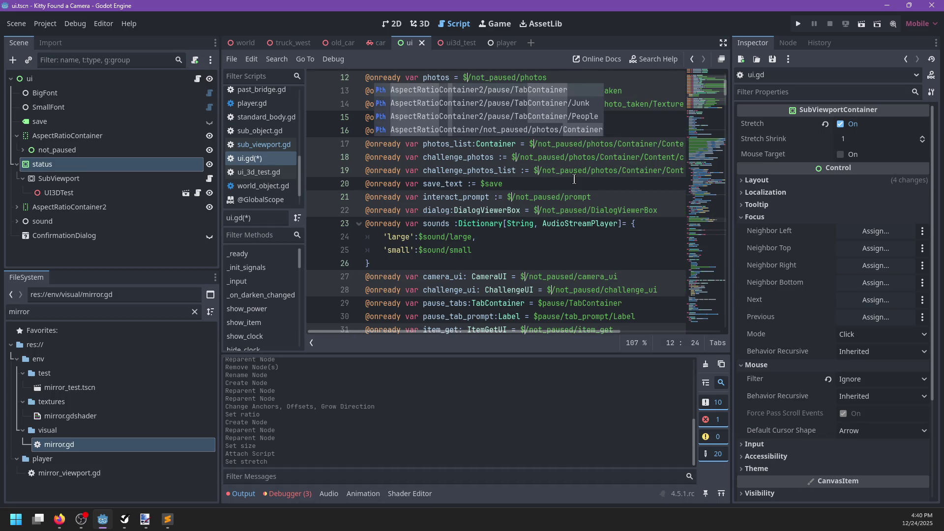
text(tRatioContaine)
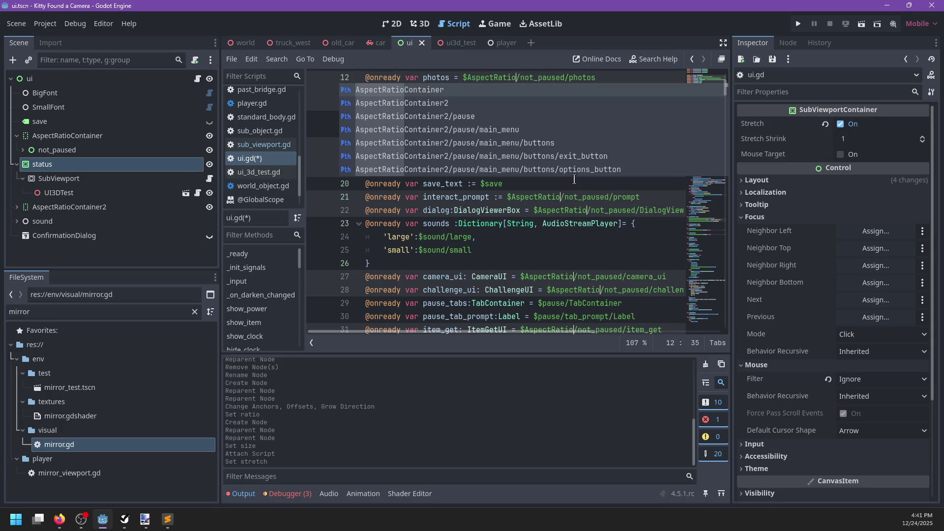
text(r)
key(Escape)
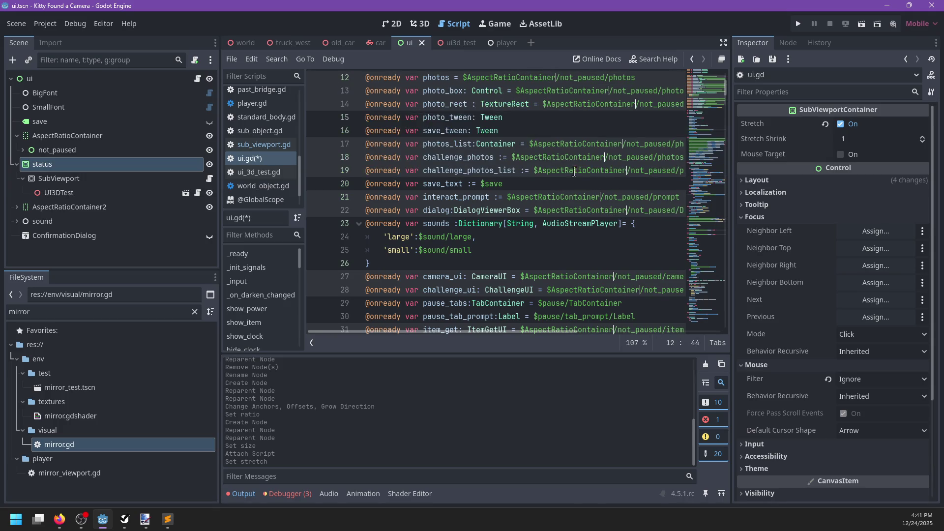
click(522, 188)
Step: Route the $pause/ paths through $AspectRatioContainer2/pause and save ui.gd
scroll(543, 205, down, 3)
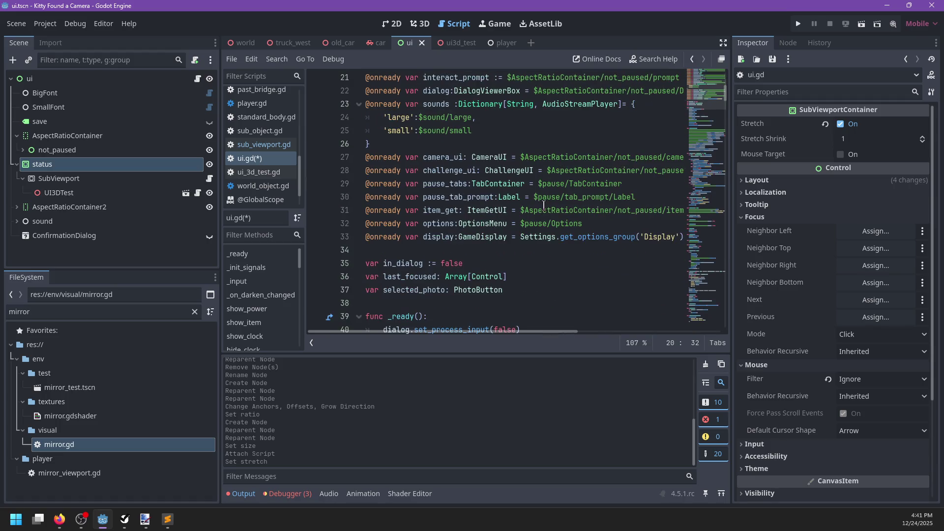
drag(572, 187, 538, 187)
key(ctrl+d)
key(ctrl+d)
key(ctrl+d)
key(ctrl+d)
key(Left)
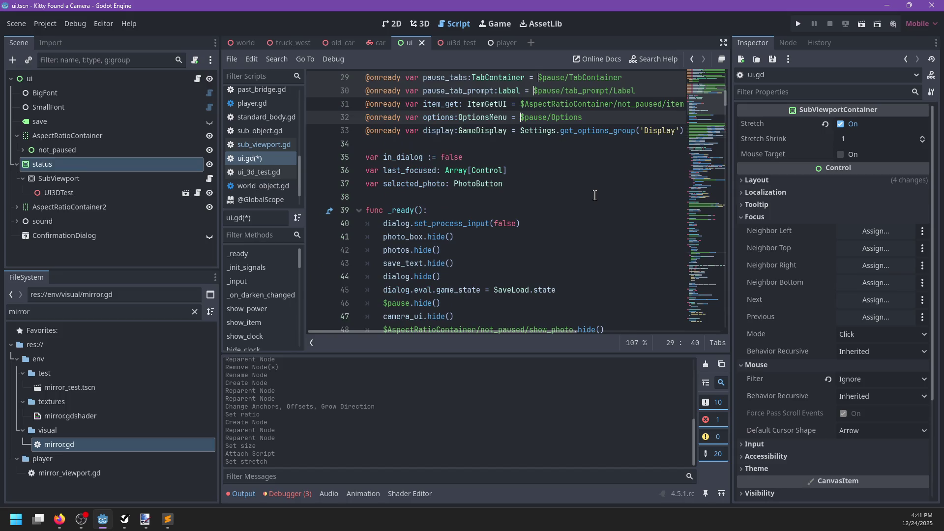
text(Aspect)
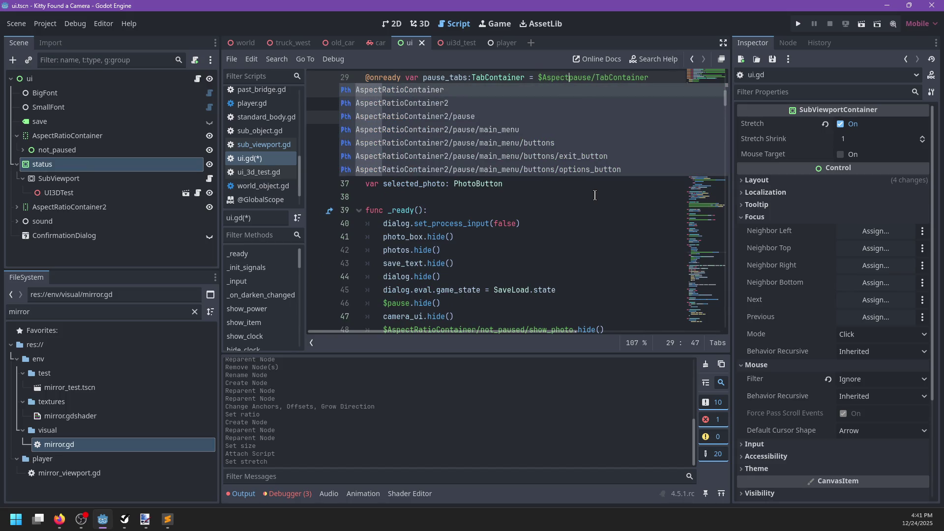
key(Down)
key(Tab)
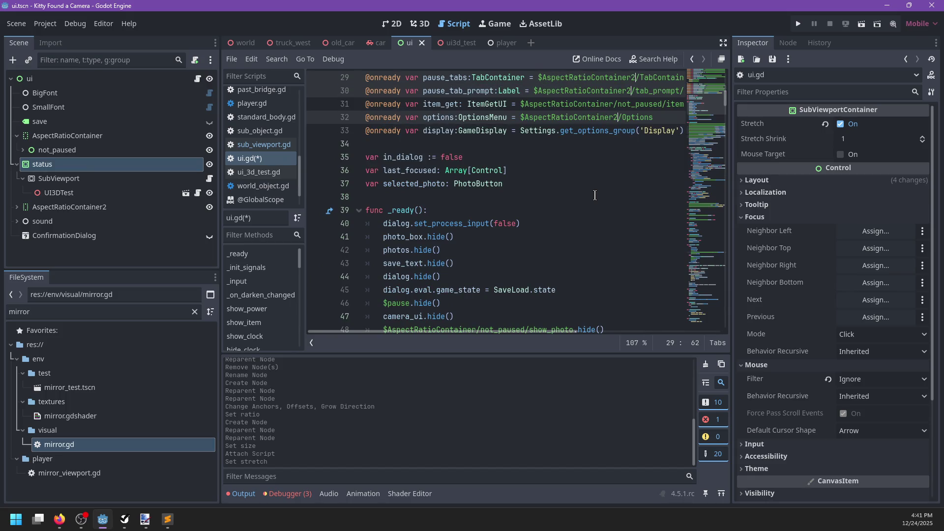
text(/pause/)
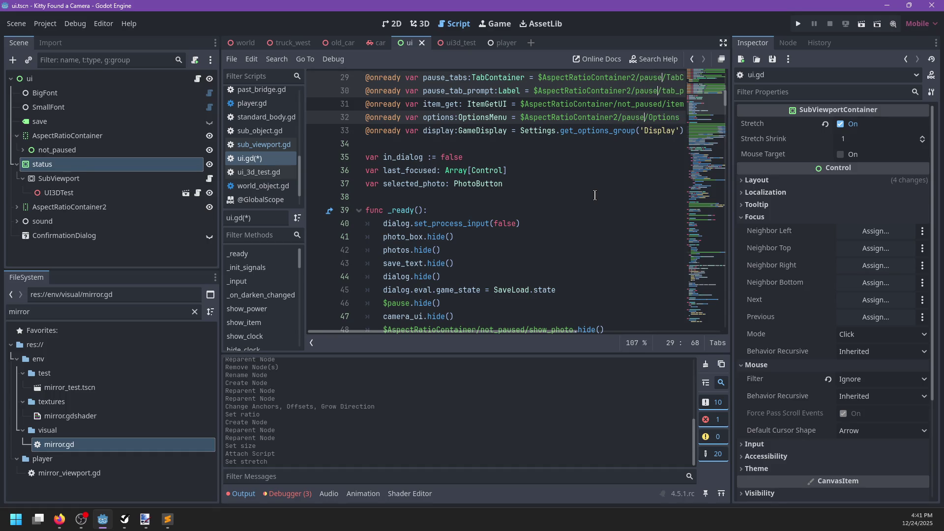
key(ctrl+s)
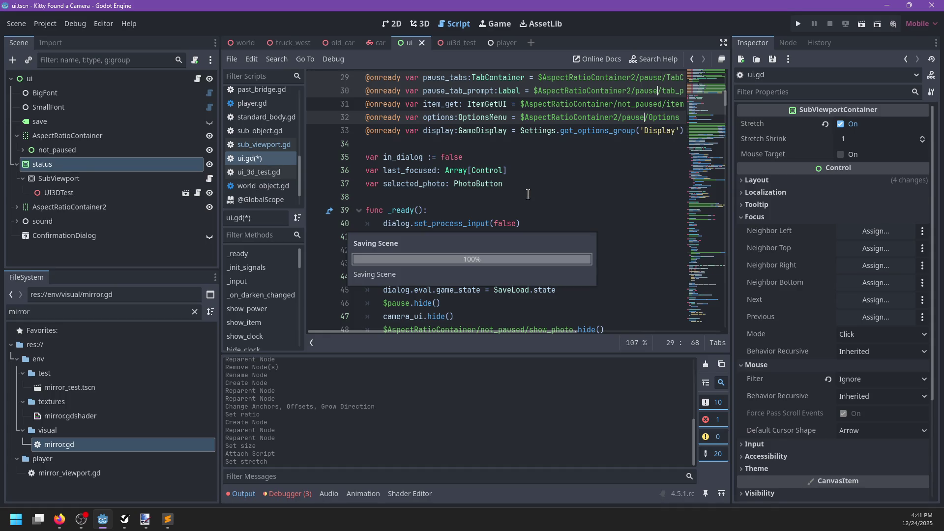
key(alt+Left)
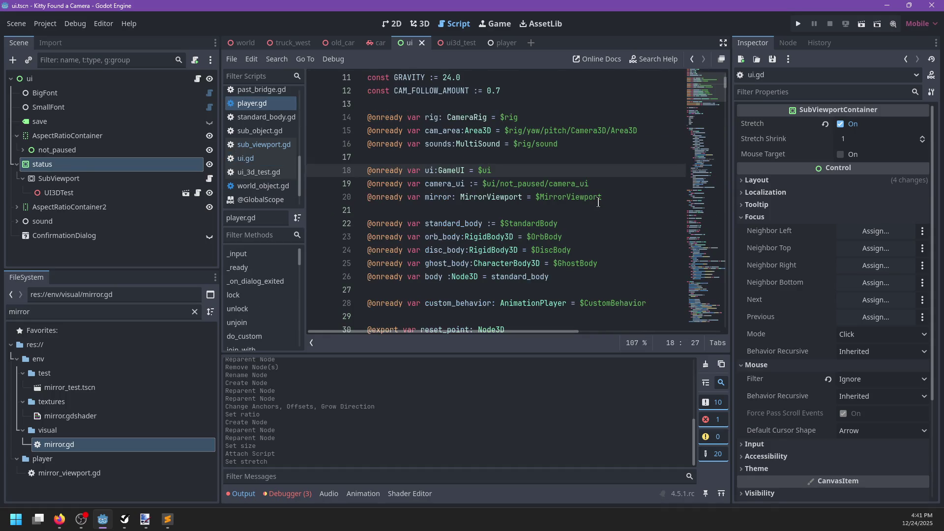
Step: Remove a stray partial container name in player.gd and look up the camera_ui declaration in ui.gd
key(Down)
key(Right)
key(Right)
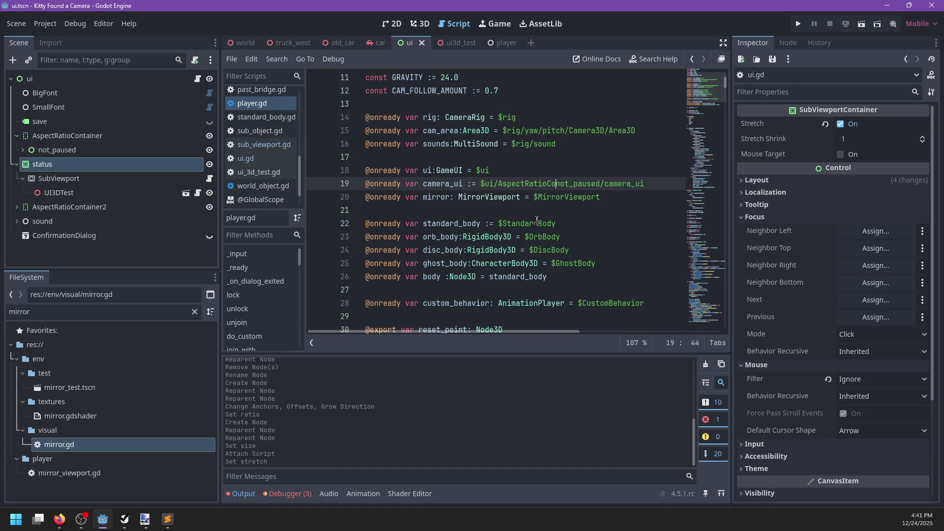
key(ctrl+BackSpace)
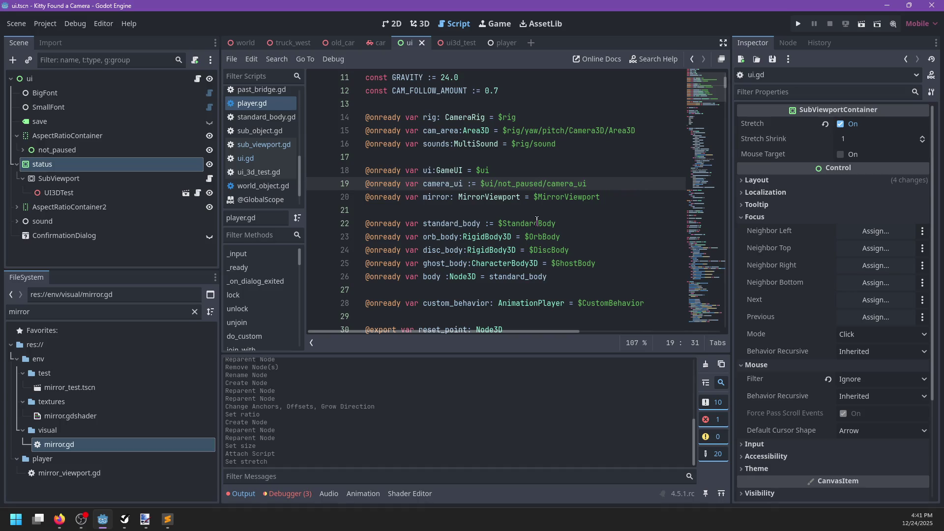
click(245, 158)
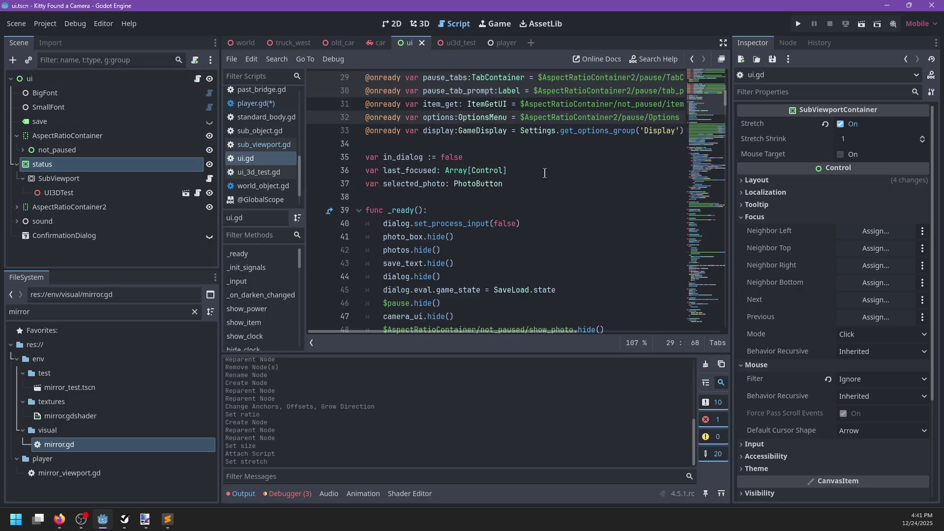
key(ctrl+f)
text(ca)
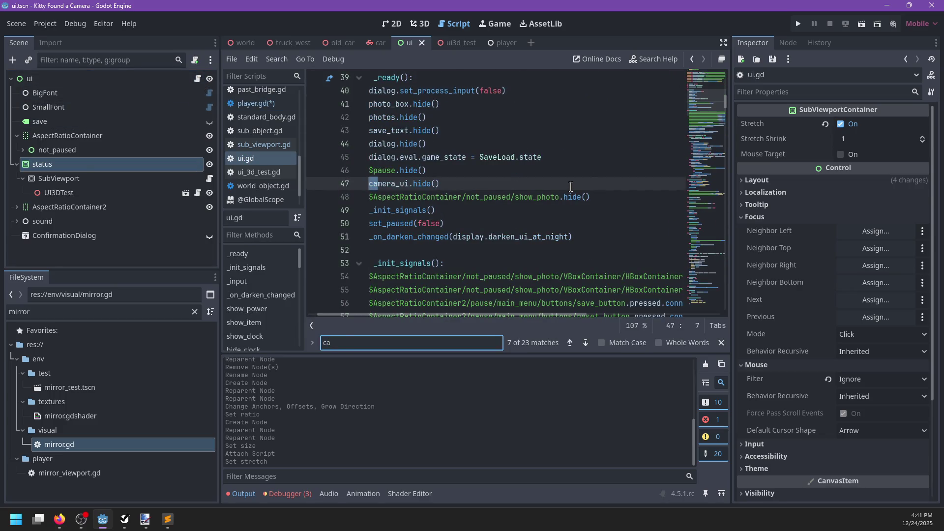
text(mera_ui)
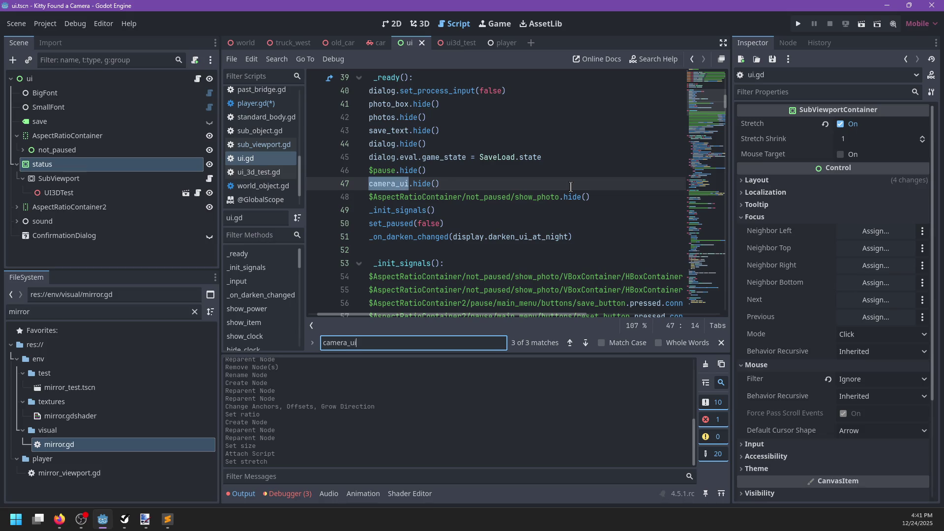
key(shift+Return)
key(Escape)
scroll(541, 172, right, 3)
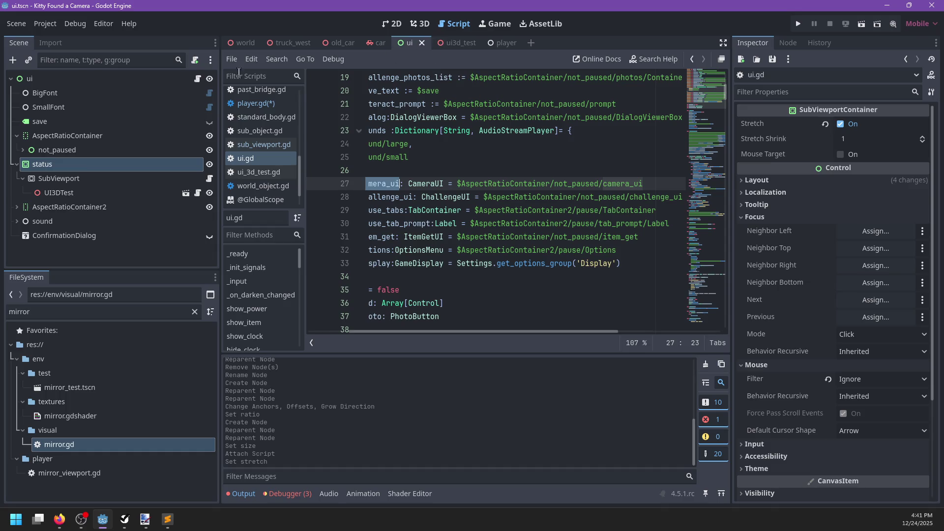
click(281, 105)
Step: Replace the $ui/not_paused/camera_ui path on line 19 with ui.camera_ui and save player.gd
drag(610, 182, 477, 185)
text(ui.c)
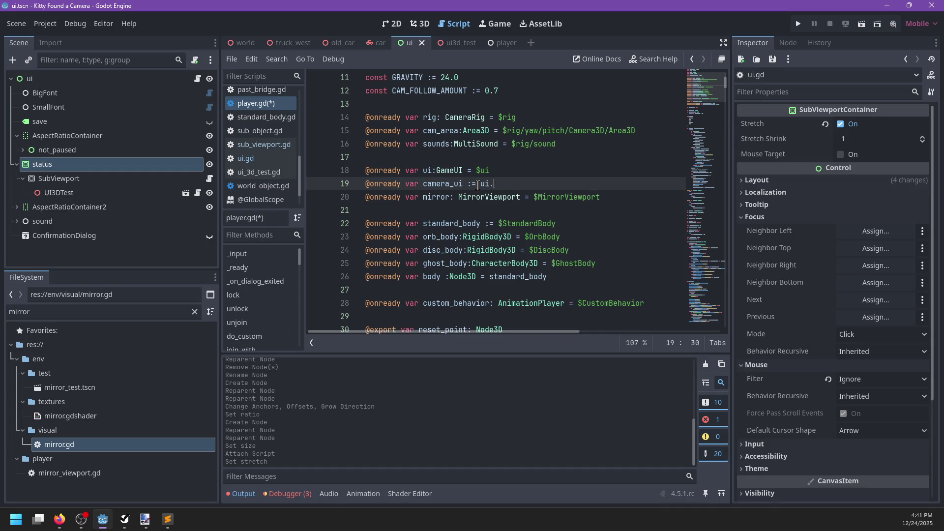
text(amera_ui)
key(ctrl+f)
text($ui/)
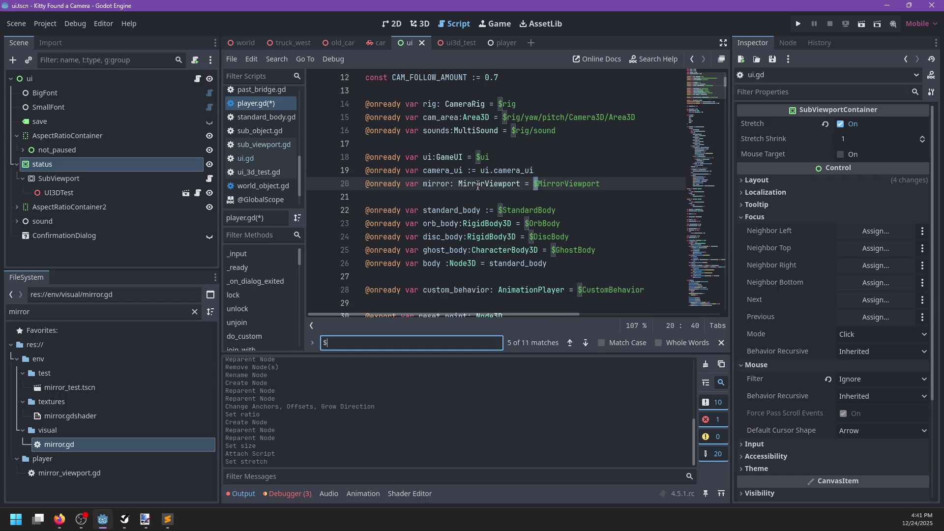
key(Escape)
key(ctrl+s)
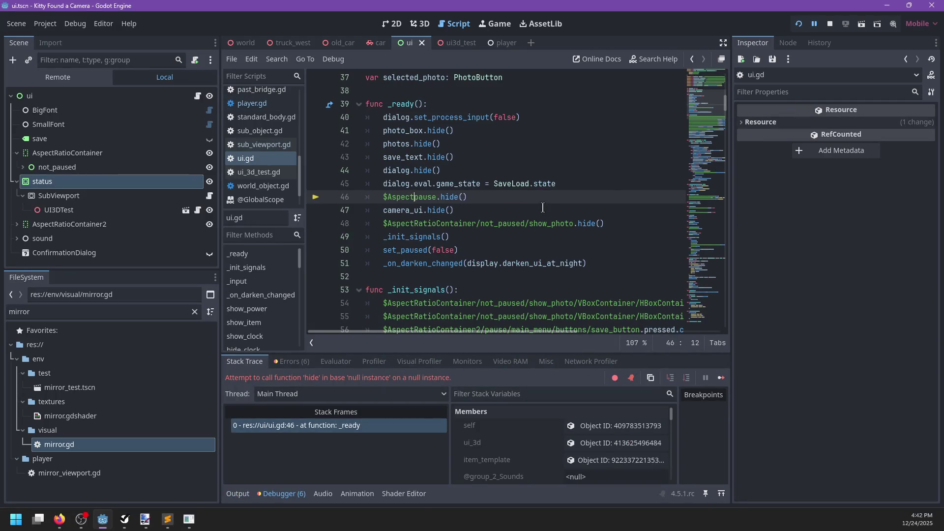
Step: Finish the AspectRatioContainer2/ path and change $pause on lines 140 and 146 to $AspectRatioContainer2/pause
text(oContainer2)
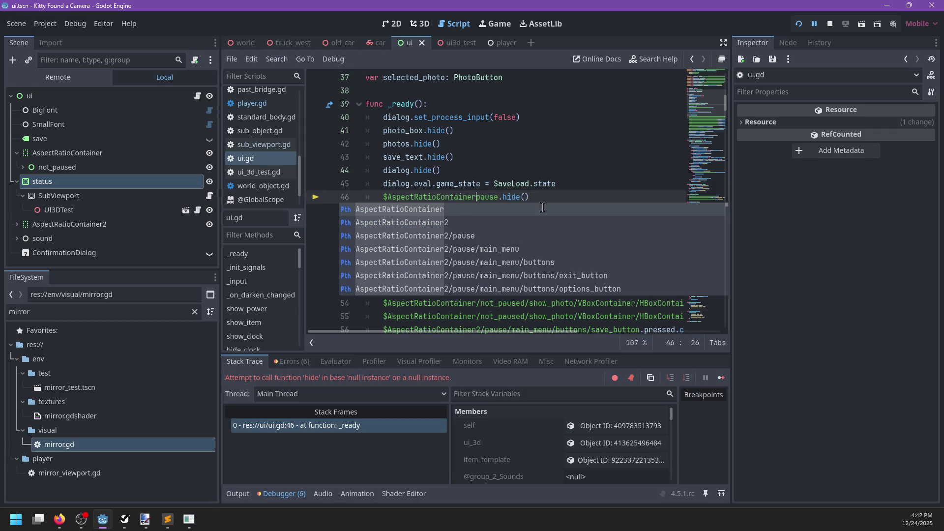
text(/)
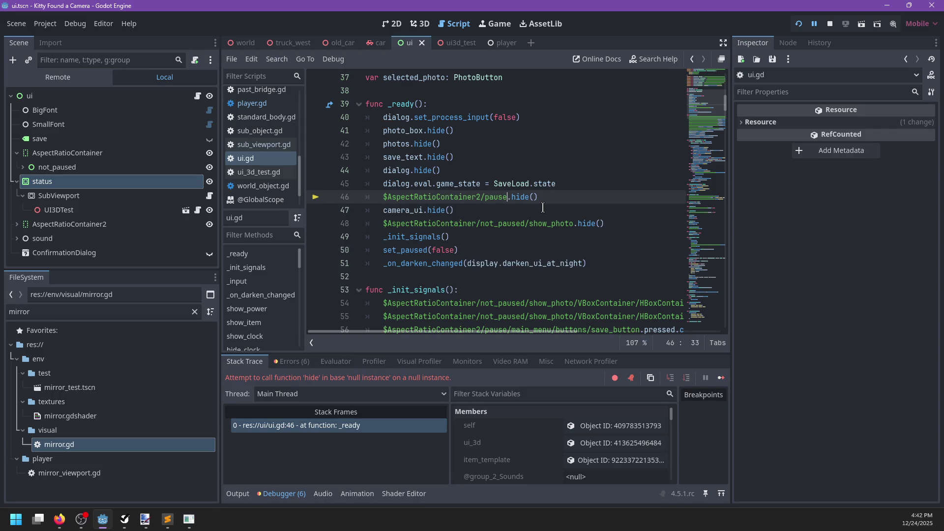
key(ctrl+f)
text($pause)
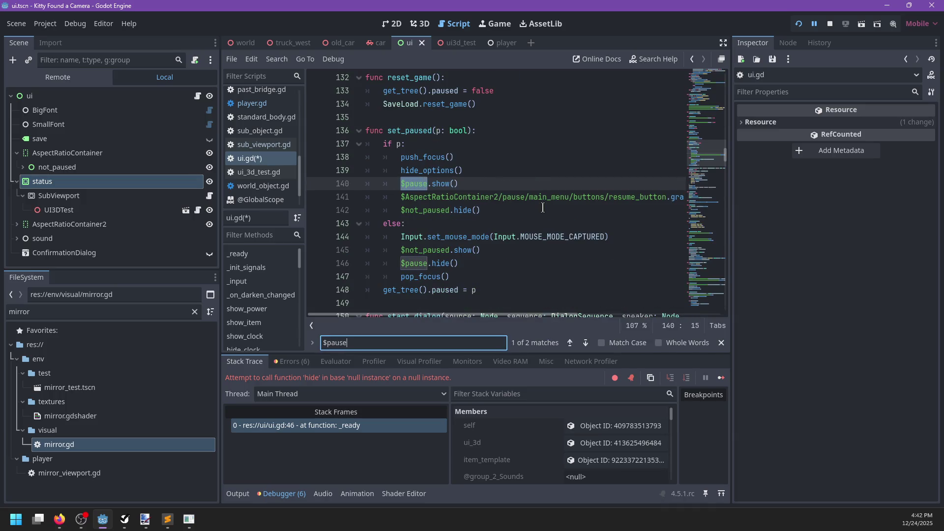
key(Escape)
key(ctrl+shift+Left)
key(ctrl+d)
key(Left)
key(Right)
text(spectRatio)
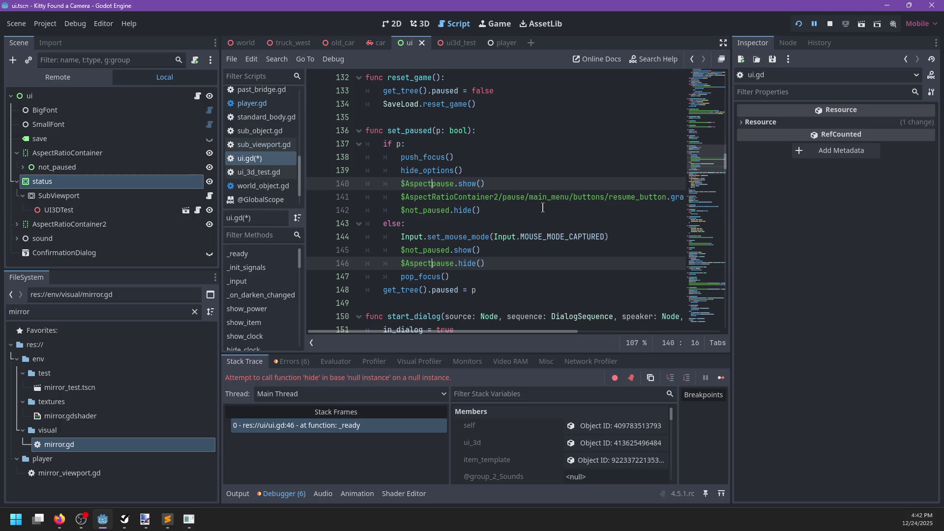
key(Down)
key(Down)
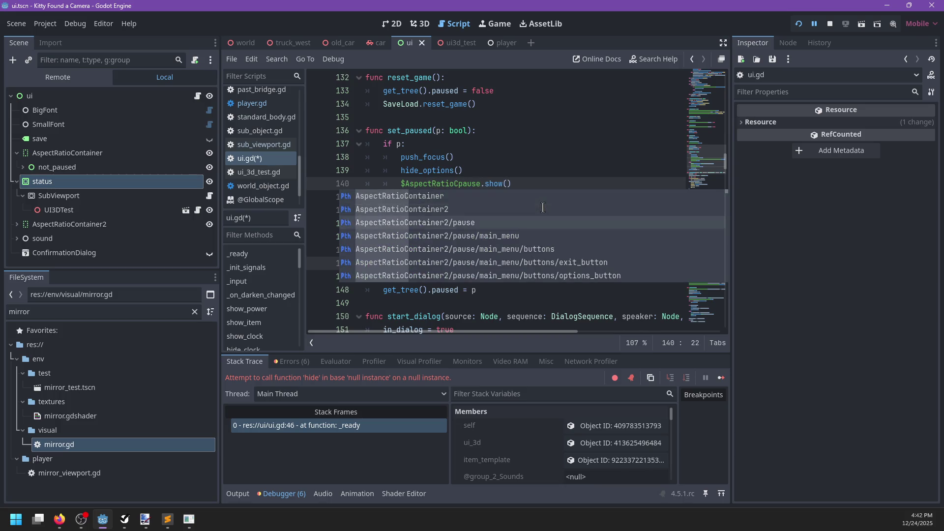
key(Return)
Step: Change not_paused on lines 142 and 145 to $AspectRatioContainer/not_paused and save ui.gd
double_click(438, 210)
key(Left)
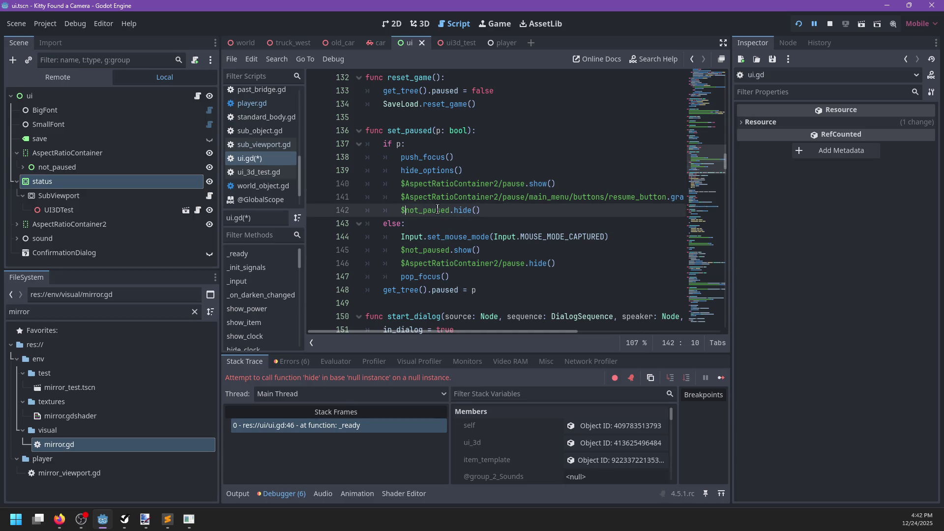
double_click(438, 210)
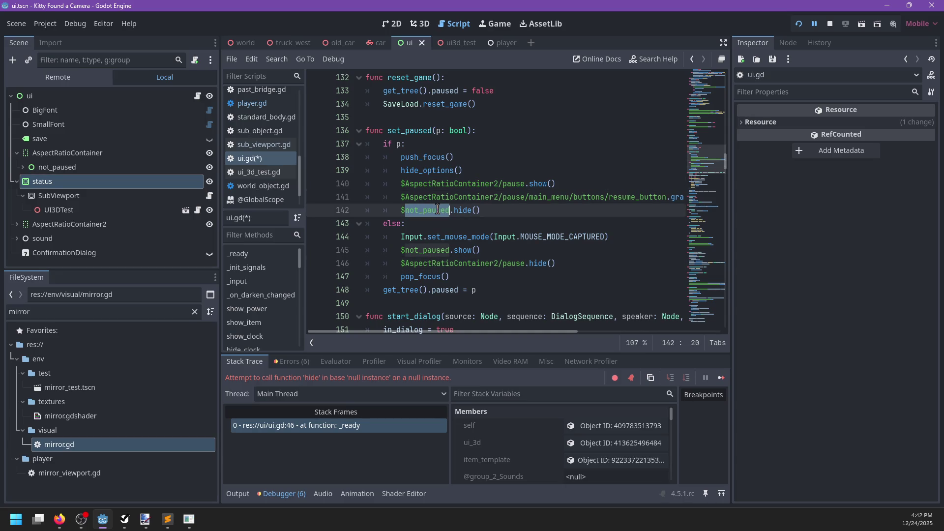
key(ctrl+d)
key(Left)
text(Aspec)
key(Up)
key(Up)
key(Up)
key(Down)
key(Tab)
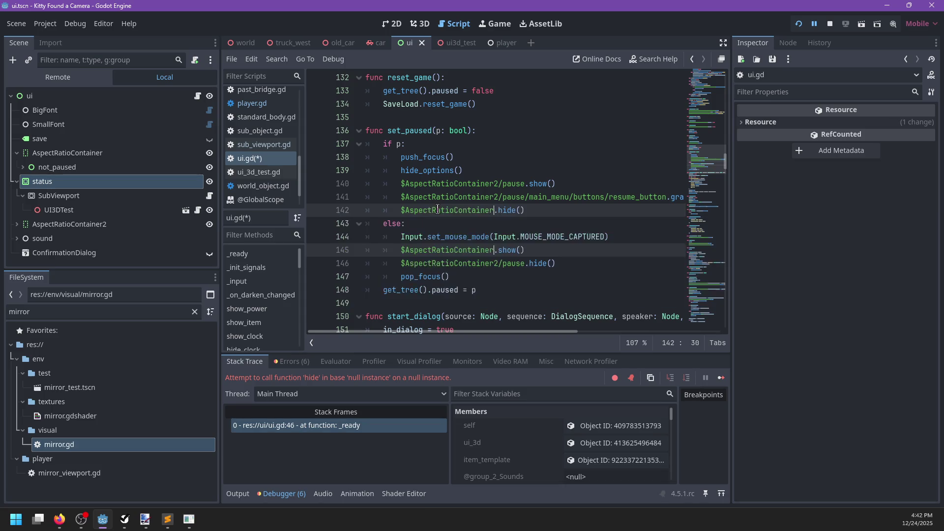
text(_pause)
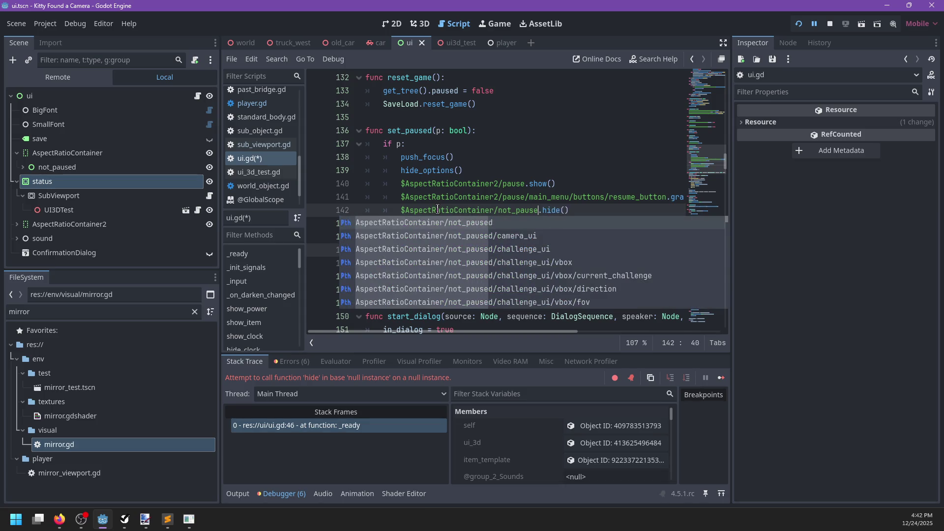
key(Tab)
key(ctrl+s)
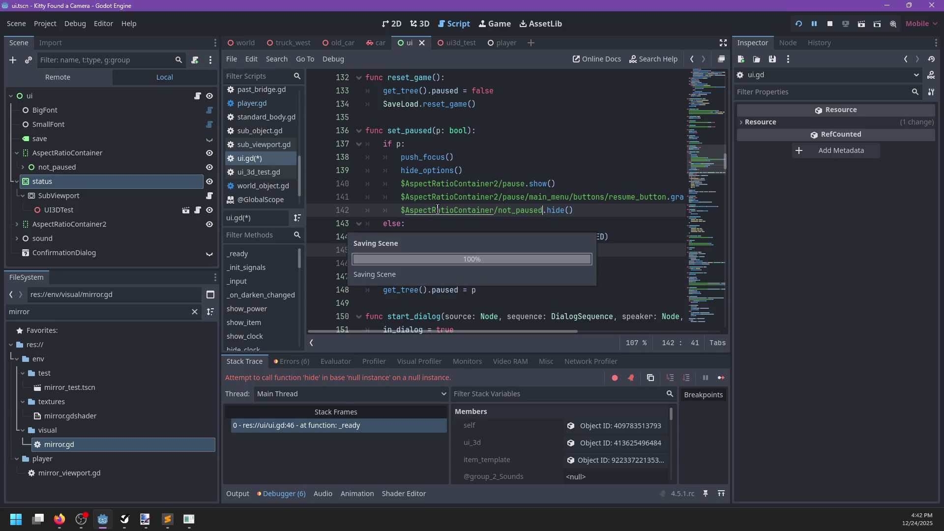
key(F5)
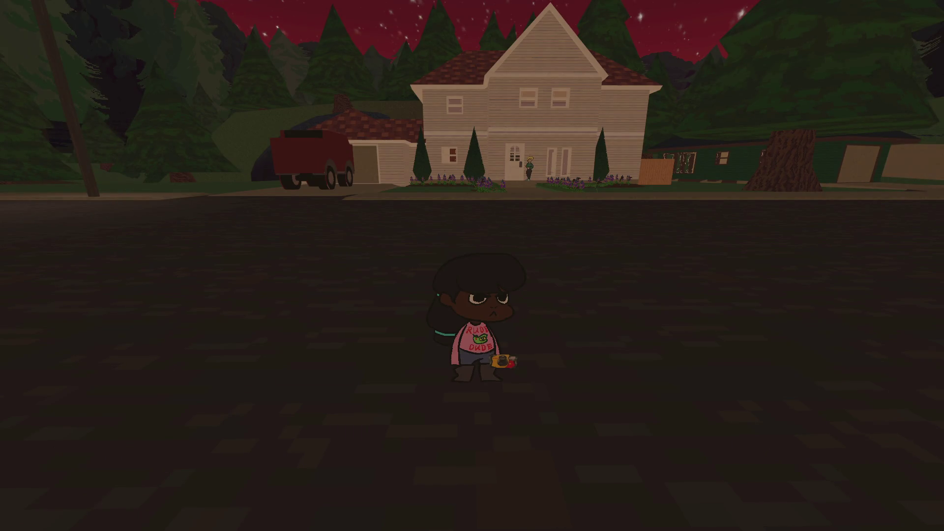
Step: Return from the running game to the editor and select AspectRatioContainer2
key(alt+Tab)
click(69, 224)
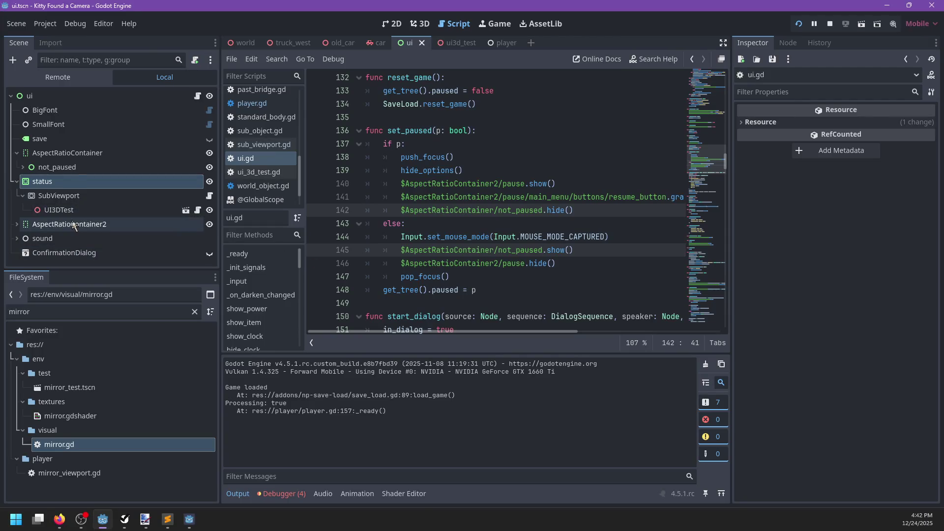
Step: Anchor AspectRatioContainer2 with the Full Rect preset in 2D, check its ratio, and save the ui scene
click(419, 23)
click(392, 23)
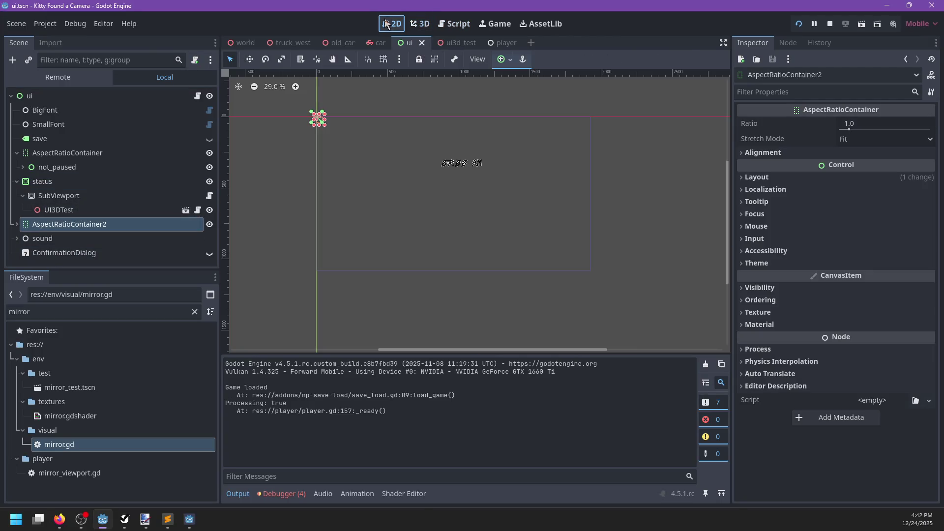
click(503, 59)
click(561, 150)
click(855, 126)
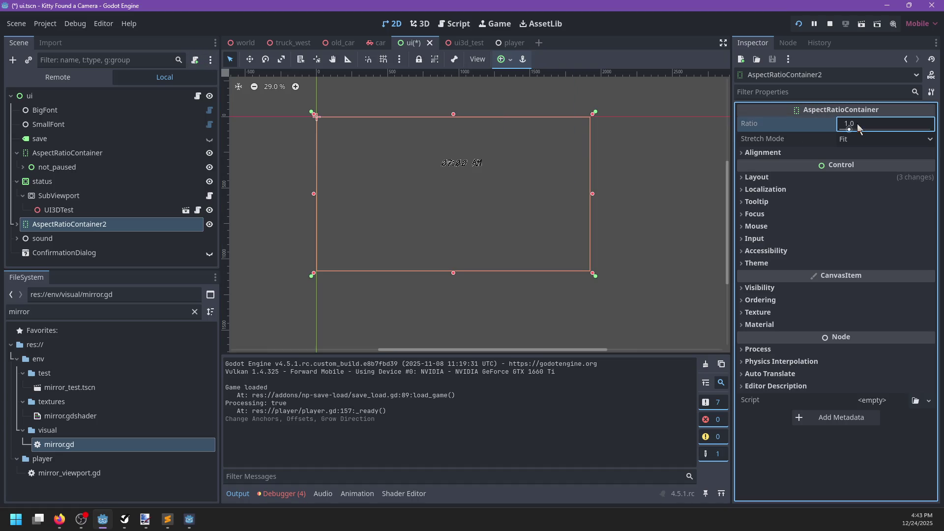
key(ctrl+s)
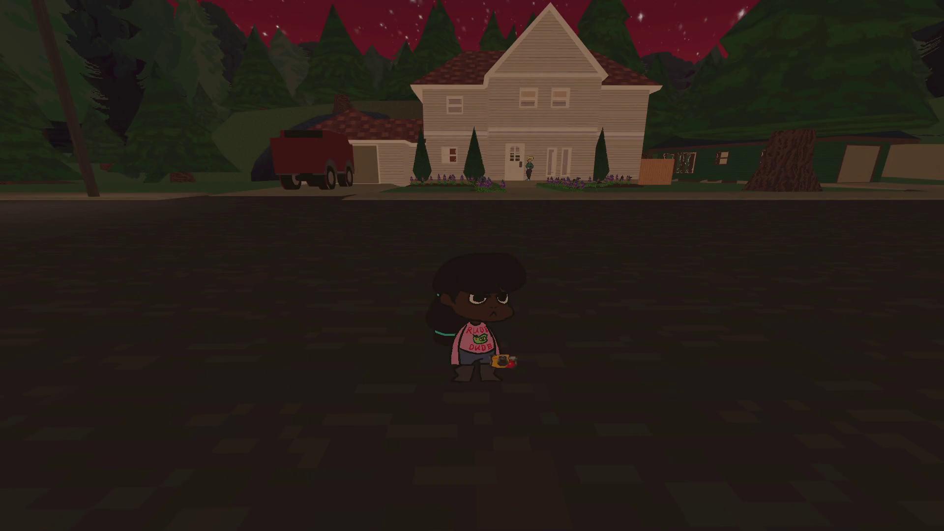
Step: Open the photo gallery from the in-game pause menu, then close it
key(Down)
key(Down)
key(Up)
key(Up)
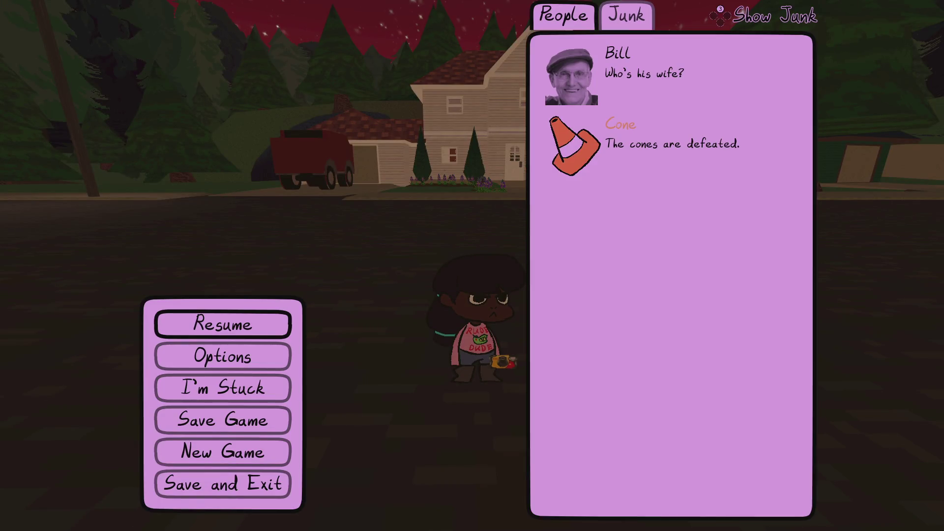
key(Return)
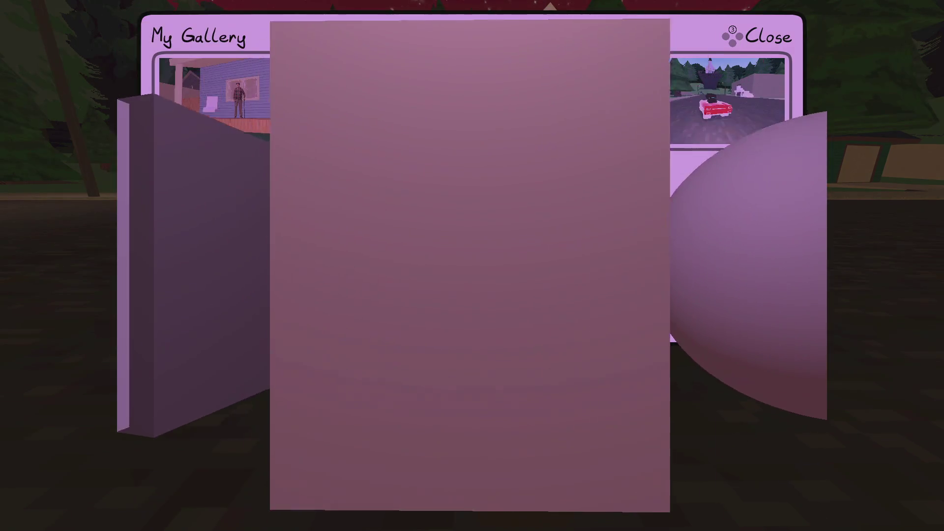
key(Escape)
Step: Back in the editor, inspect the ui, status and SubViewport nodes' settings
key(alt+Tab)
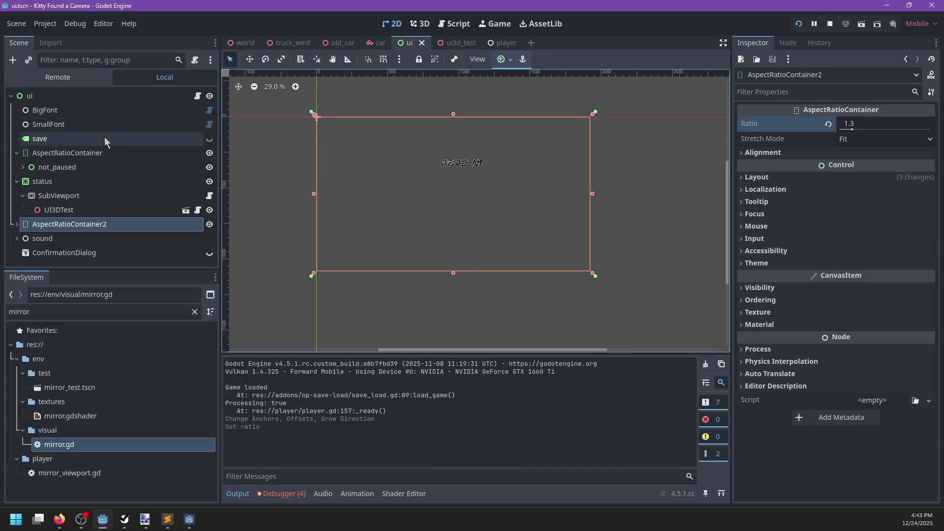
click(55, 95)
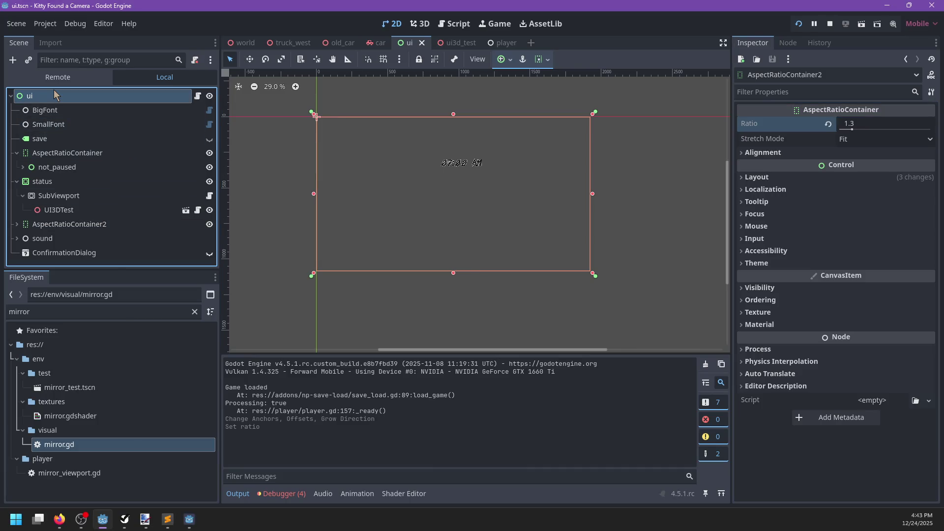
click(42, 184)
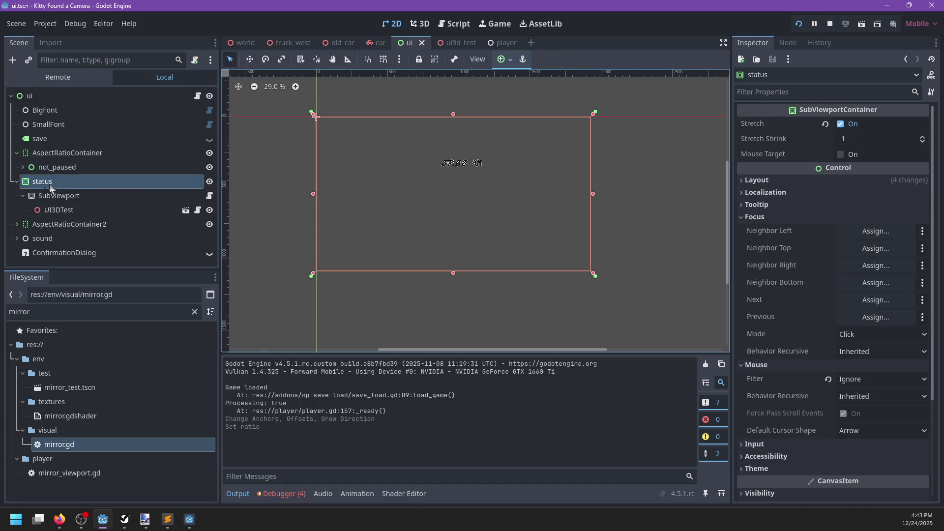
click(49, 193)
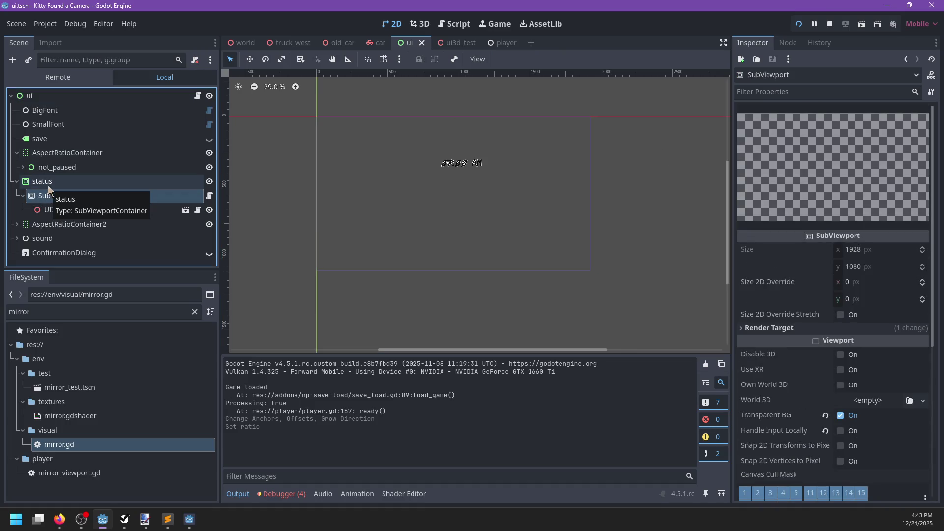
click(49, 182)
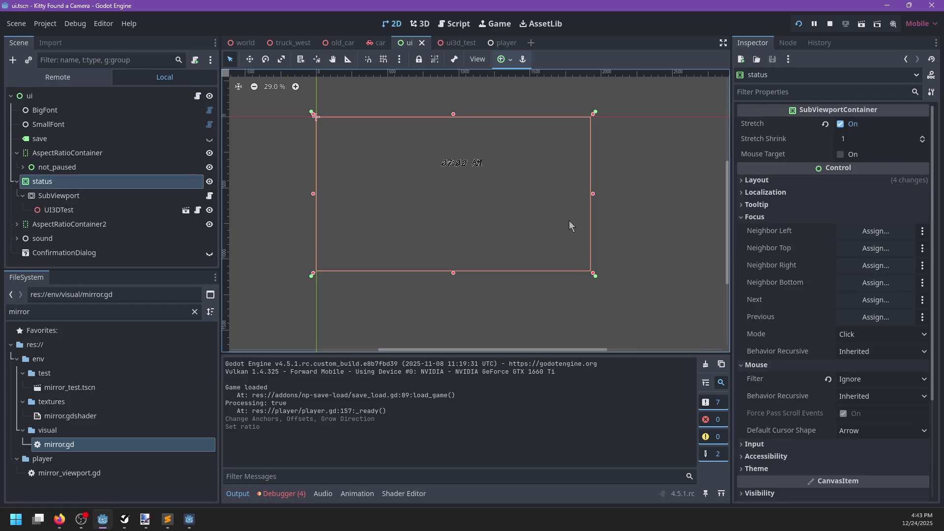
scroll(786, 221, down, 3)
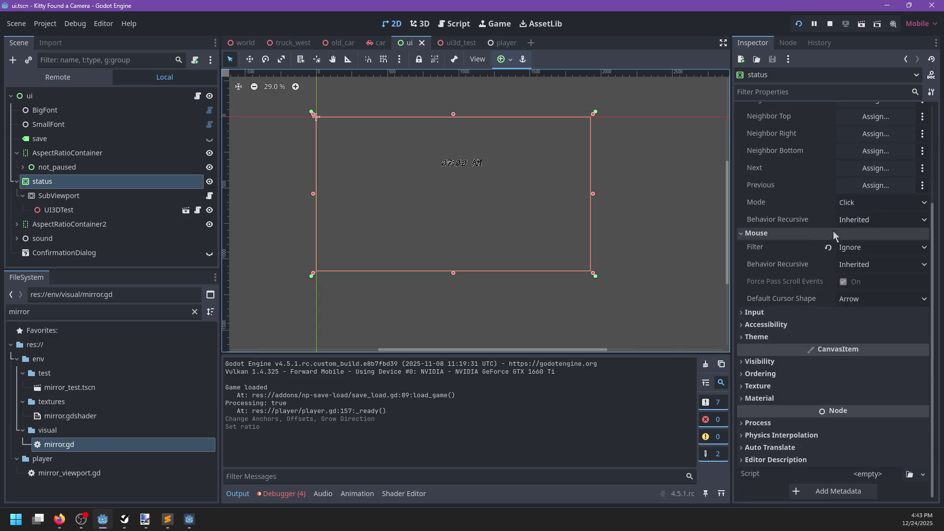
Step: Give the player scene's ui node a Full Rect layout and run the game
click(17, 153)
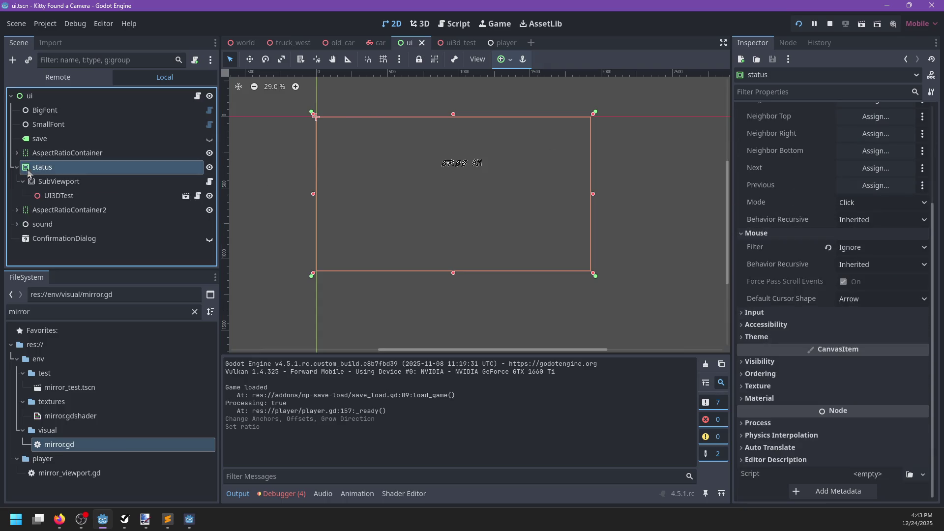
click(504, 43)
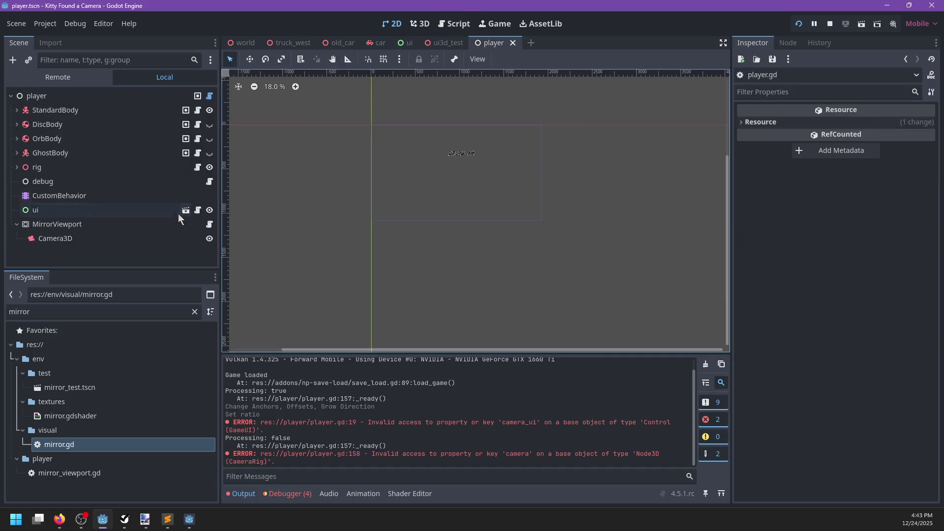
click(57, 212)
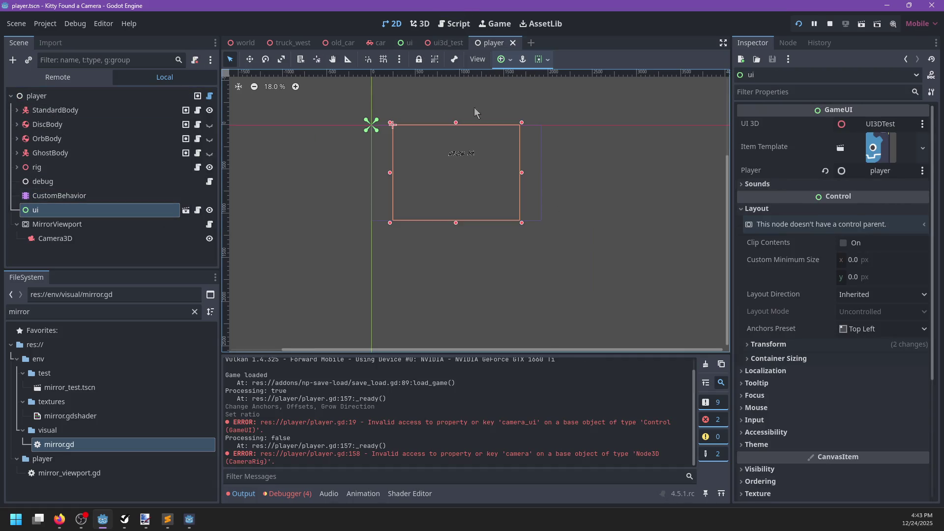
click(538, 60)
click(560, 150)
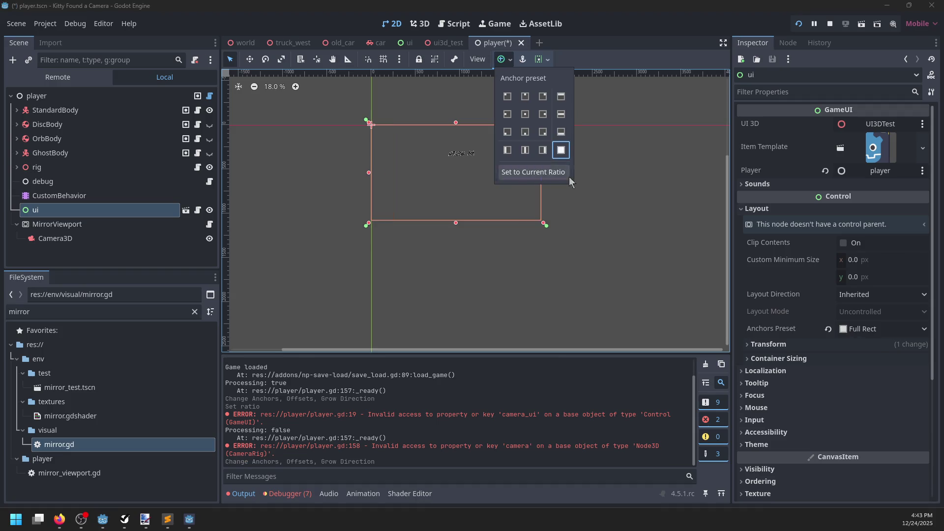
key(F5)
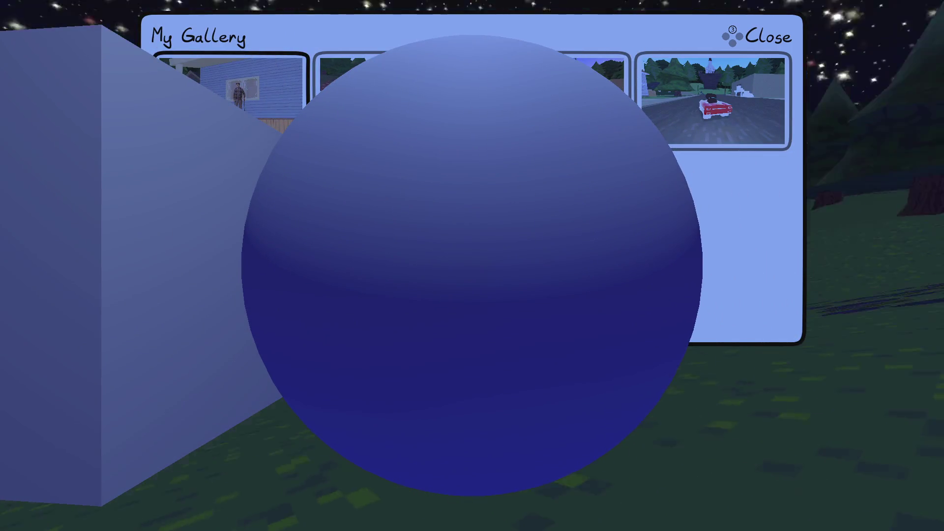
Step: Close the gallery and choose Save and Exit from the pause menu to return to the editor
key(Escape)
key(Escape)
key(Down)
key(Down)
key(Down)
key(Return)
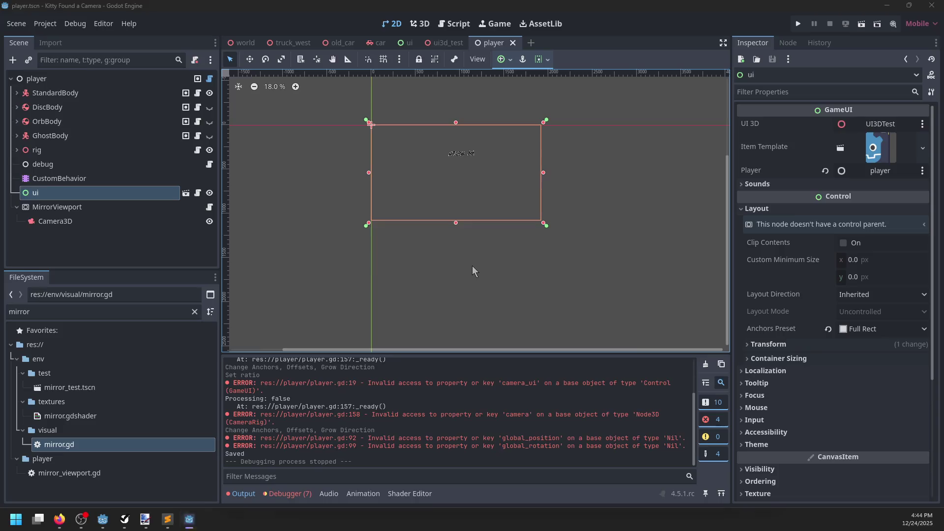
Step: Switch to the ui3d_test scene and inspect the AnimItems and AnimPause animation players
click(437, 43)
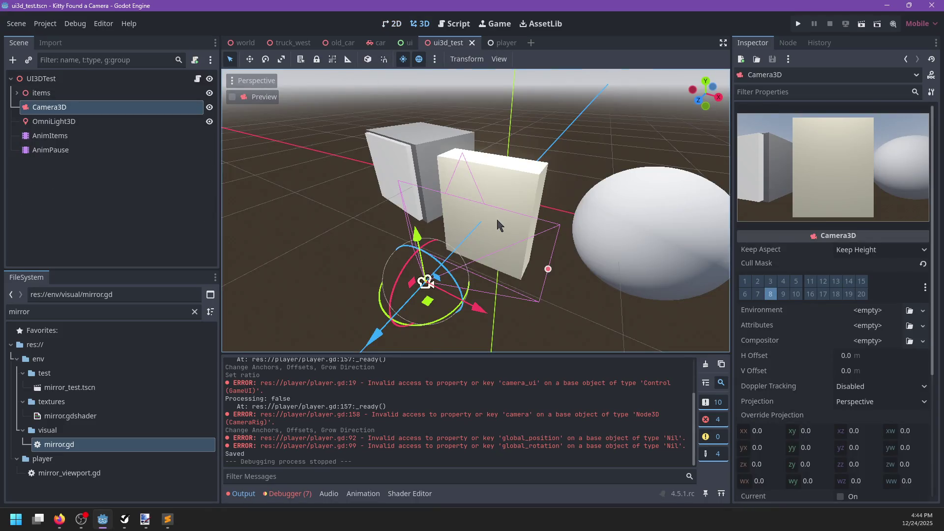
scroll(497, 216, down, 3)
drag(481, 180, 448, 249)
click(49, 137)
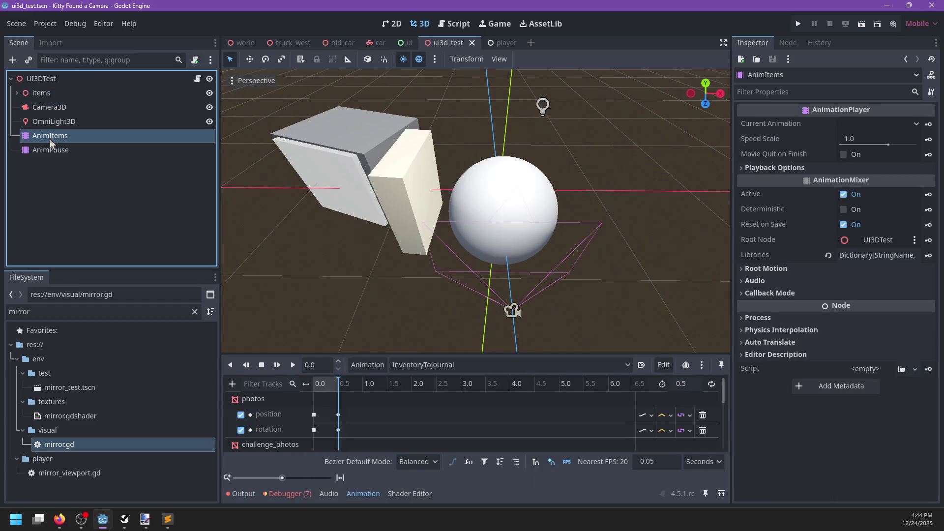
click(63, 152)
click(49, 136)
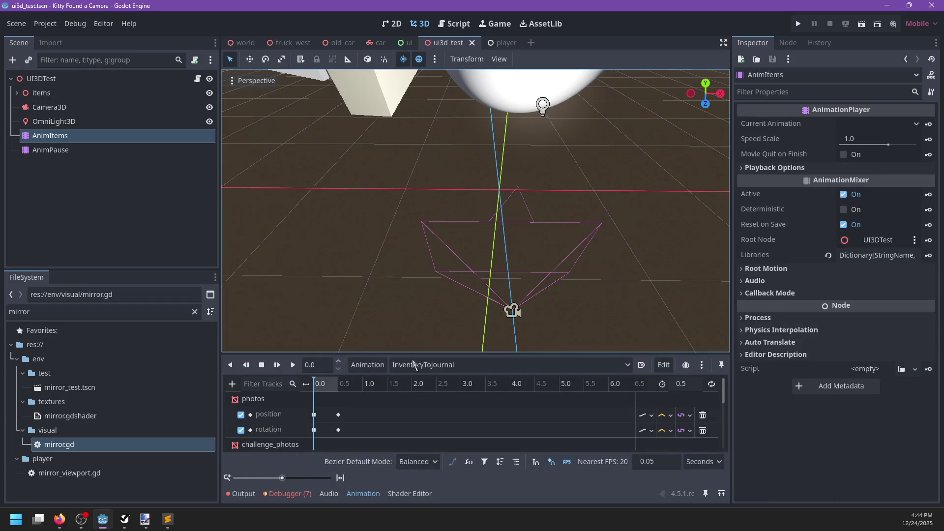
click(69, 151)
Step: Load the Unpause animation, then select the camera to check its preview
click(414, 370)
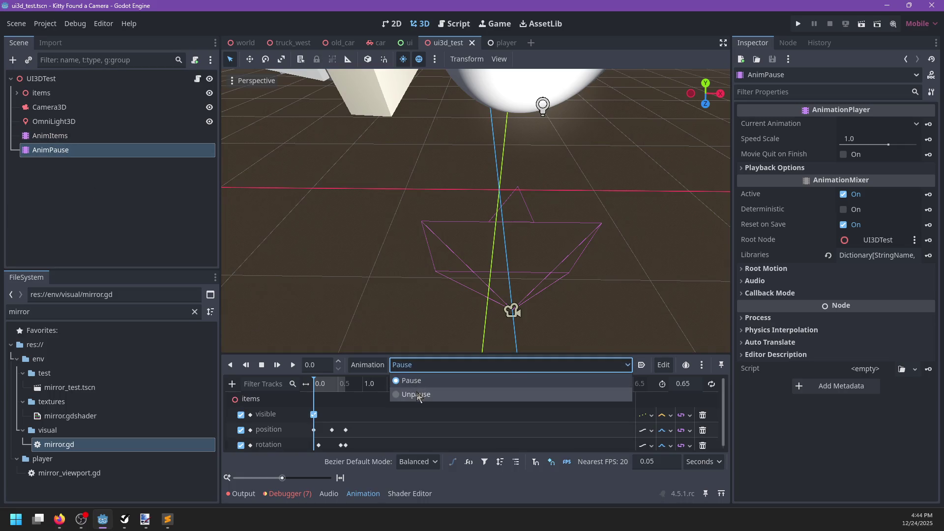
click(412, 394)
key(Up)
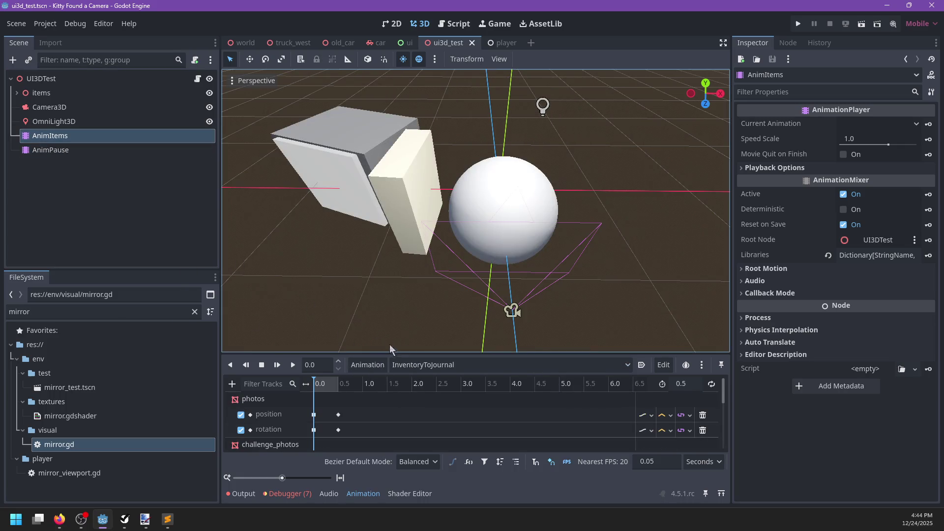
click(49, 107)
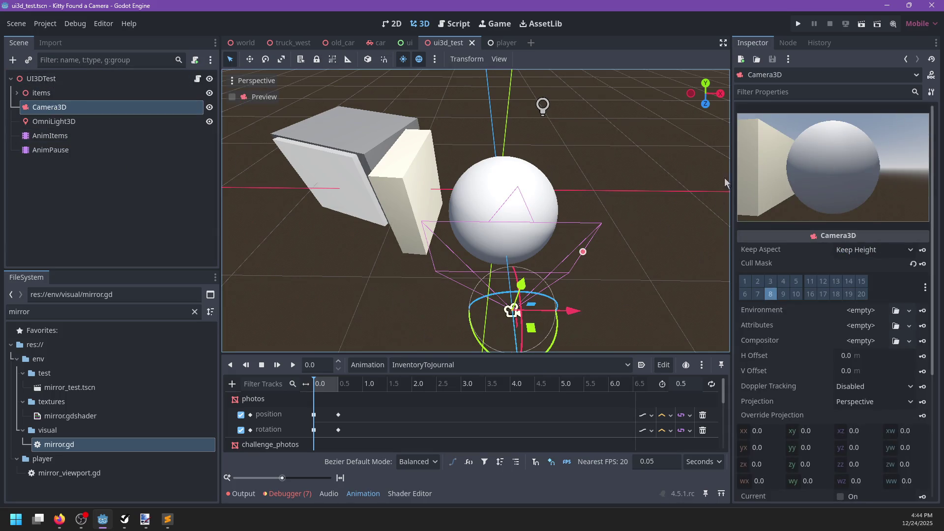
mouse_move(398, 245)
mouse_down()
mouse_move(519, 210)
mouse_move(424, 258)
mouse_up()
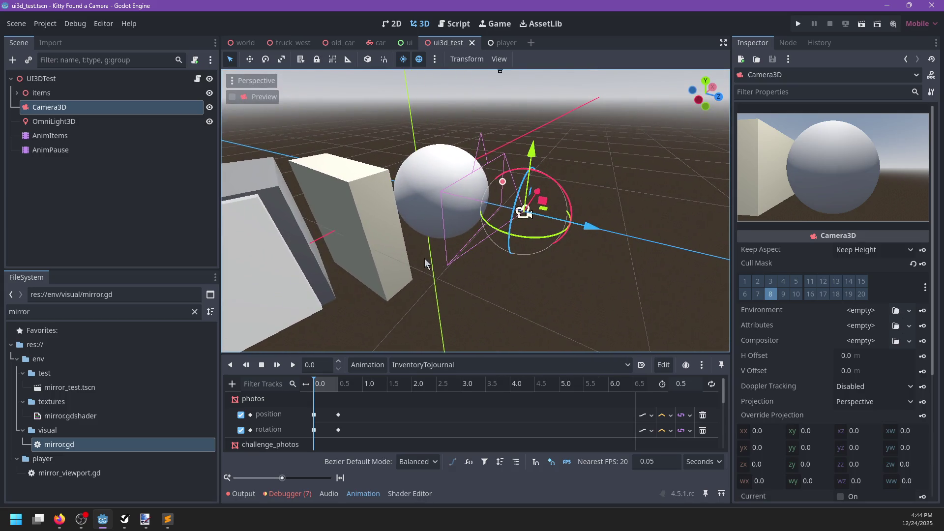
Step: Load AnimItems' JournalToPhotos animation at its 0.5 s end pose and select the photos mesh
click(416, 369)
click(424, 408)
click(444, 368)
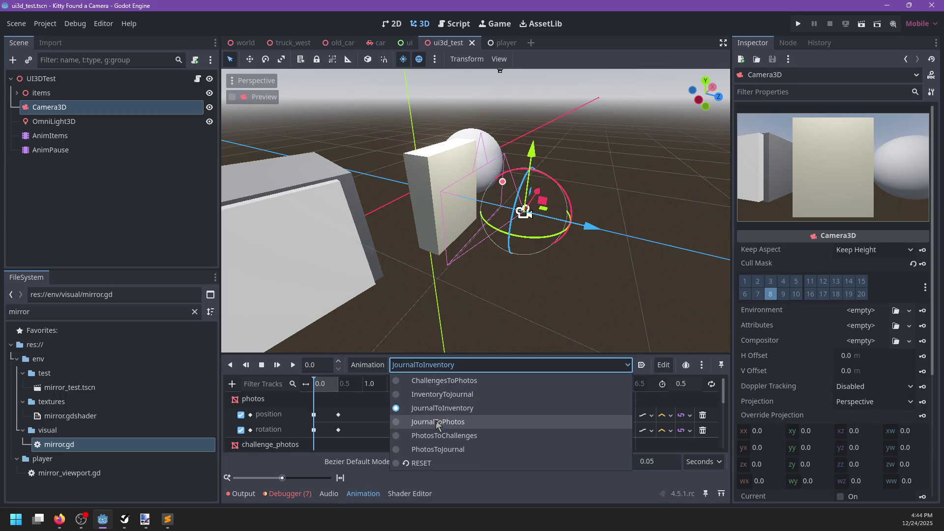
click(440, 419)
drag(326, 384, 359, 386)
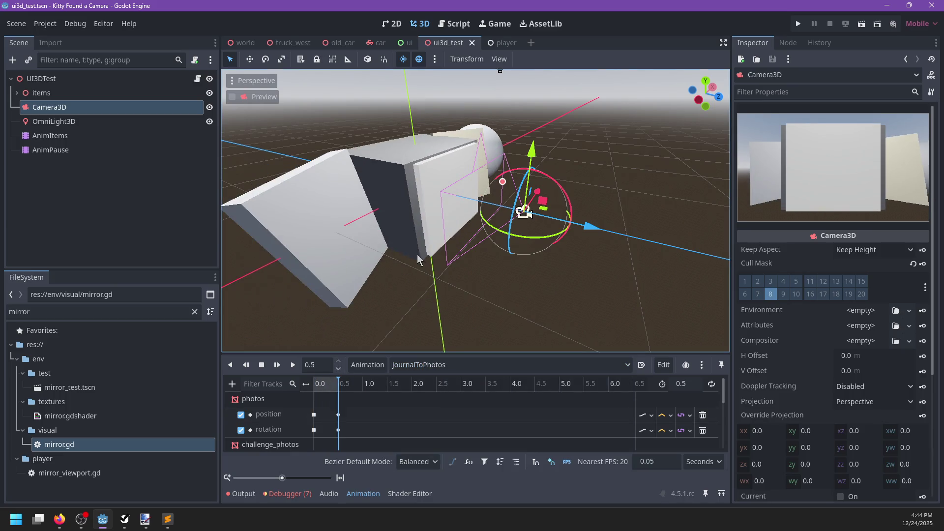
click(403, 185)
drag(407, 241, 484, 205)
Step: Compare the photos placement in the camera preview before editing the mesh
scroll(902, 324, down, 3)
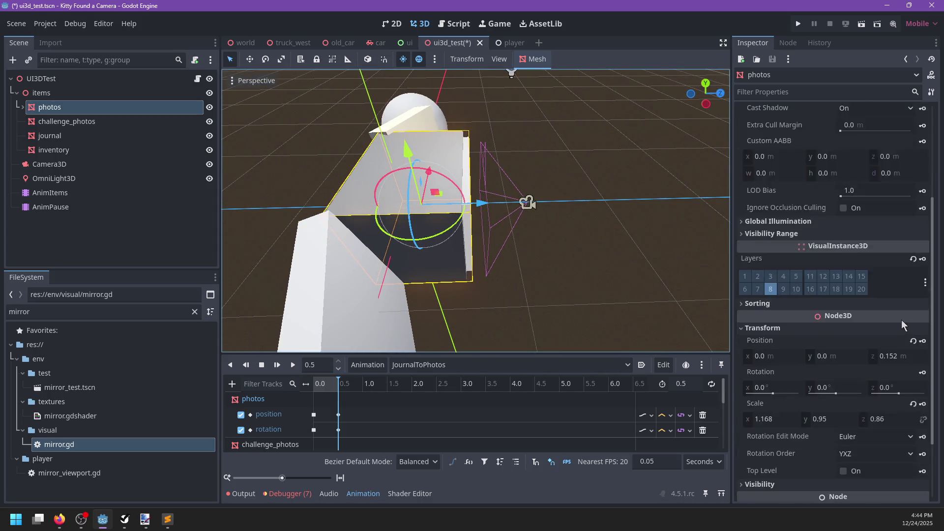
scroll(902, 324, down, 3)
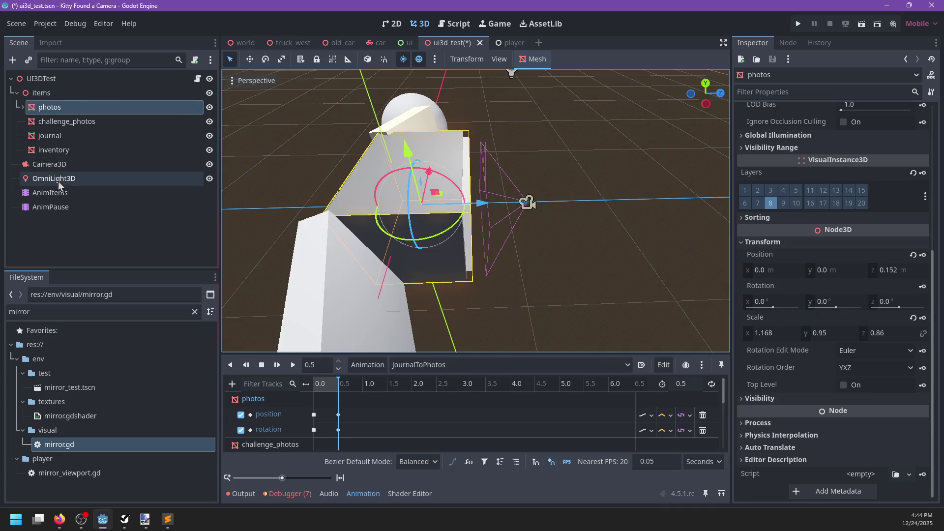
click(52, 166)
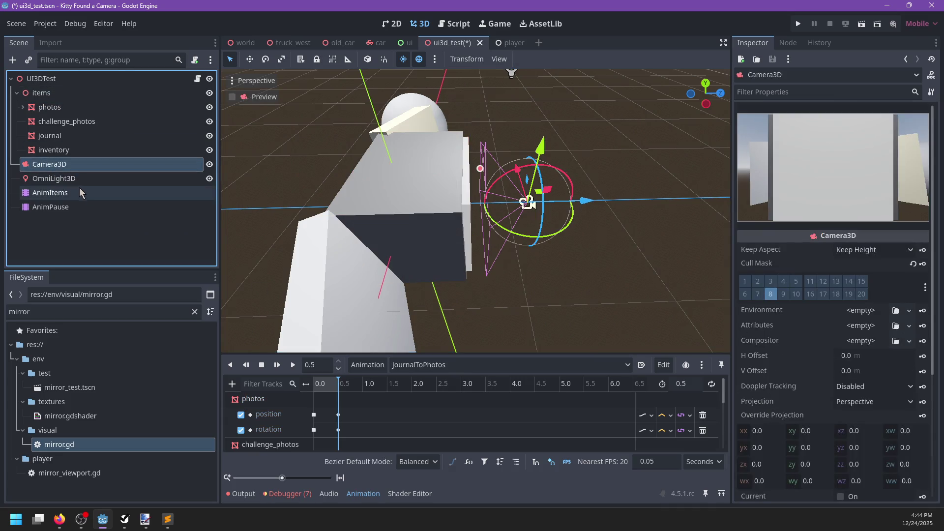
click(49, 108)
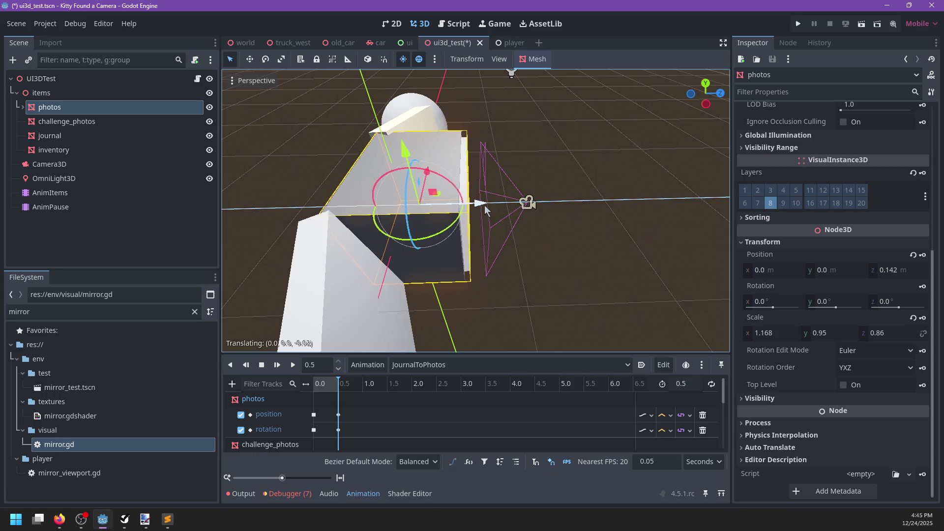
click(66, 166)
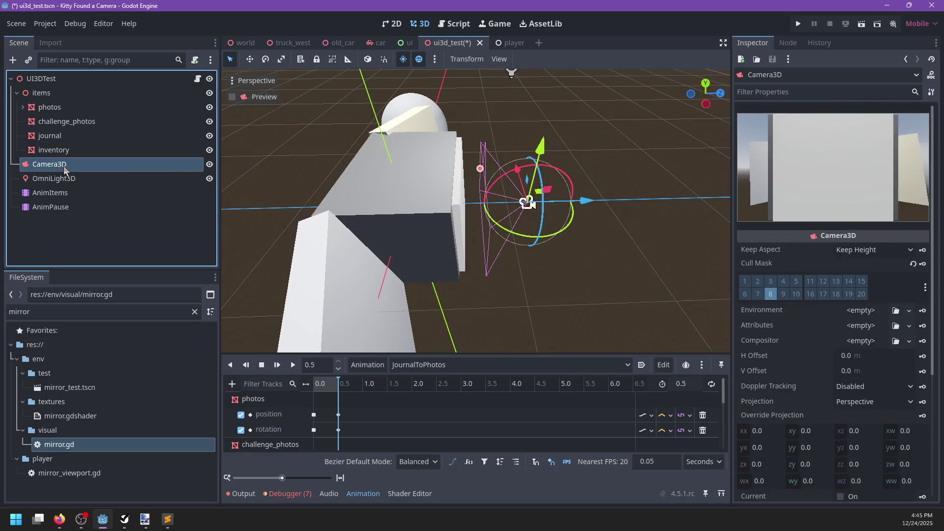
click(50, 107)
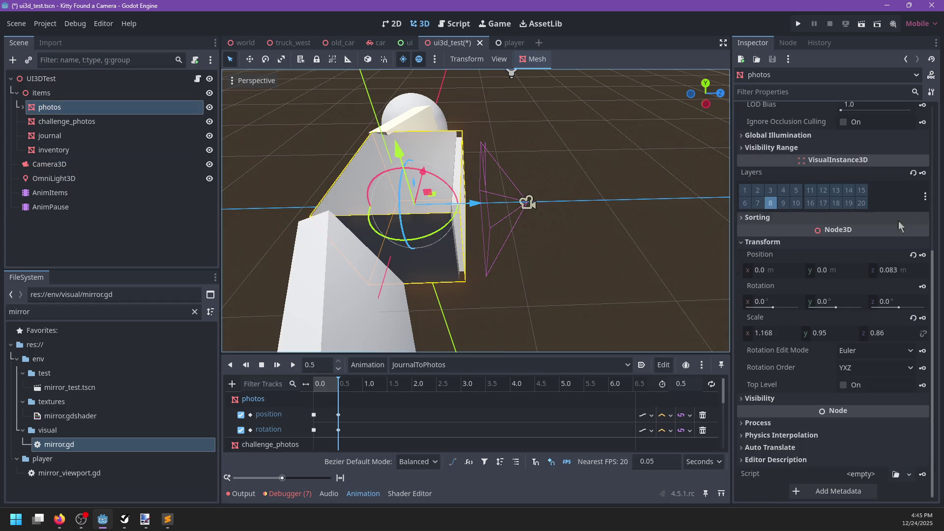
Step: Copy the photos position and paste it into PhotosToChallenges, setting z to 0.083
right_click(854, 261)
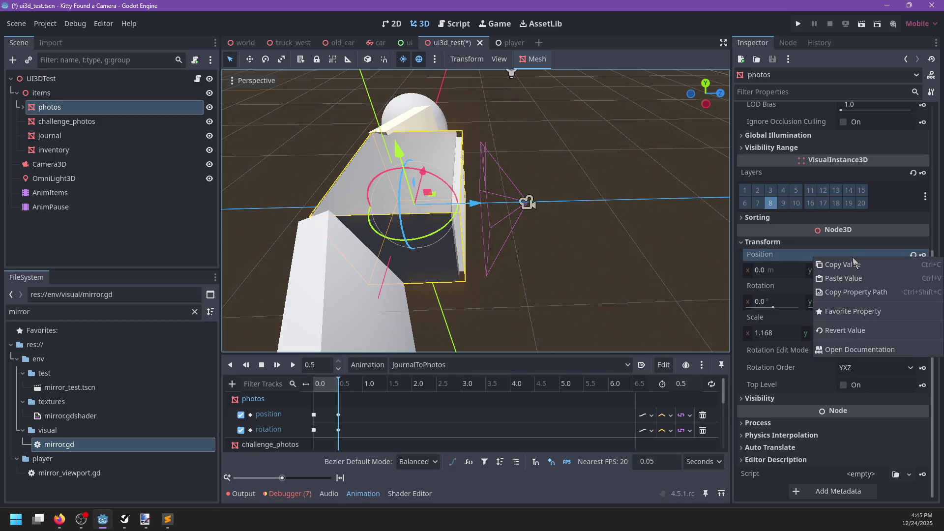
click(849, 265)
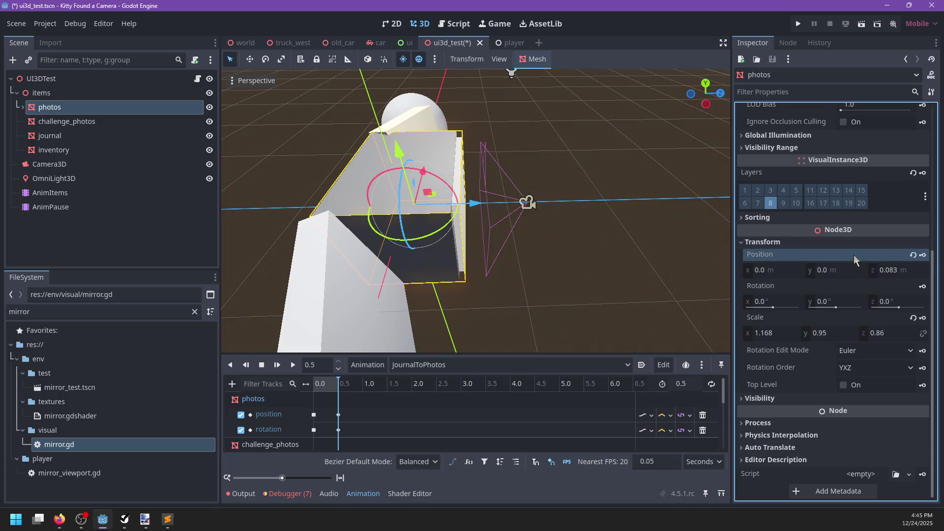
click(427, 365)
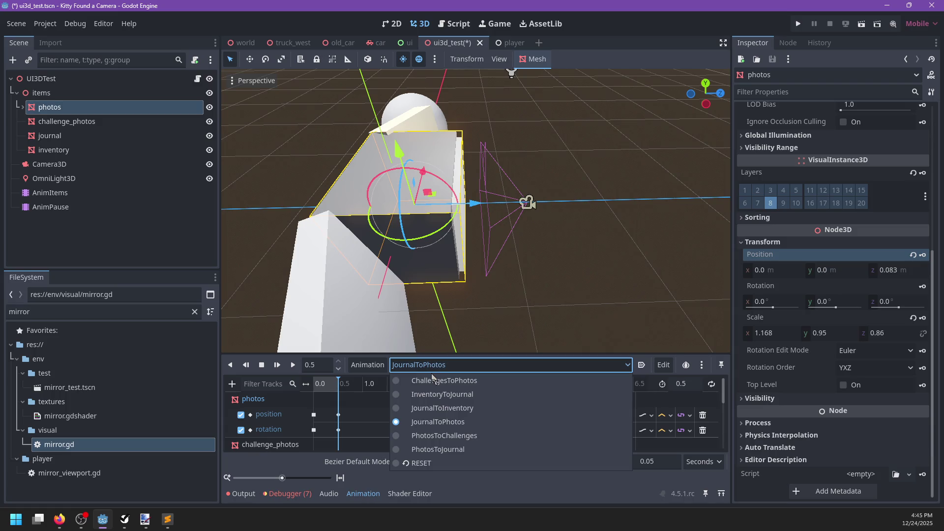
click(432, 438)
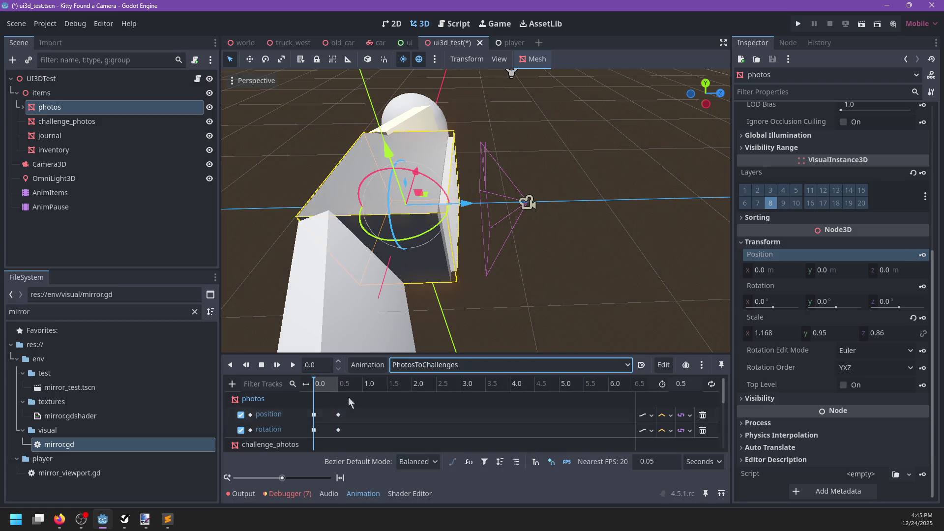
right_click(792, 254)
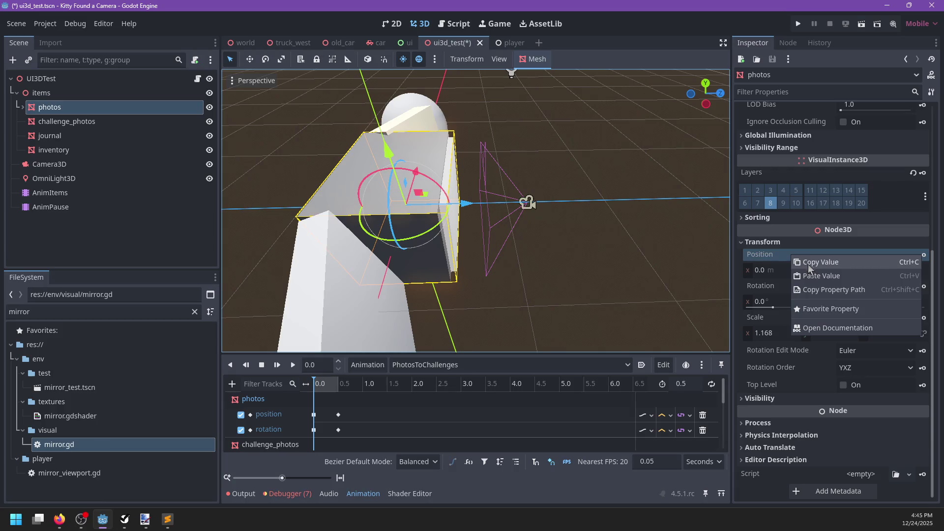
click(810, 278)
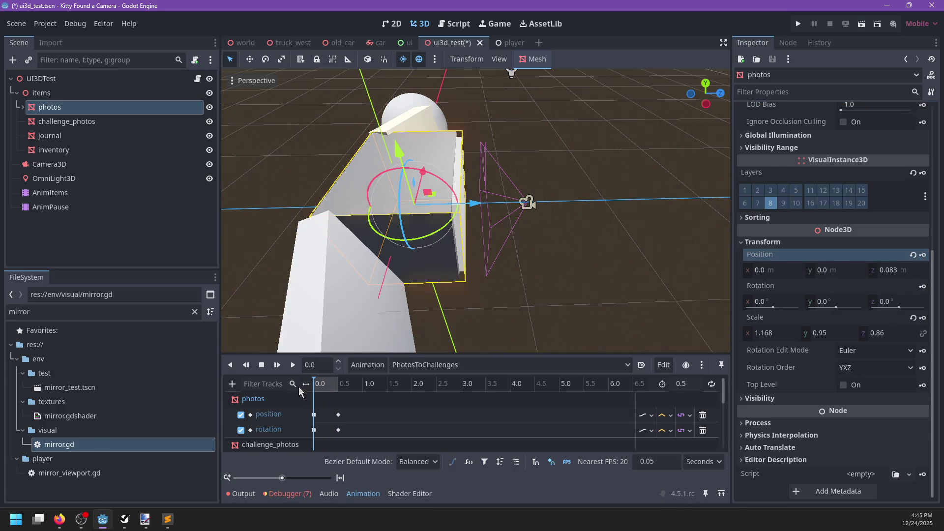
Step: Paste the same photos position into PhotosToJournal and ChallengesToPhotos, then save the scene
click(413, 365)
click(423, 449)
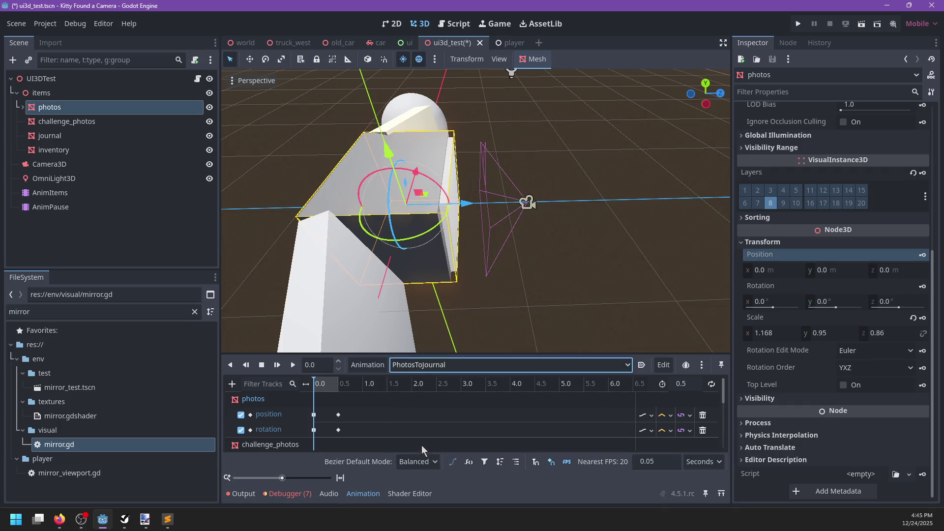
right_click(814, 256)
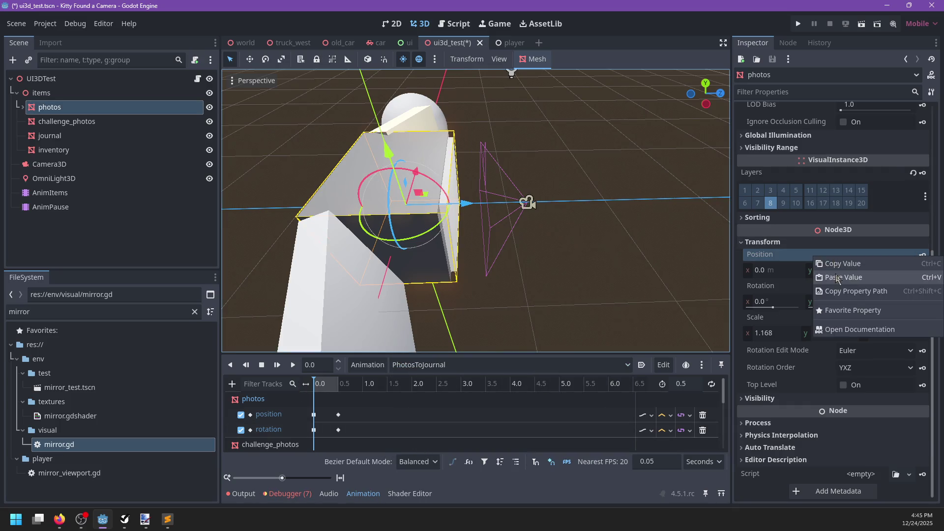
click(841, 276)
mouse_move(326, 383)
mouse_down()
mouse_move(303, 385)
mouse_move(334, 388)
mouse_up()
click(438, 365)
click(432, 381)
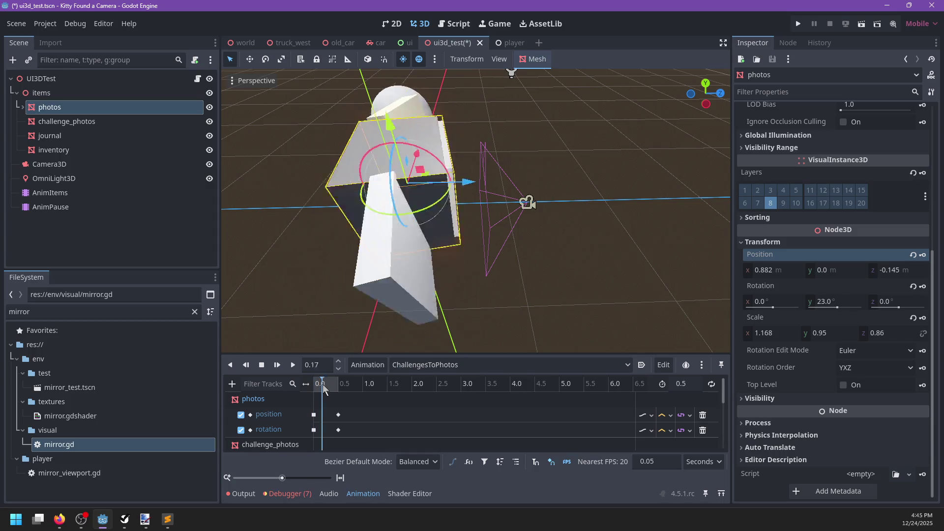
right_click(797, 259)
click(819, 276)
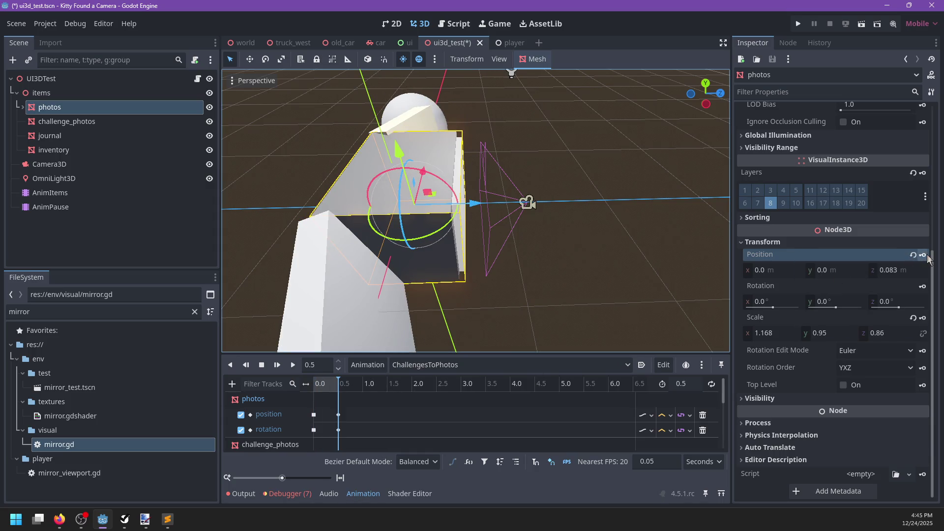
key(ctrl+s)
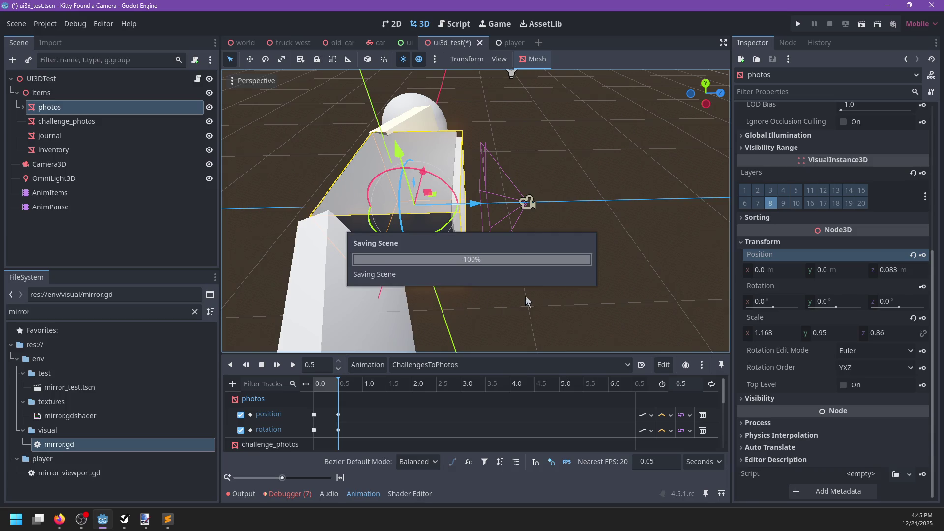